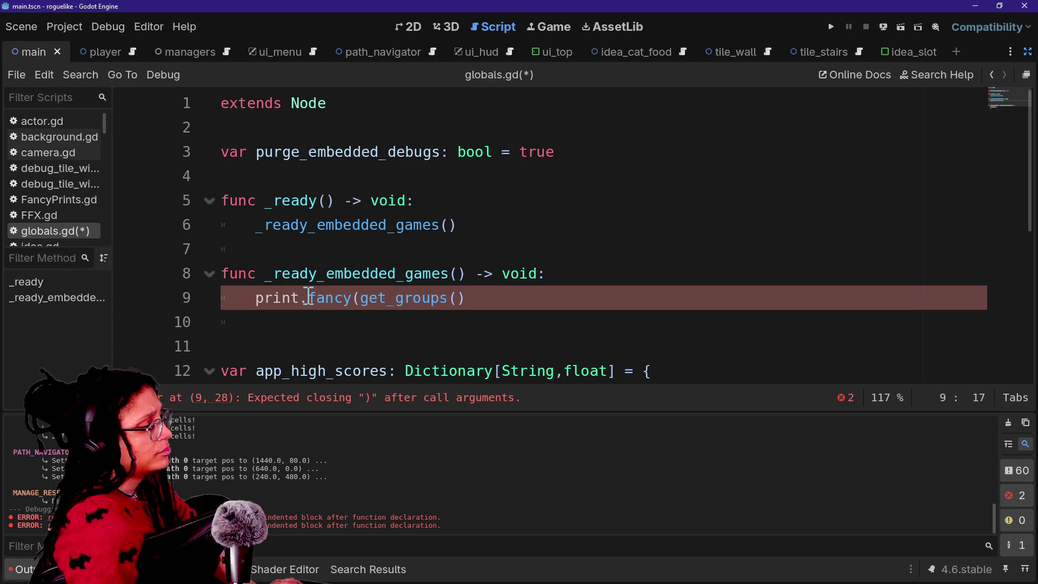
# Step: Complete line 9 as print.fancy([FFX.HIGHLIGHT], get_groups())
pyautogui.write('X.HIGHLIGHT')
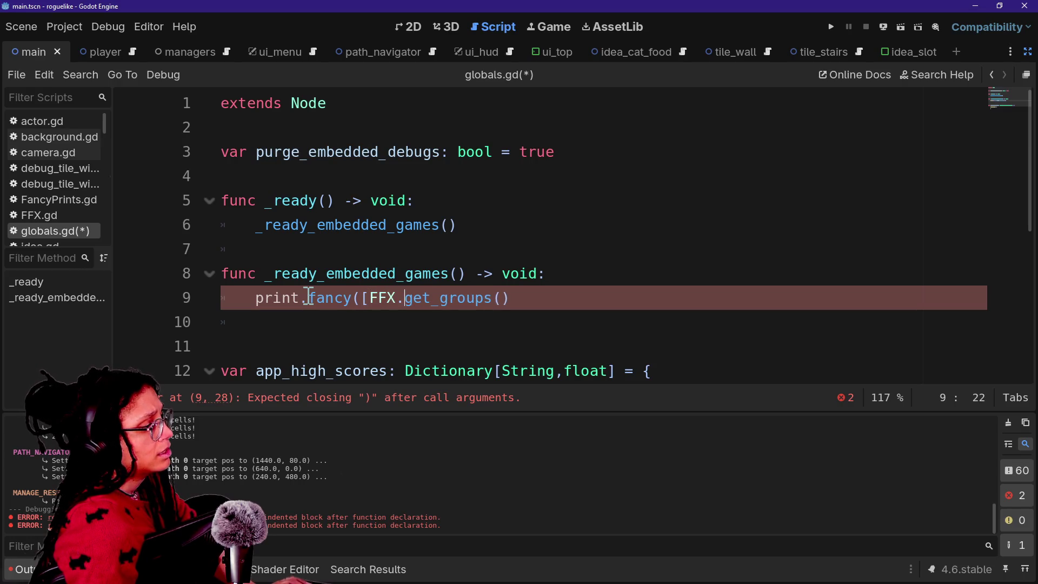
pyautogui.write('],')
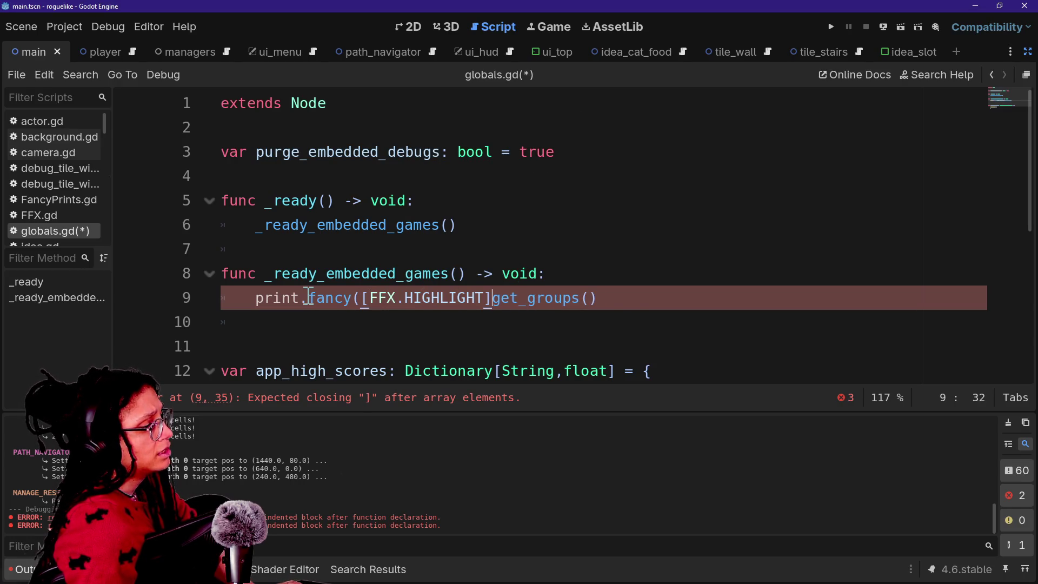
pyautogui.click(615, 298)
pyautogui.write(')')
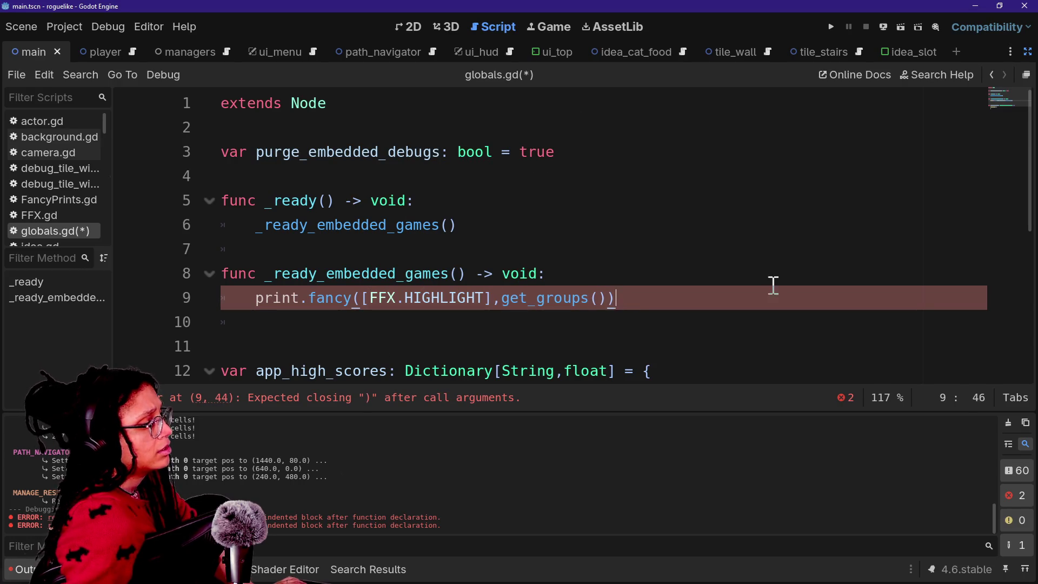
# Step: Run the project, confirm the Output shows an empty group list, and return to globals.gd
pyautogui.click(832, 28)
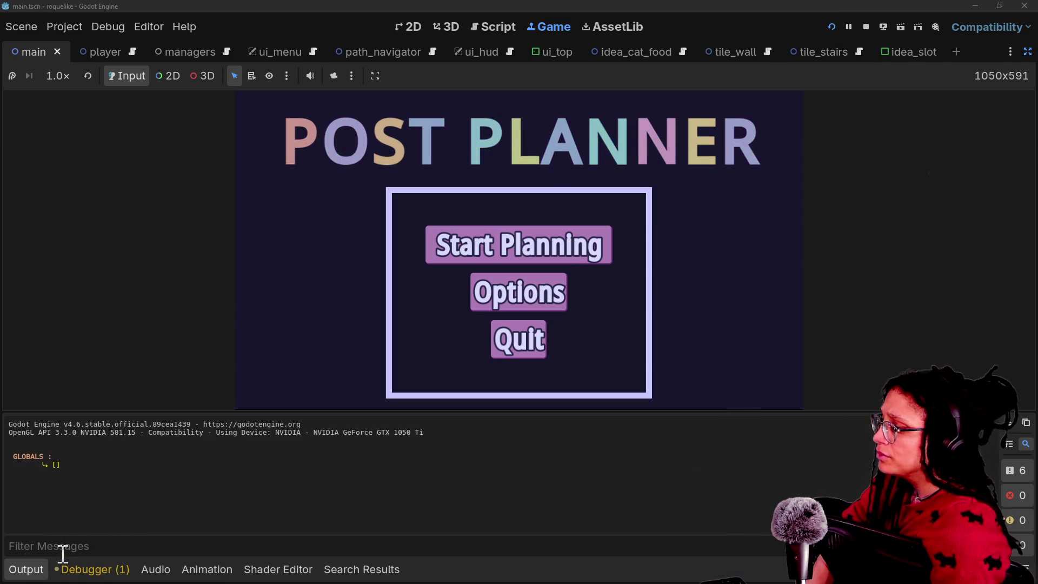
pyautogui.click(57, 465)
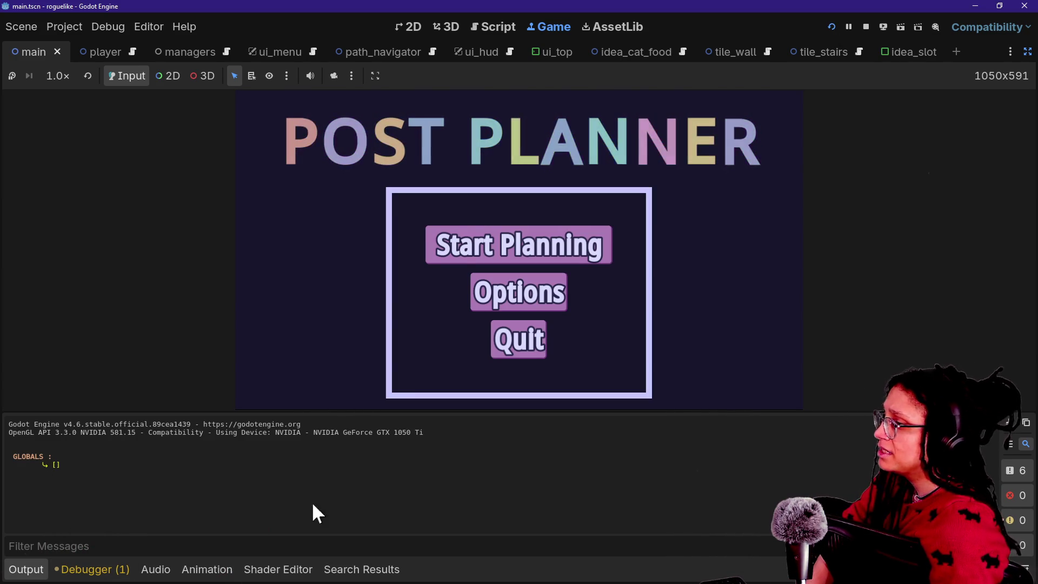
pyautogui.click(478, 28)
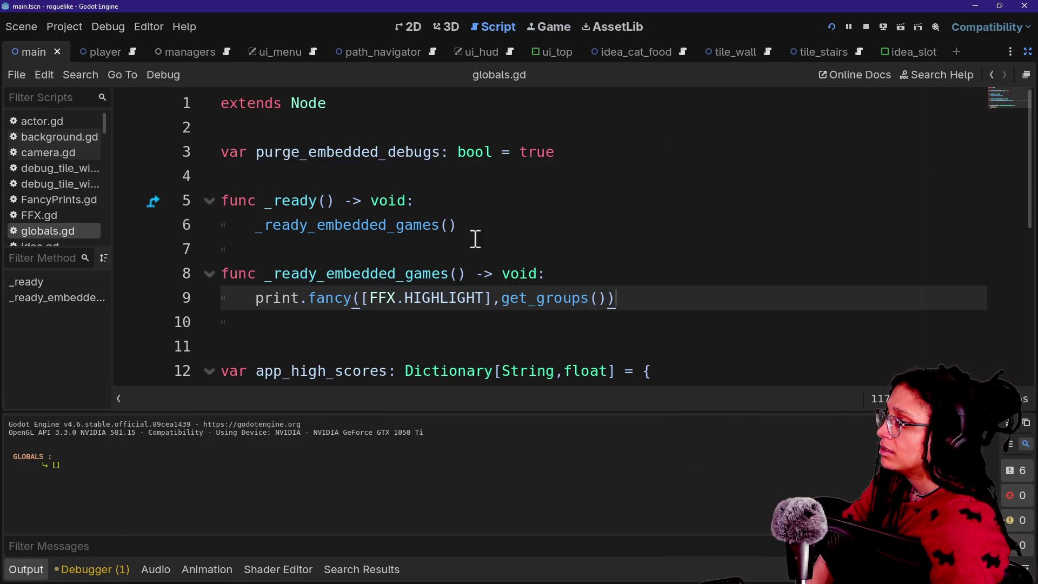
# Step: Add a new func _input function below _ready_embedded_games
pyautogui.moveTo(623, 286); pyautogui.dragTo(620, 284)
pyautogui.click(617, 279)
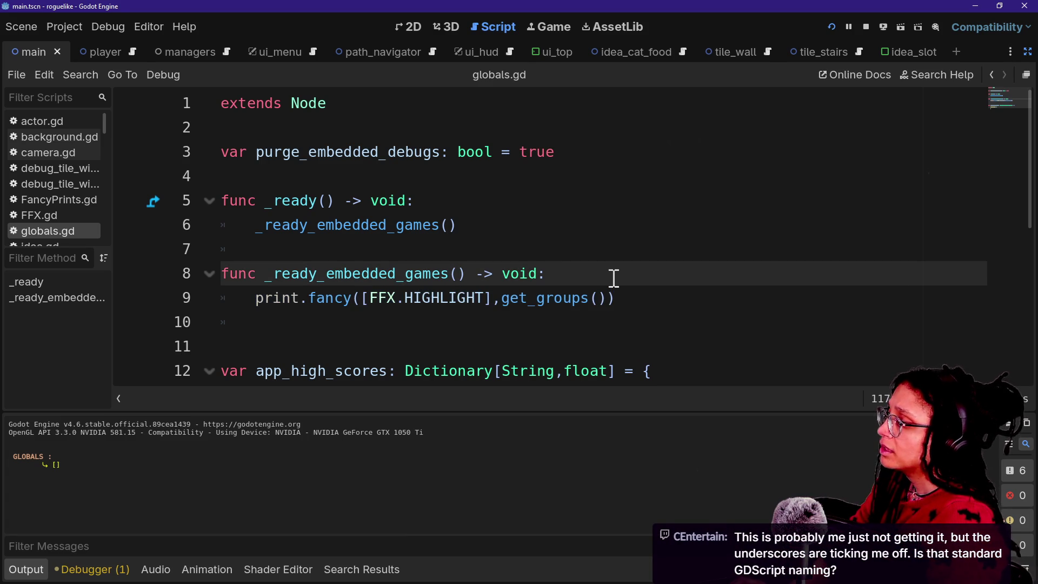
pyautogui.press('Return')
pyautogui.press('BackSpace')
pyautogui.press('BackSpace')
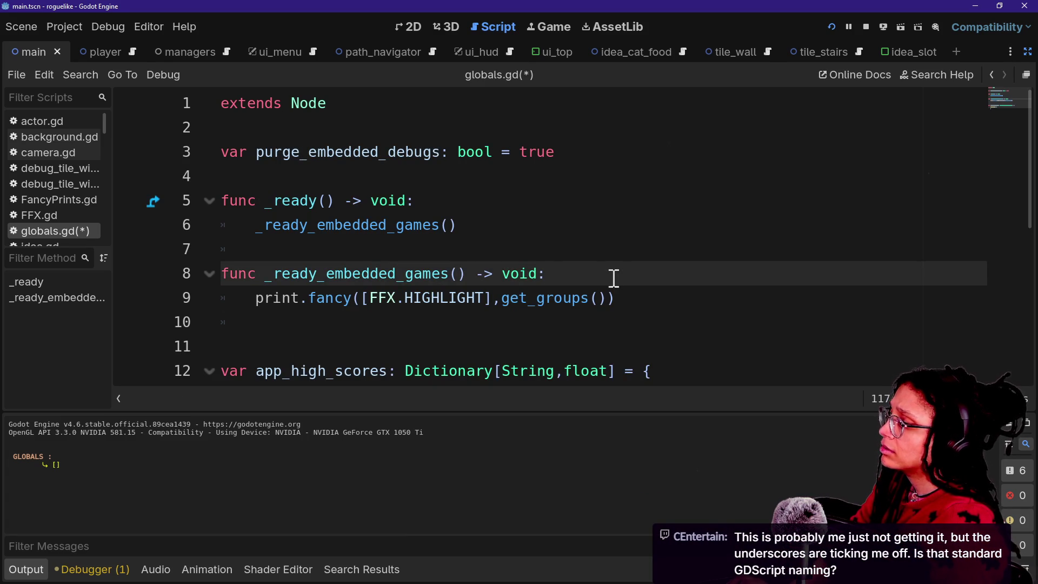
pyautogui.click(630, 290)
pyautogui.press('Return')
pyautogui.press('Return')
pyautogui.press('BackSpace')
pyautogui.write('f')
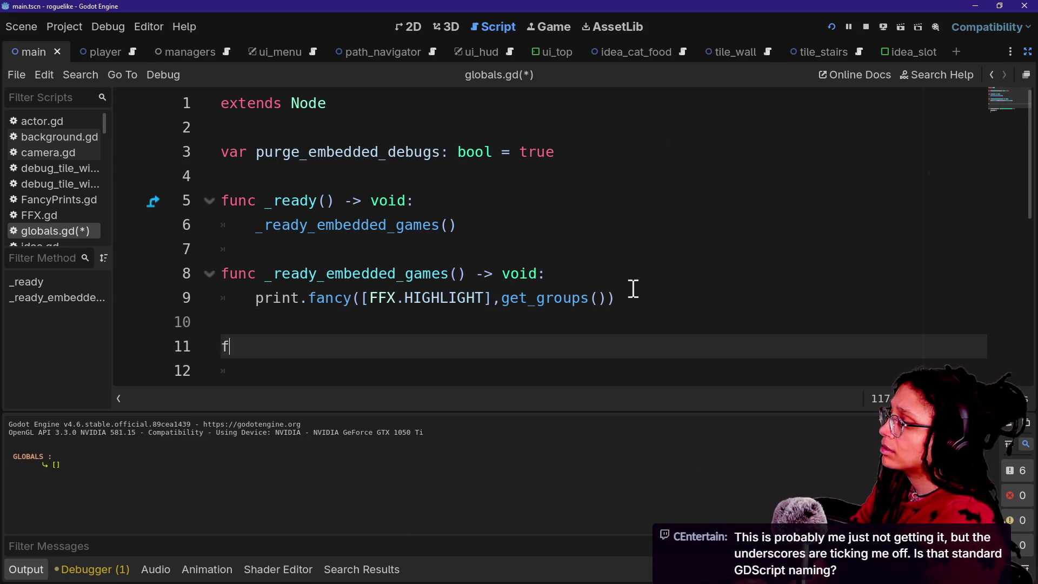
pyautogui.write('unc _input')
pyautogui.press('Return')
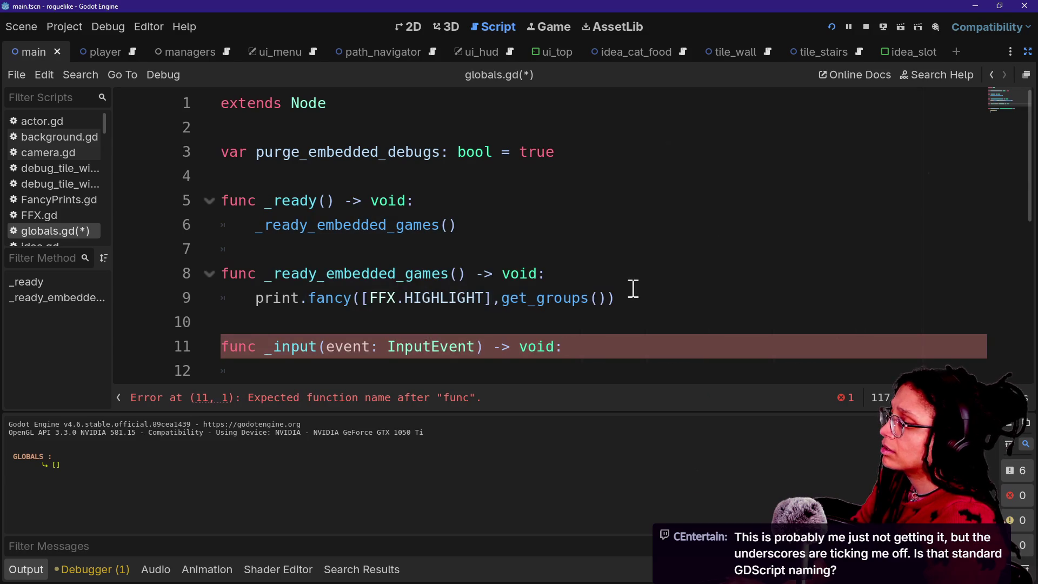
pyautogui.press('Return')
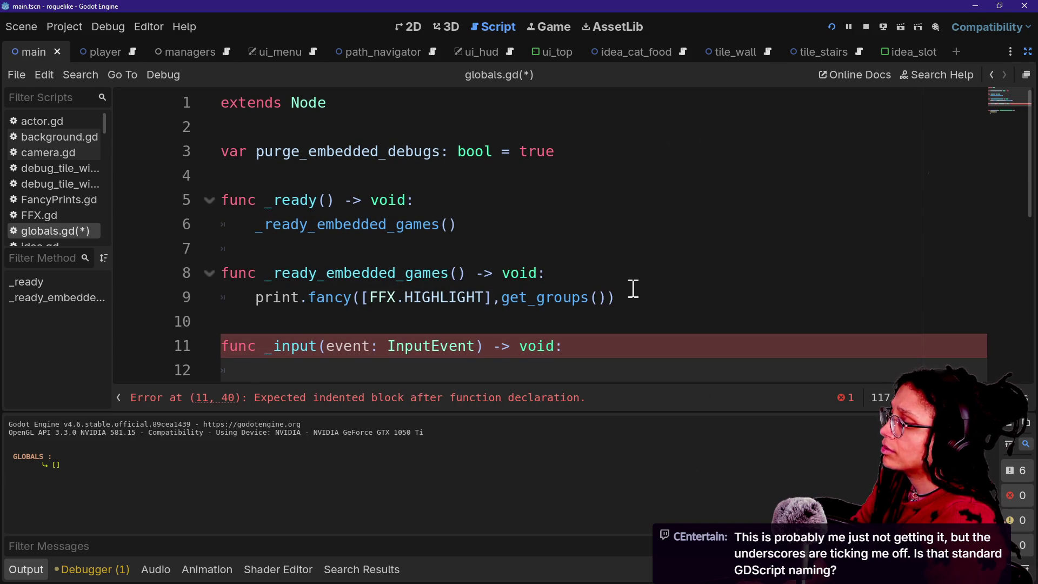
# Step: Move the groups print line from _ready_embedded_games into _input
pyautogui.moveTo(630, 296); pyautogui.dragTo(624, 285)
pyautogui.hotkey('ctrl', 'x')
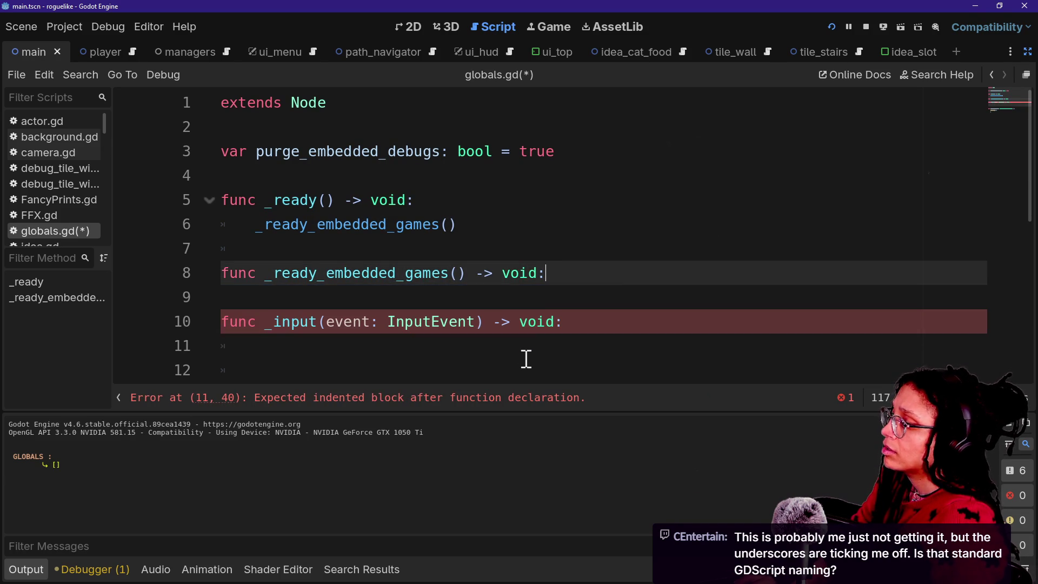
pyautogui.click(525, 358)
pyautogui.hotkey('ctrl', 'v')
pyautogui.click(553, 287)
pyautogui.click(552, 293)
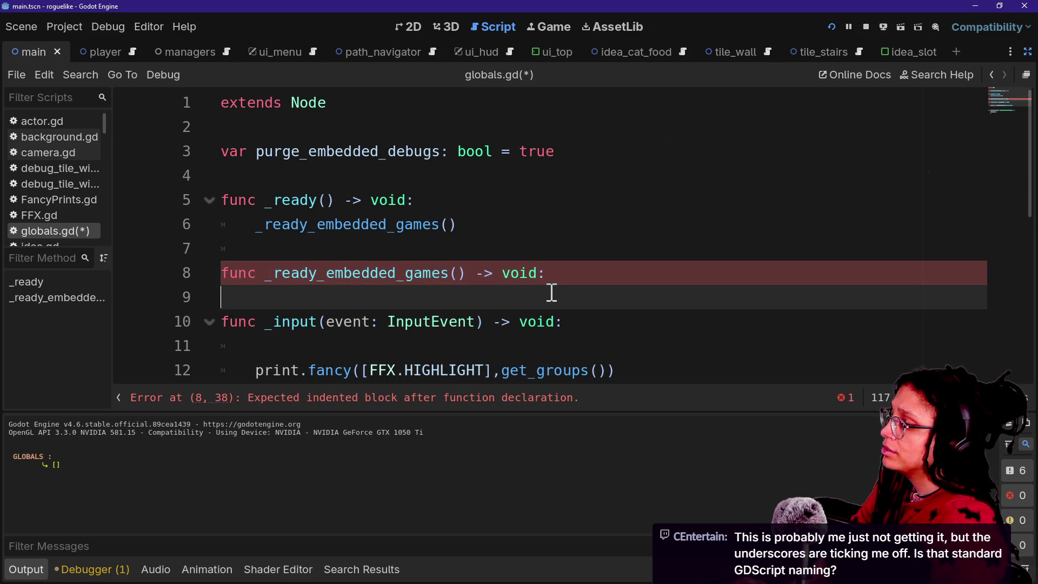
pyautogui.write('pass')
pyautogui.click(431, 360)
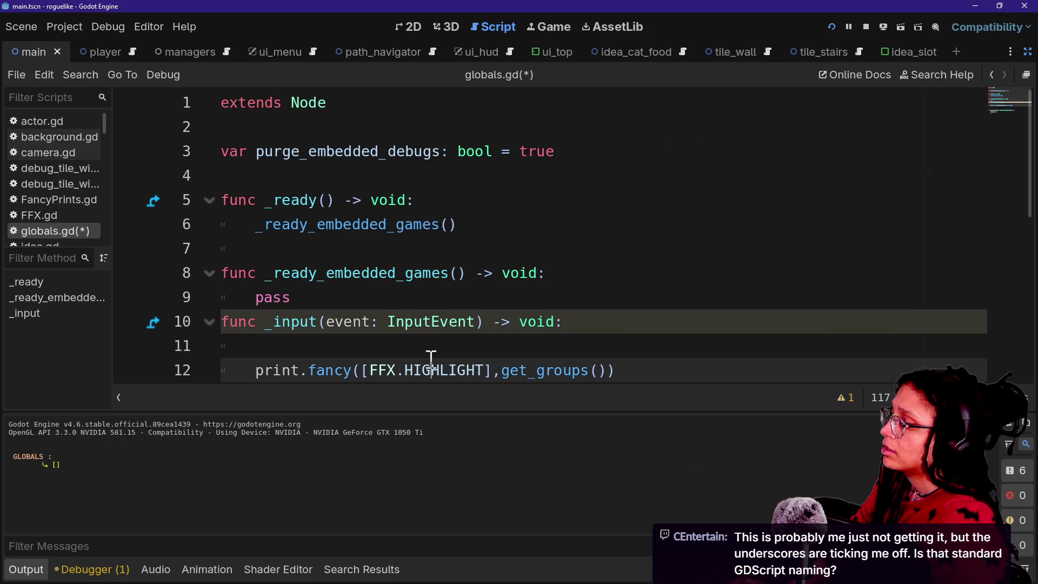
pyautogui.click(442, 354)
pyautogui.write('if IN')
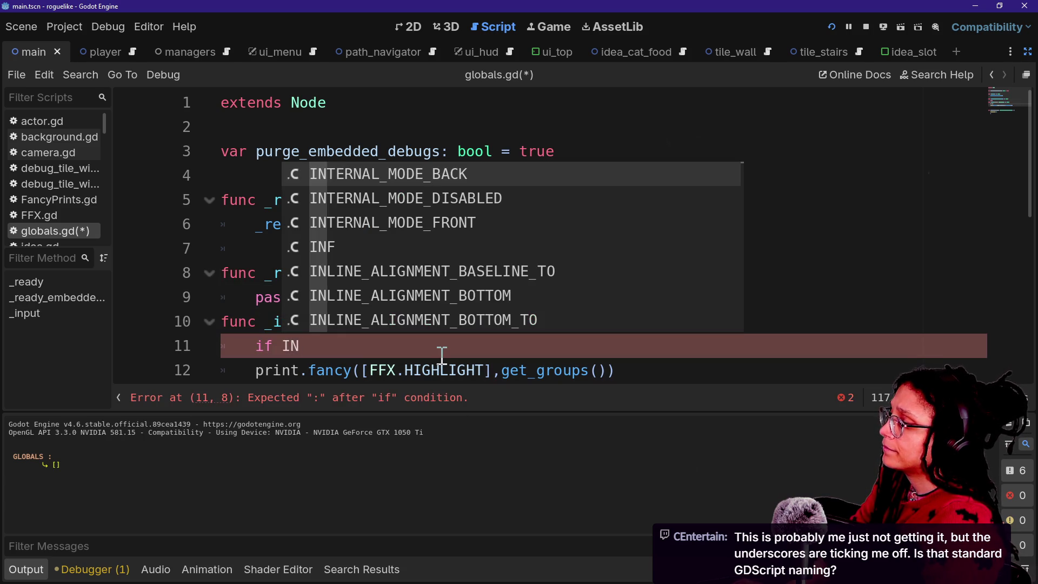
# Step: Wrap the print in if Input.is_action_just_pressed("Action"):, leave pass behind, and save
pyautogui.press('BackSpace')
pyautogui.write('nput.is_')
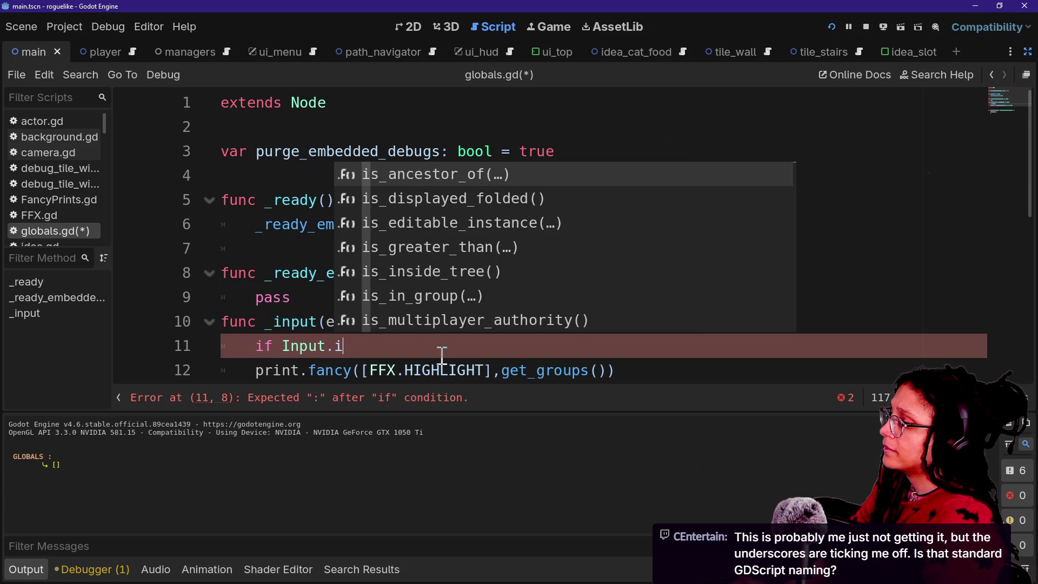
pyautogui.write('ac')
pyautogui.press('Return')
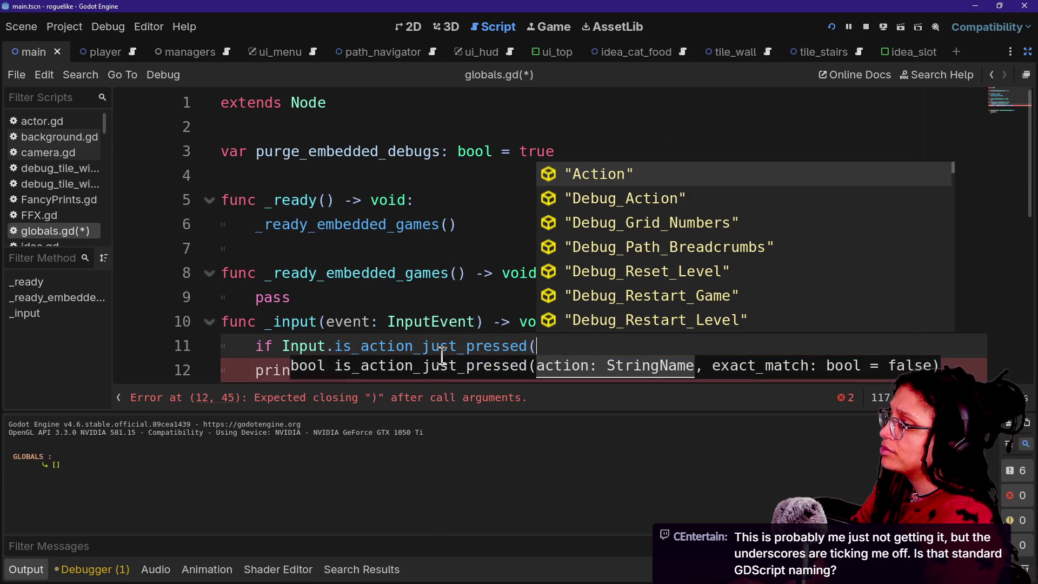
pyautogui.press('Return')
pyautogui.write(')')
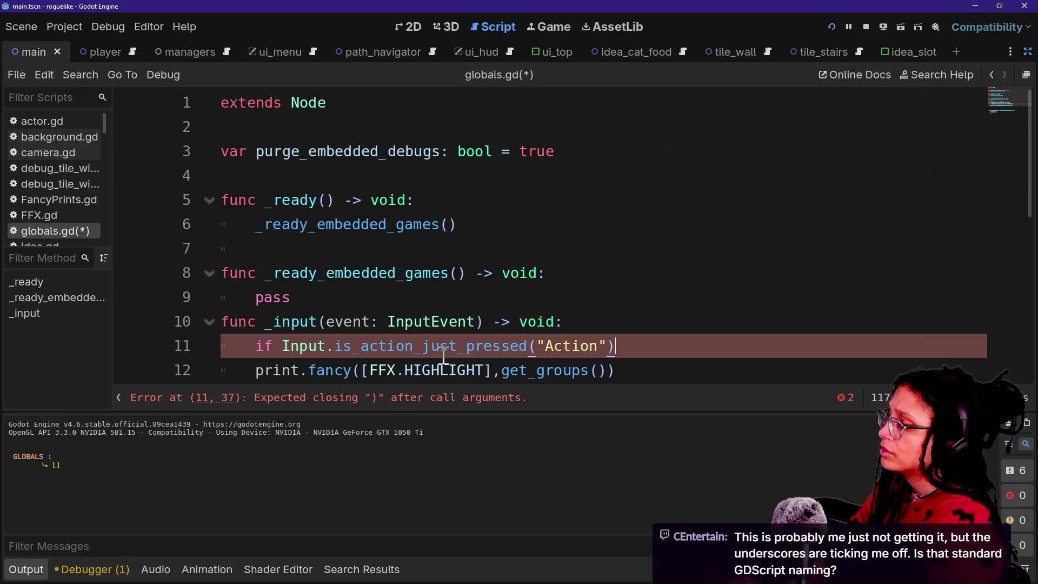
pyautogui.scroll(-1, 443, 347)
pyautogui.scroll(-1, 443, 346)
pyautogui.write(':')
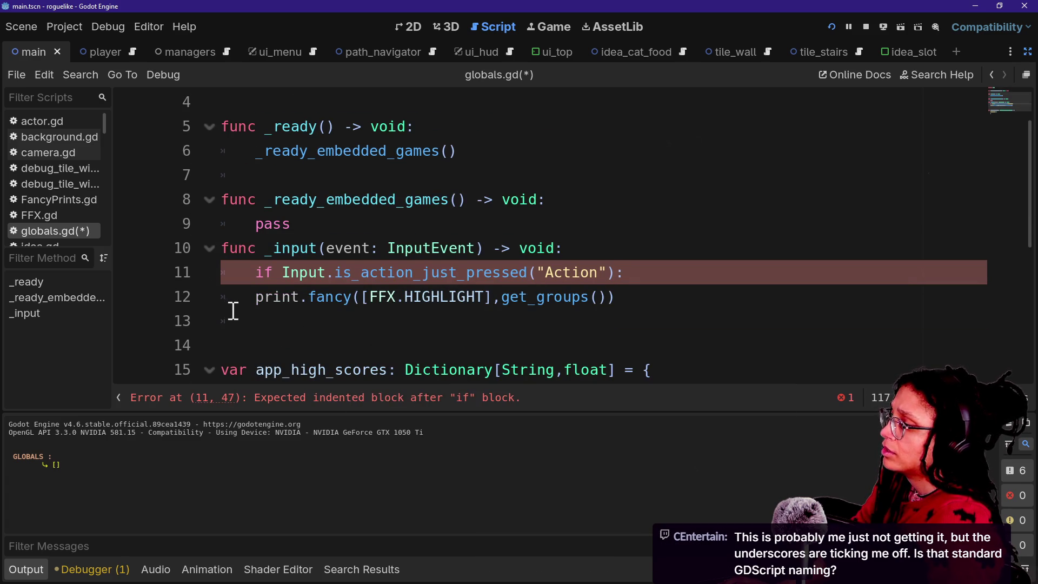
pyautogui.click(233, 297)
pyautogui.press('Tab')
pyautogui.click(463, 223)
pyautogui.hotkey('ctrl', 's')
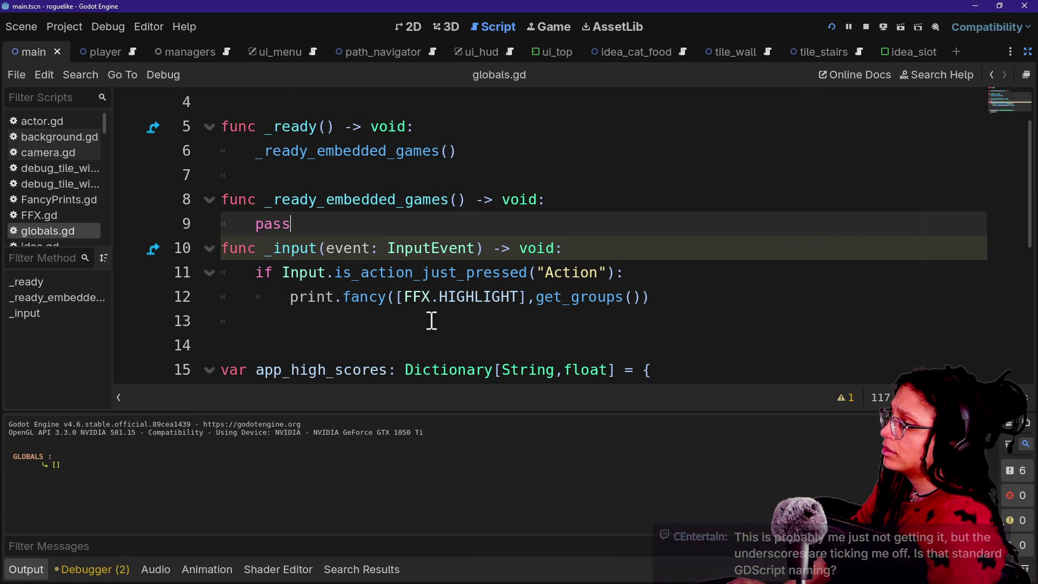
# Step: Rename the event parameter to _event and save globals.gd
pyautogui.click(333, 250)
pyautogui.write('_')
pyautogui.hotkey('ctrl', 's')
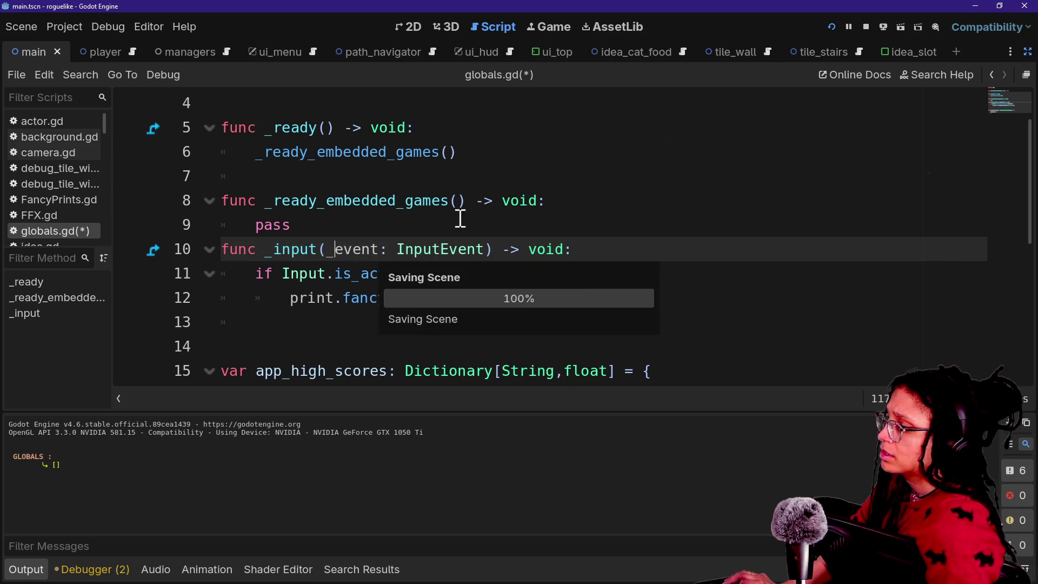
pyautogui.click(832, 26)
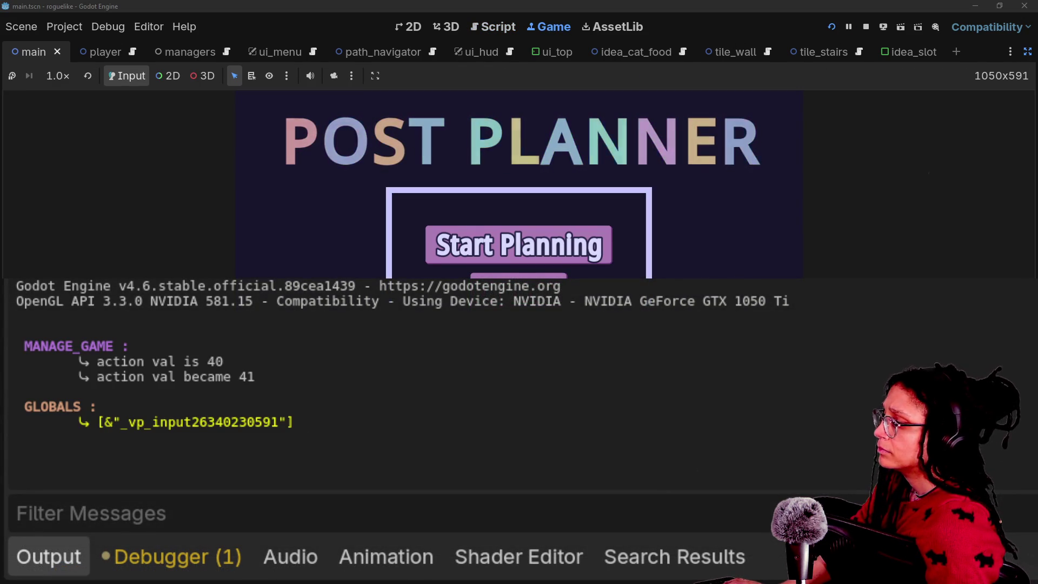
pyautogui.moveTo(95, 423); pyautogui.dragTo(216, 424)
pyautogui.click(238, 432)
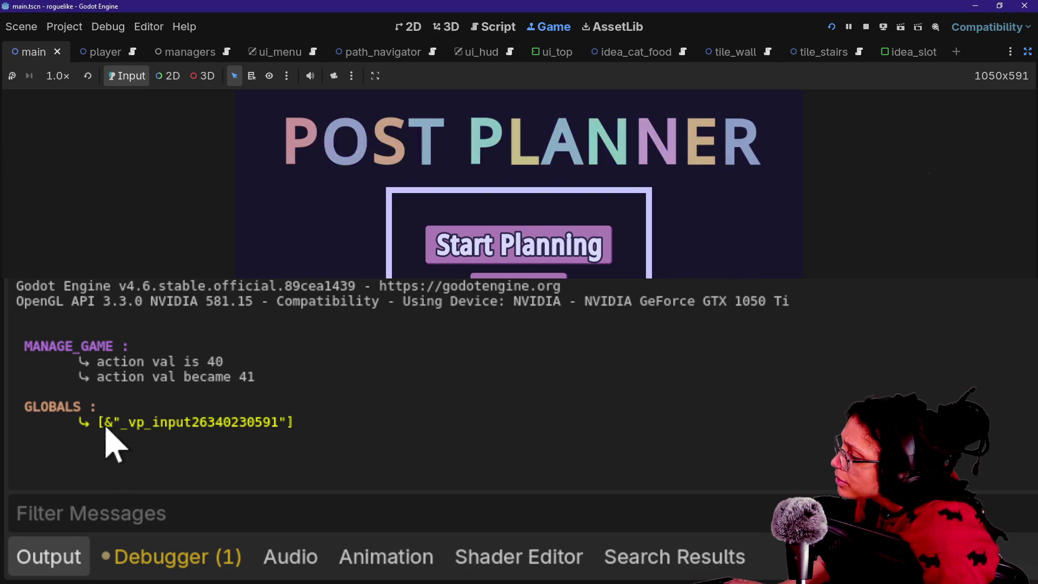
pyautogui.moveTo(120, 423)
pyautogui.mouseDown()
pyautogui.moveTo(280, 422)
pyautogui.moveTo(294, 440)
pyautogui.mouseUp()
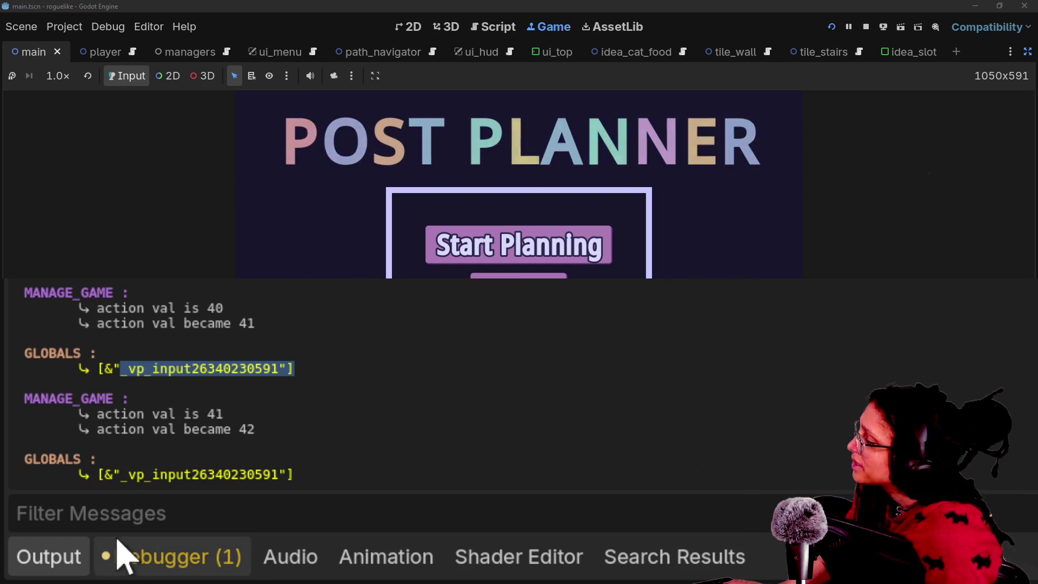
pyautogui.moveTo(228, 481)
pyautogui.mouseDown()
pyautogui.moveTo(144, 471)
pyautogui.moveTo(103, 481)
pyautogui.moveTo(248, 479)
pyautogui.mouseUp()
pyautogui.click(290, 493)
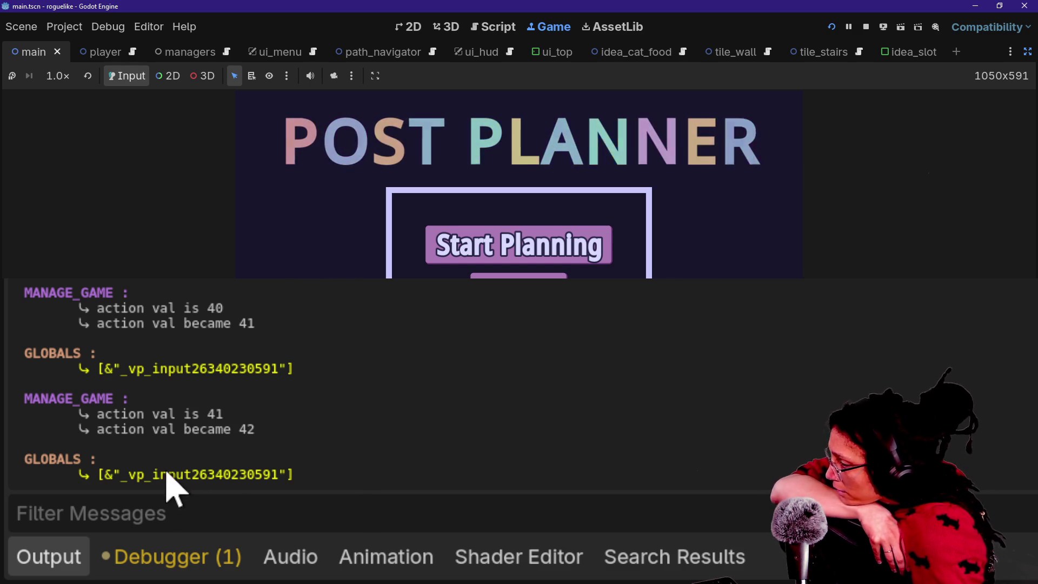
pyautogui.moveTo(98, 476)
pyautogui.mouseDown()
pyautogui.moveTo(269, 463)
pyautogui.moveTo(299, 478)
pyautogui.moveTo(173, 474)
pyautogui.mouseUp()
pyautogui.click(292, 478)
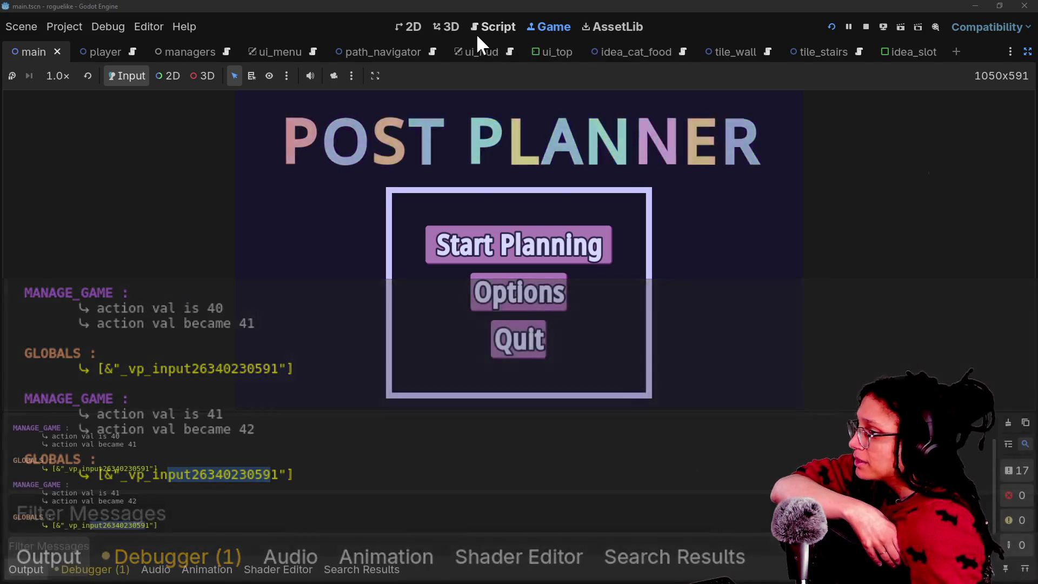
pyautogui.click(507, 27)
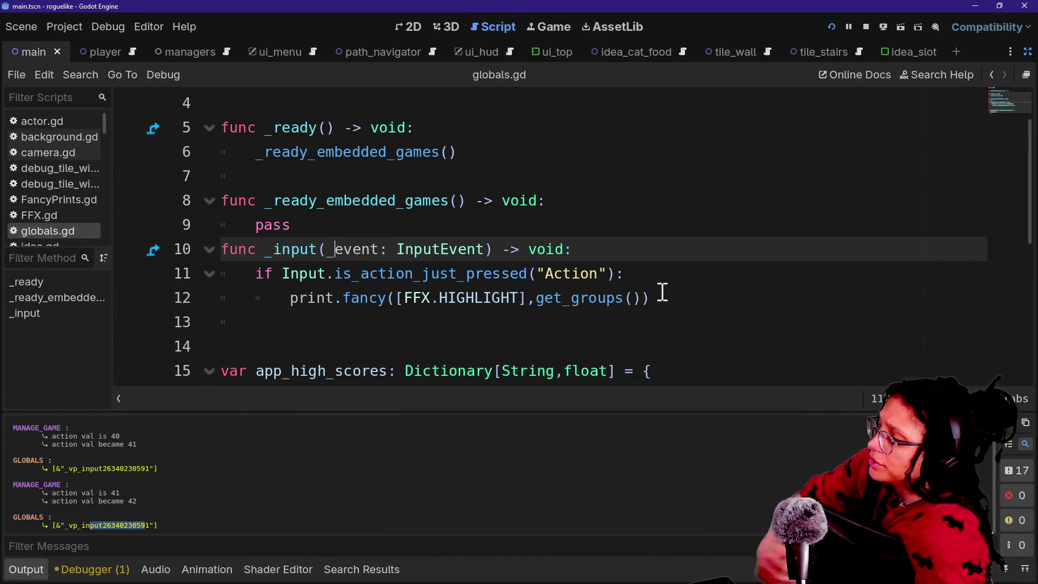
# Step: Declare var groups: Array[StringName] = [] below purge_embedded_debugs
pyautogui.moveTo(568, 302)
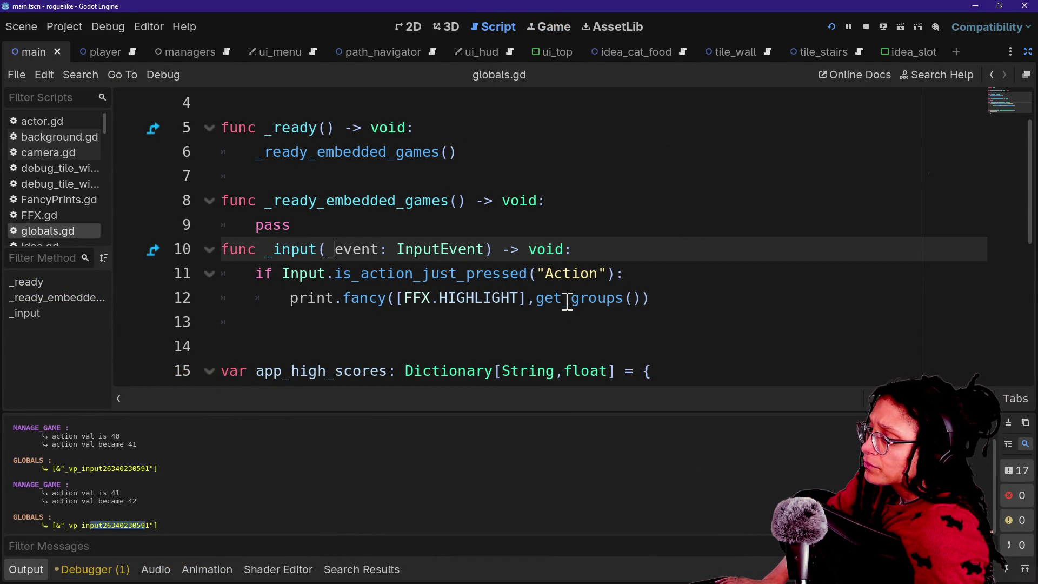
pyautogui.click(686, 290)
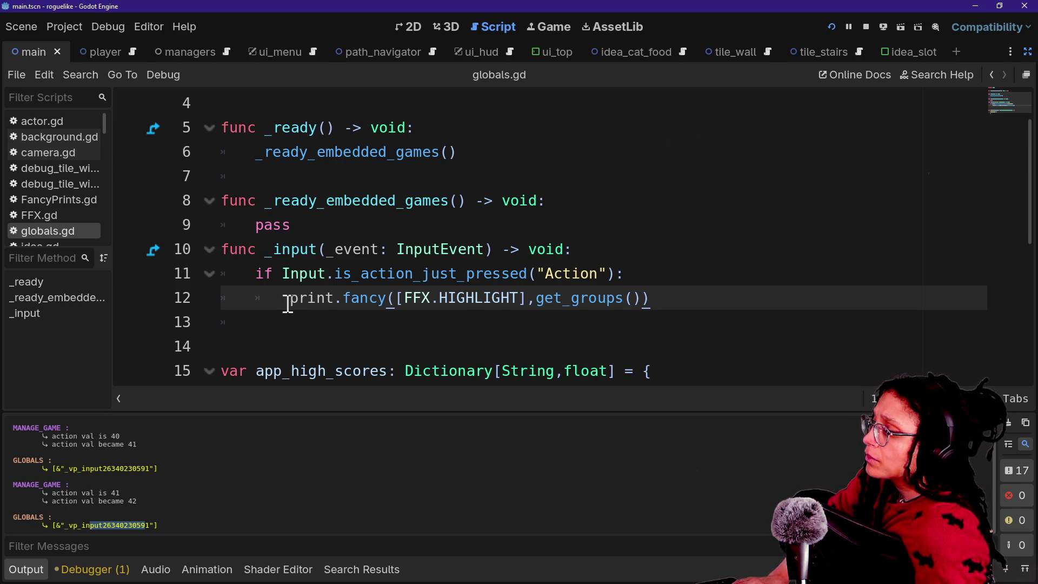
pyautogui.scroll(1, 575, 133)
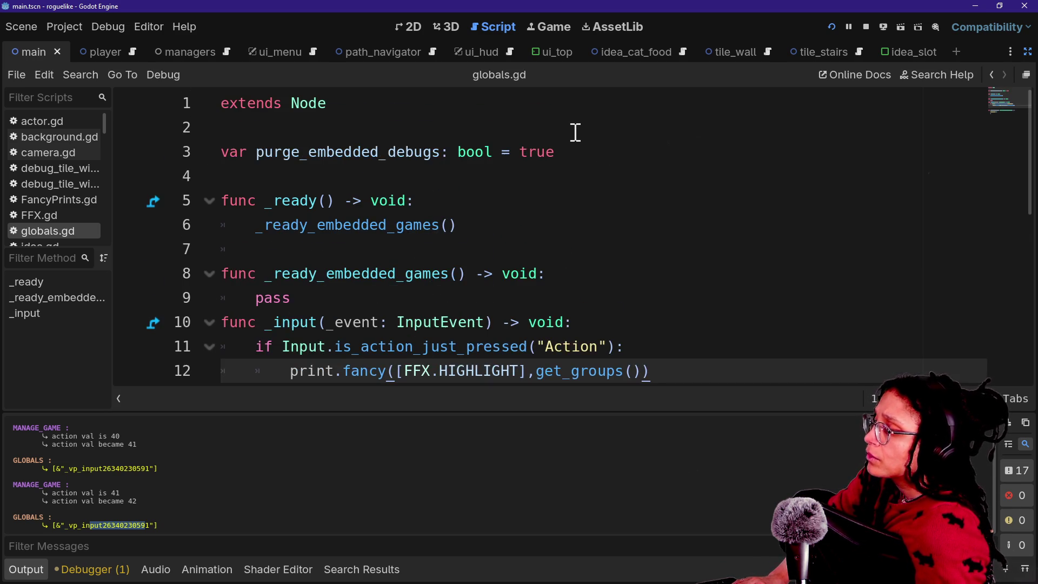
pyautogui.click(587, 156)
pyautogui.press('Return')
pyautogui.press('Return')
pyautogui.write('c')
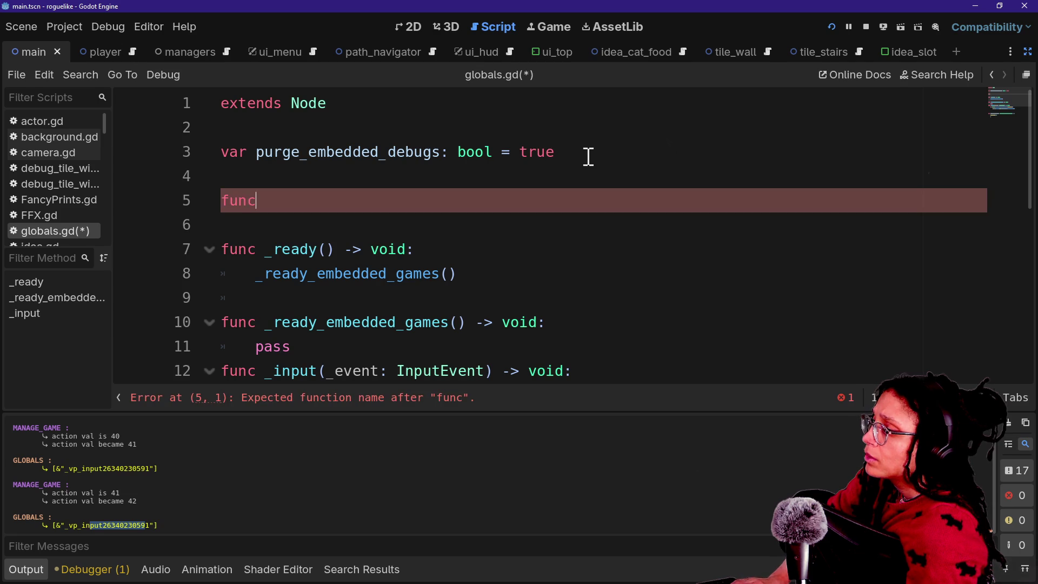
pyautogui.press('BackSpace')
pyautogui.press('BackSpace')
pyautogui.write('var ')
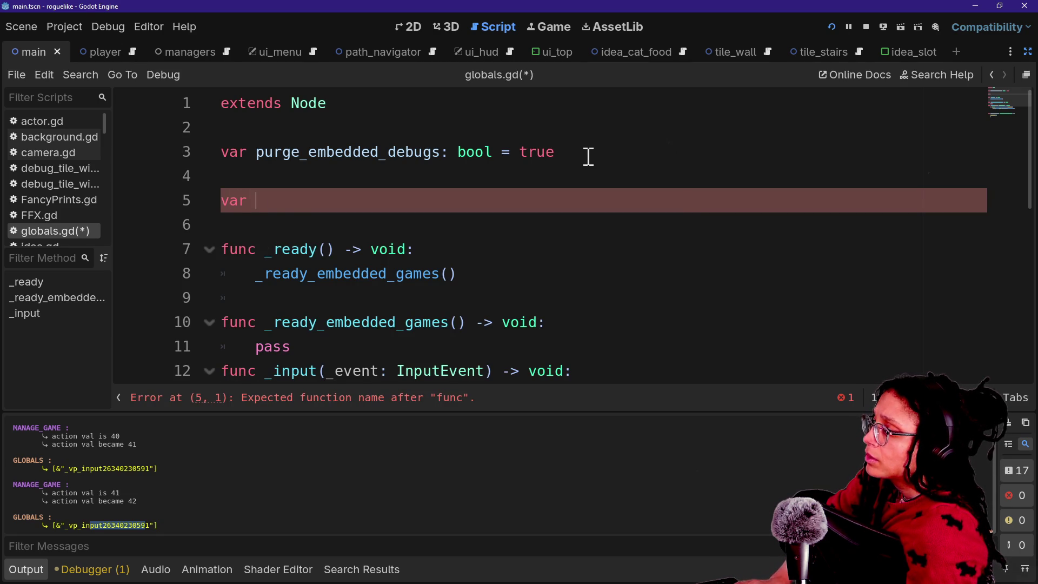
pyautogui.write('groups: ')
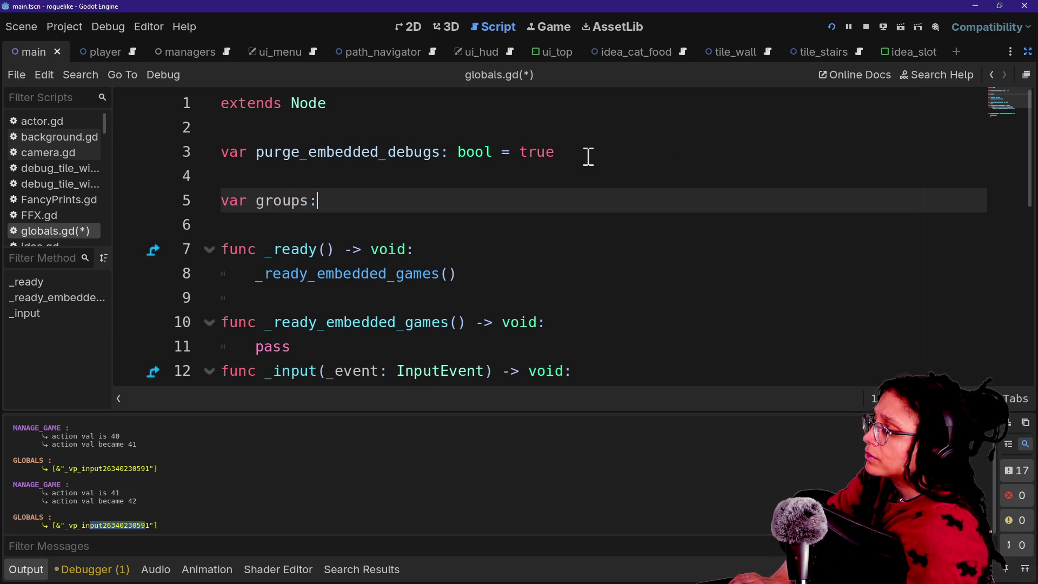
pyautogui.write('[StringName[')
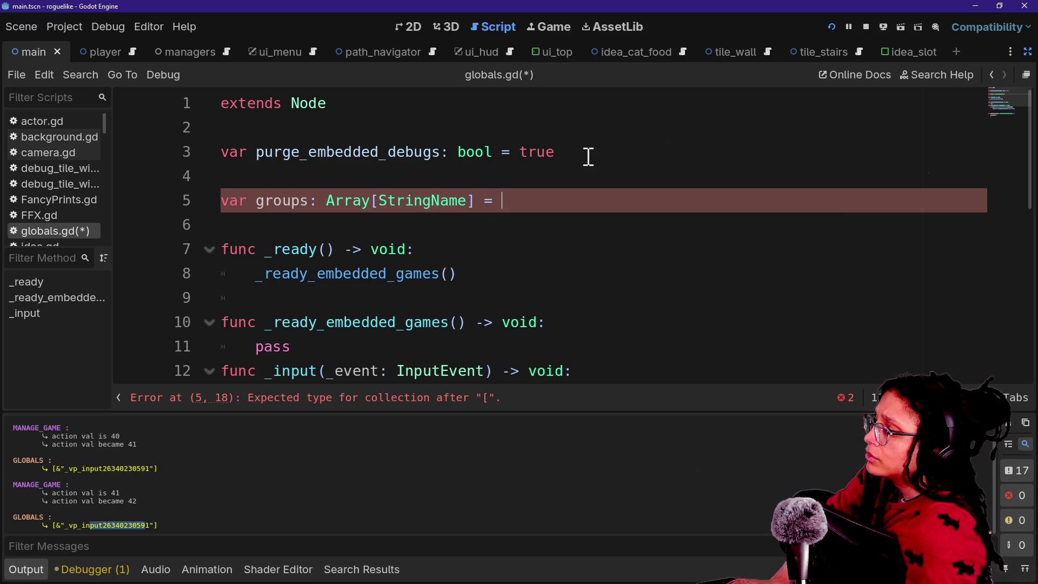
pyautogui.scroll(-3, 501, 232)
pyautogui.scroll(-2, 399, 223)
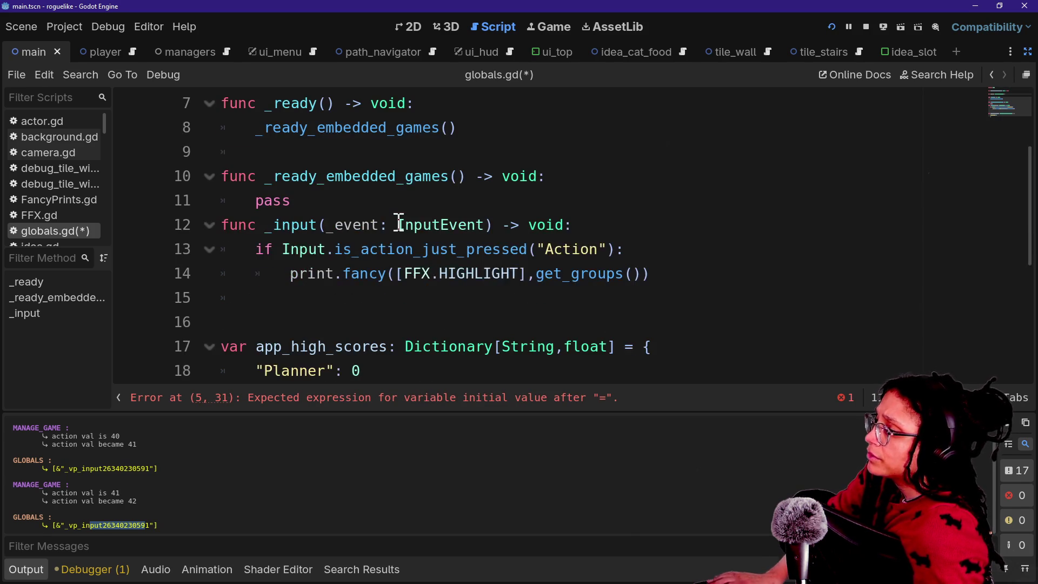
pyautogui.write('[StringName] = [')
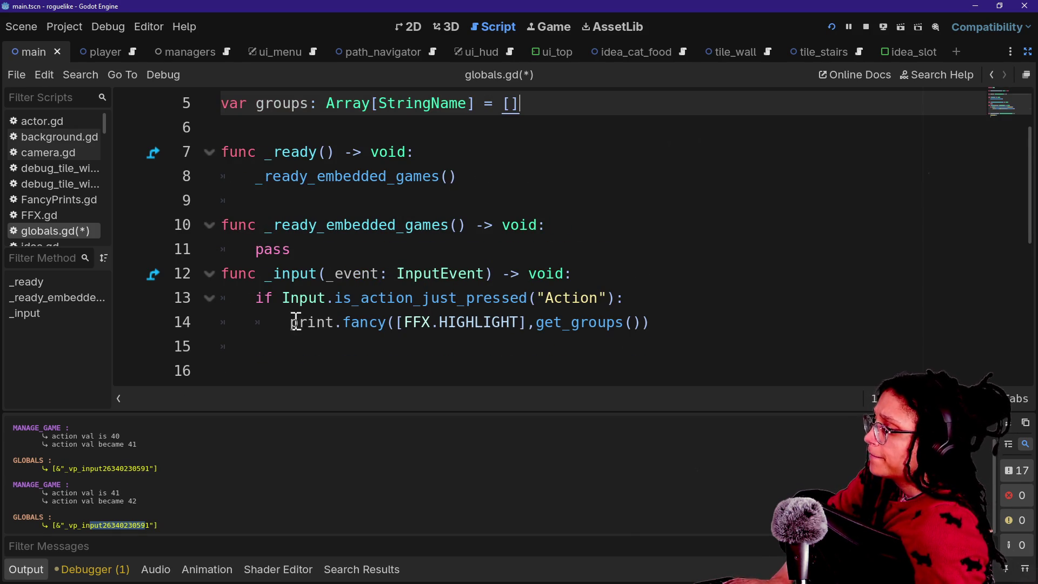
# Step: Cut get_groups() out of the print and open a new line under the if
pyautogui.click(296, 321)
pyautogui.moveTo(373, 304)
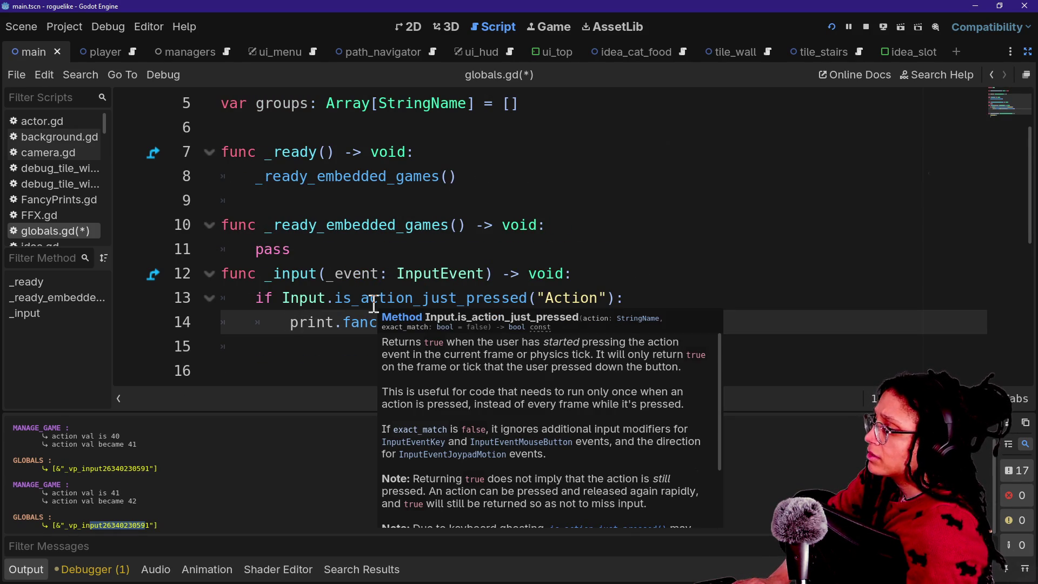
pyautogui.click(604, 264)
pyautogui.click(660, 321)
pyautogui.moveTo(659, 321)
pyautogui.mouseDown()
pyautogui.moveTo(508, 322)
pyautogui.moveTo(535, 323)
pyautogui.mouseUp()
pyautogui.hotkey('ctrl', 'x')
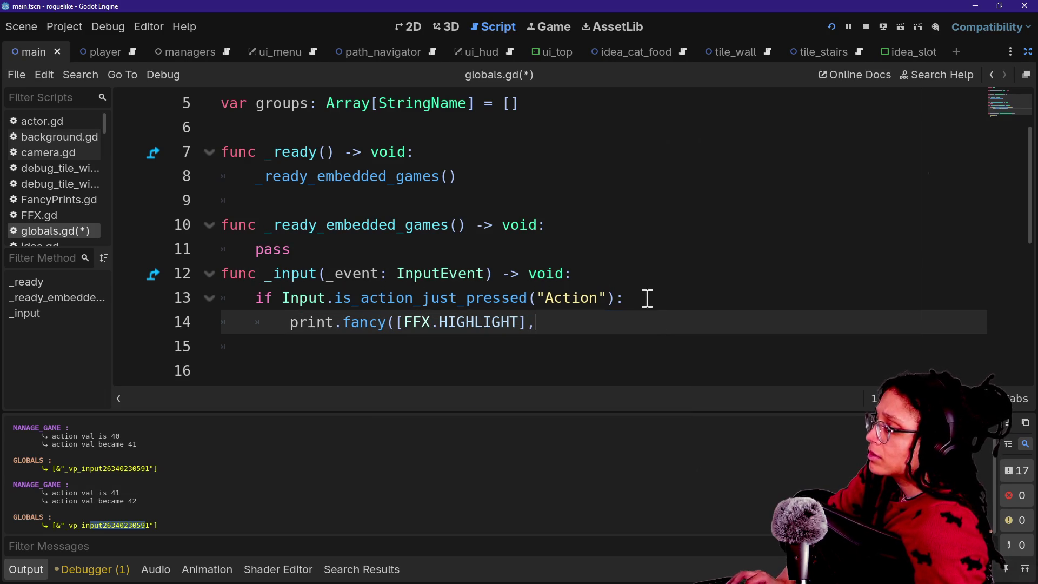
pyautogui.click(651, 298)
pyautogui.press('Return')
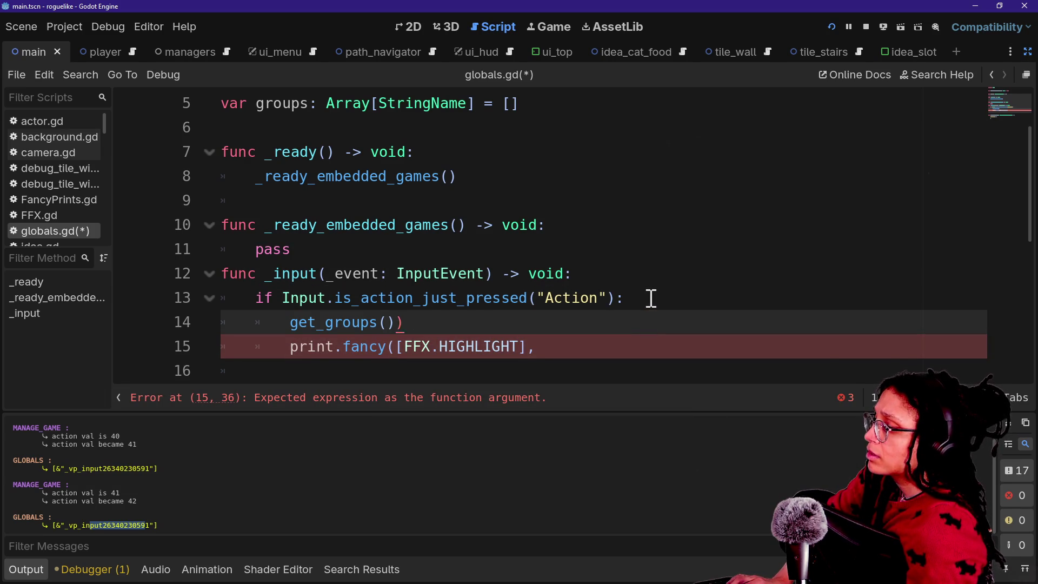
pyautogui.press('BackSpace')
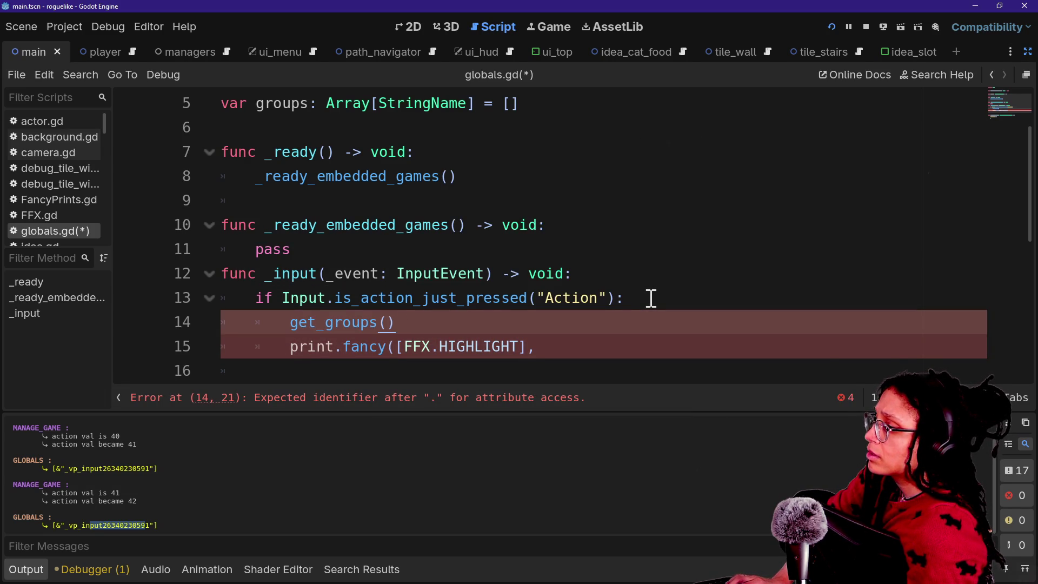
# Step: Write groups.assign(get_groups()) above the print statement
pyautogui.write('gr')
pyautogui.write('.append(')
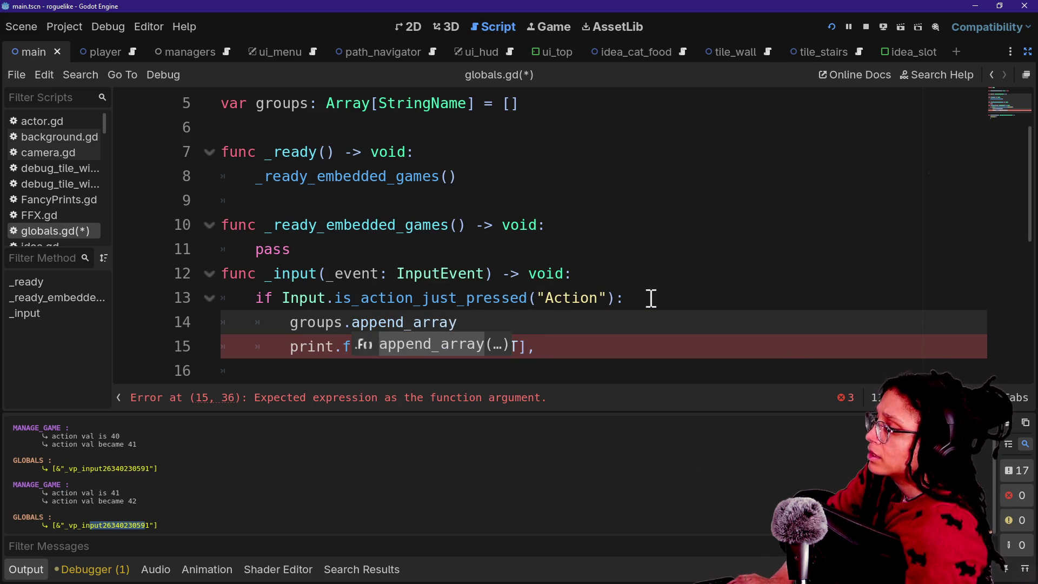
pyautogui.write('(')
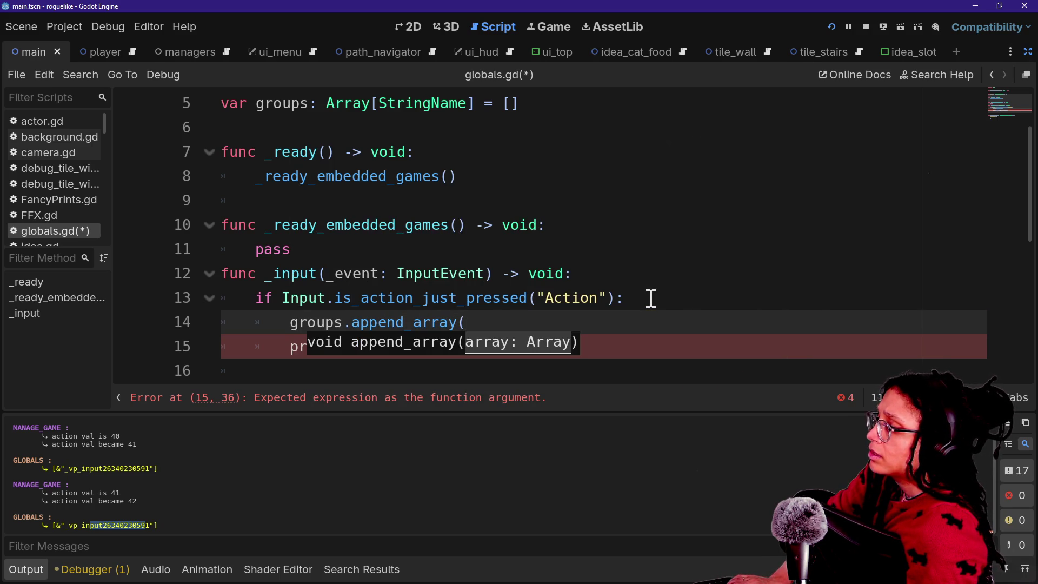
pyautogui.press('BackSpace')
pyautogui.press('BackSpace')
pyautogui.press('BackSpace')
pyautogui.write('as')
pyautogui.press('Return')
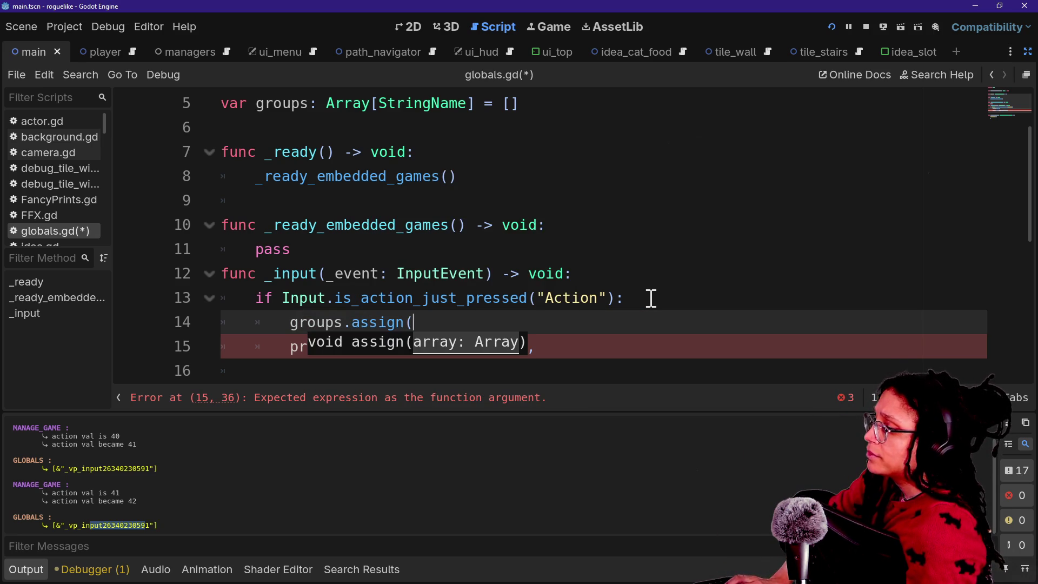
pyautogui.moveTo(362, 329)
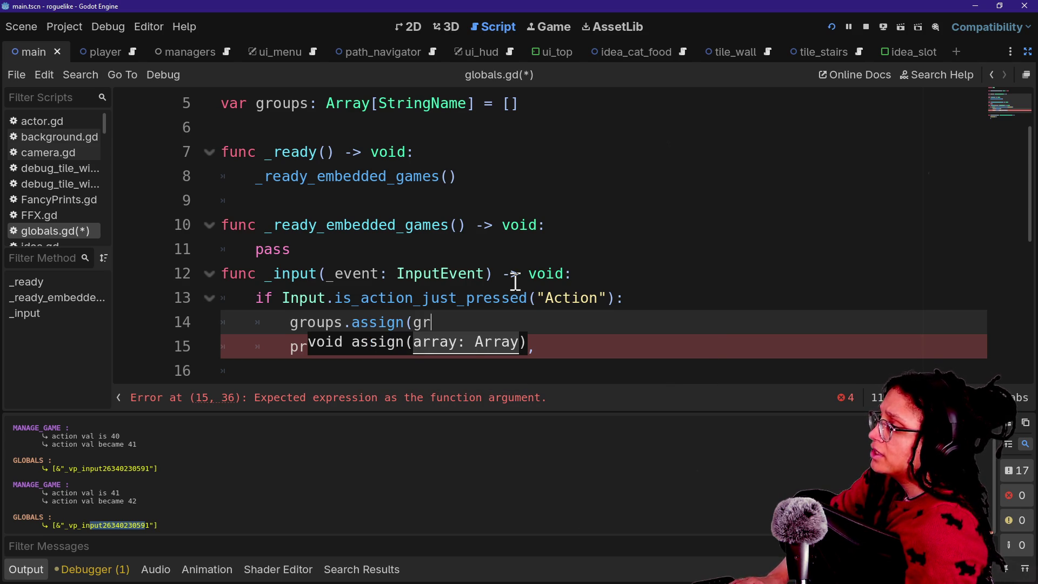
pyautogui.press('BackSpace')
pyautogui.press('BackSpace')
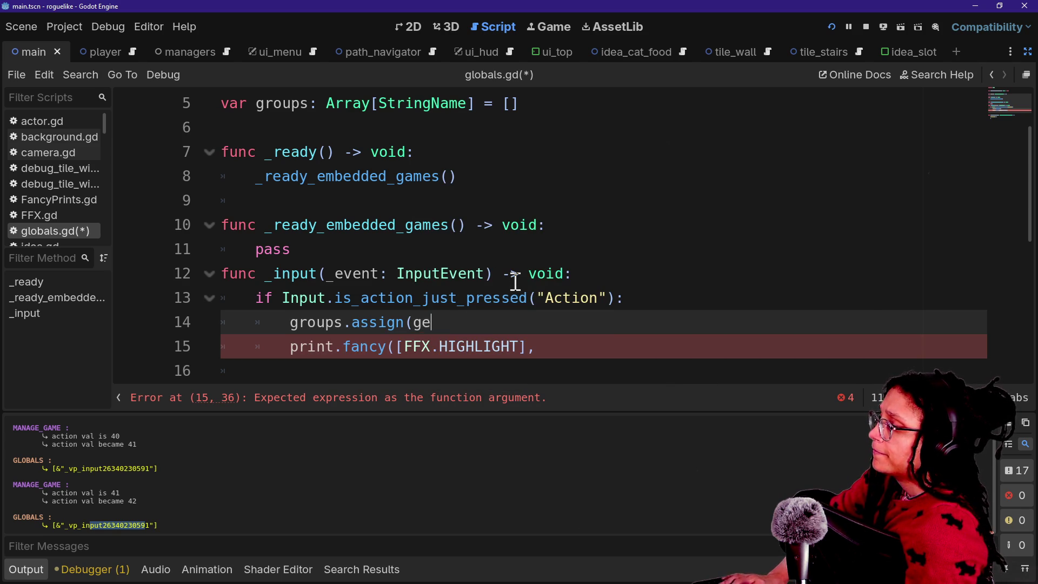
pyautogui.write('t_gr')
pyautogui.press('Return')
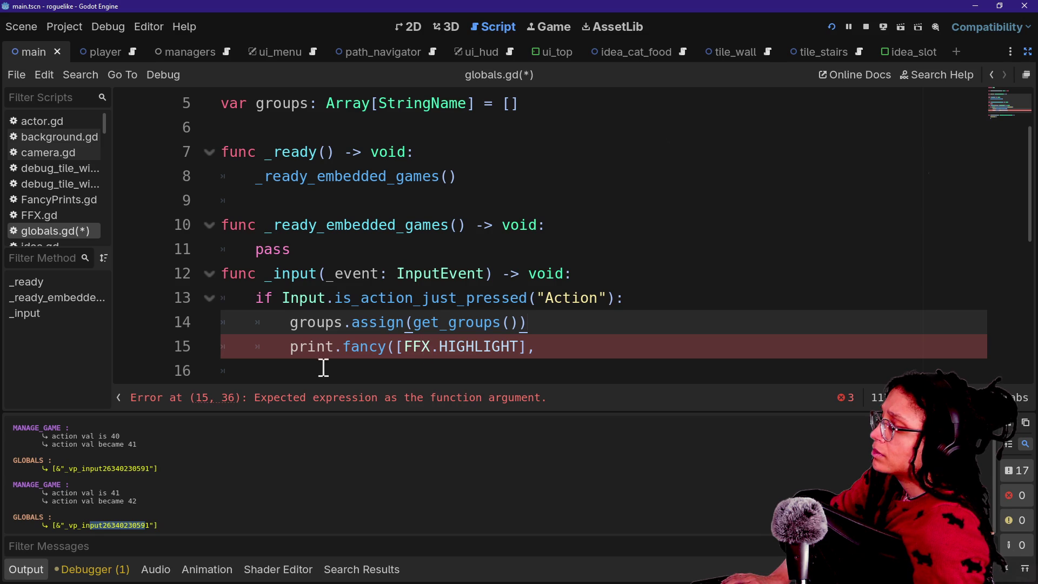
# Step: Make the print output groups and save the script
pyautogui.click(544, 342)
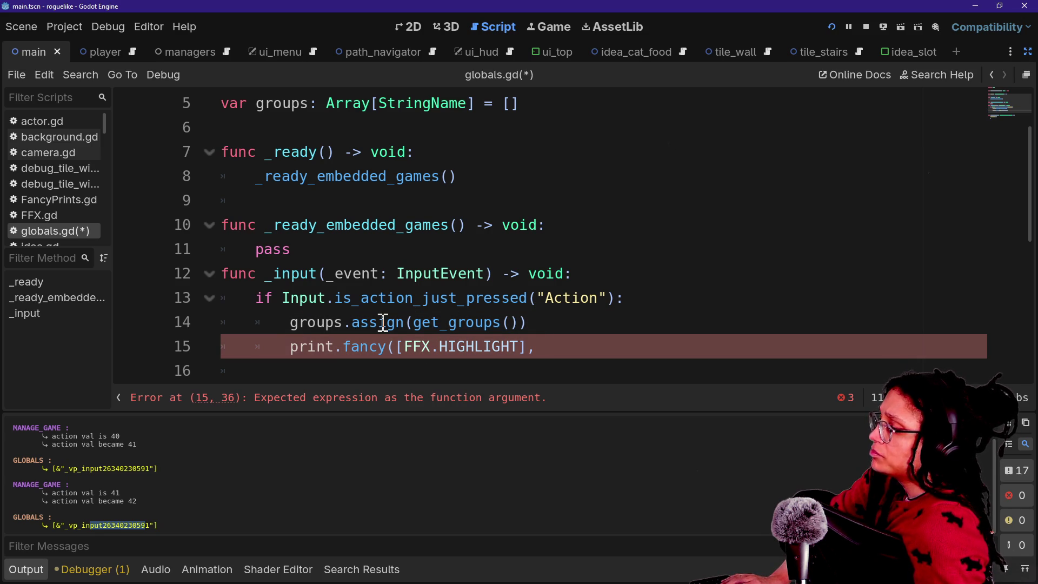
pyautogui.press('BackSpace')
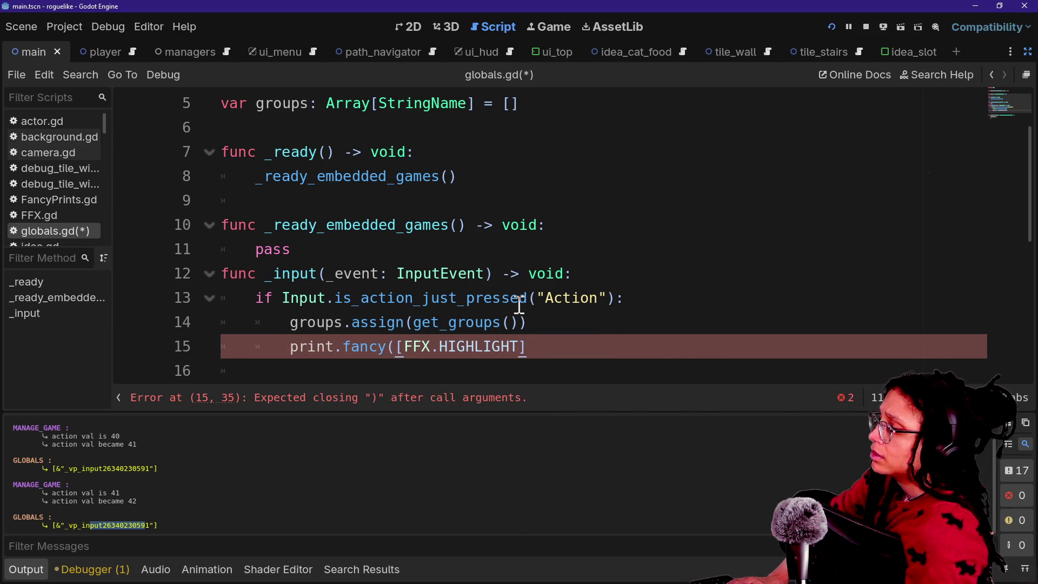
pyautogui.write(',groups')
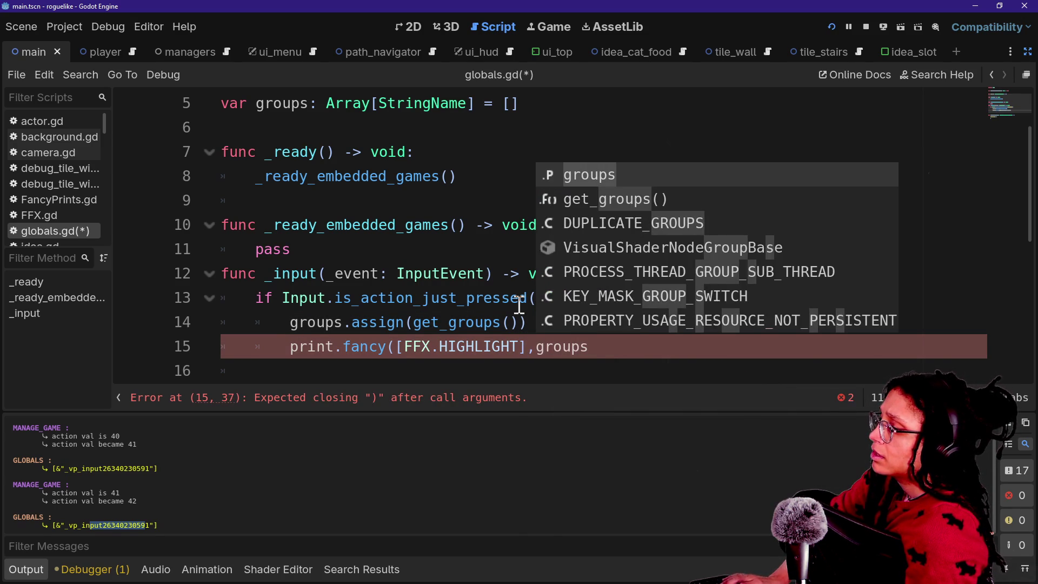
pyautogui.write(')')
pyautogui.press('Return')
pyautogui.hotkey('ctrl', 's')
# Step: Start a for group: StringName in groups: loop below the print
pyautogui.press('Tab')
pyautogui.write('g')
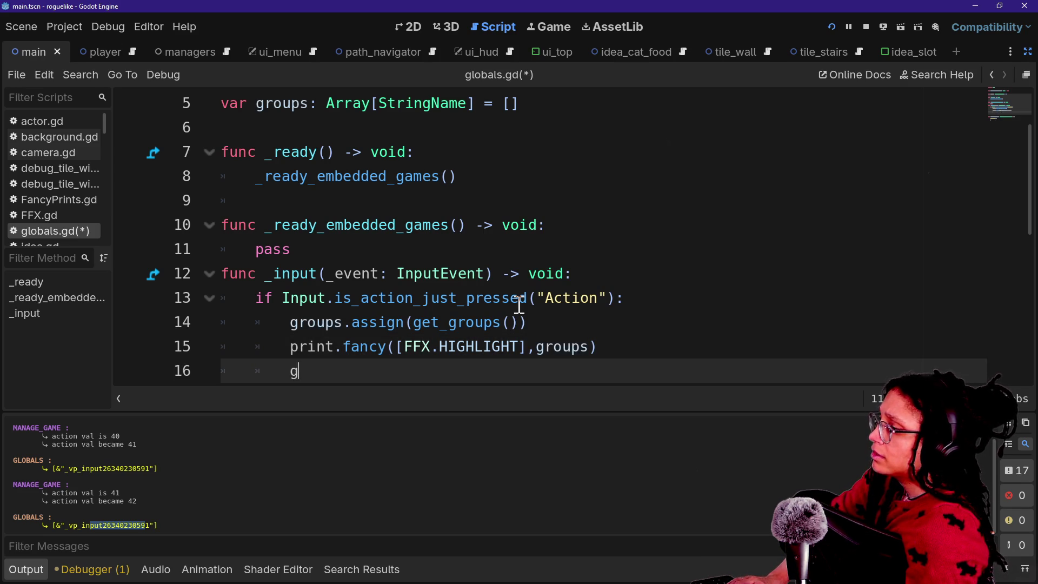
pyautogui.write('r')
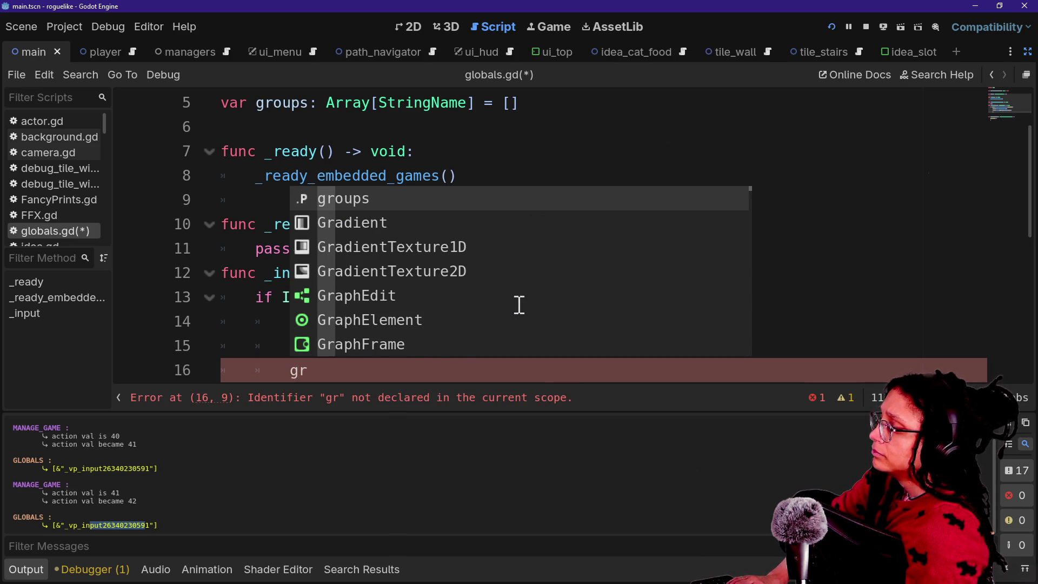
pyautogui.press('BackSpace')
pyautogui.press('BackSpace')
pyautogui.write('for')
pyautogui.write(': ')
pyautogui.write('name')
pyautogui.press('BackSpace')
pyautogui.press('BackSpace')
pyautogui.press('BackSpace')
pyautogui.press('BackSpace')
pyautogui.write('Name in G')
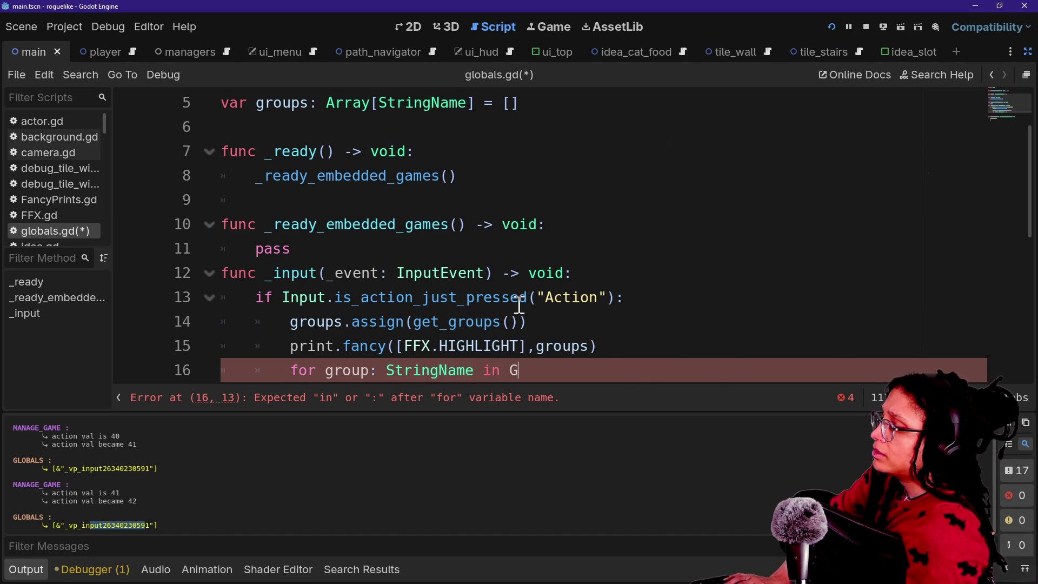
pyautogui.press('BackSpace')
pyautogui.write('groups:')
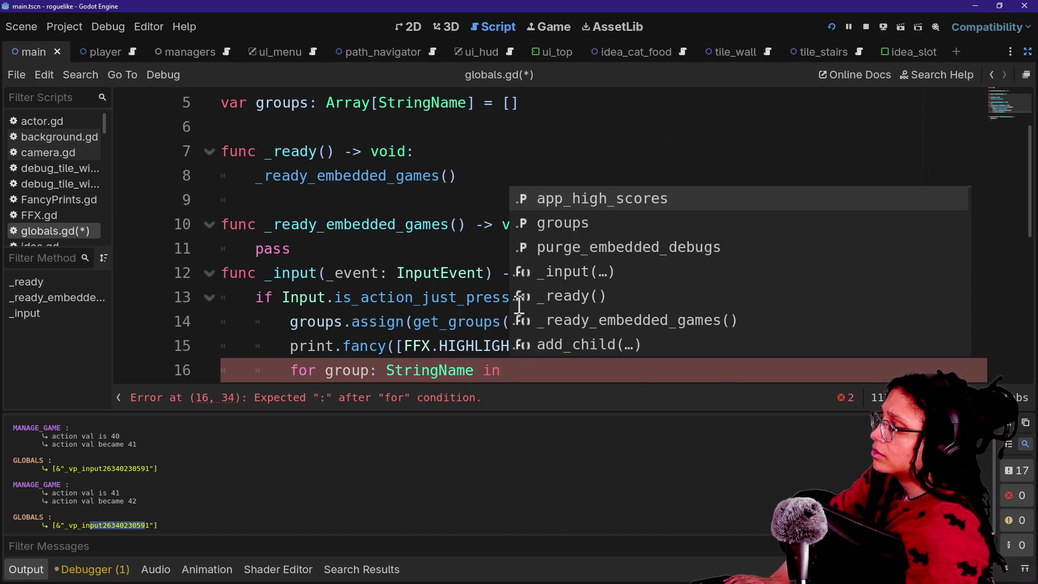
pyautogui.press('Return')
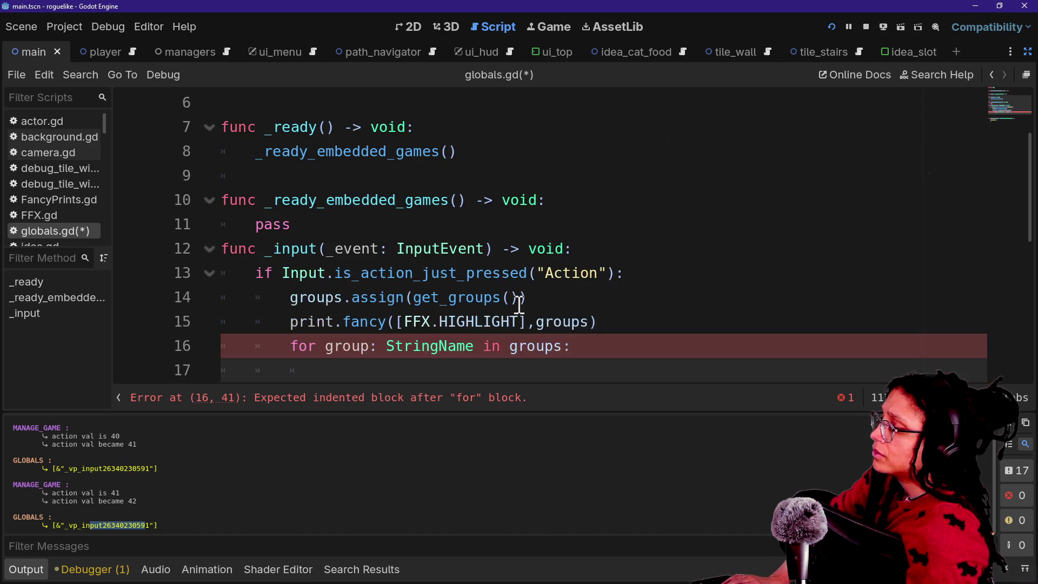
pyautogui.moveTo(519, 301)
pyautogui.mouseDown()
pyautogui.moveTo(660, 238)
pyautogui.moveTo(702, 200)
pyautogui.mouseUp()
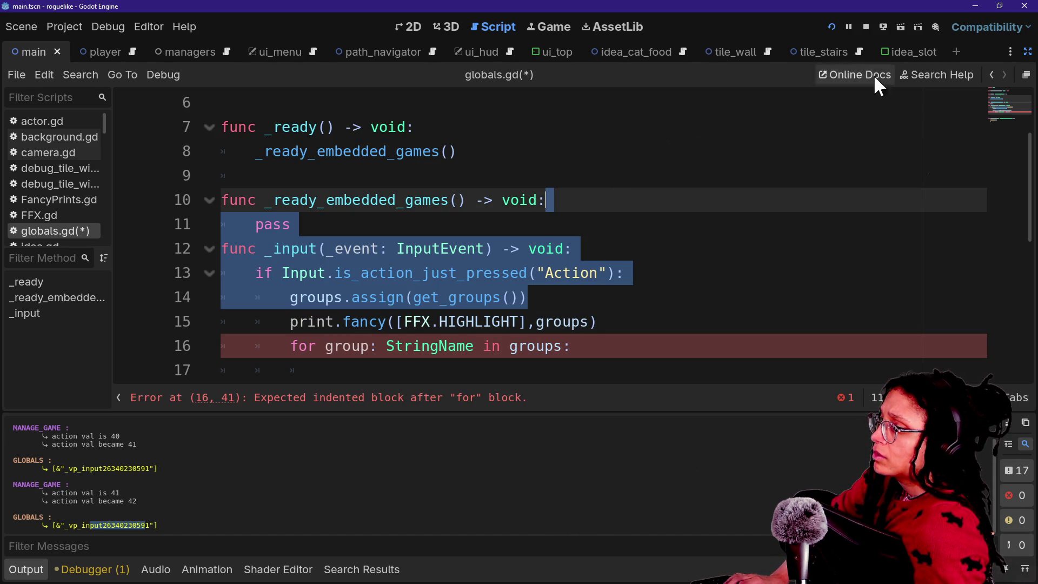
# Step: Search the help for 'group' and browse to SceneTree methods like get_nodes_in_group
pyautogui.click(907, 72)
pyautogui.write('group')
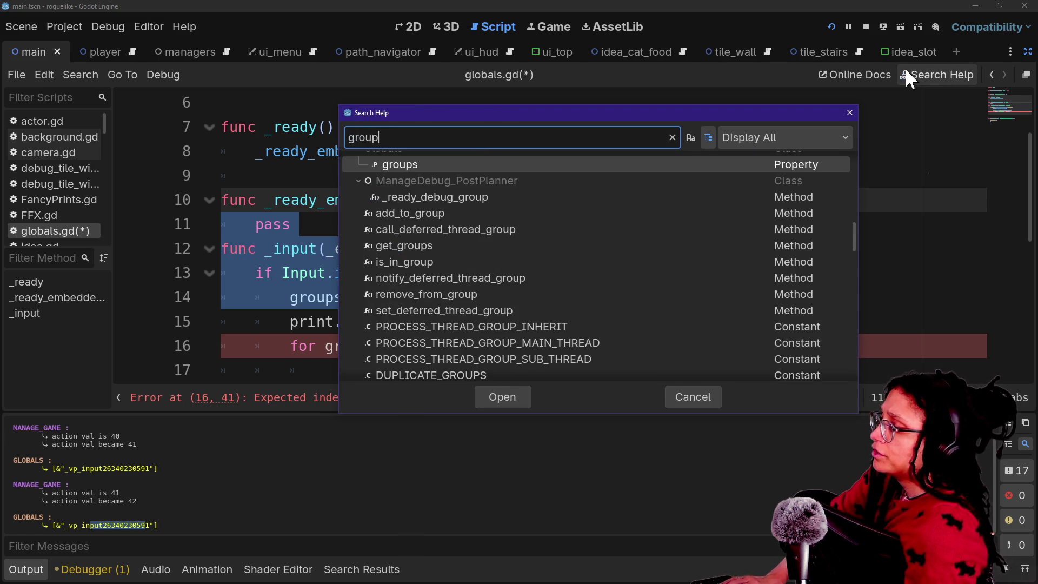
pyautogui.scroll(-1, 498, 167)
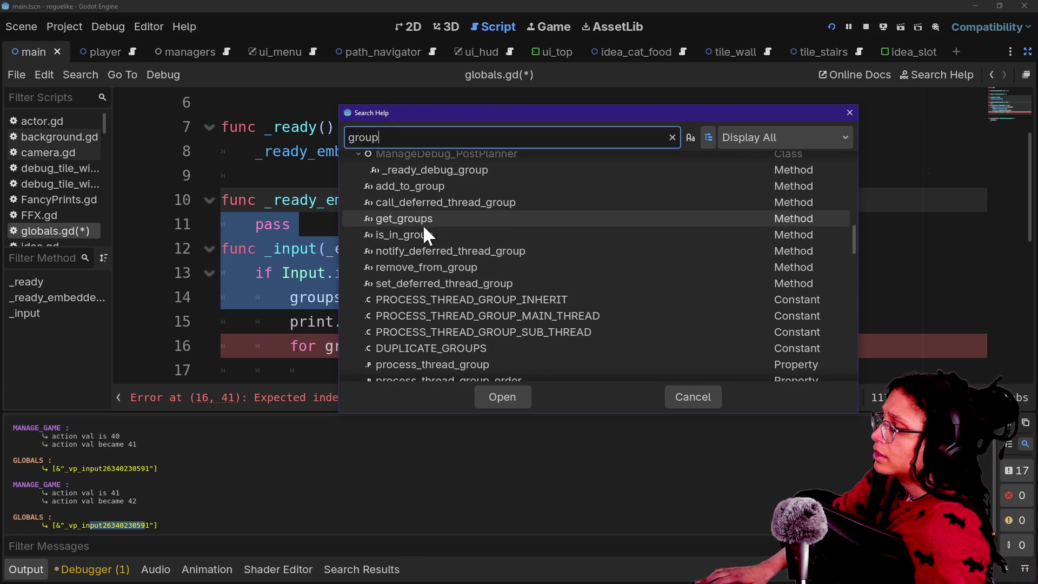
pyautogui.scroll(-1, 419, 239)
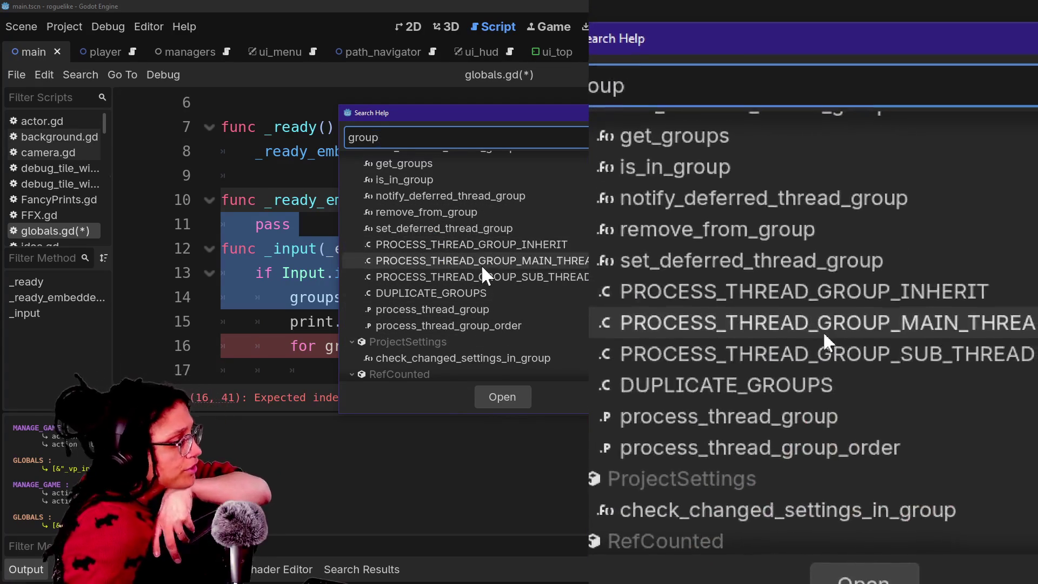
pyautogui.scroll(6, 481, 264)
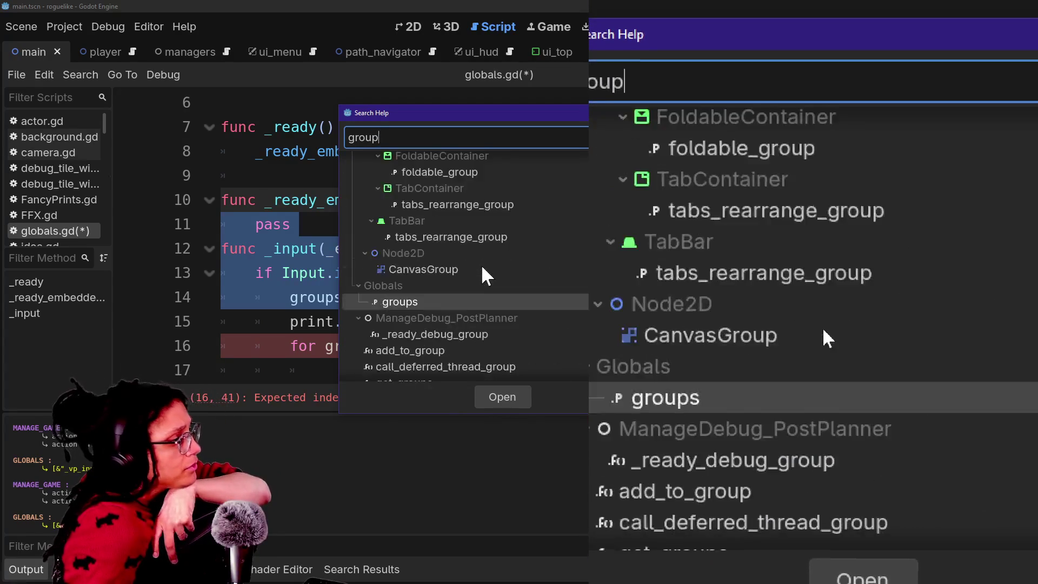
pyautogui.scroll(-5, 481, 264)
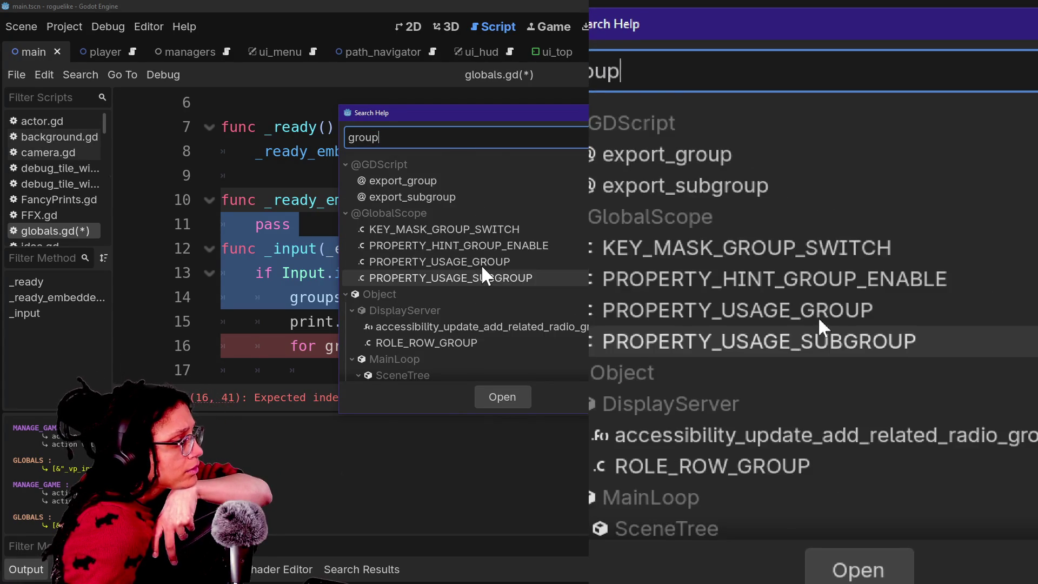
pyautogui.scroll(-3, 482, 265)
pyautogui.scroll(-1, 481, 265)
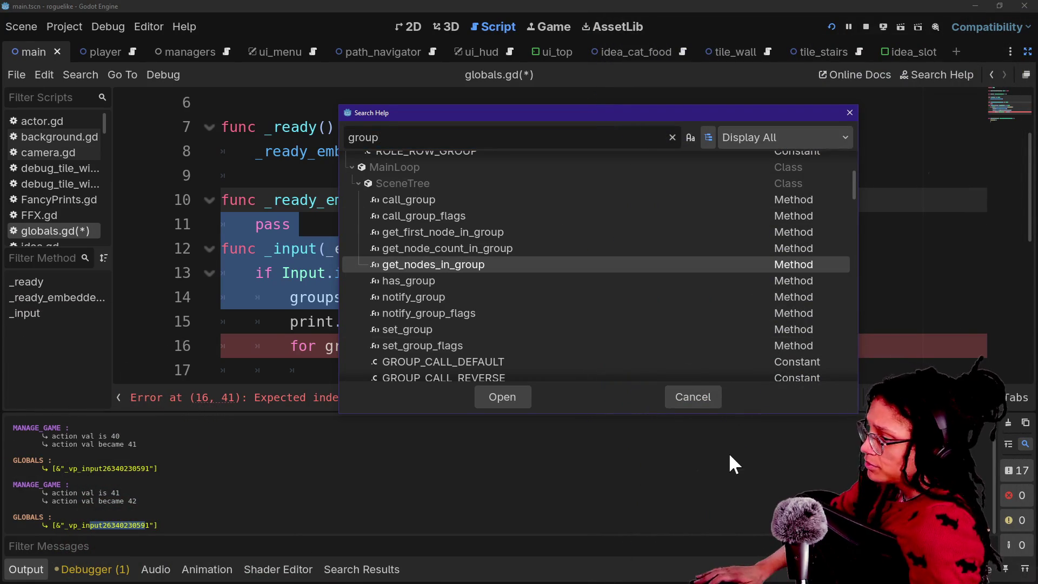
pyautogui.click(695, 403)
# Step: Keep the for-loop header and open an empty line inside the loop
pyautogui.click(541, 319)
pyautogui.scroll(-1, 541, 313)
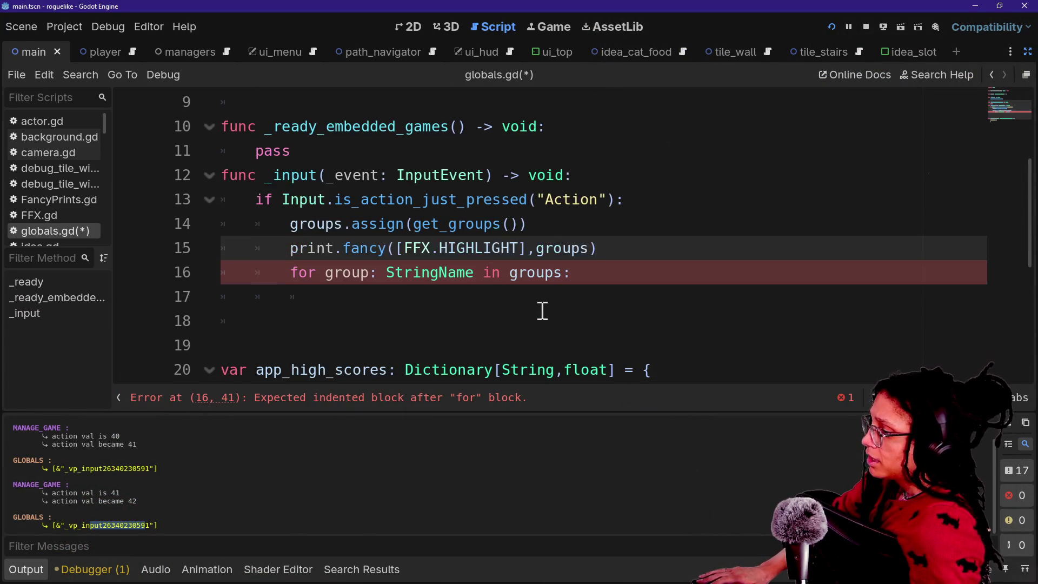
pyautogui.click(563, 297)
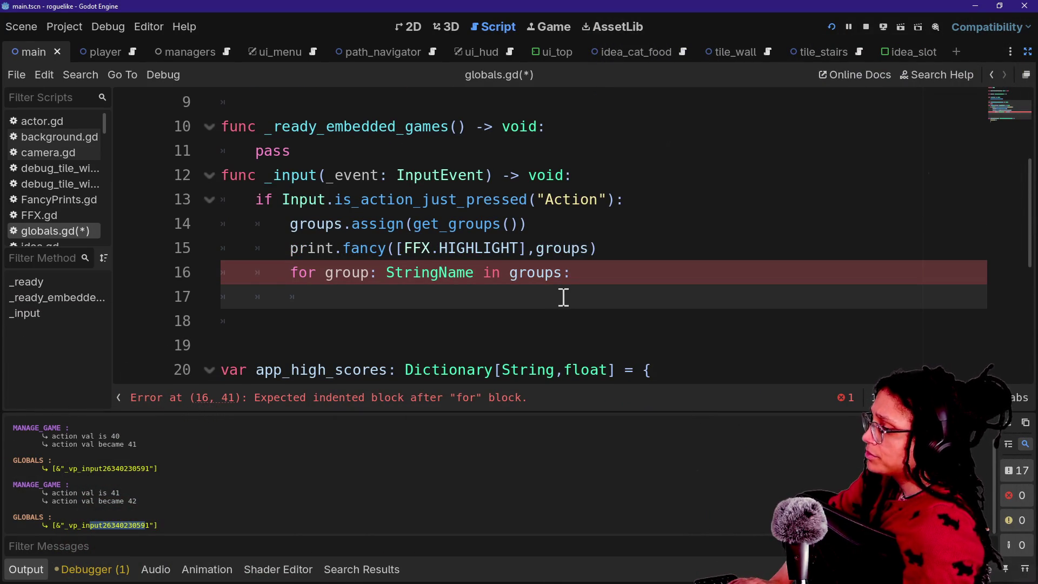
pyautogui.write('print')
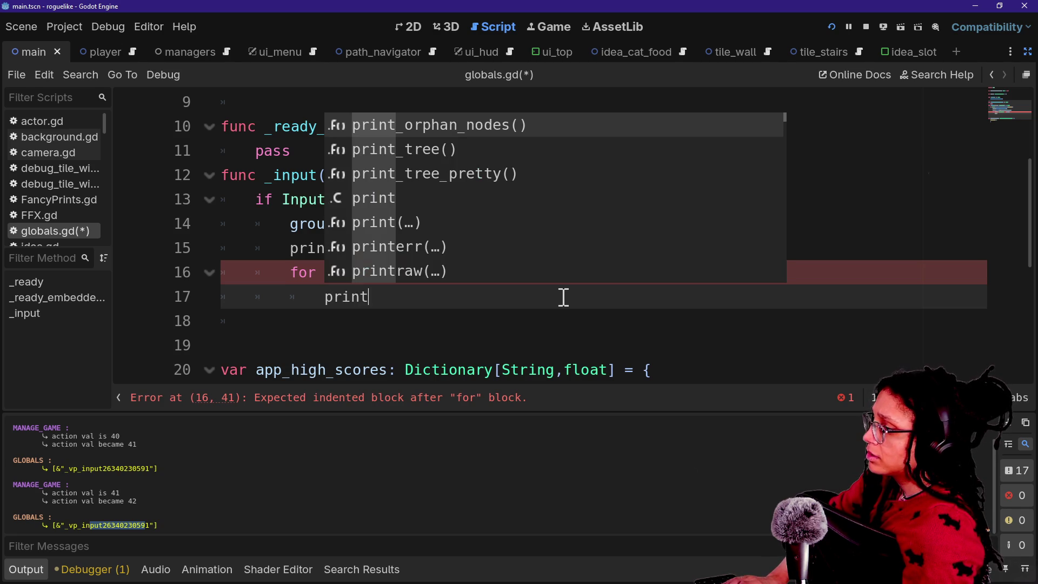
pyautogui.press('BackSpace')
pyautogui.press('BackSpace')
pyautogui.press('BackSpace')
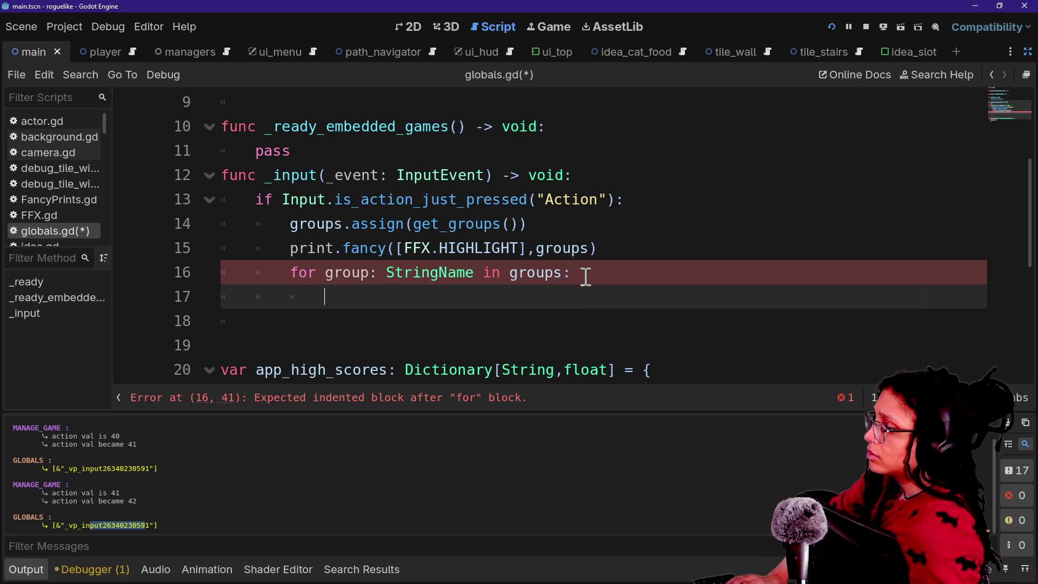
pyautogui.moveTo(585, 277); pyautogui.dragTo(611, 260)
pyautogui.press('Return')
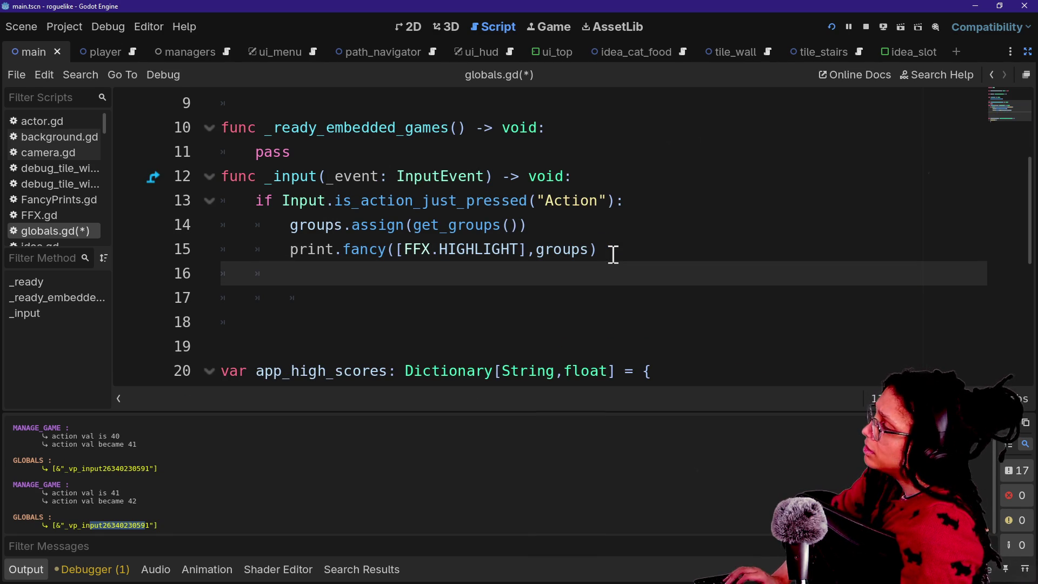
pyautogui.press('BackSpace')
pyautogui.press('BackSpace')
pyautogui.press('BackSpace')
pyautogui.hotkey('ctrl', 'z')
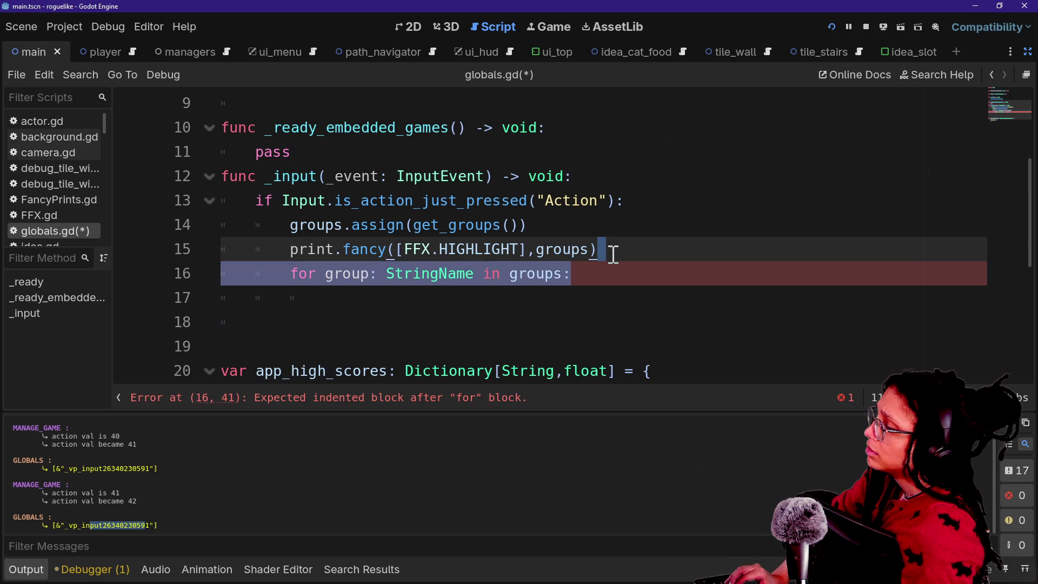
pyautogui.press('Right')
pyautogui.press('Return')
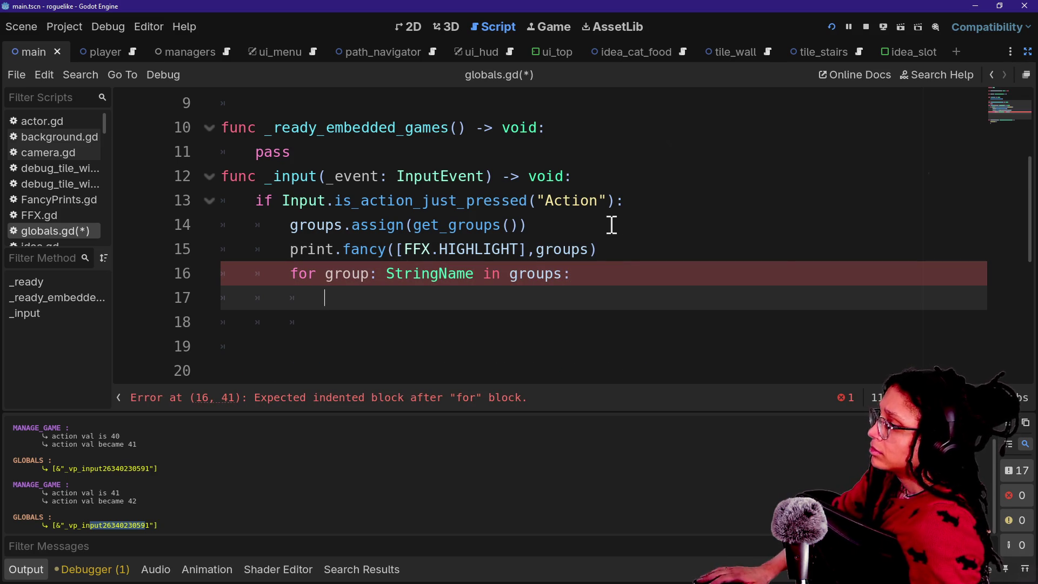
pyautogui.write('p')
pyautogui.press('Escape')
# Step: Copy the print.fancy line into the for loop and indent it
pyautogui.click(600, 249)
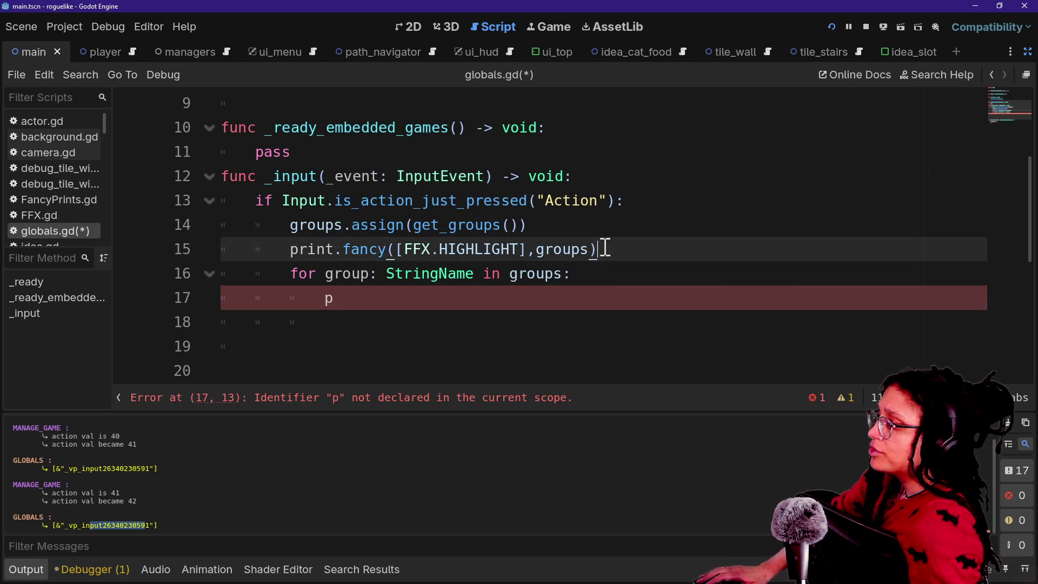
pyautogui.hotkey('shift', 'Up')
pyautogui.hotkey('ctrl', 'c')
pyautogui.click(427, 300)
pyautogui.press('BackSpace')
pyautogui.hotkey('ctrl', 'v')
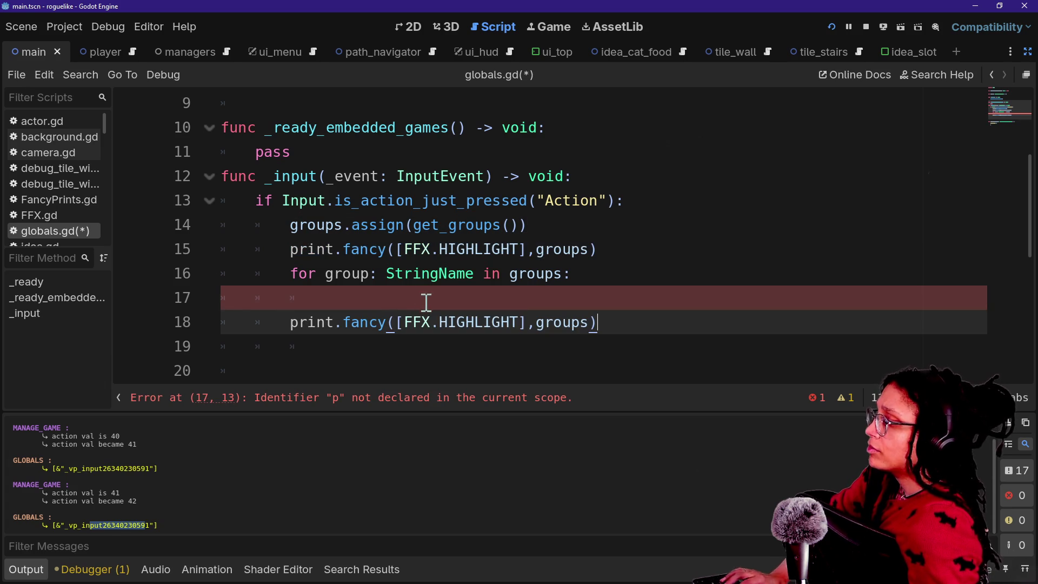
pyautogui.moveTo(288, 346); pyautogui.dragTo(291, 322)
pyautogui.press('Tab')
pyautogui.click(303, 306)
pyautogui.press('BackSpace')
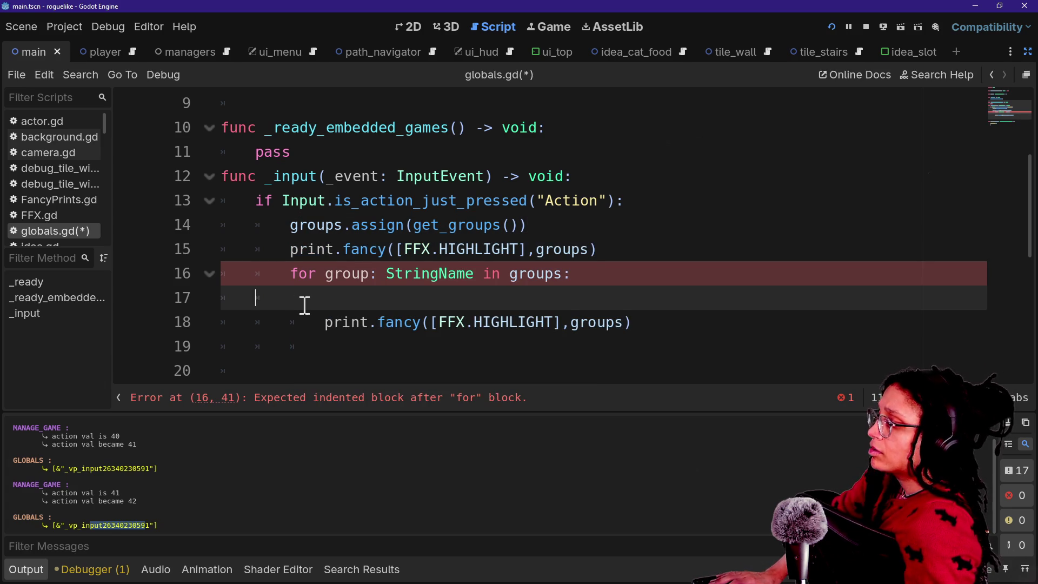
pyautogui.press('BackSpace')
# Step: Replace the groups argument with get_tree().get_nodes_in_group(group)
pyautogui.click(625, 302)
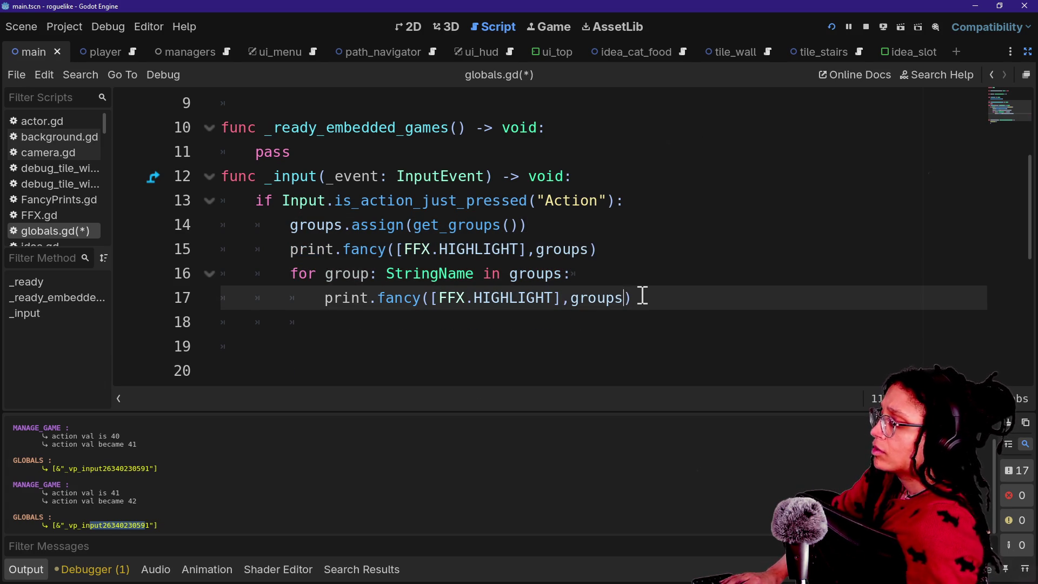
pyautogui.moveTo(642, 298)
pyautogui.mouseDown()
pyautogui.moveTo(476, 300)
pyautogui.moveTo(576, 297)
pyautogui.mouseUp()
pyautogui.press('BackSpace')
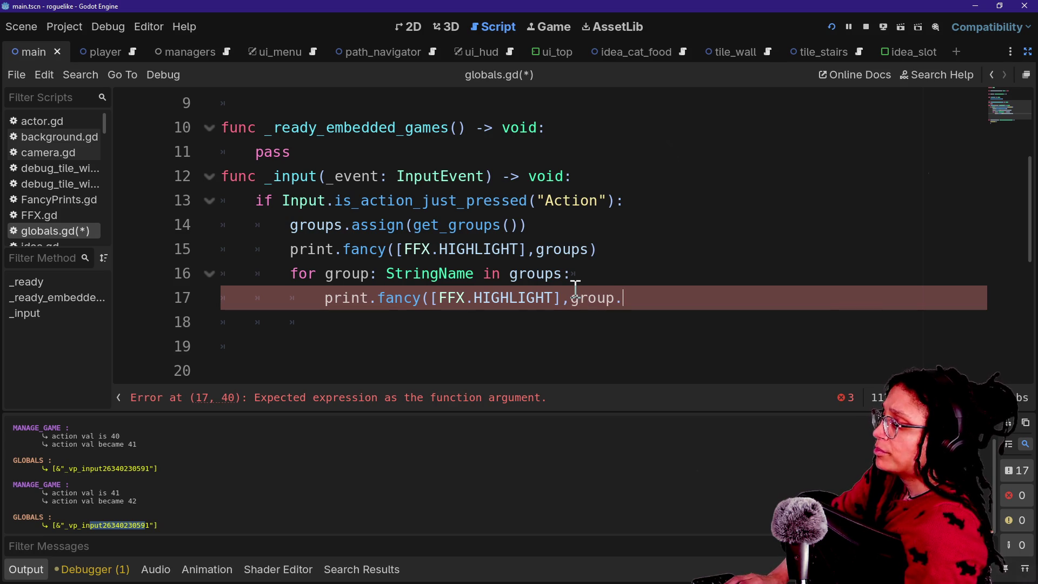
pyautogui.press('BackSpace')
pyautogui.press('BackSpace')
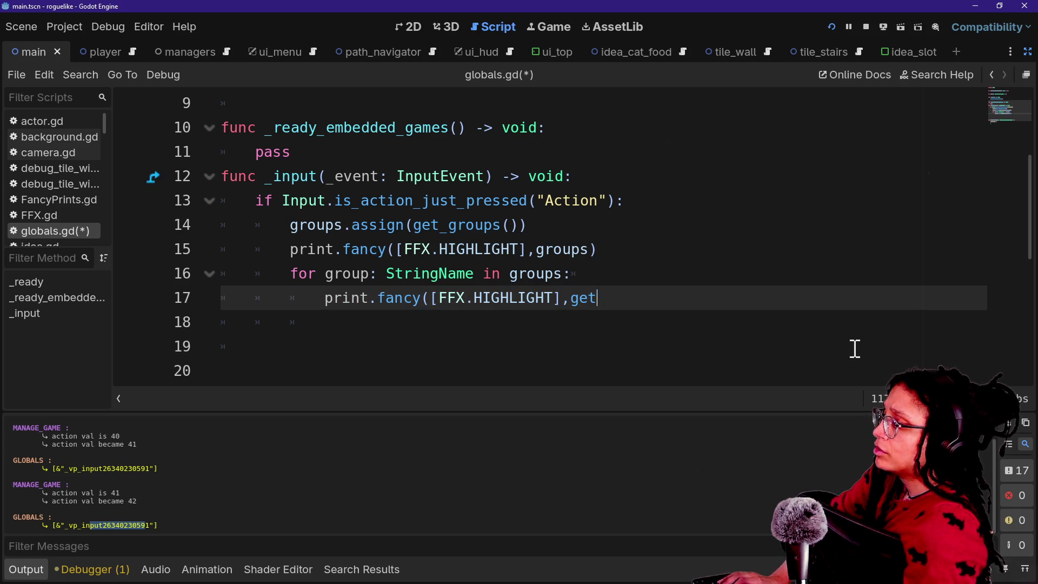
pyautogui.write('_nodes_')
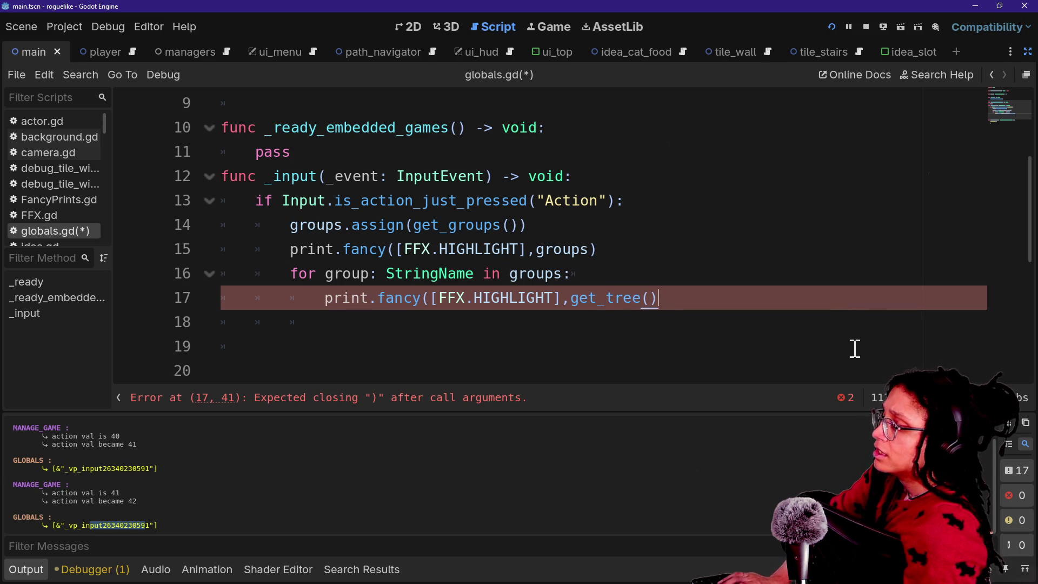
pyautogui.write('.get_nod')
pyautogui.press('Return')
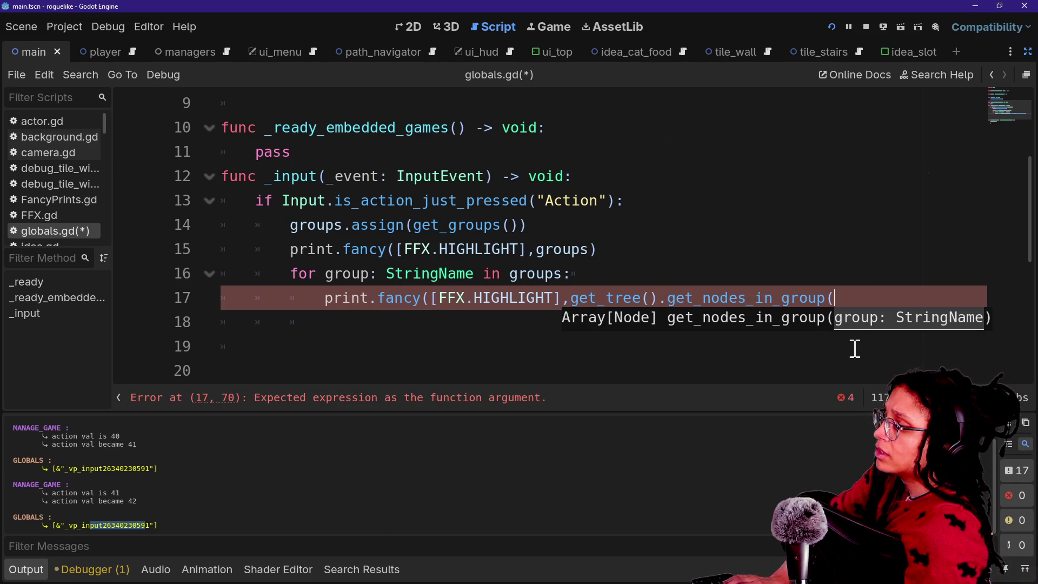
pyautogui.write('uP)')
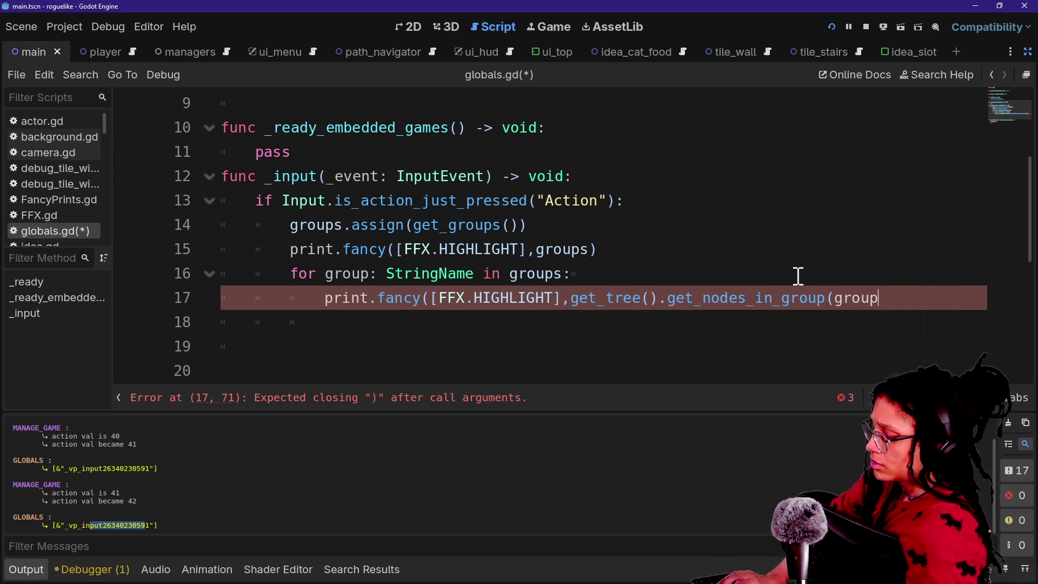
# Step: Split the print.fancy arguments onto separate lines and save globals.gd
pyautogui.click(436, 298)
pyautogui.press('Return')
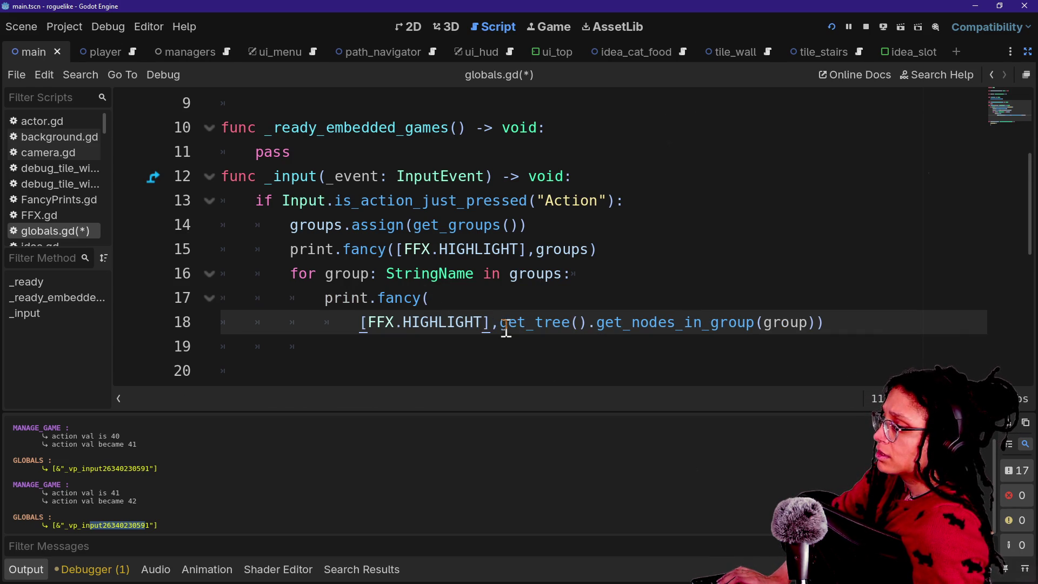
pyautogui.click(499, 324)
pyautogui.press('Return')
pyautogui.hotkey('ctrl', 's')
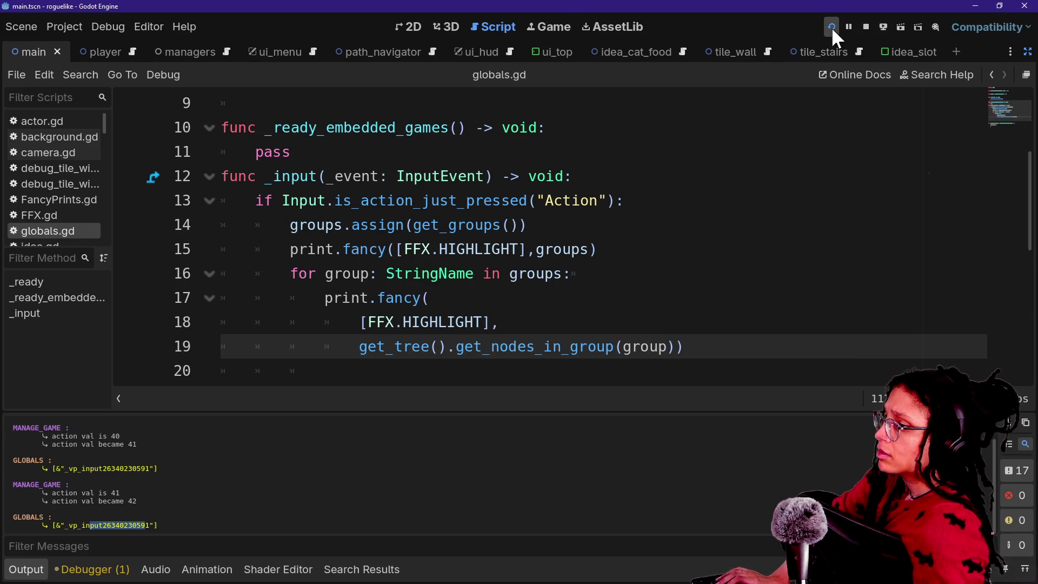
# Step: Run the project, confirm the GLOBALS line lists Globals, ManageDebug and ManageGame, then restore the docks
pyautogui.click(832, 27)
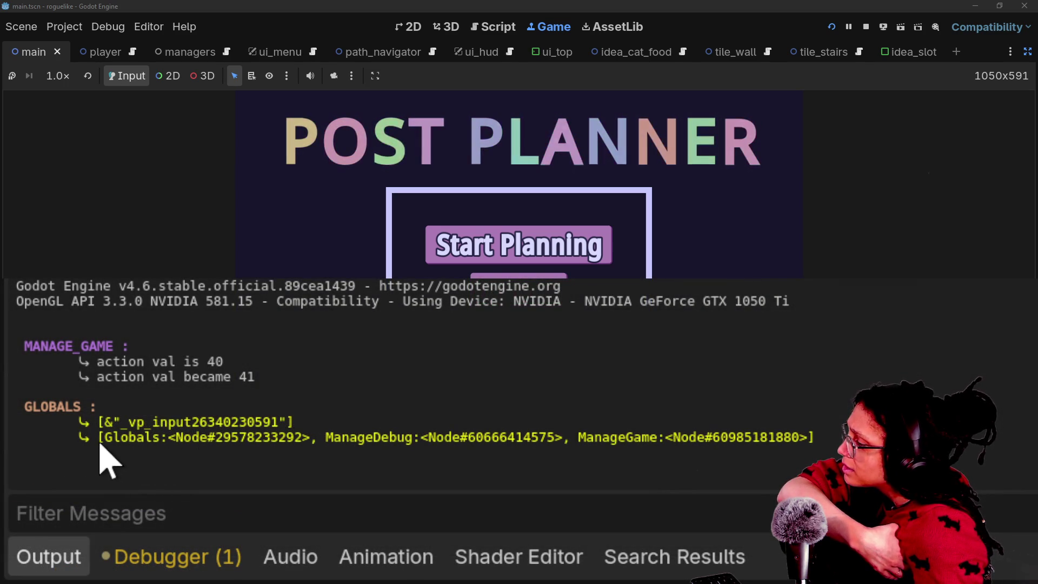
pyautogui.moveTo(102, 439); pyautogui.dragTo(543, 440)
pyautogui.click(546, 442)
pyautogui.tripleClick(700, 437)
pyautogui.click(795, 439)
pyautogui.tripleClick(799, 438)
pyautogui.click(591, 450)
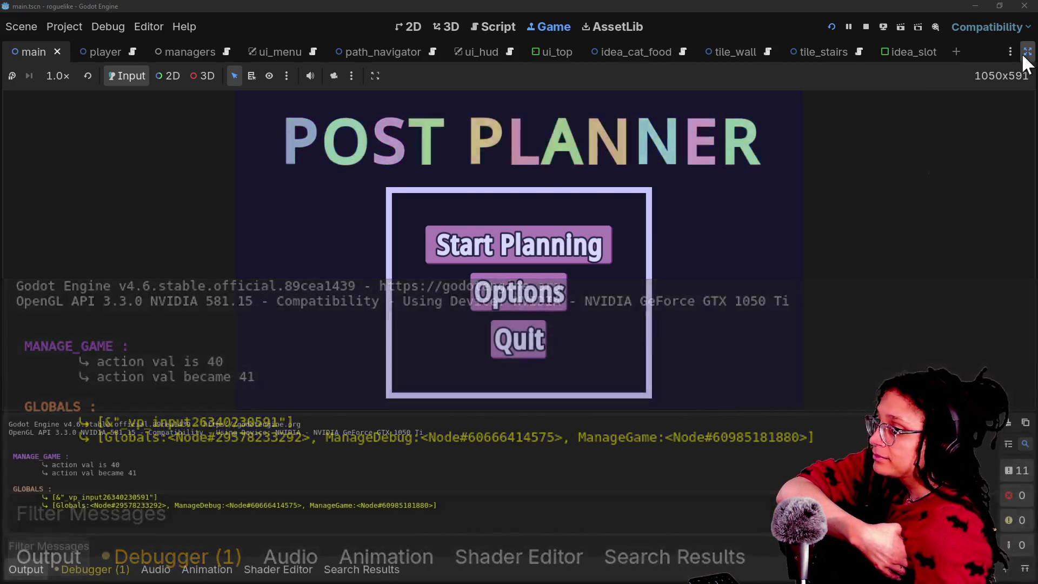
pyautogui.click(1026, 52)
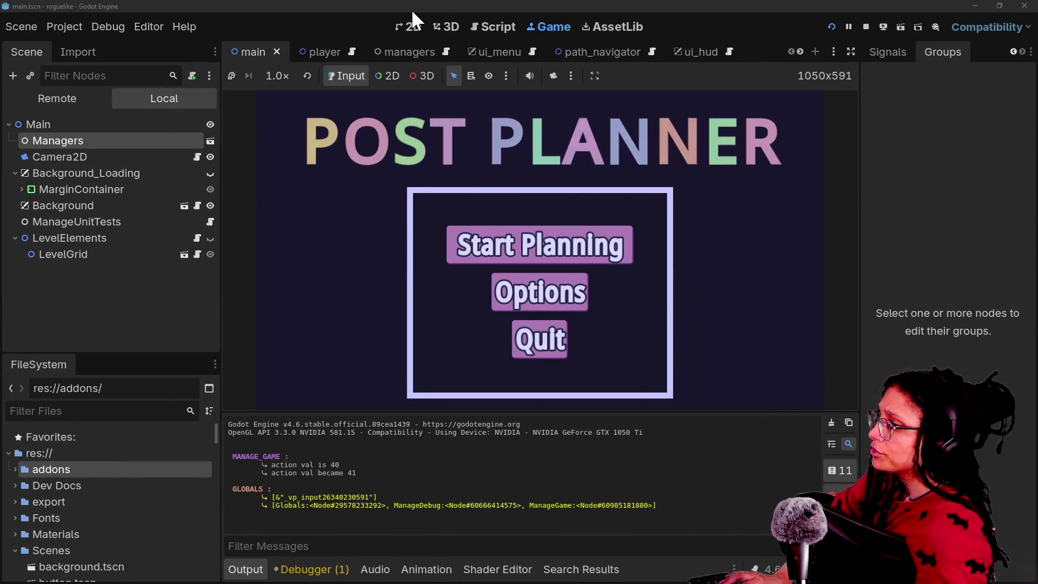
pyautogui.click(478, 27)
# Step: Search all project files for 'group' and scroll through the matches
pyautogui.click(498, 226)
pyautogui.hotkey('ctrl', 'shift', 'f')
pyautogui.write('group')
pyautogui.press('Return')
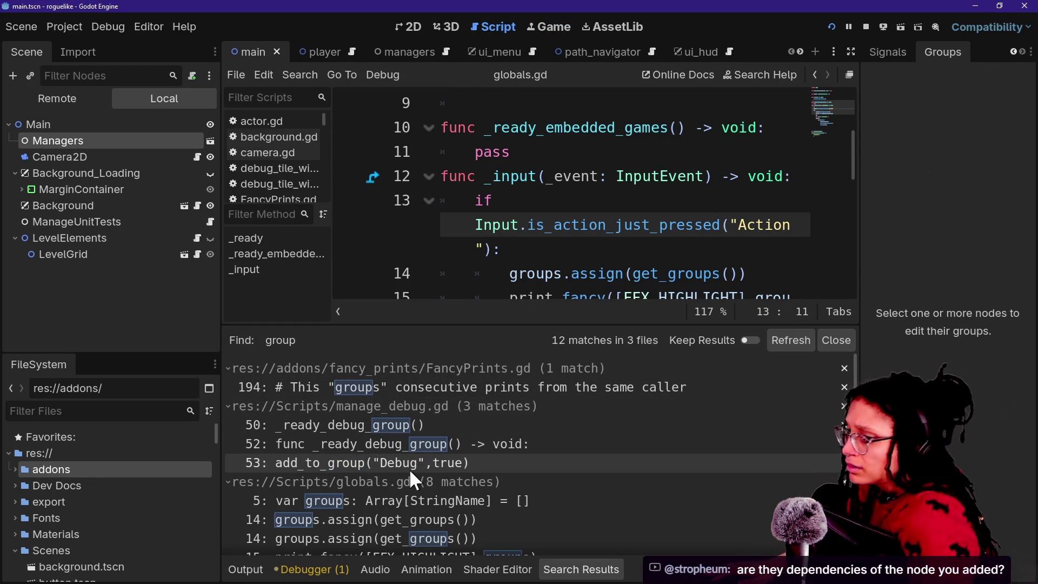
pyautogui.scroll(-2, 410, 482)
pyautogui.scroll(-2, 496, 429)
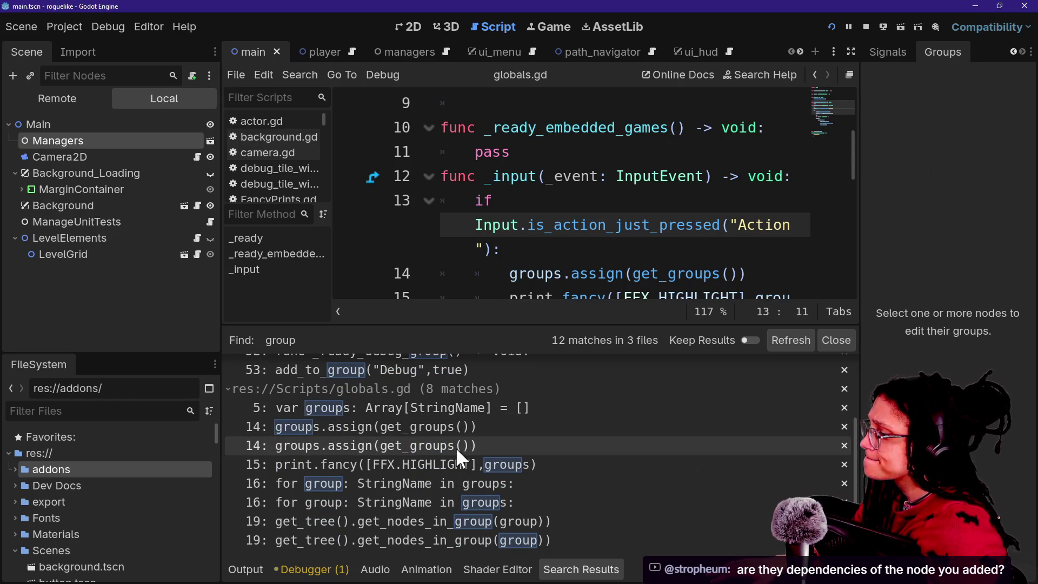
pyautogui.scroll(4, 471, 424)
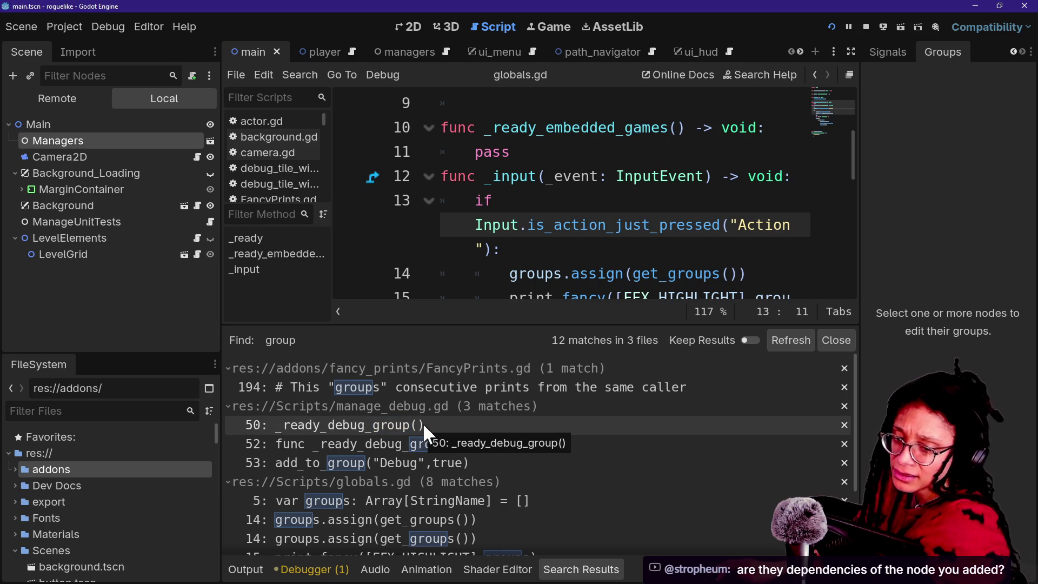
pyautogui.scroll(-1, 471, 440)
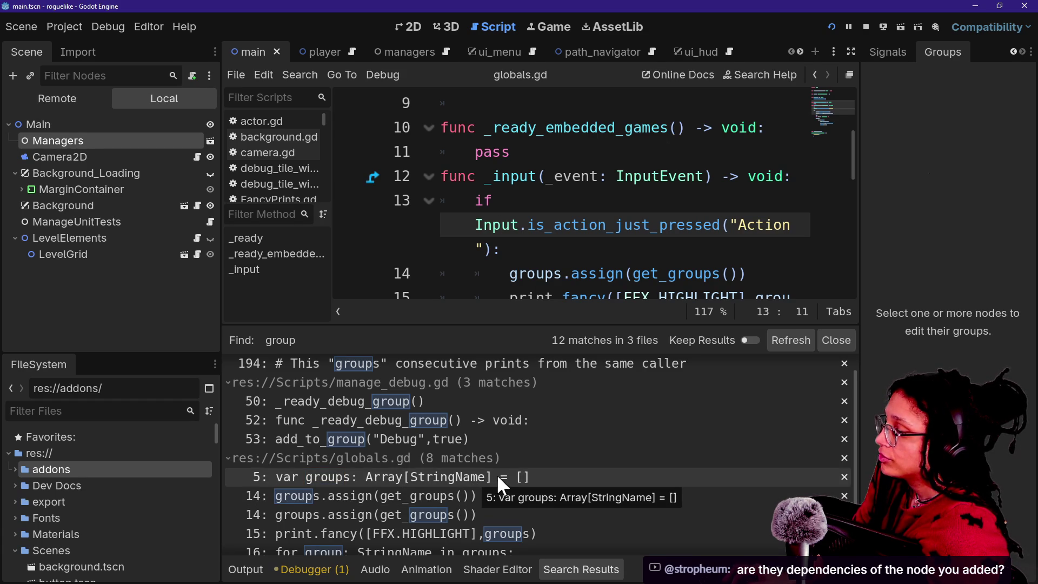
pyautogui.scroll(-3, 472, 512)
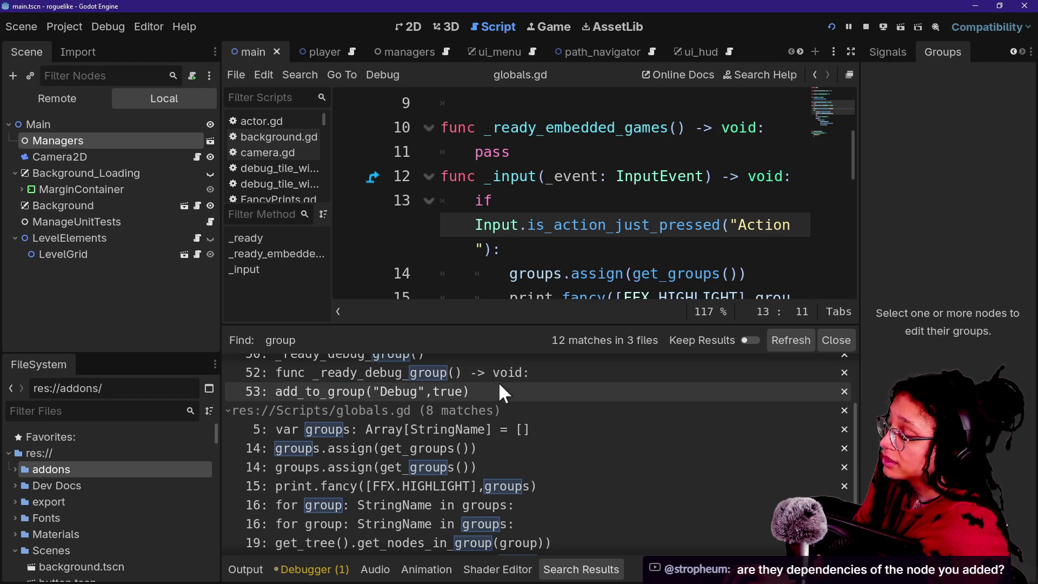
pyautogui.scroll(3, 474, 436)
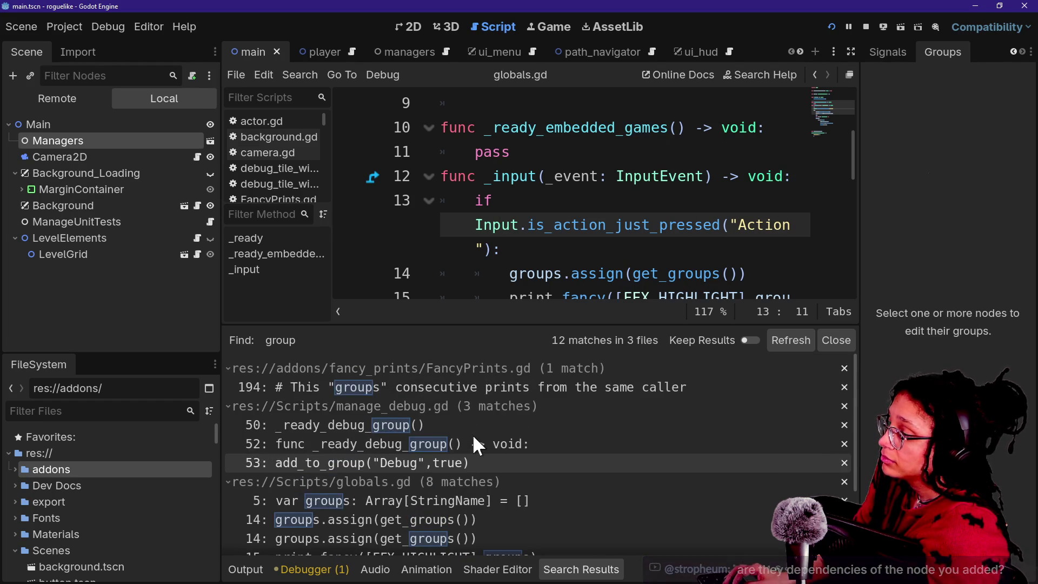
pyautogui.scroll(-4, 455, 439)
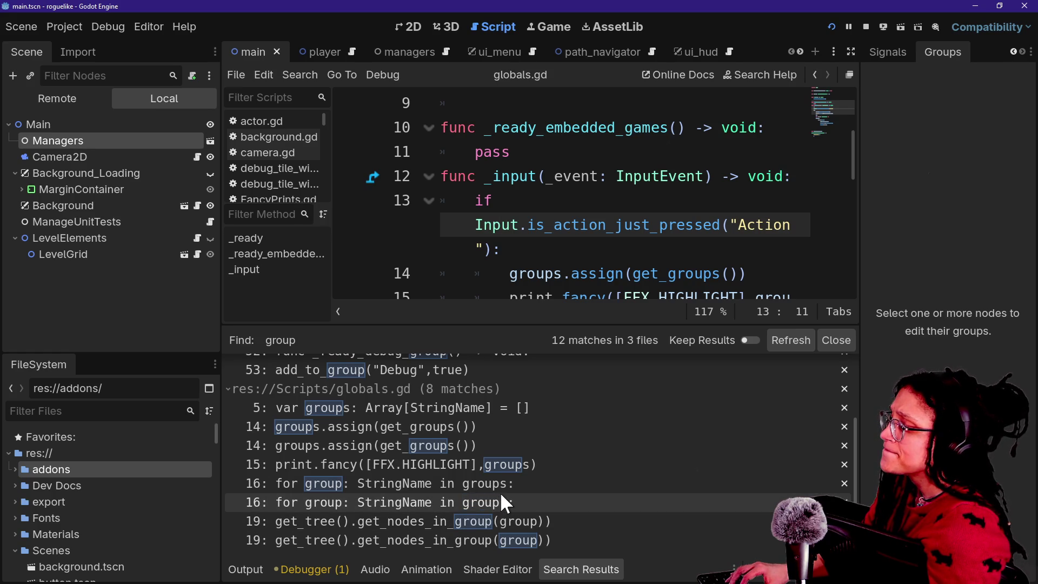
pyautogui.scroll(3, 505, 492)
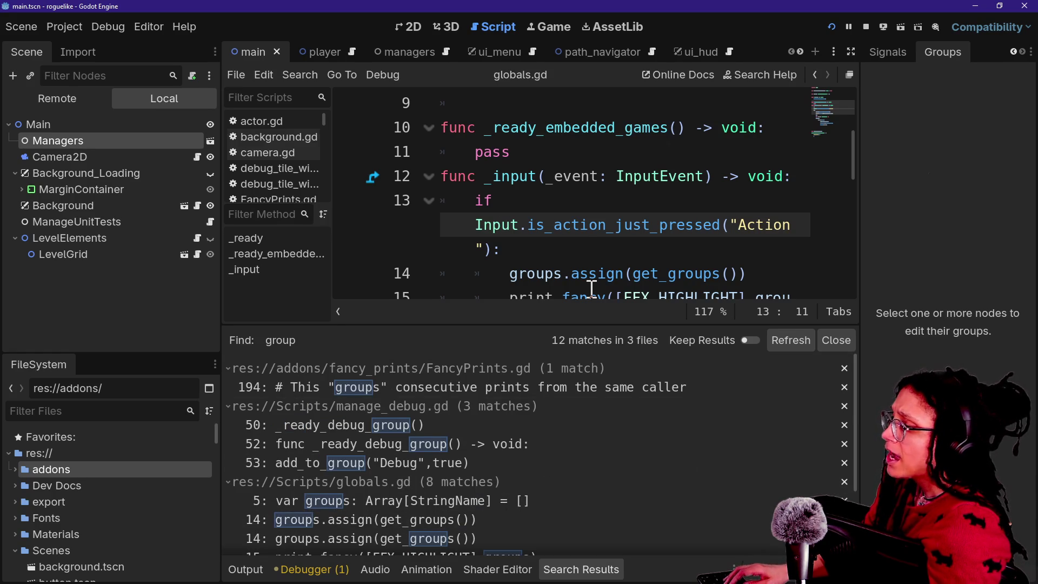
# Step: Open manage_debug.gd at the _ready_debug_group call in distraction-free mode with the output log showing
pyautogui.click(353, 425)
pyautogui.click(596, 248)
pyautogui.hotkey('ctrl', 'shift', 'F11')
pyautogui.hotkey('alt', 'o')
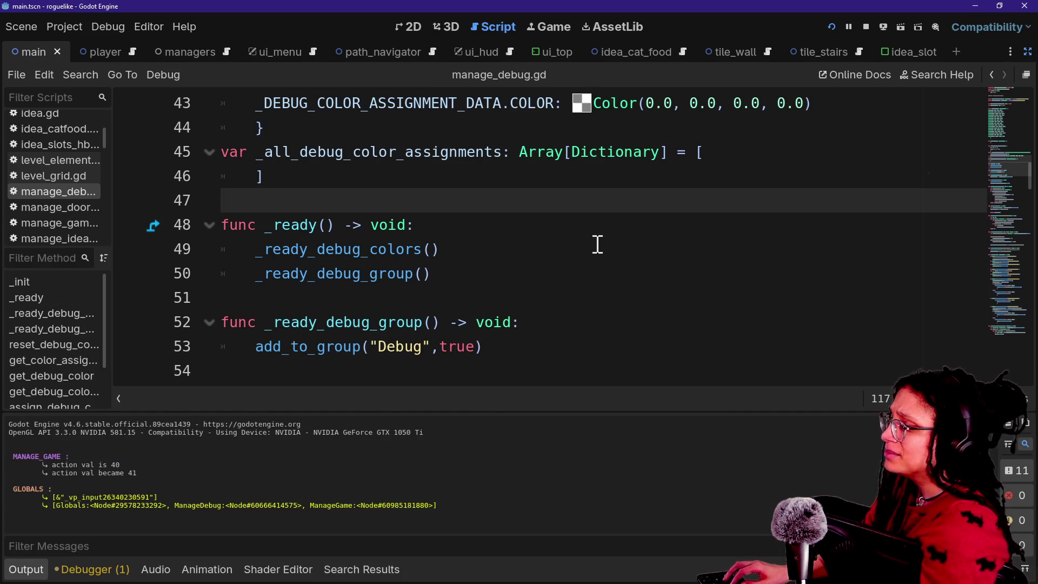
pyautogui.scroll(10, 597, 244)
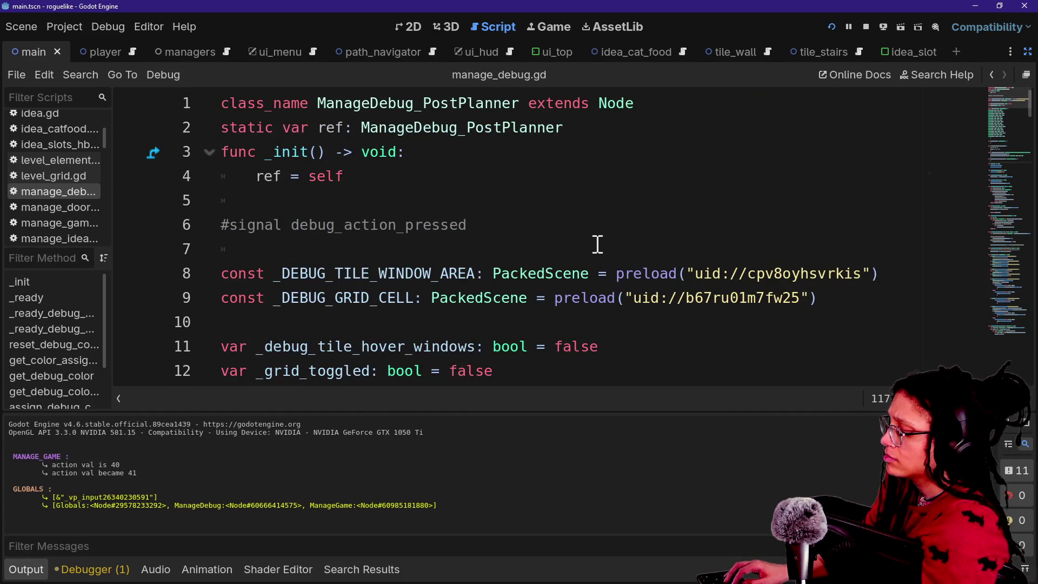
# Step: Highlight the ManageDebug entry in the Globals log line, then restore the side docks around manage_debug.gd
pyautogui.hotkey('alt', 'o')
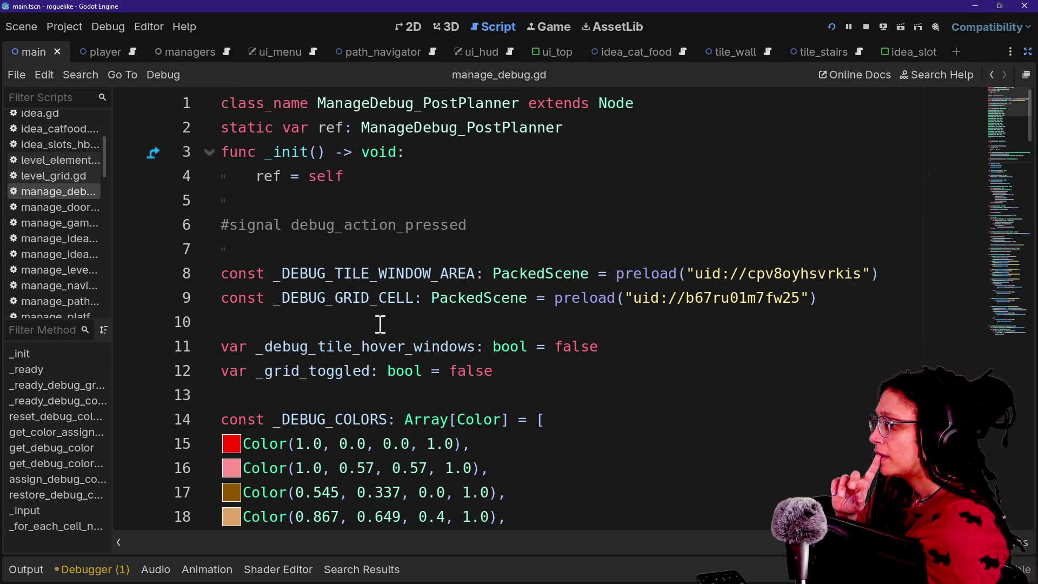
pyautogui.click(39, 569)
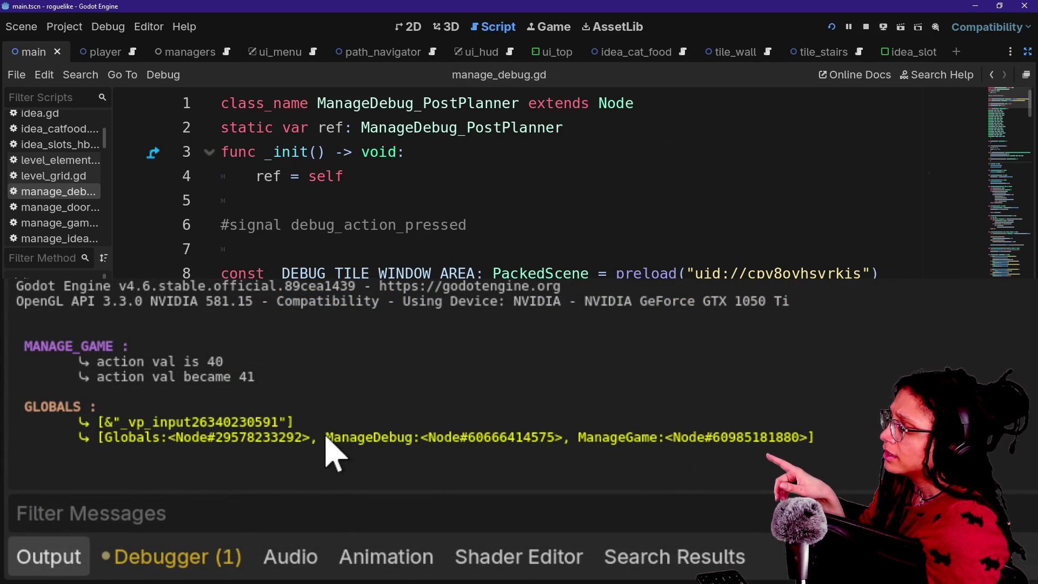
pyautogui.moveTo(326, 436); pyautogui.dragTo(388, 444)
pyautogui.click(387, 448)
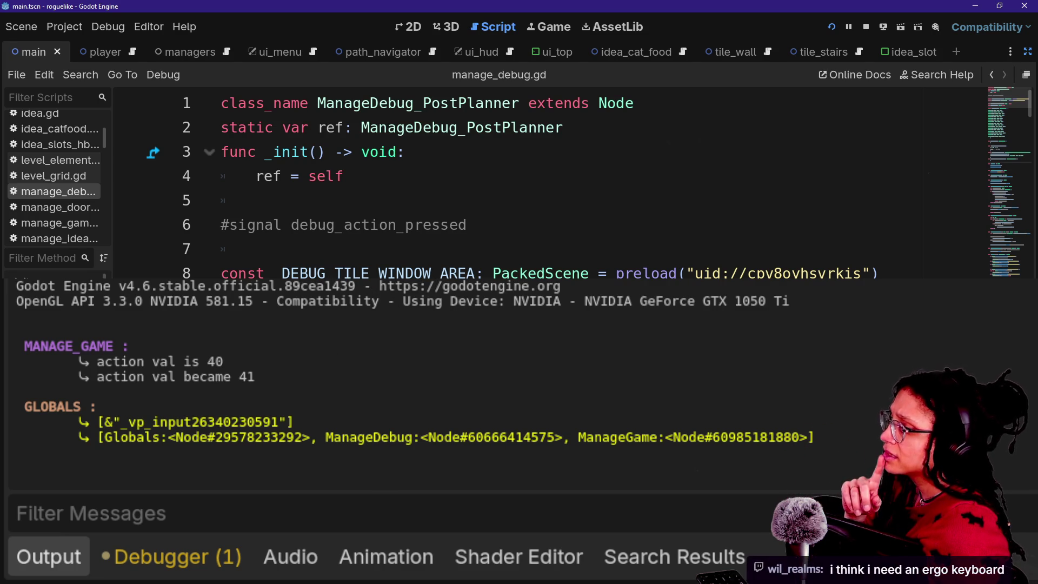
pyautogui.click(400, 267)
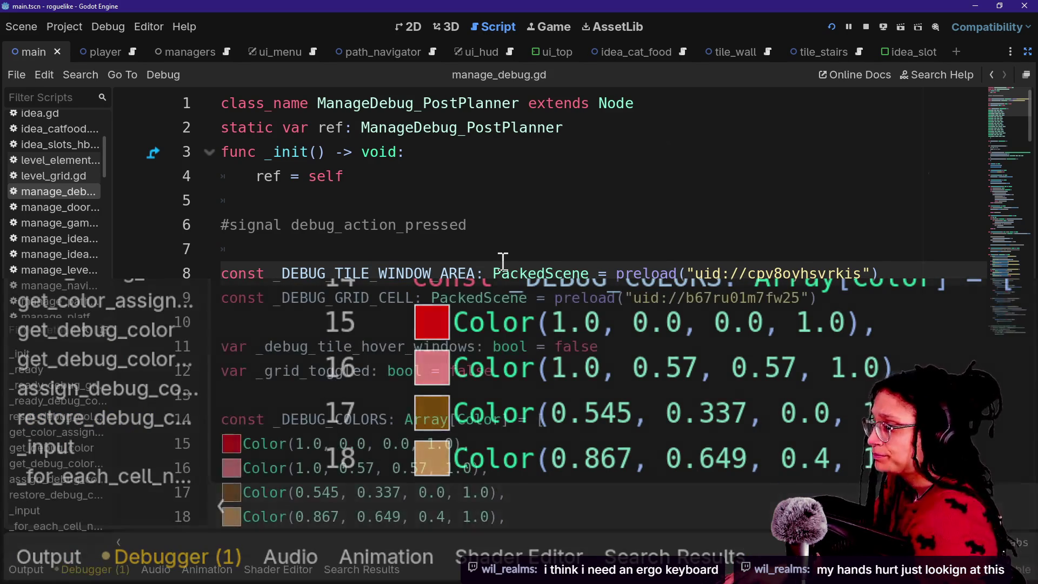
pyautogui.press('Up')
pyautogui.press('Up')
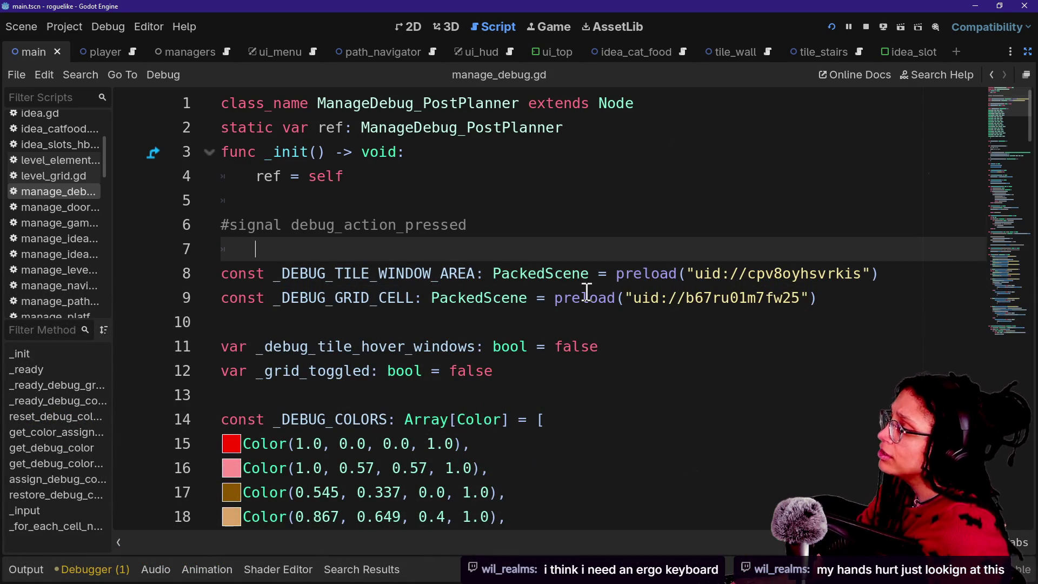
pyautogui.click(1028, 54)
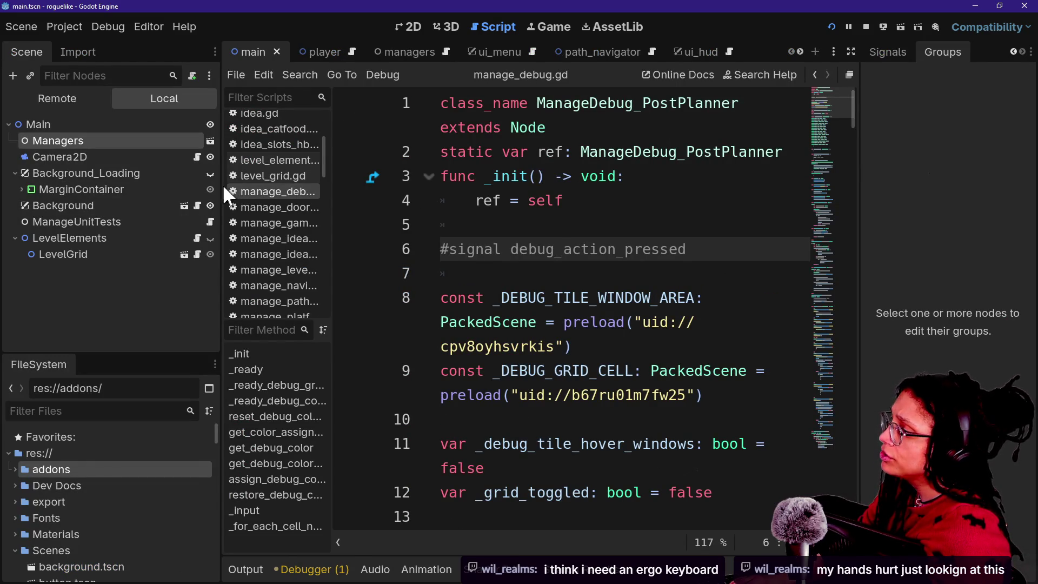
# Step: Narrow the docks to widen the script editor and check the Main node's groups
pyautogui.moveTo(222, 187); pyautogui.dragTo(195, 183)
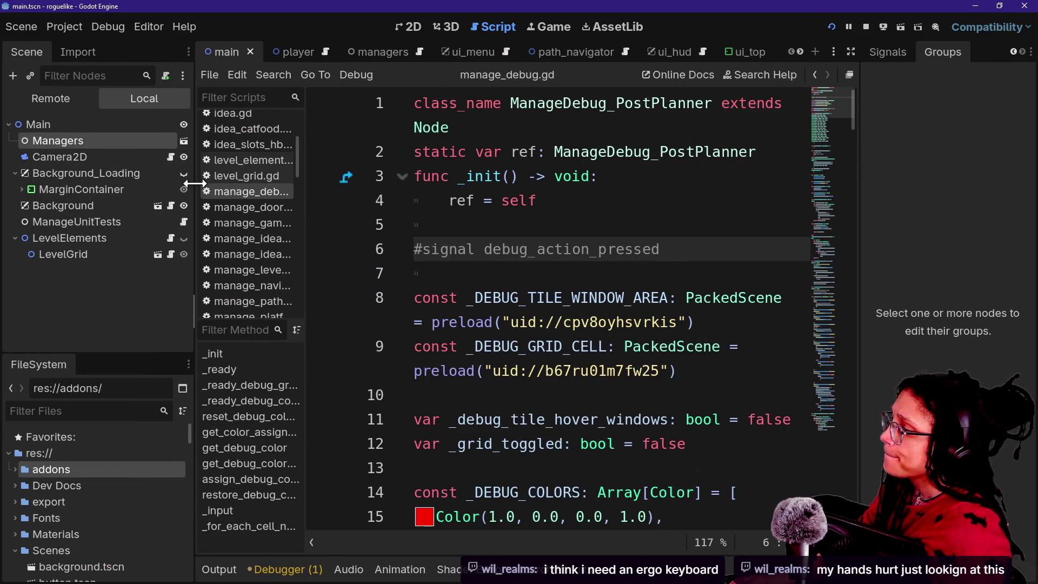
pyautogui.click(456, 230)
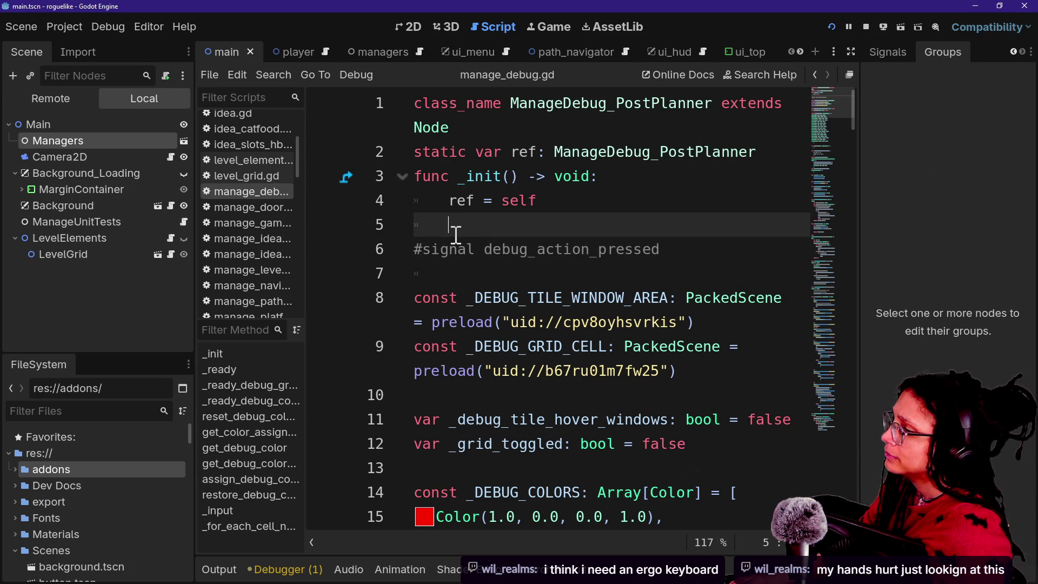
pyautogui.click(116, 129)
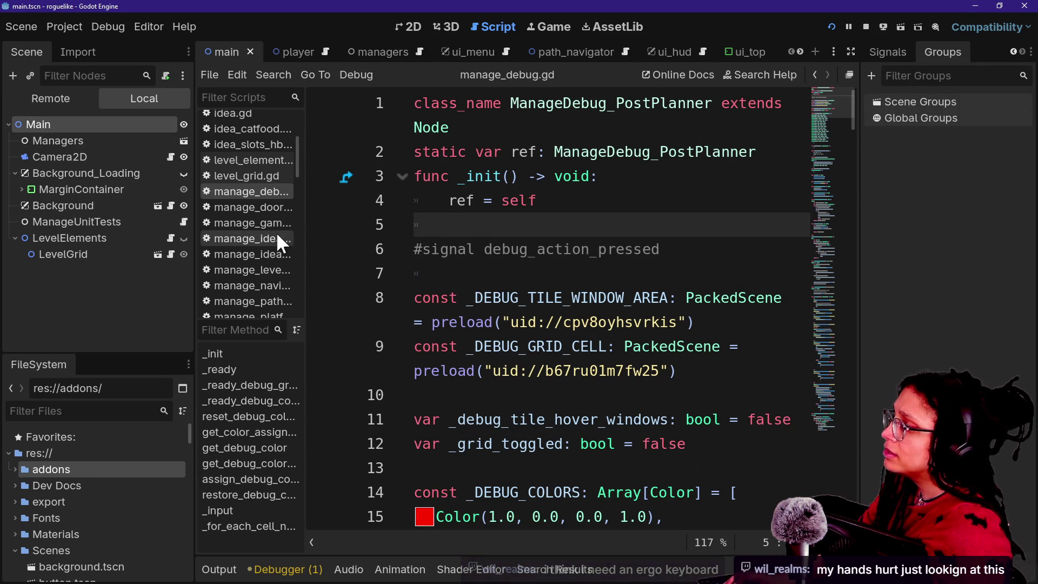
pyautogui.write('managed')
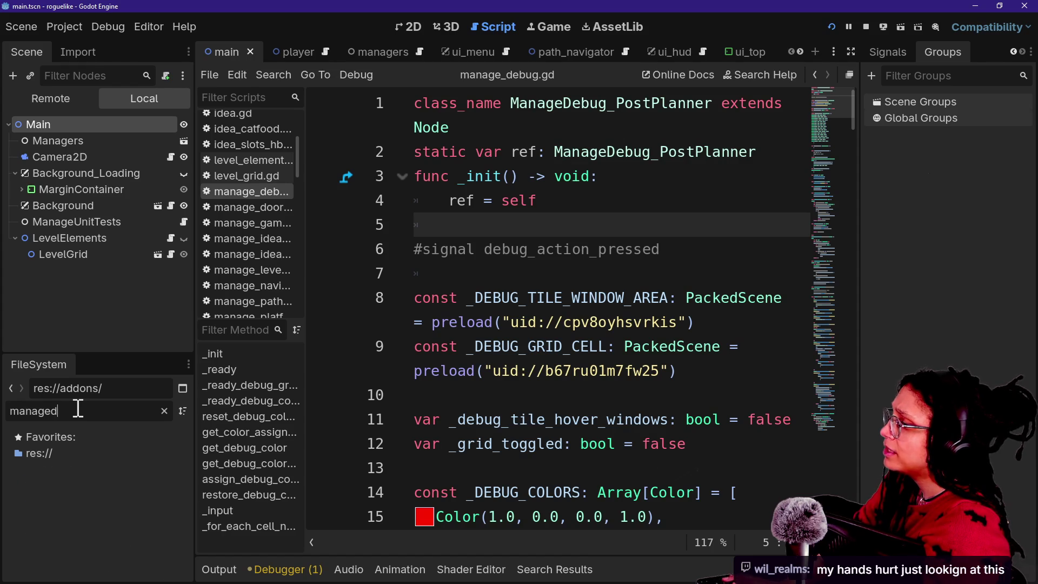
pyautogui.press('BackSpace')
pyautogui.press('BackSpace')
pyautogui.press('BackSpace')
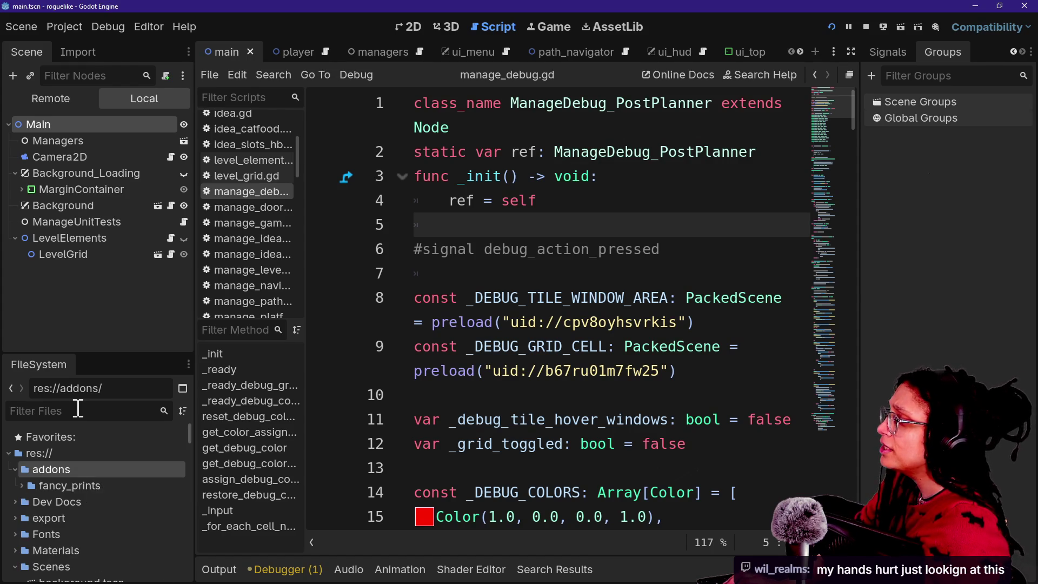
# Step: In the managers scene, look over ManageDebug and ManageGridNumber, then view the 2D canvas
pyautogui.click(394, 46)
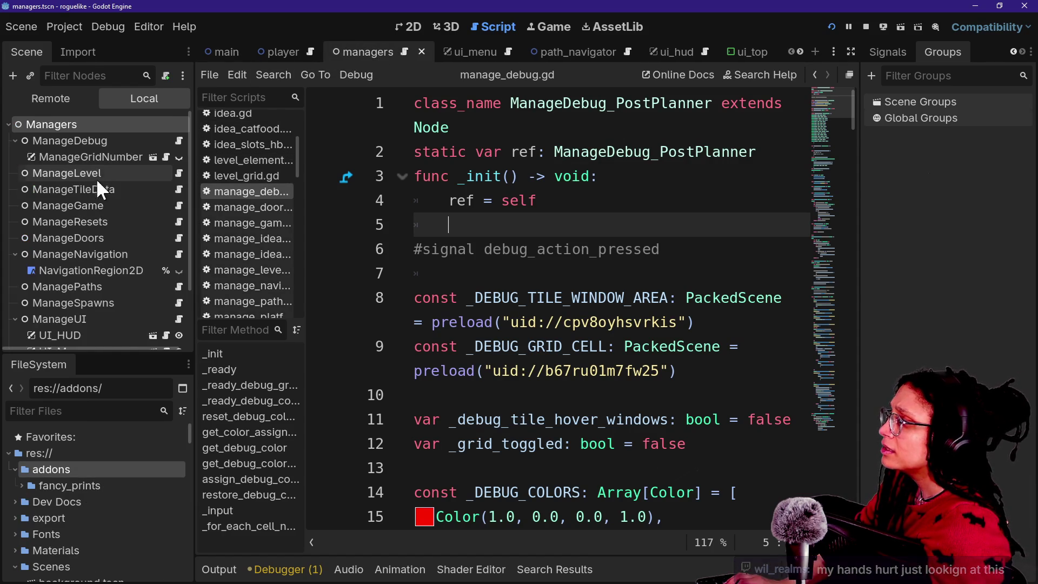
pyautogui.click(77, 144)
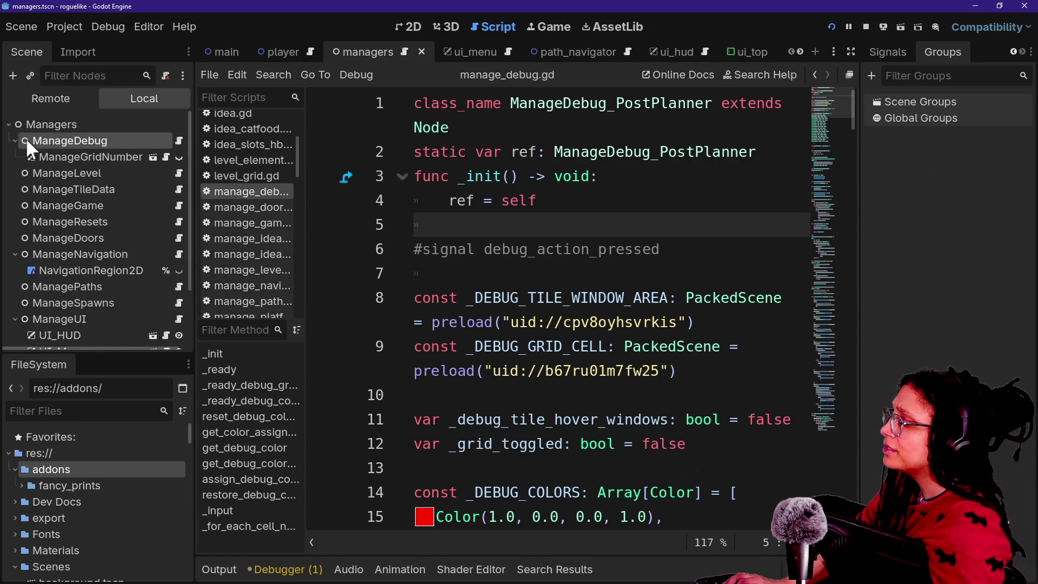
pyautogui.click(43, 156)
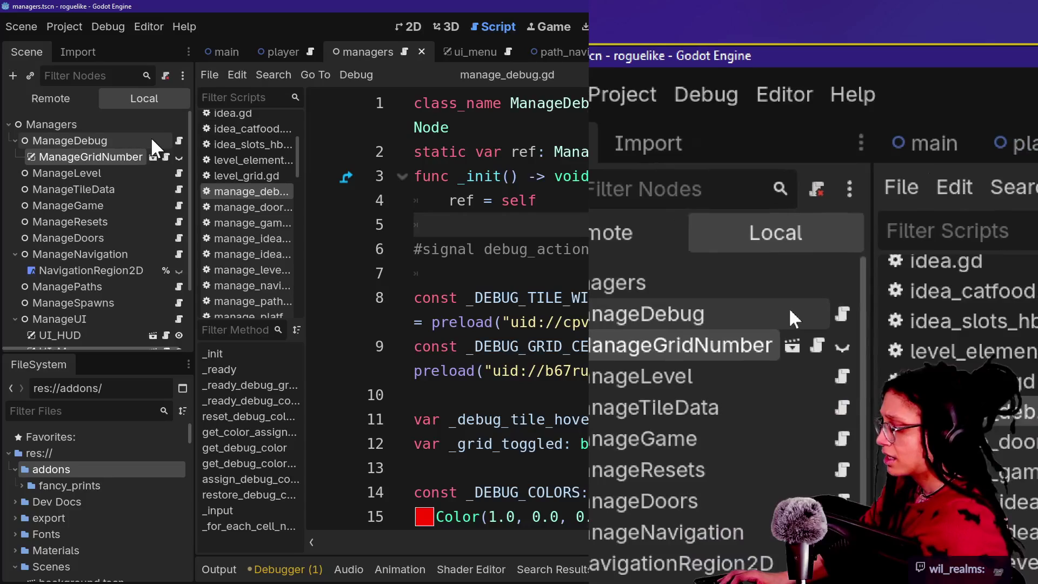
pyautogui.press('Down')
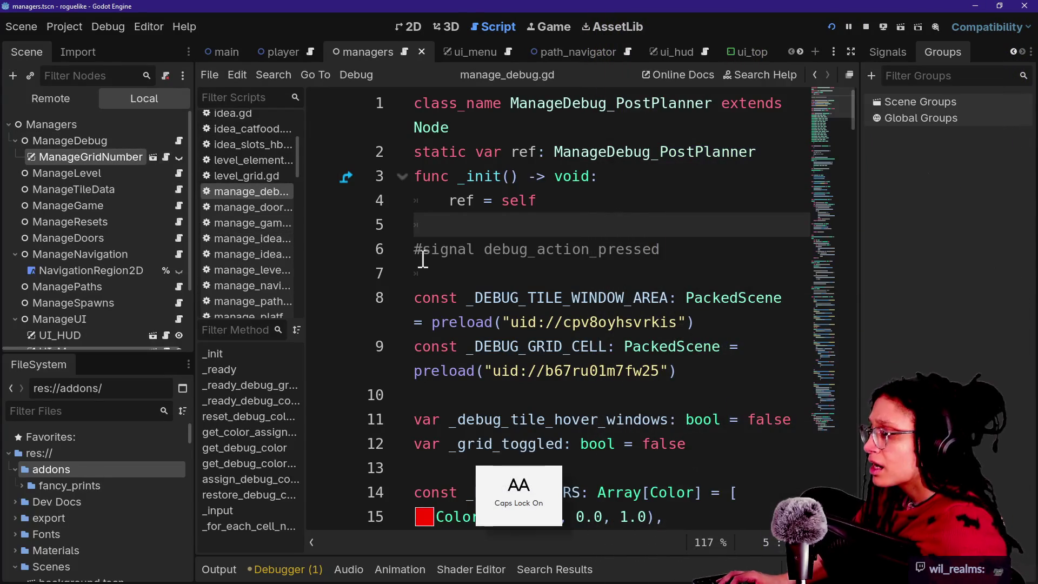
pyautogui.click(238, 572)
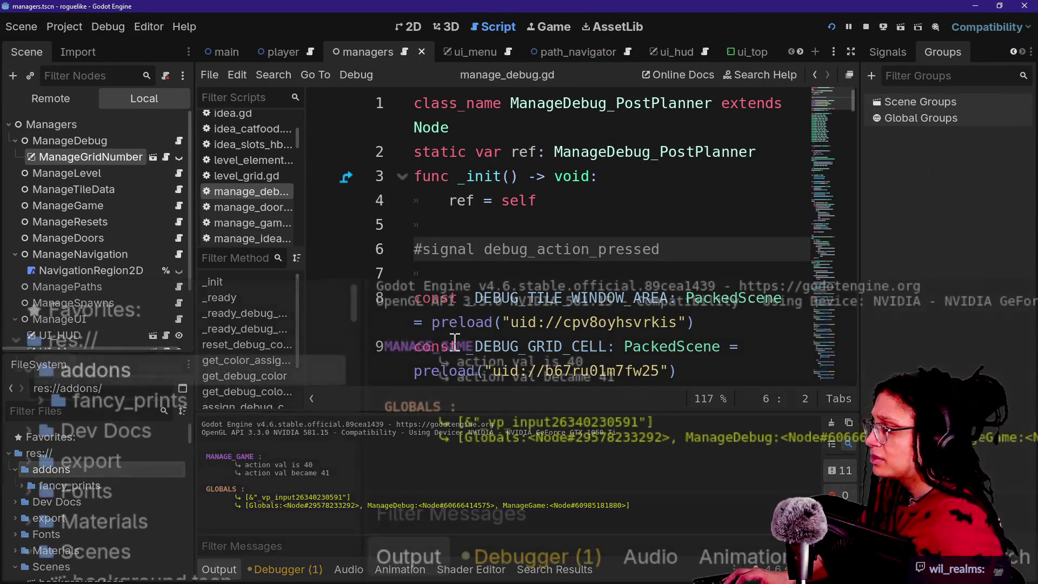
pyautogui.click(414, 26)
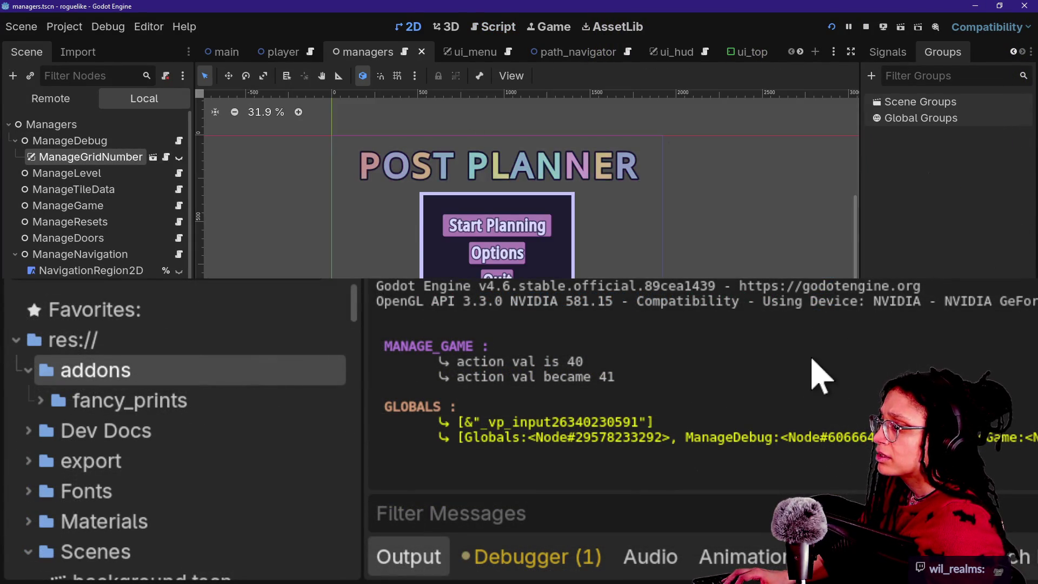
# Step: Trigger the test action in the running game so action val goes from 41 to 42
pyautogui.hotkey('ctrl', 'shift', 'F11')
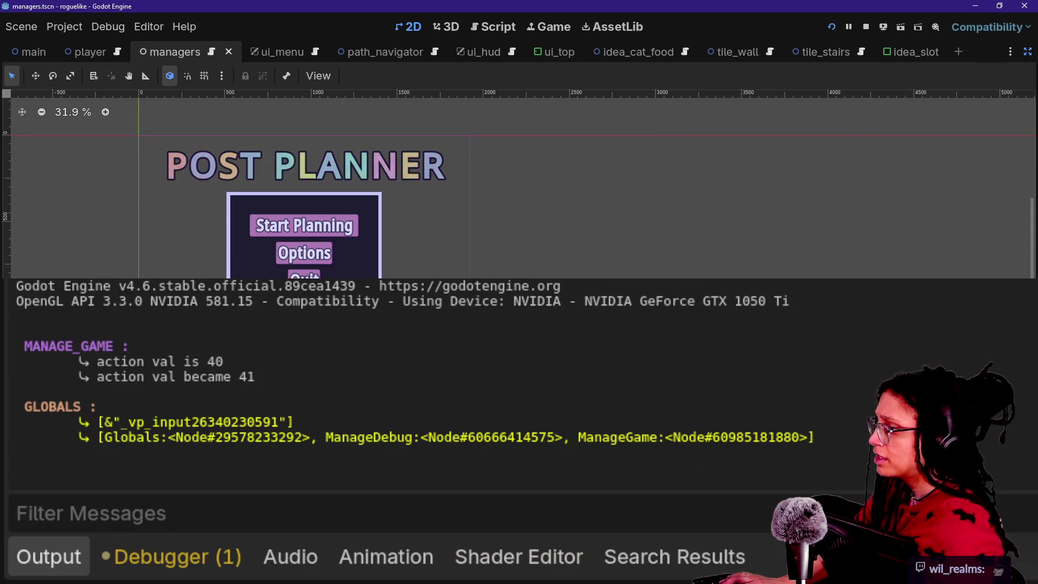
pyautogui.click(557, 27)
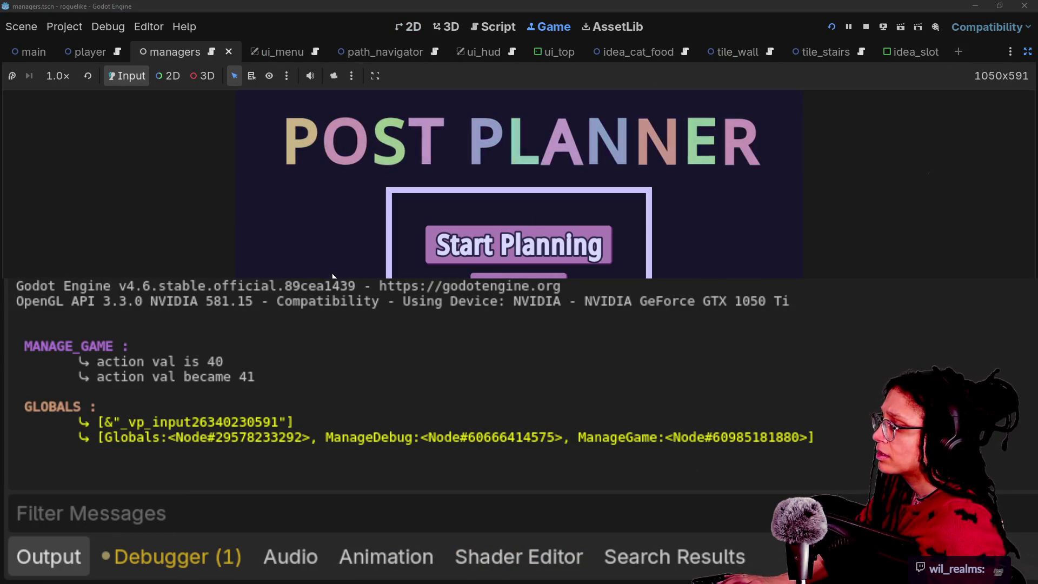
pyautogui.press('space')
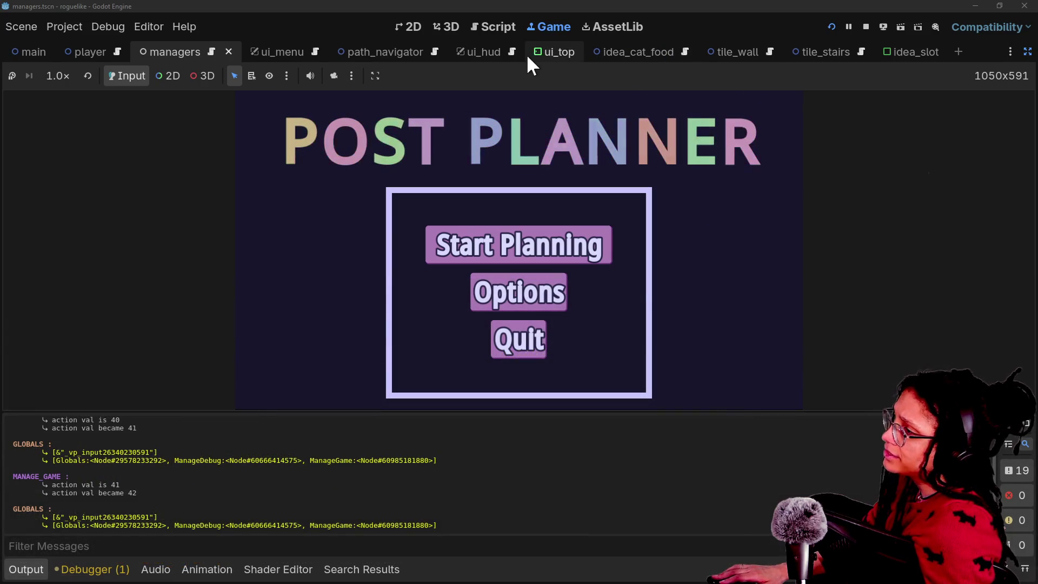
pyautogui.click(514, 32)
pyautogui.click(382, 199)
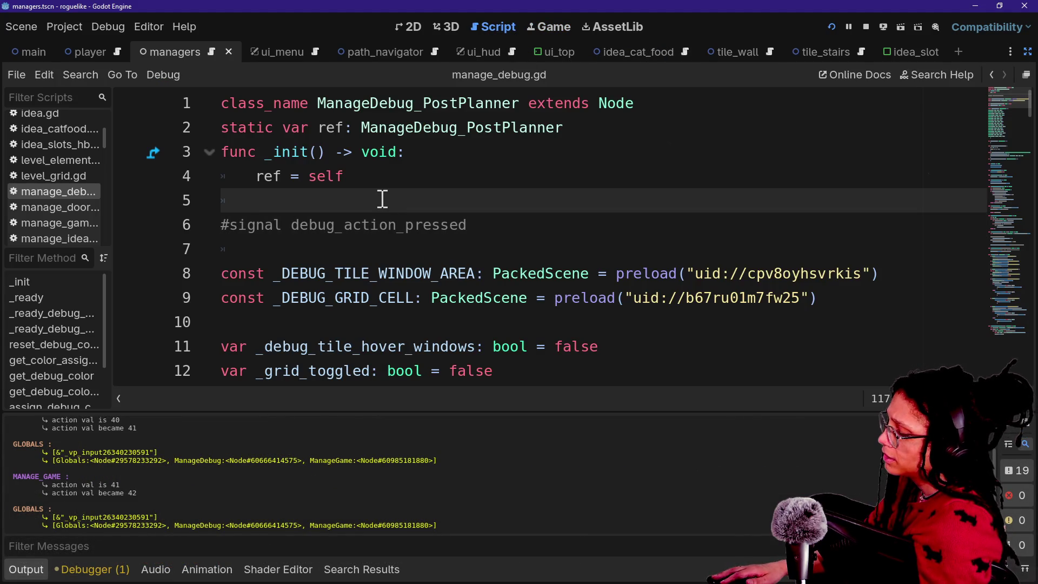
# Step: Expand Main in the main scene's Remote tree and filter the tree by group
pyautogui.hotkey('ctrl', 'j')
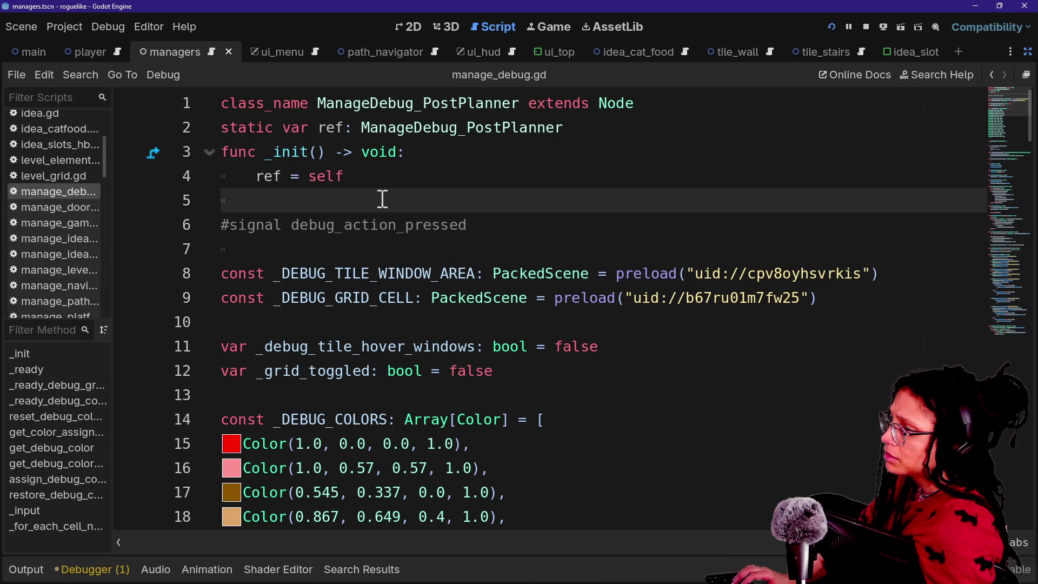
pyautogui.click(1027, 53)
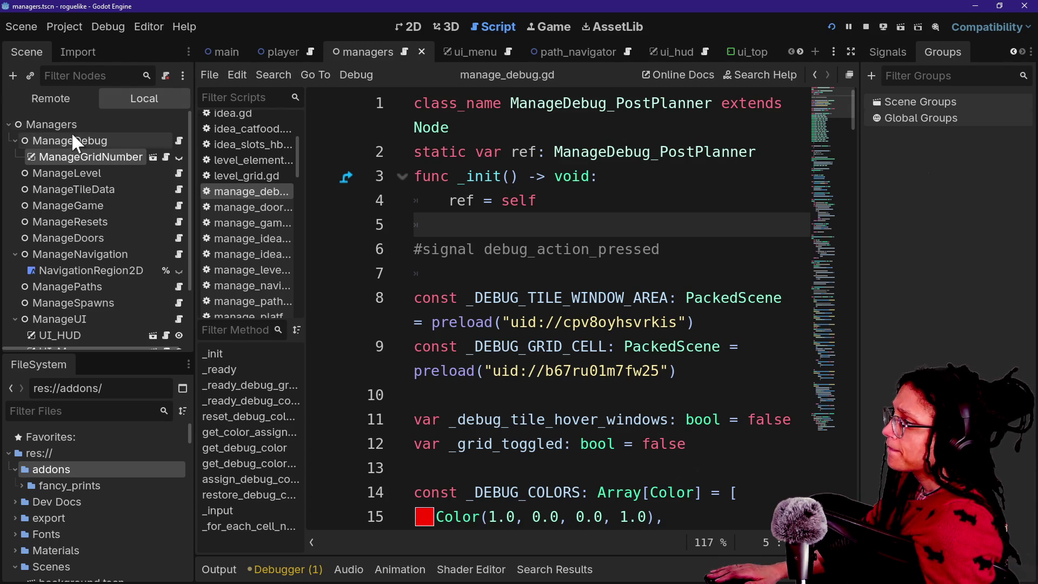
pyautogui.click(205, 54)
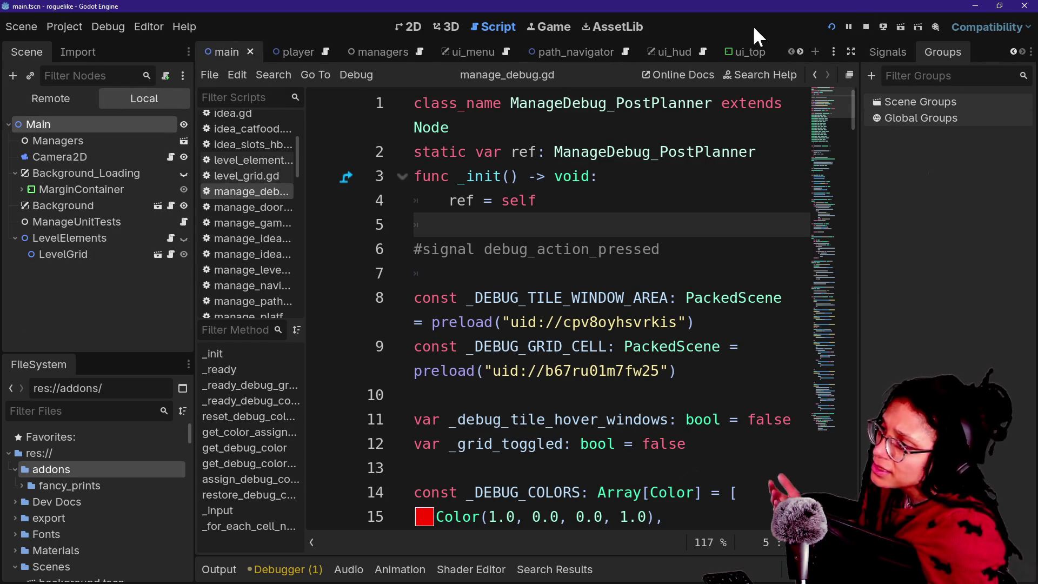
pyautogui.click(61, 98)
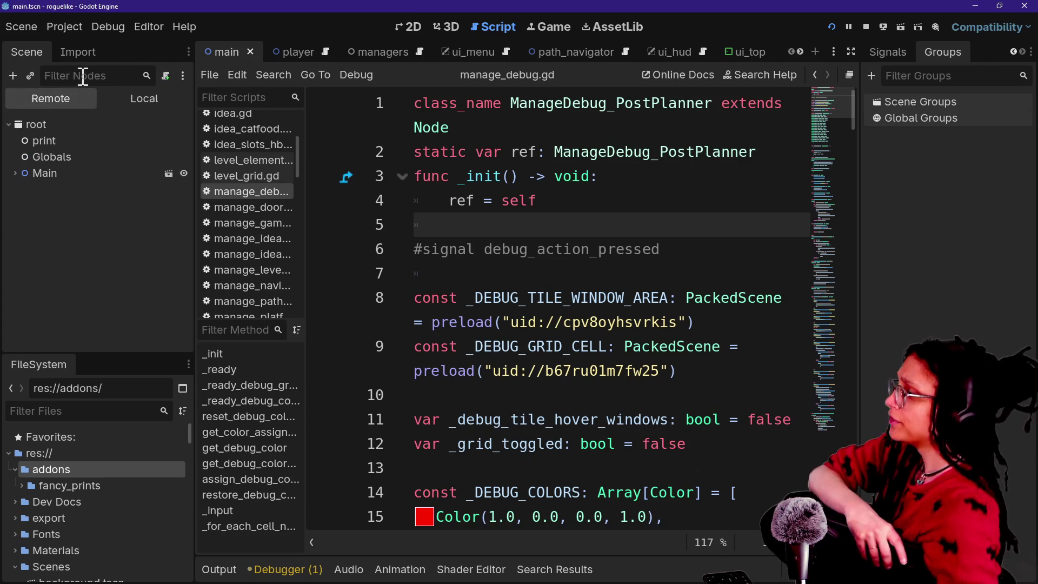
pyautogui.click(9, 173)
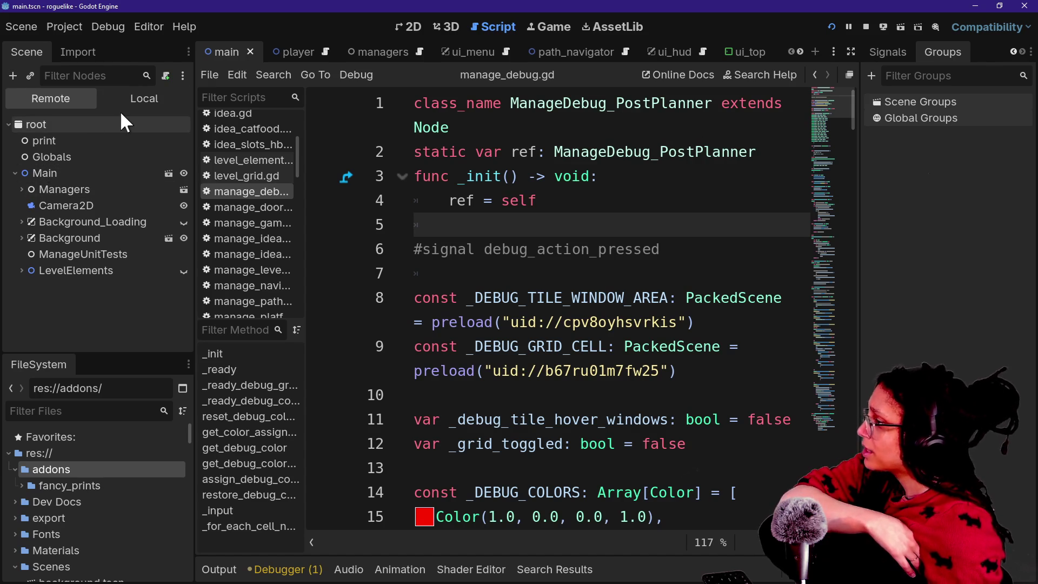
pyautogui.click(182, 75)
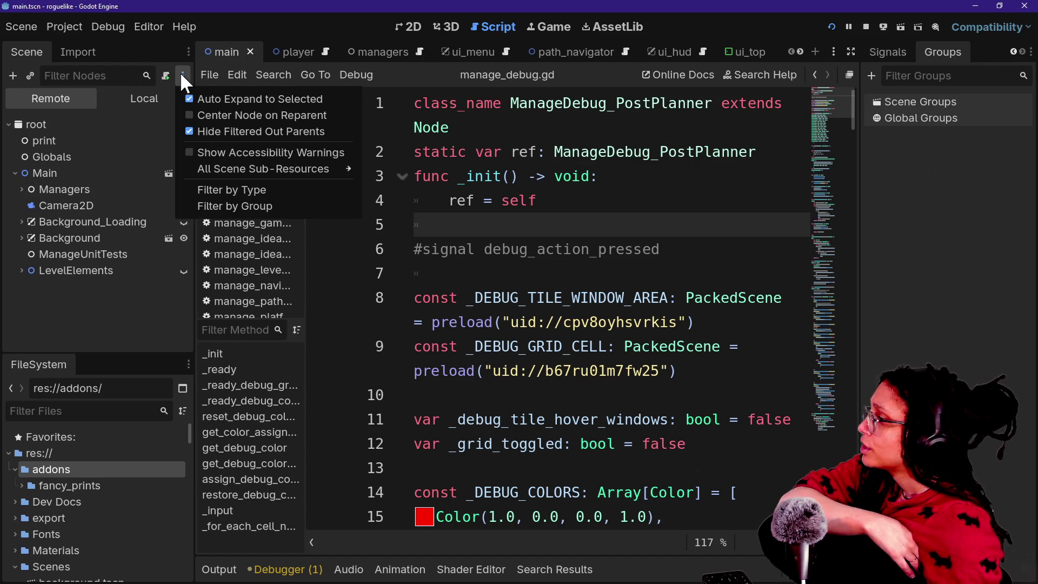
pyautogui.click(197, 209)
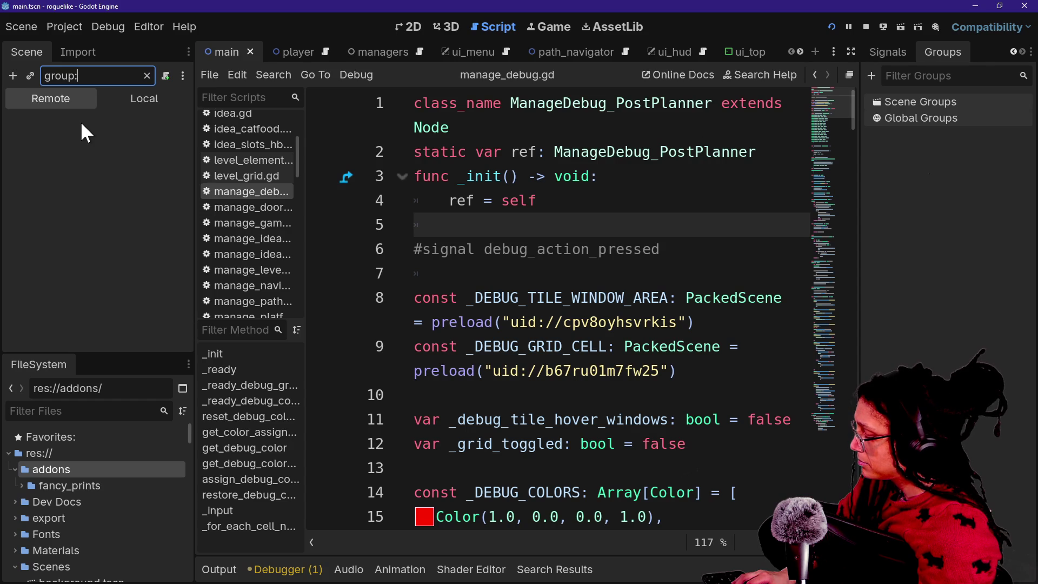
# Step: Type 'Debug' with Caps Lock fixed, then create a new group named Test
pyautogui.write('DEBUG')
pyautogui.press('BackSpace')
pyautogui.press('BackSpace')
pyautogui.press('BackSpace')
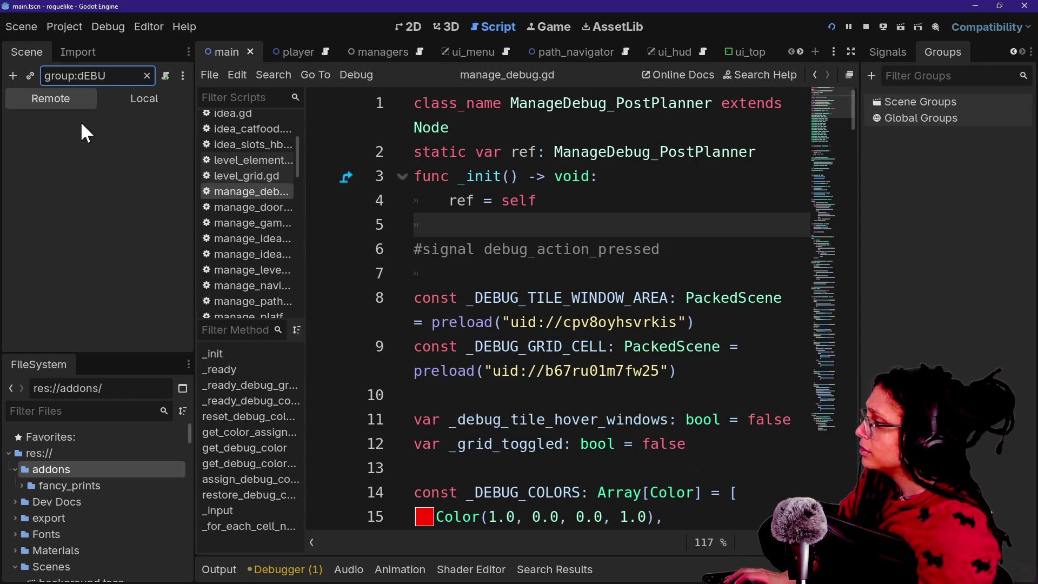
pyautogui.press('capslock')
pyautogui.write('Debug')
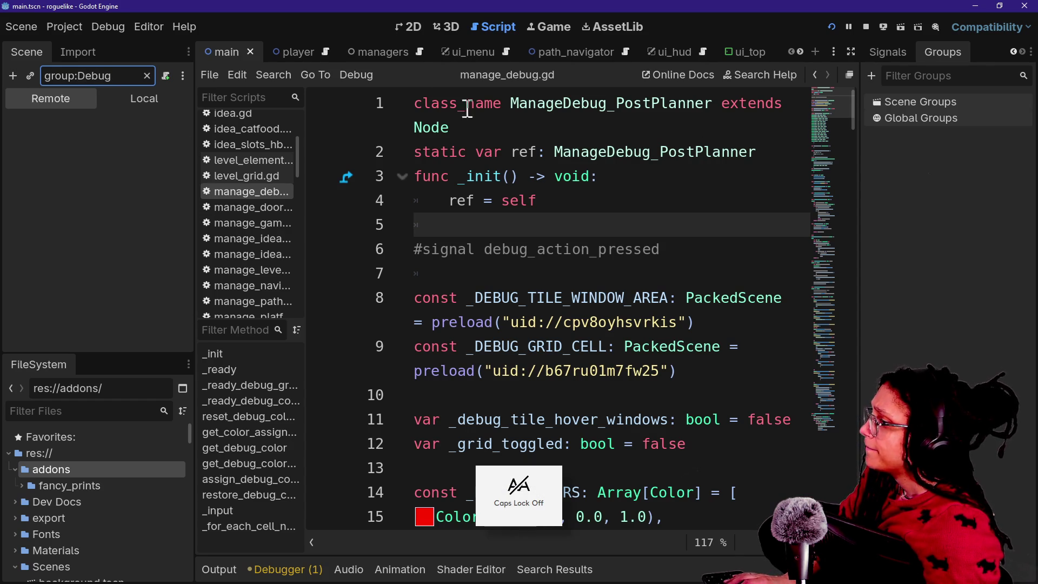
pyautogui.click(517, 152)
pyautogui.click(871, 76)
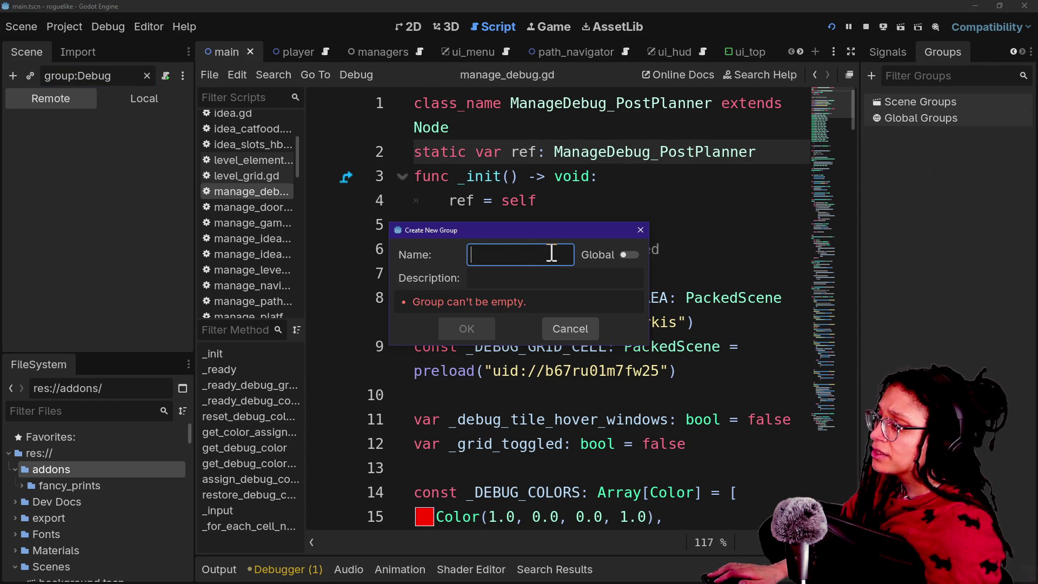
pyautogui.write('Test')
pyautogui.press('Return')
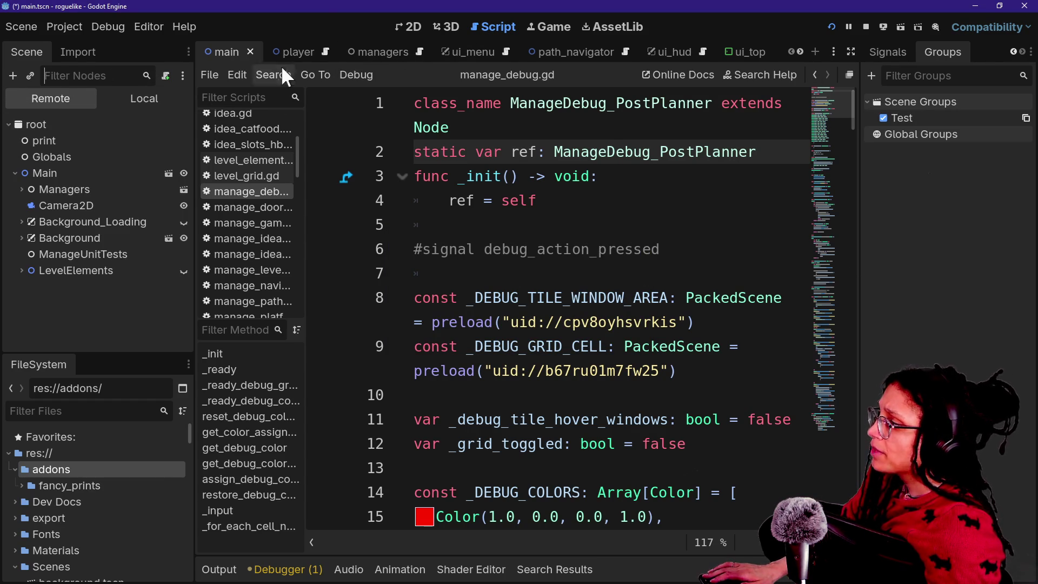
# Step: Check ManageDebug in the managers scene's local and remote trees, then return to the main scene
pyautogui.click(368, 57)
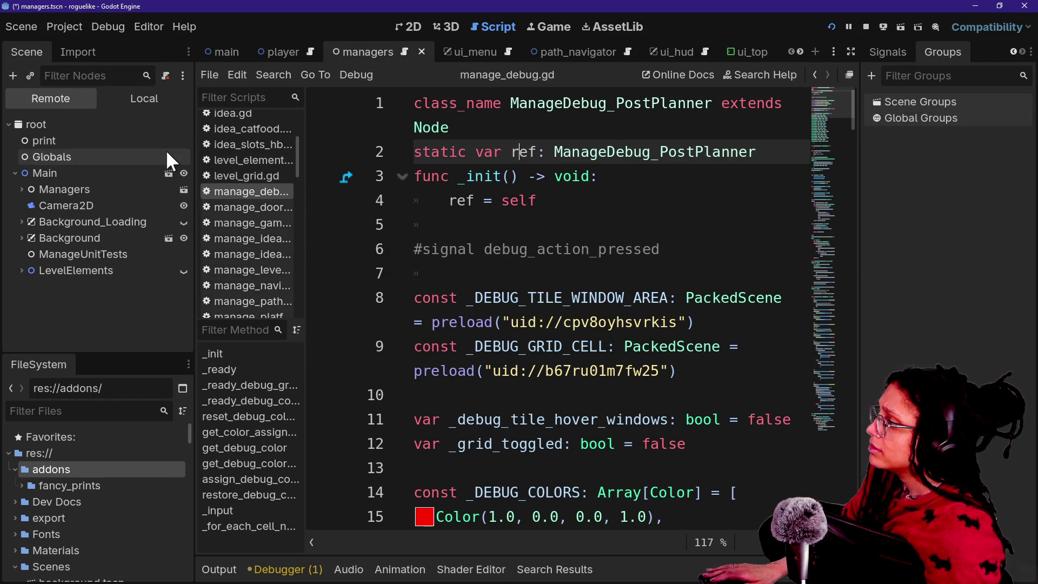
pyautogui.click(141, 102)
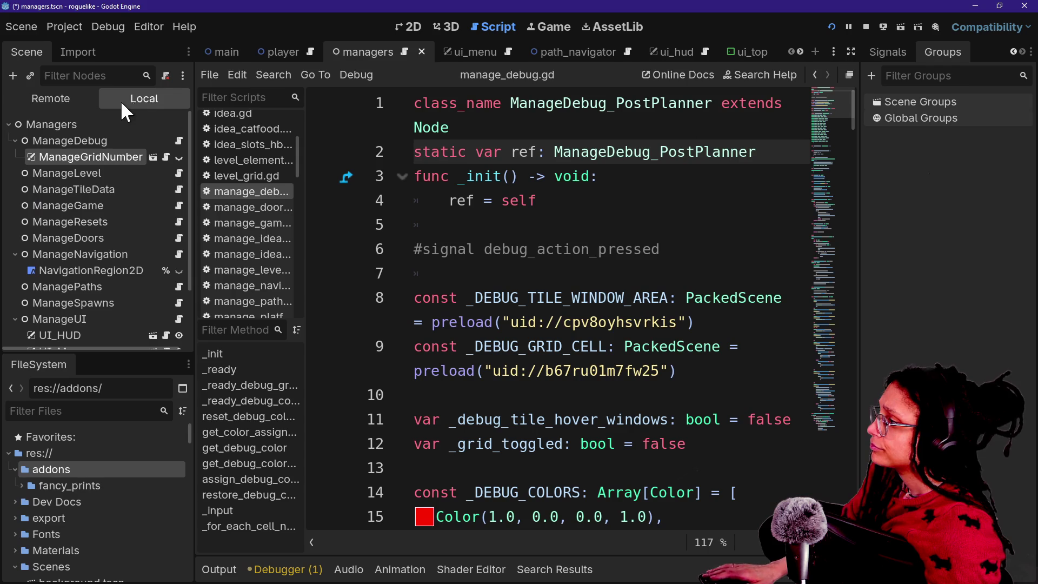
pyautogui.moveTo(80, 139)
pyautogui.mouseDown()
pyautogui.moveTo(880, 87)
pyautogui.moveTo(893, 104)
pyautogui.mouseUp()
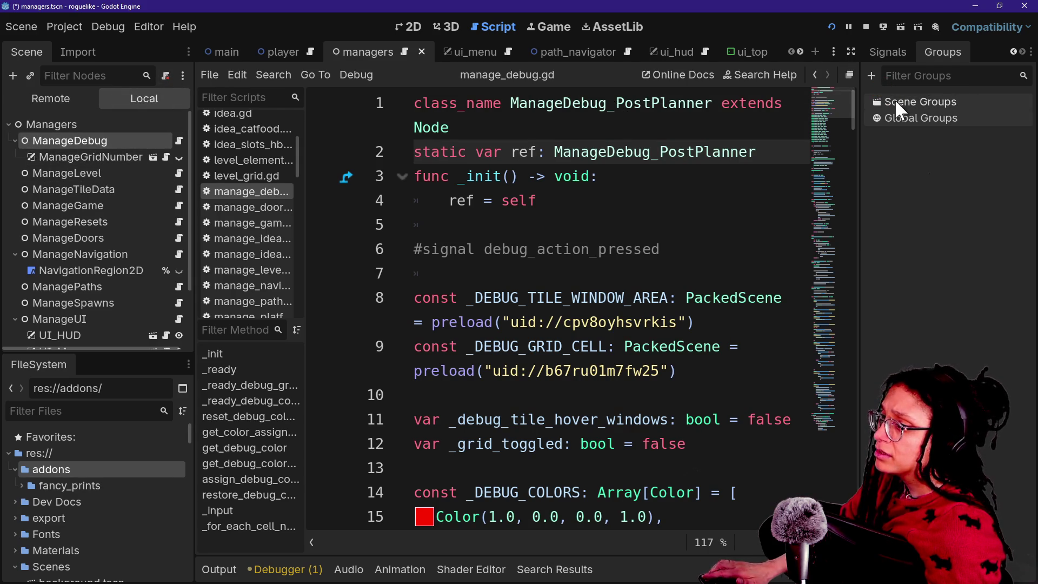
pyautogui.click(87, 100)
pyautogui.click(104, 93)
pyautogui.click(227, 51)
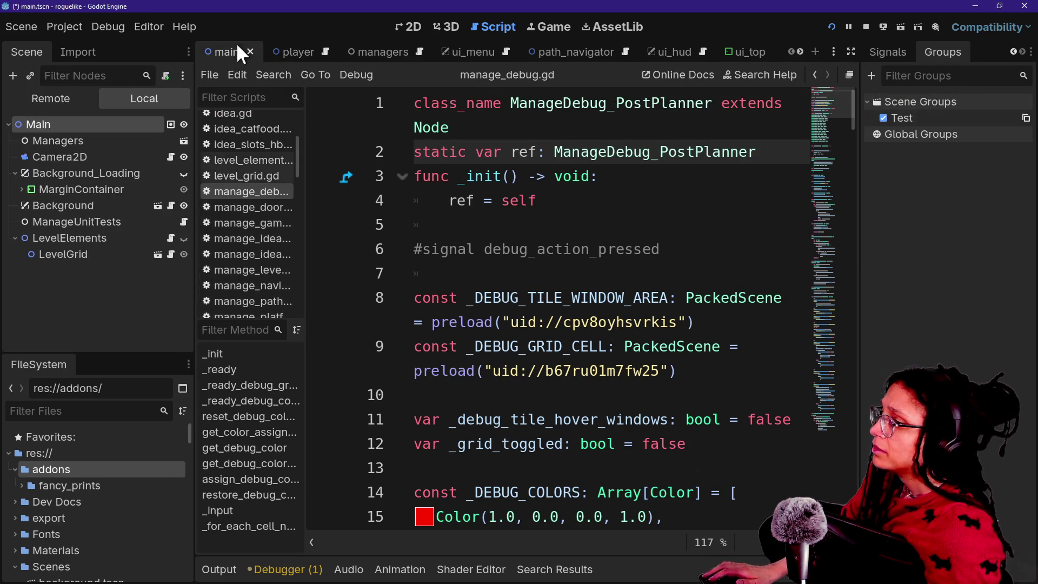
# Step: Convert the Test group to a global group and save the main scene
pyautogui.rightClick(909, 117)
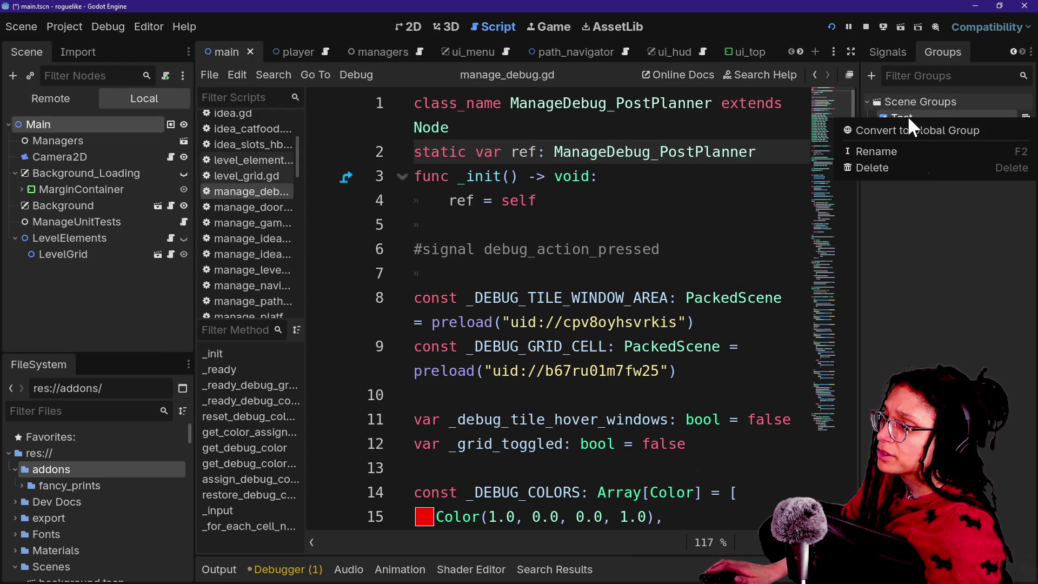
pyautogui.click(897, 163)
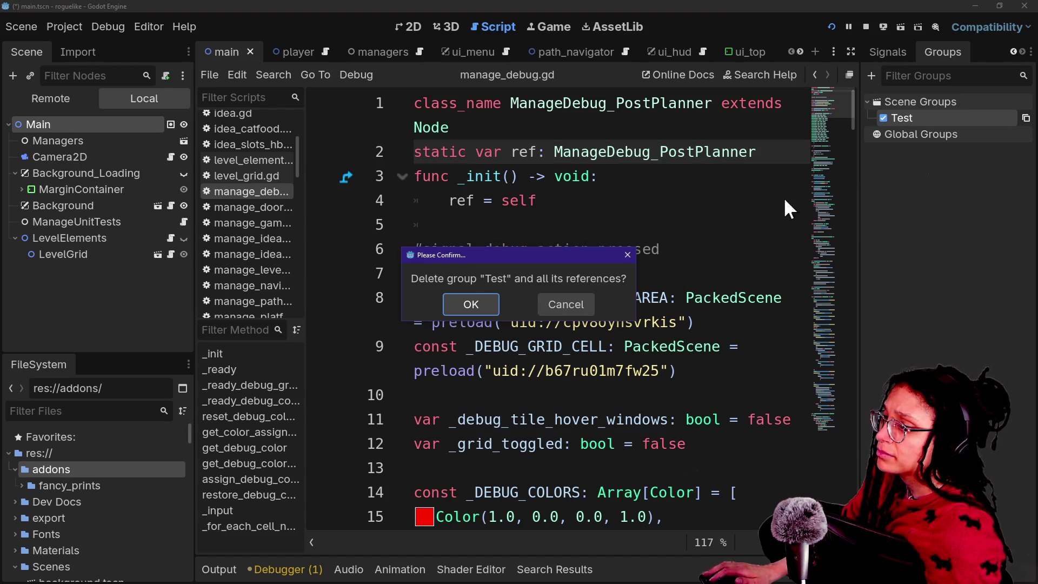
pyautogui.click(628, 255)
pyautogui.rightClick(885, 119)
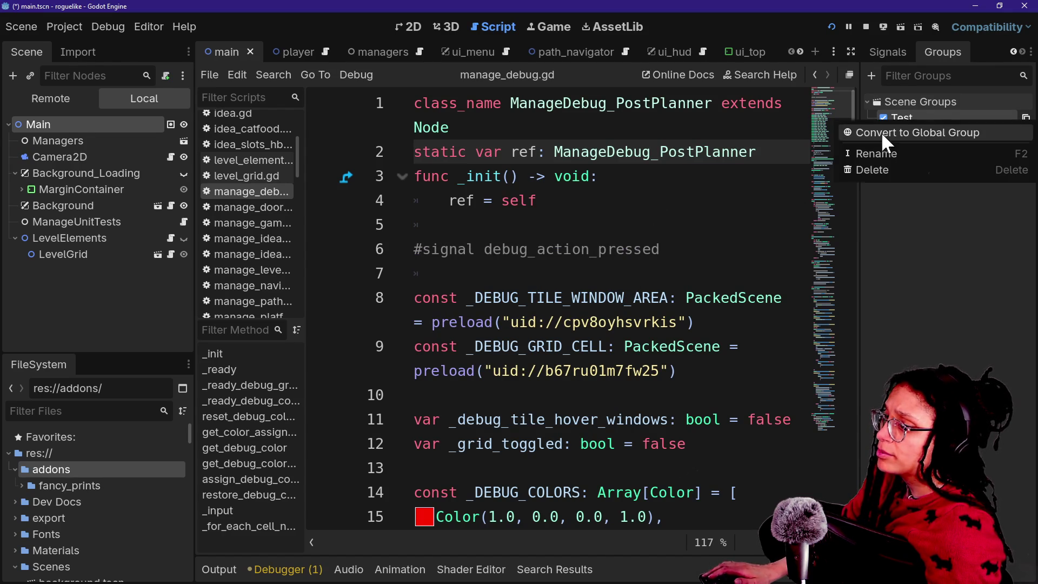
pyautogui.click(887, 132)
pyautogui.hotkey('ctrl', 's')
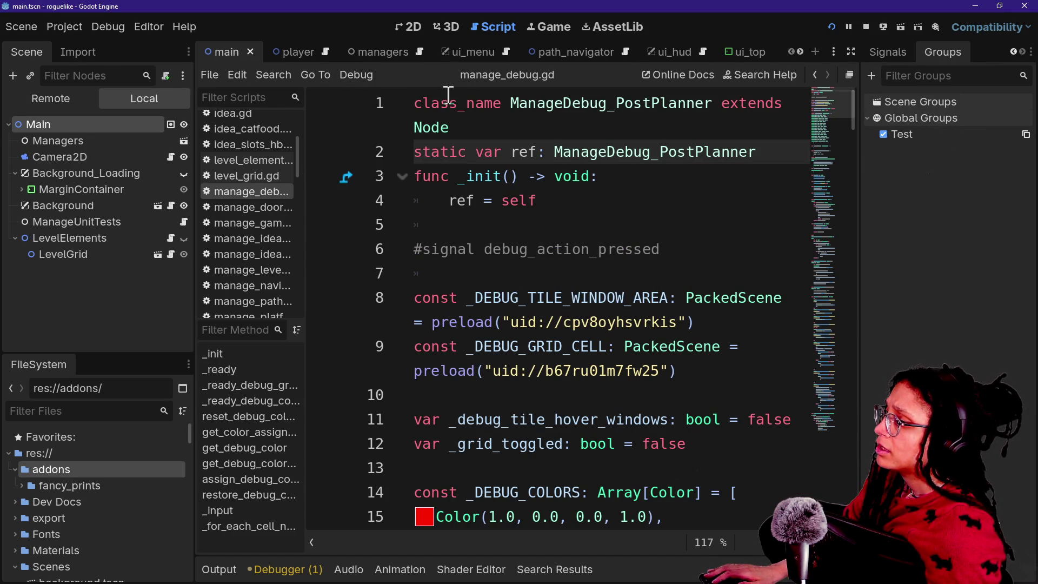
# Step: Change the add_to_group argument on line 53 of manage_debug.gd from true to false and save
pyautogui.click(544, 176)
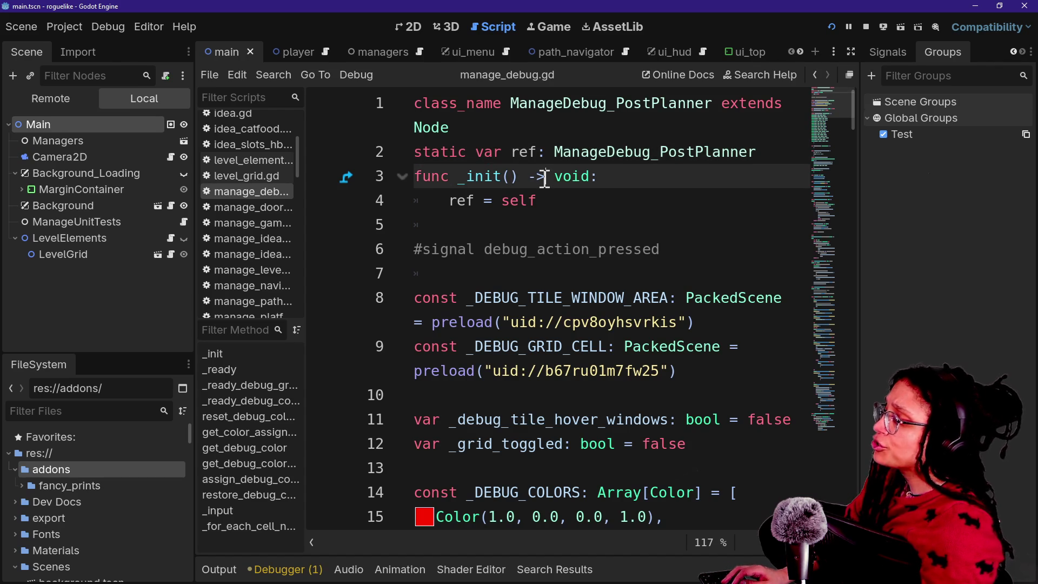
pyautogui.hotkey('shift', 'alt', 'o')
pyautogui.press('Down')
pyautogui.press('Up')
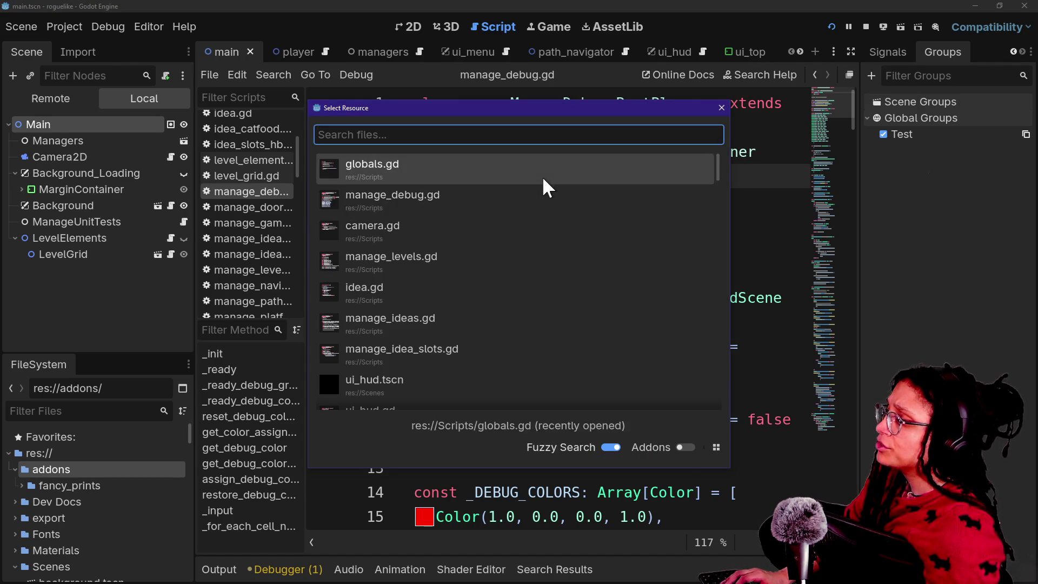
pyautogui.press('Escape')
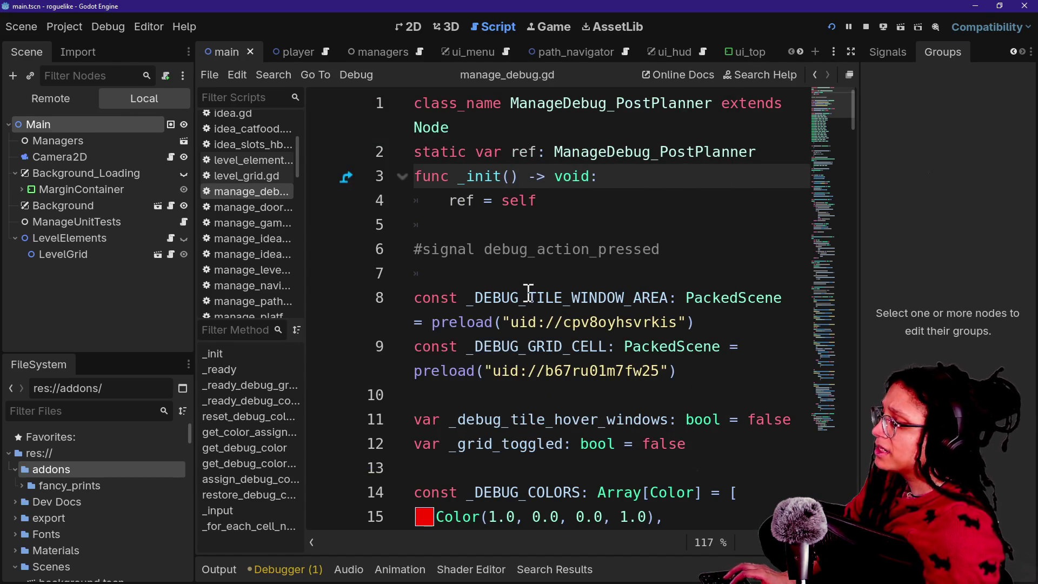
pyautogui.hotkey('ctrl', 'shift', 'F11')
pyautogui.scroll(-13, 529, 292)
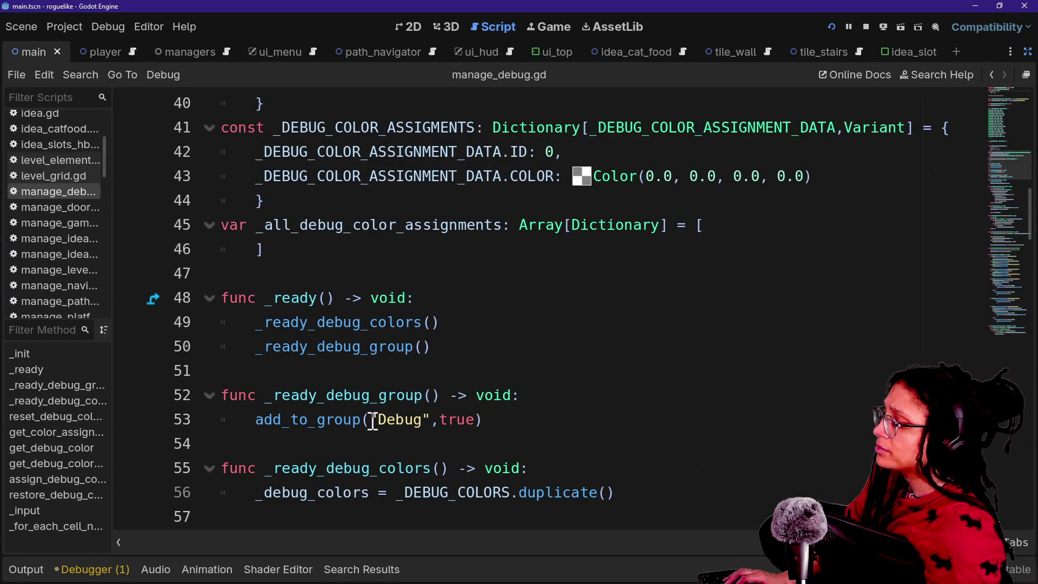
pyautogui.doubleClick(457, 420)
pyautogui.write('false')
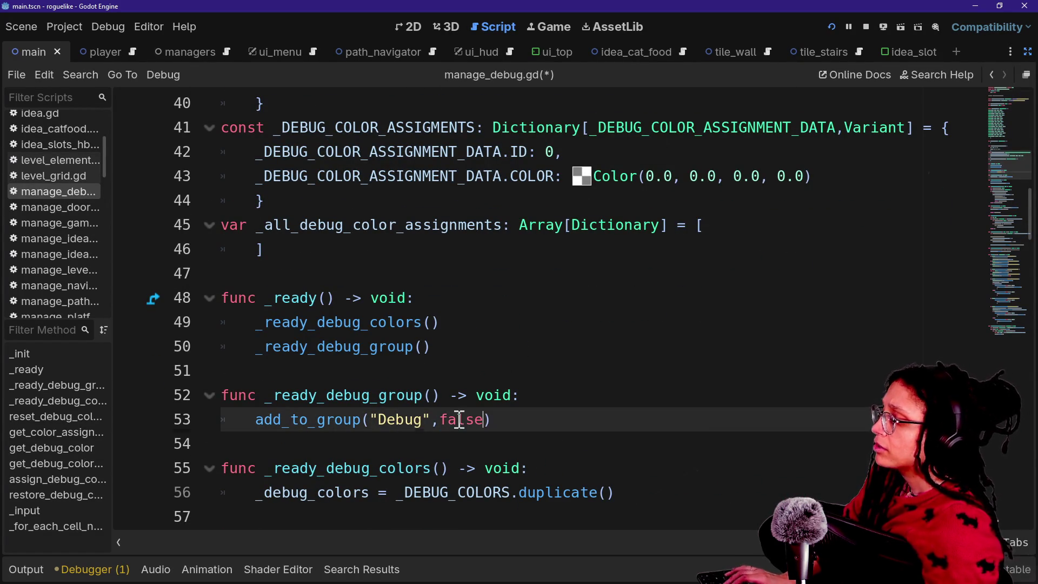
pyautogui.click(602, 250)
pyautogui.hotkey('ctrl', 's')
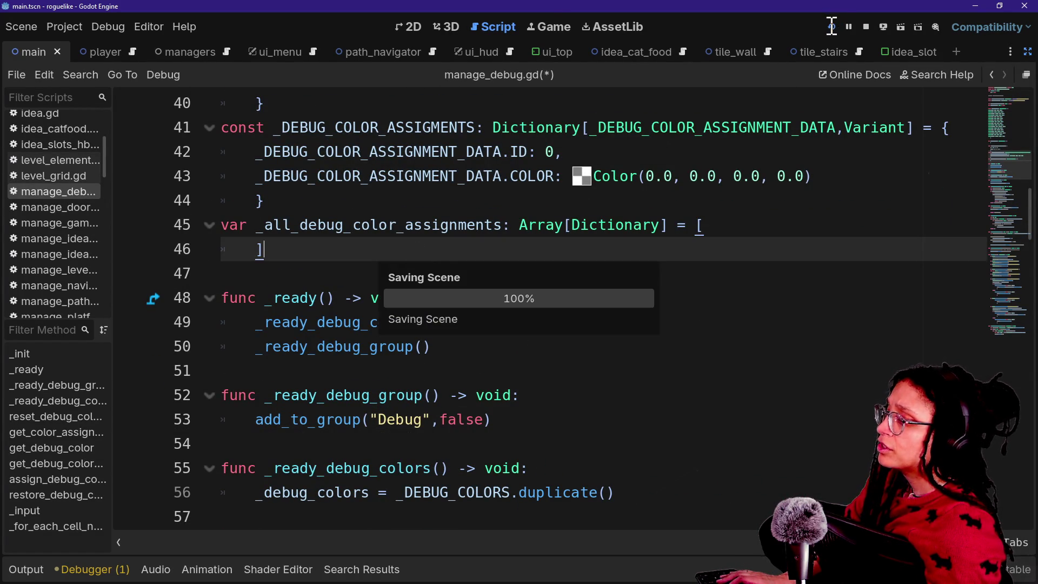
# Step: Rerun the game and check that the output still lists Globals, ManageDebug and ManageGame
pyautogui.click(831, 26)
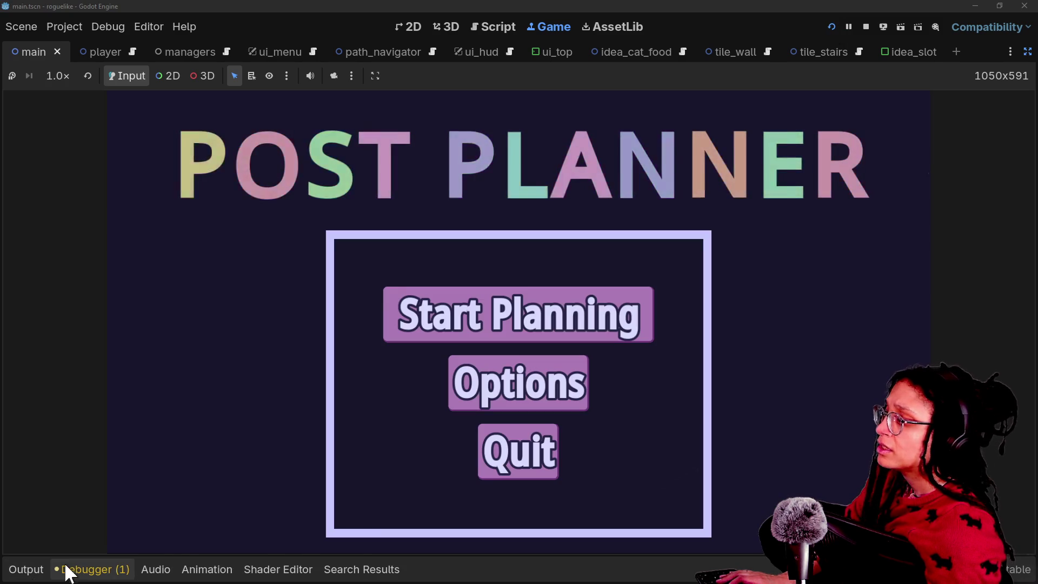
pyautogui.click(38, 569)
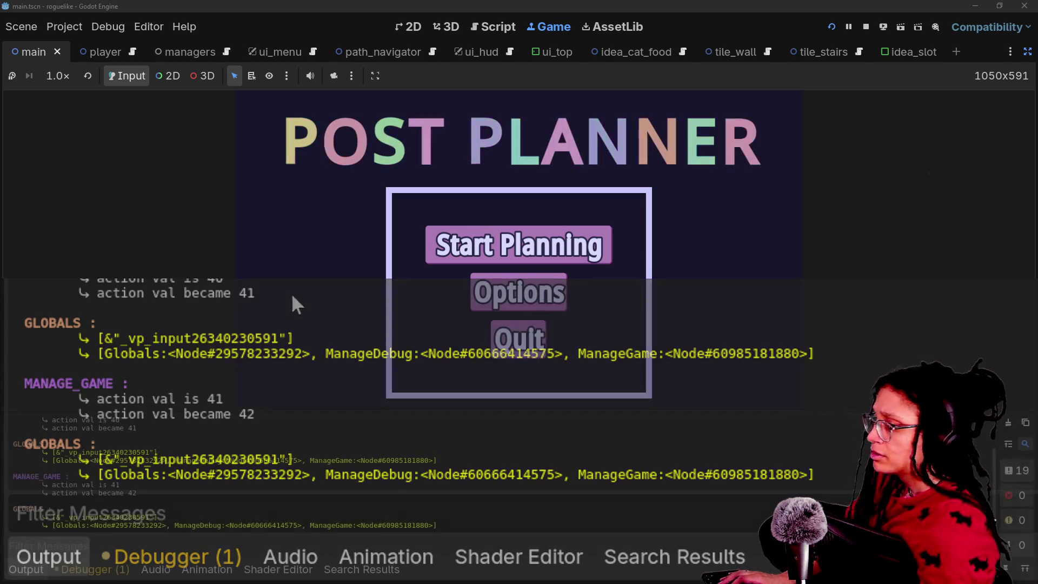
pyautogui.click(1027, 51)
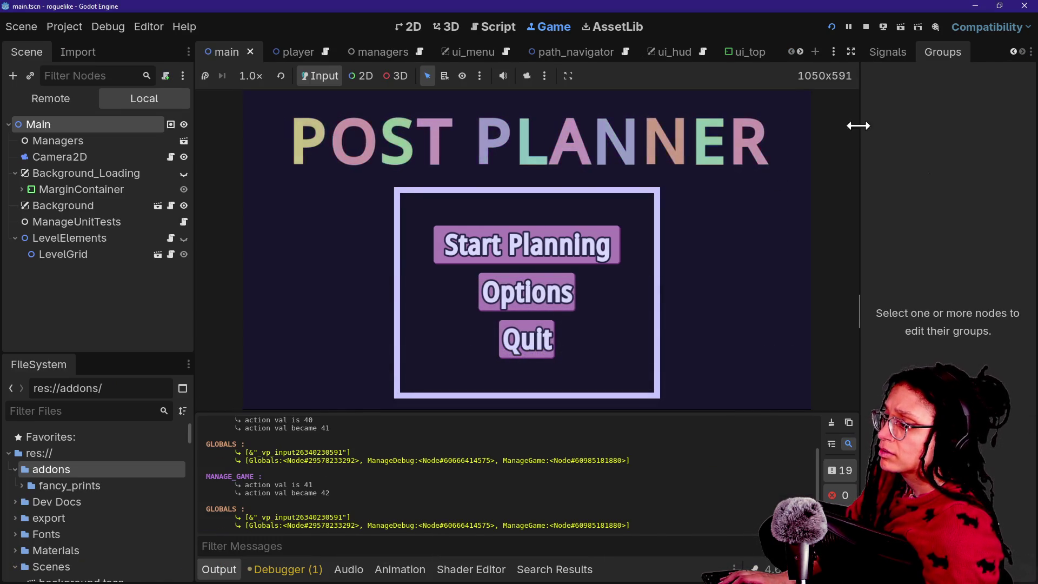
# Step: Stop the game and add both Camera2D and ManageDebug to the global Test group
pyautogui.click(866, 27)
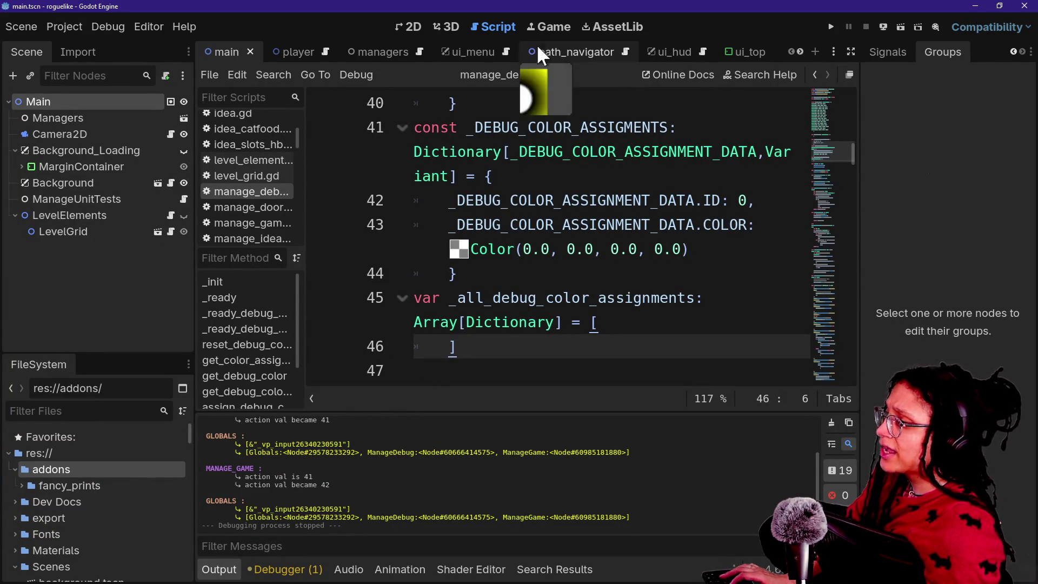
pyautogui.click(102, 133)
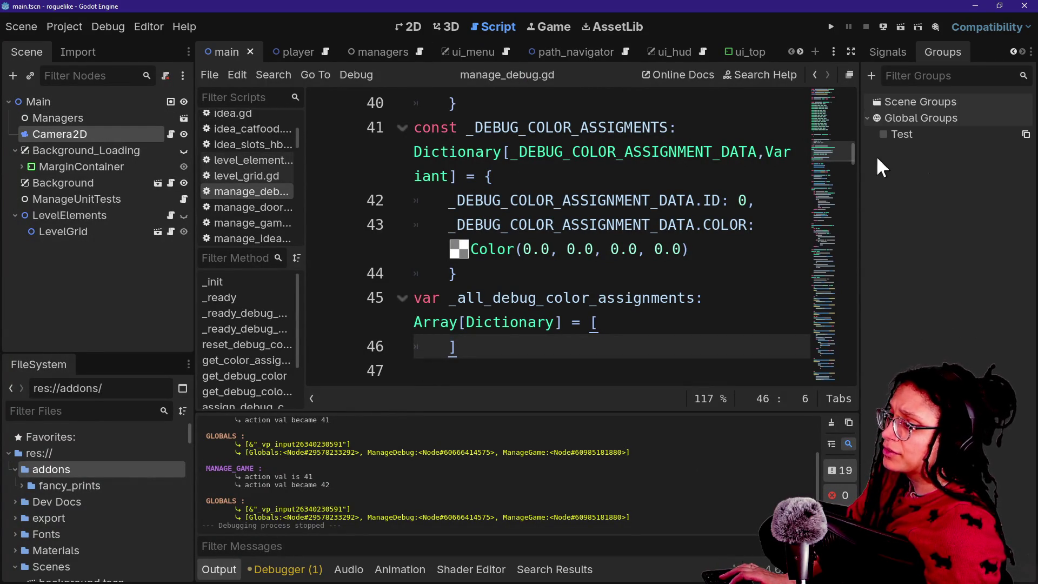
pyautogui.click(883, 134)
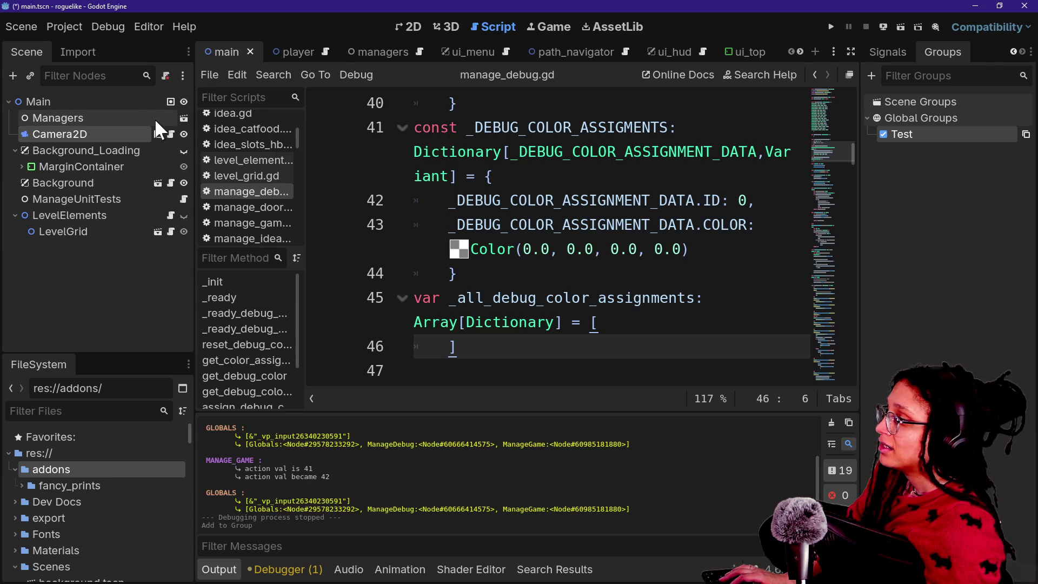
pyautogui.click(181, 118)
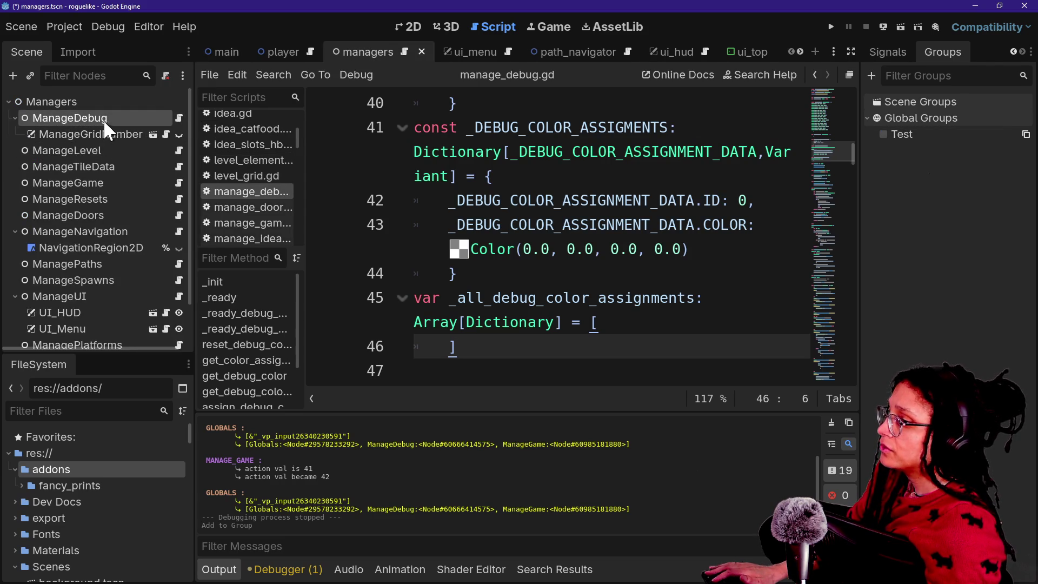
pyautogui.click(885, 134)
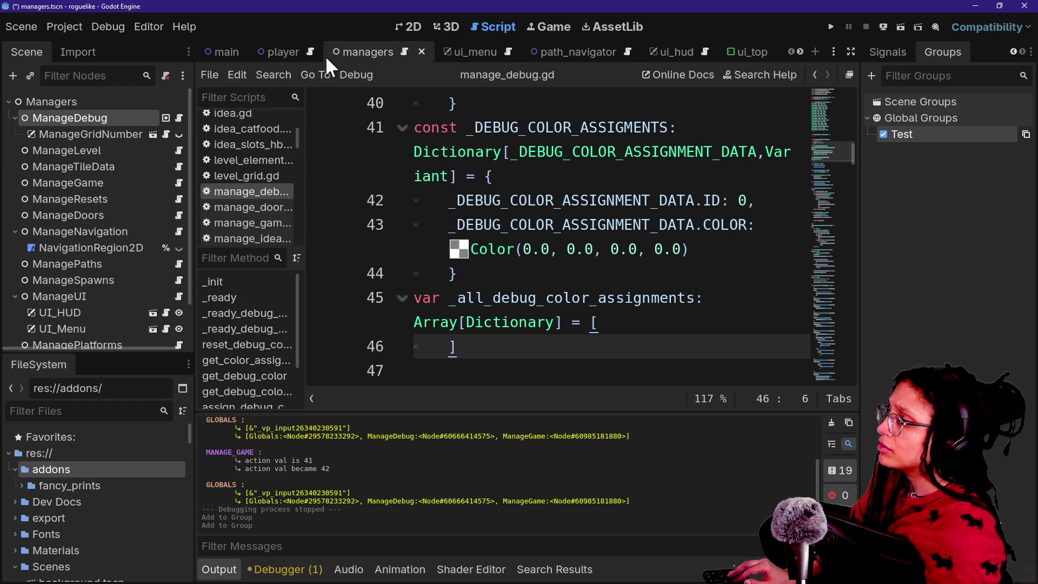
pyautogui.click(221, 50)
pyautogui.rightClick(914, 134)
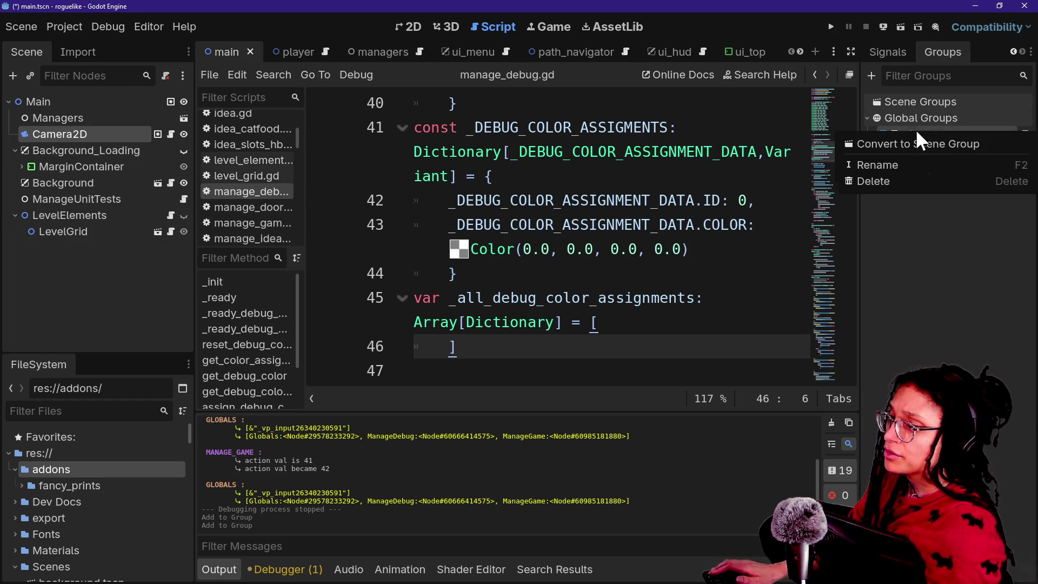
# Step: Delete the Test group along with its references in all scenes
pyautogui.click(906, 175)
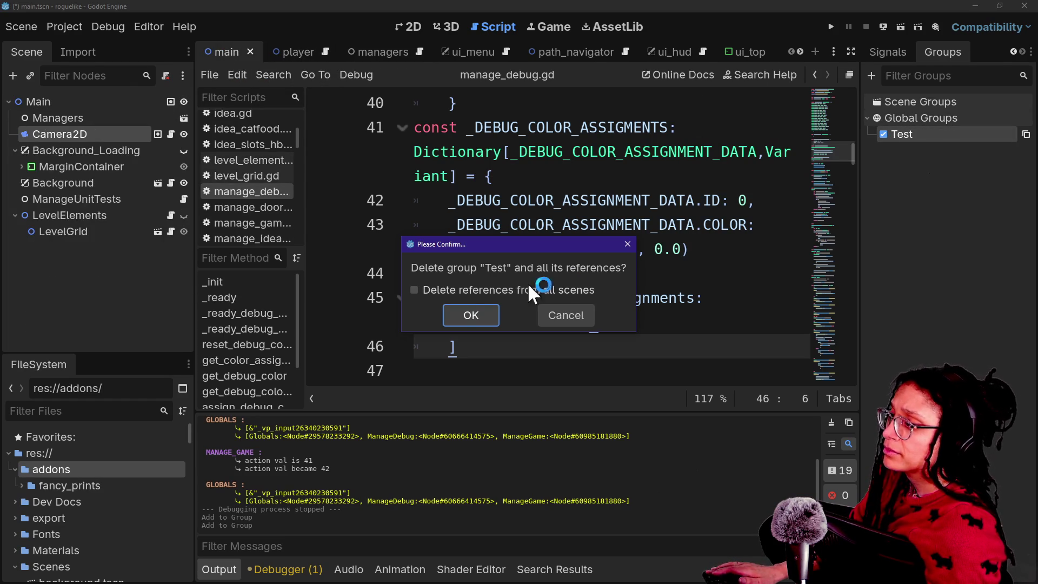
pyautogui.click(484, 292)
pyautogui.click(473, 315)
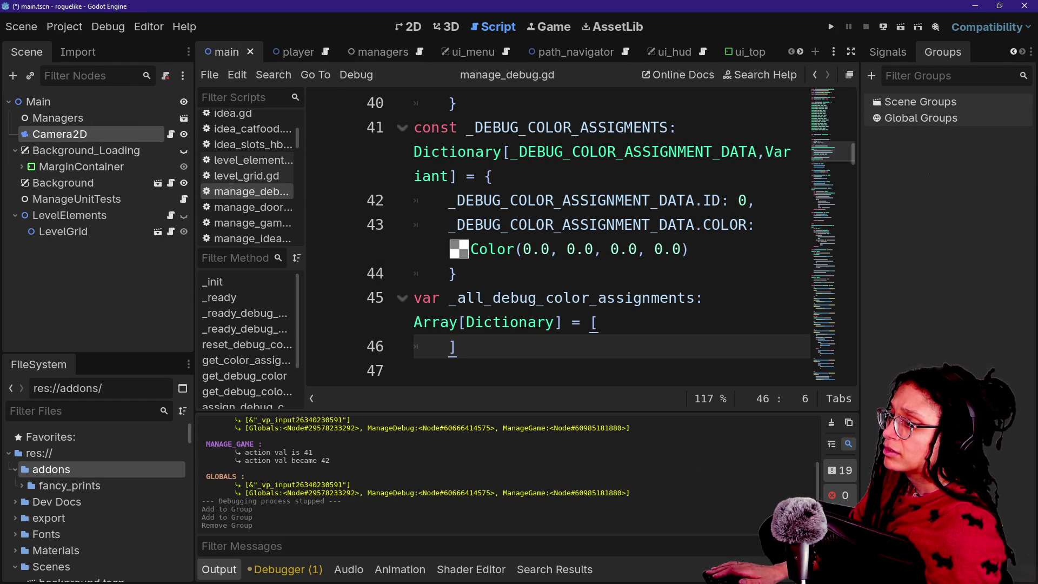
# Step: Create a new group named Test and convert it to a global group
pyautogui.click(871, 75)
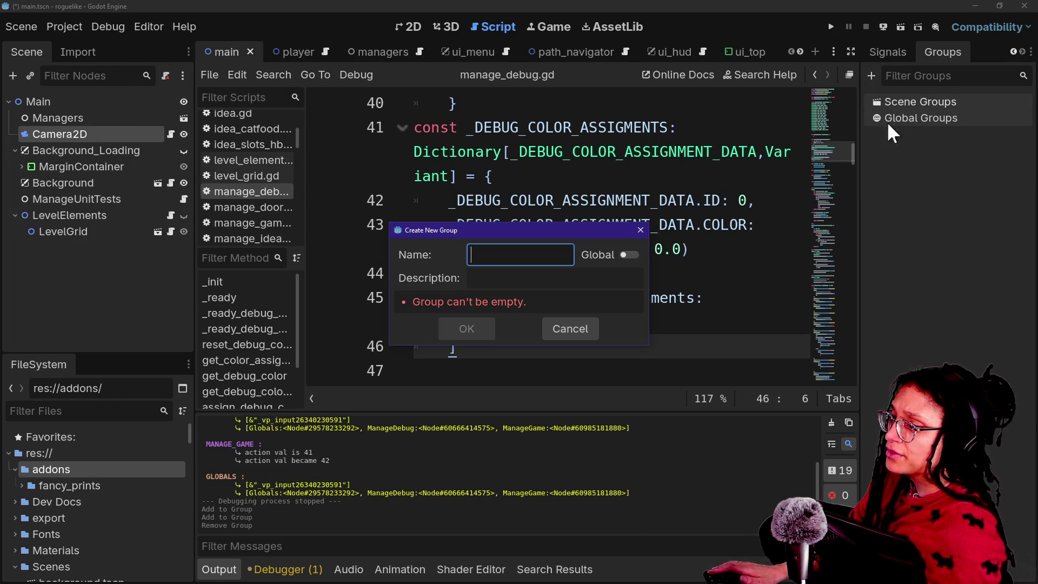
pyautogui.write('Test')
pyautogui.press('Return')
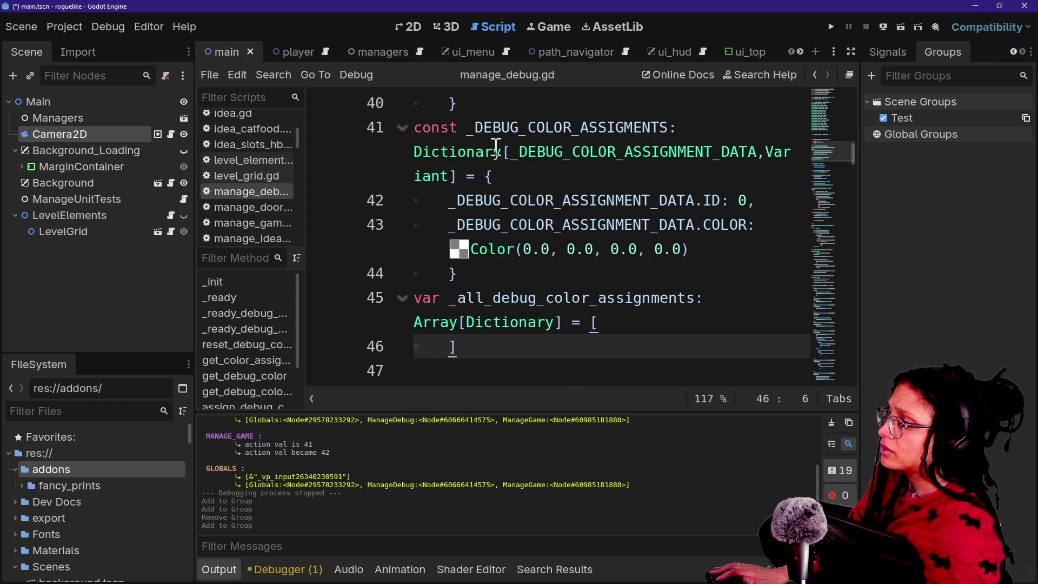
pyautogui.rightClick(907, 117)
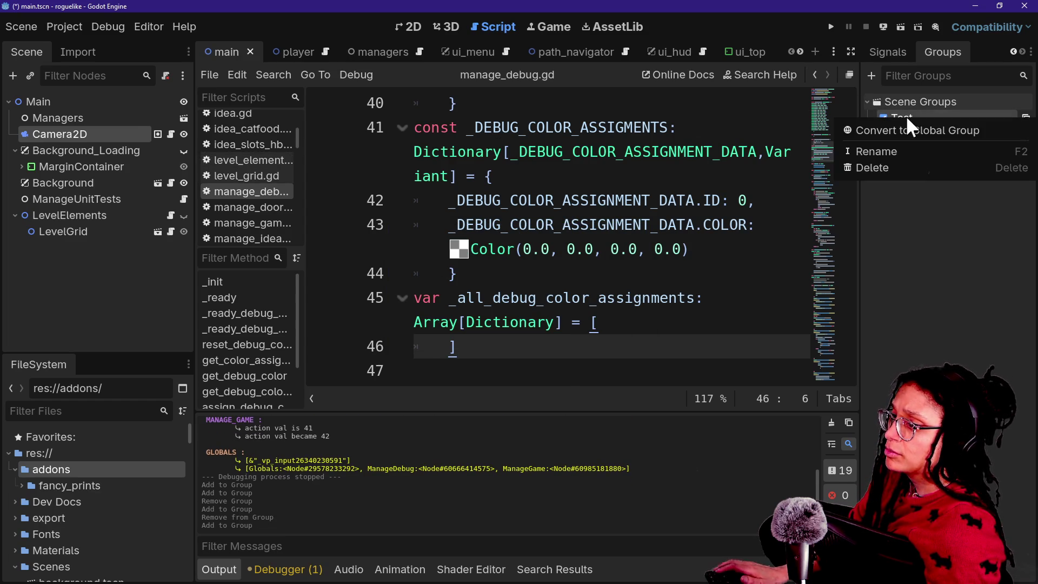
pyautogui.click(892, 131)
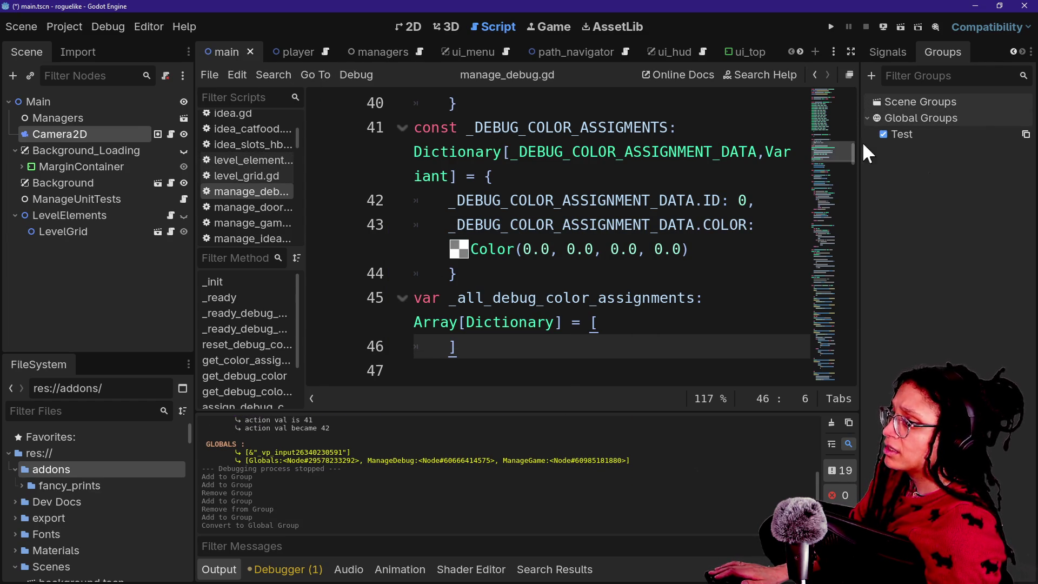
# Step: Remove Camera2D from Test, add ManageDebug in the managers scene, and run the game
pyautogui.click(883, 134)
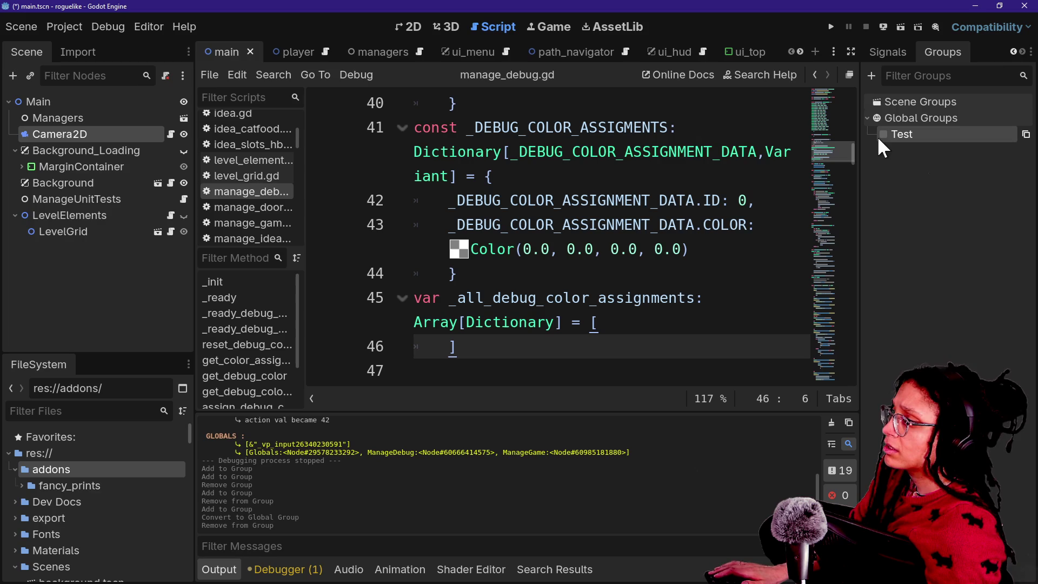
pyautogui.click(368, 54)
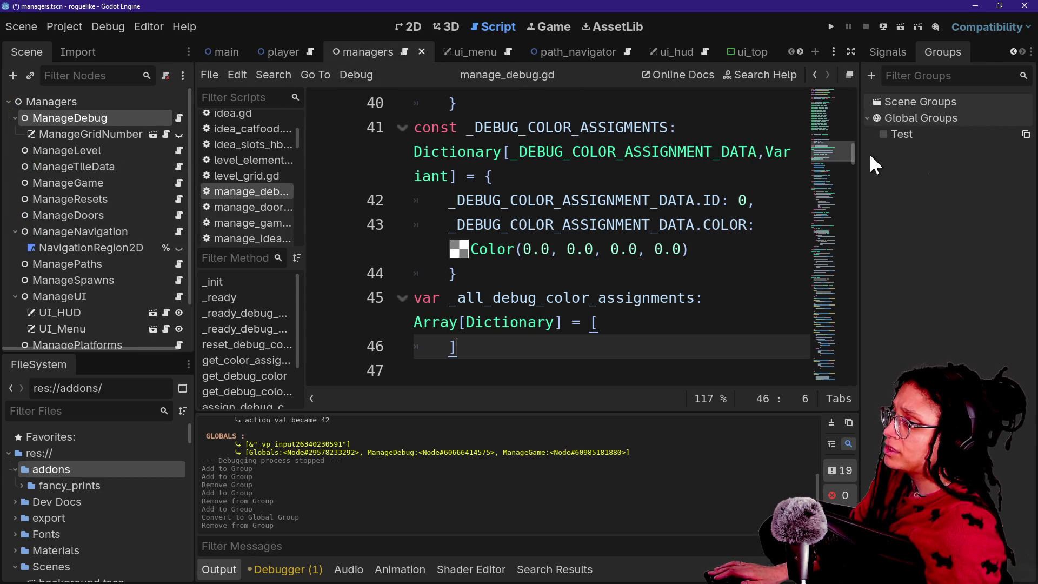
pyautogui.click(884, 135)
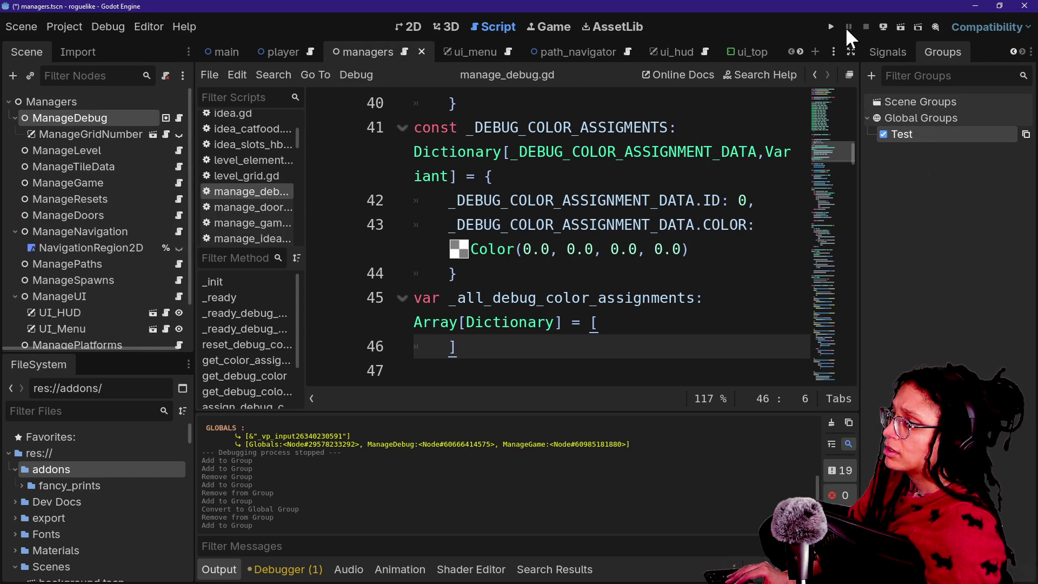
pyautogui.click(833, 29)
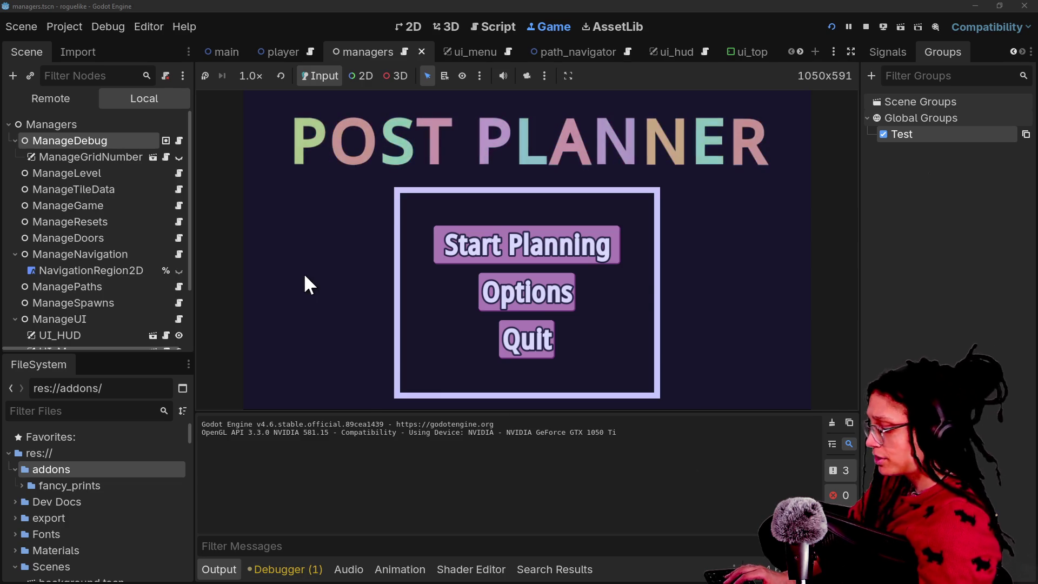
# Step: Read the running game's debug output showing action val 40 becoming 41 in distraction-free mode, then switch to stream chat
pyautogui.hotkey('ctrl', 'shift', 'F11')
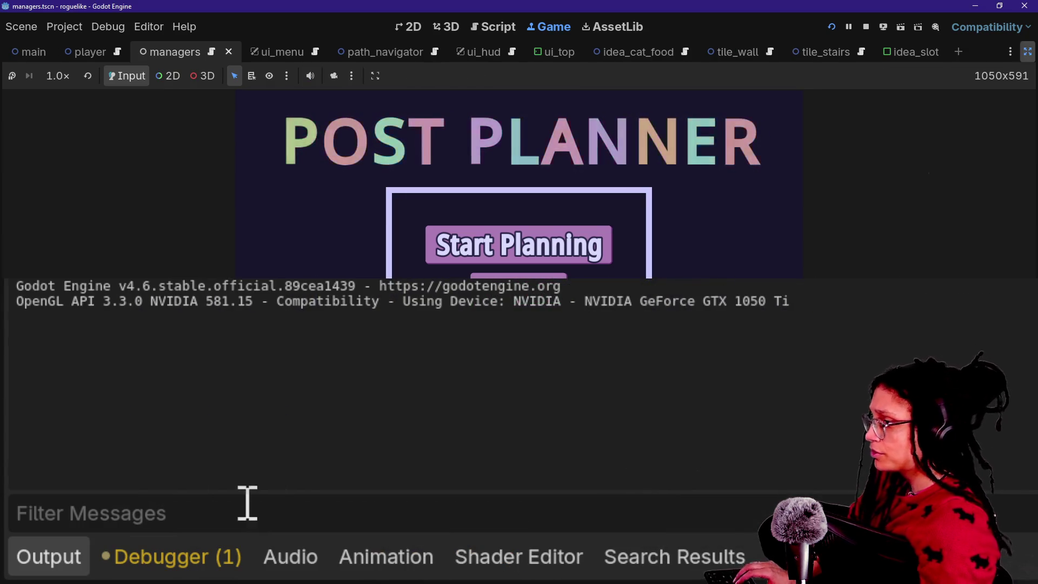
pyautogui.click(258, 260)
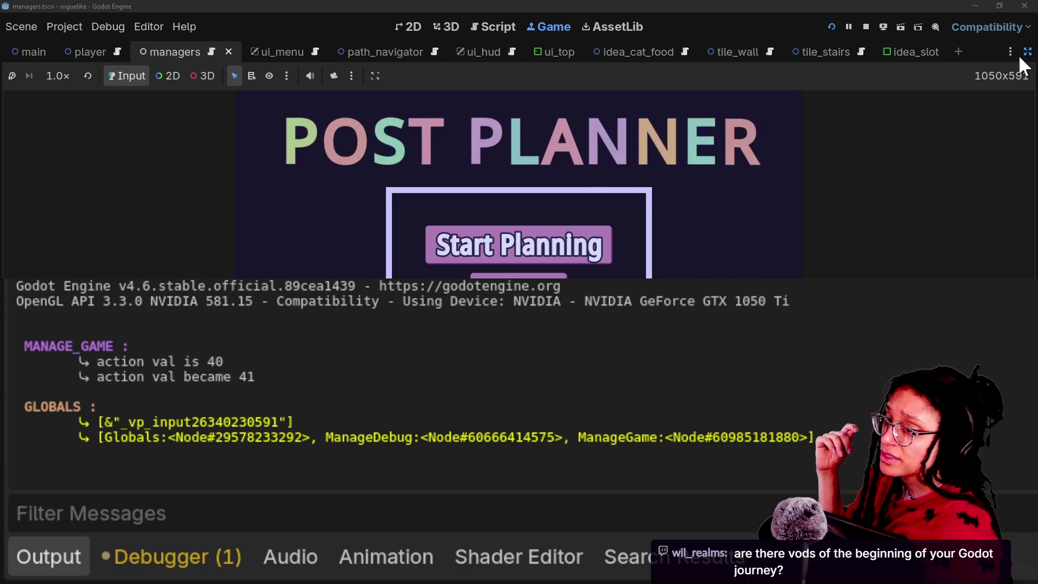
pyautogui.click(1024, 54)
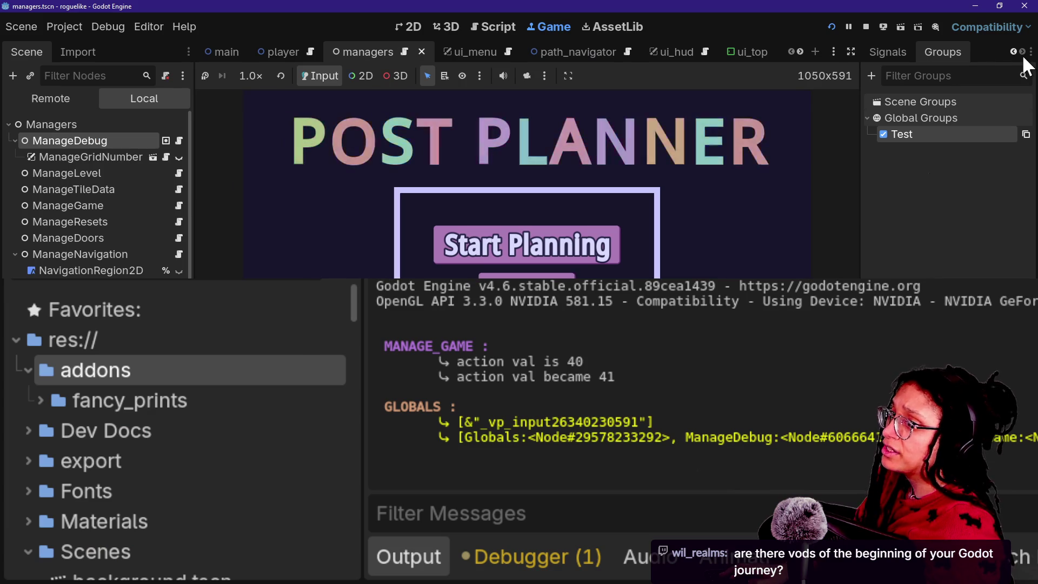
pyautogui.hotkey('alt', 'Tab')
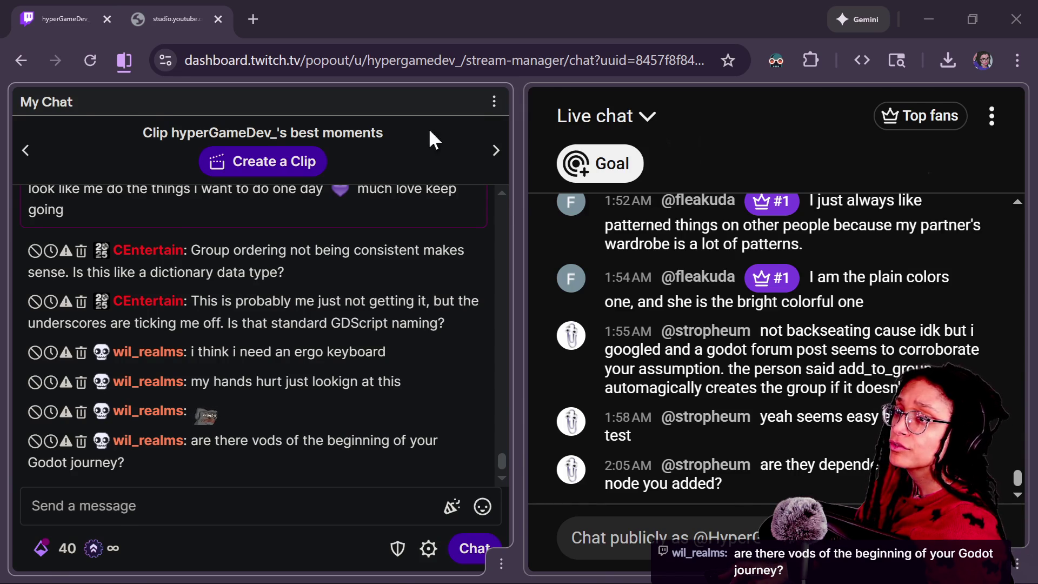
# Step: Open the 'Trying for the FIRST time!' stream from the YT bookmarks folder in a new tab
pyautogui.hotkey('alt', 'Tab')
pyautogui.click(768, 9)
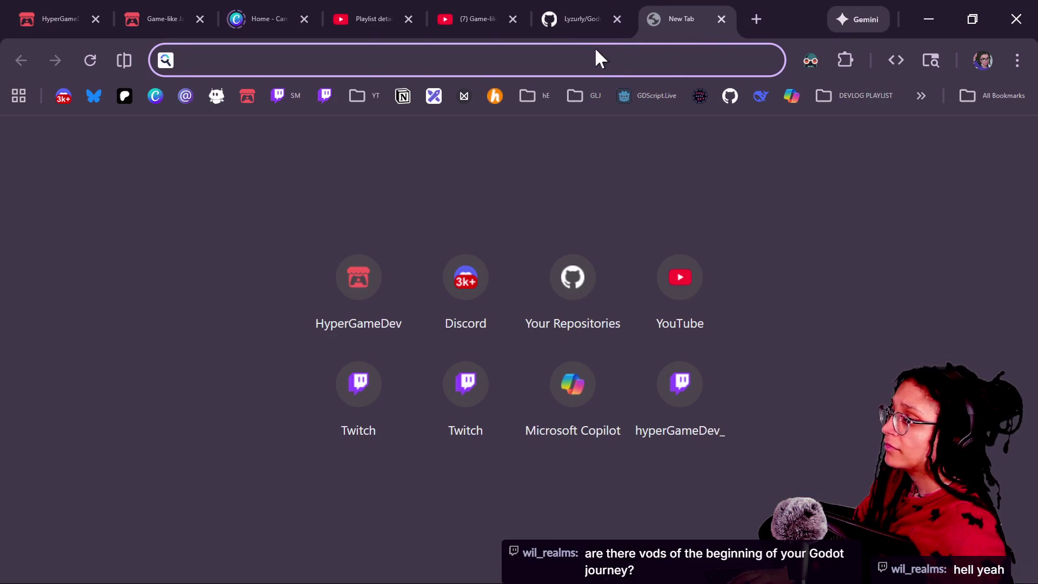
pyautogui.click(365, 103)
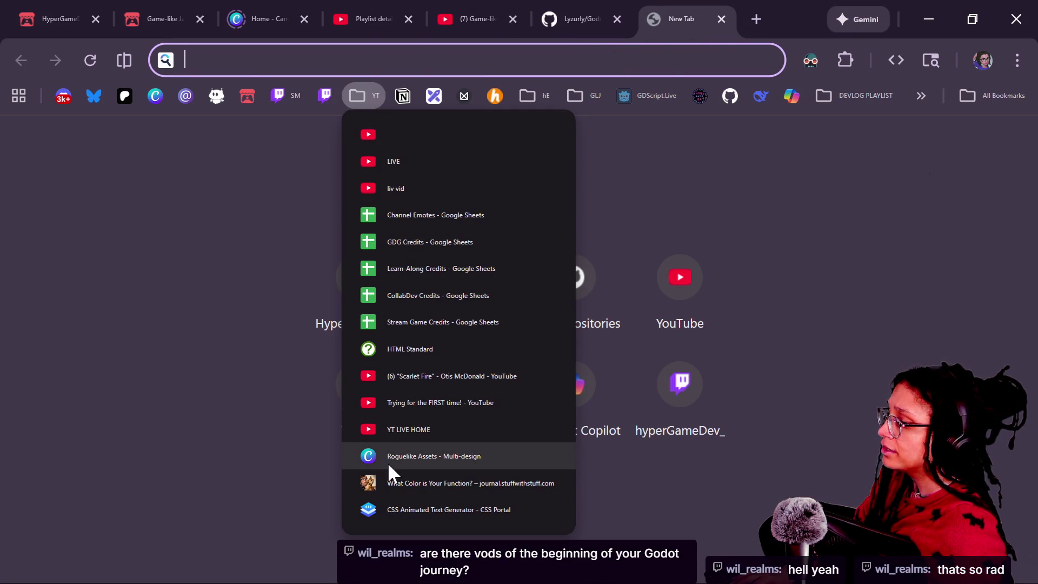
pyautogui.click(389, 401)
pyautogui.click(291, 72)
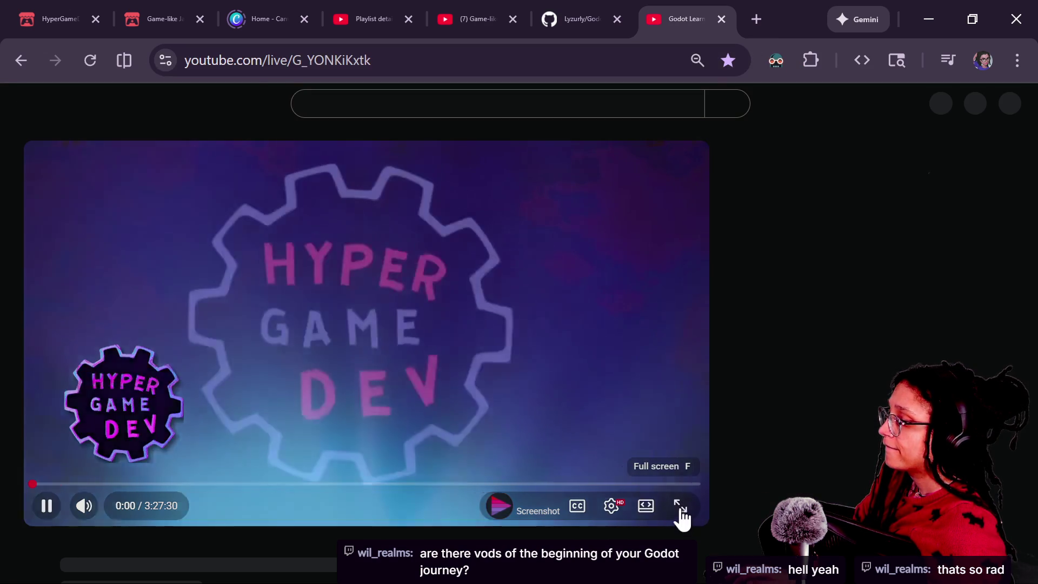
# Step: Expand the video description, highlight the Sep 14, 2023 stream date, and return to chat
pyautogui.click(682, 507)
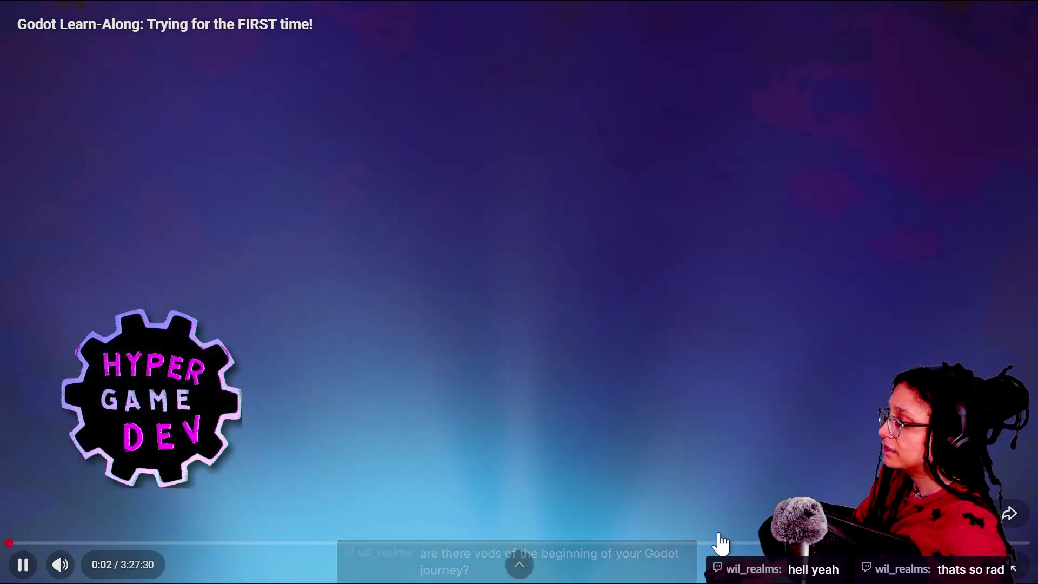
pyautogui.press('Escape')
pyautogui.scroll(-5, 470, 498)
pyautogui.scroll(5, 470, 498)
pyautogui.scroll(-3, 475, 502)
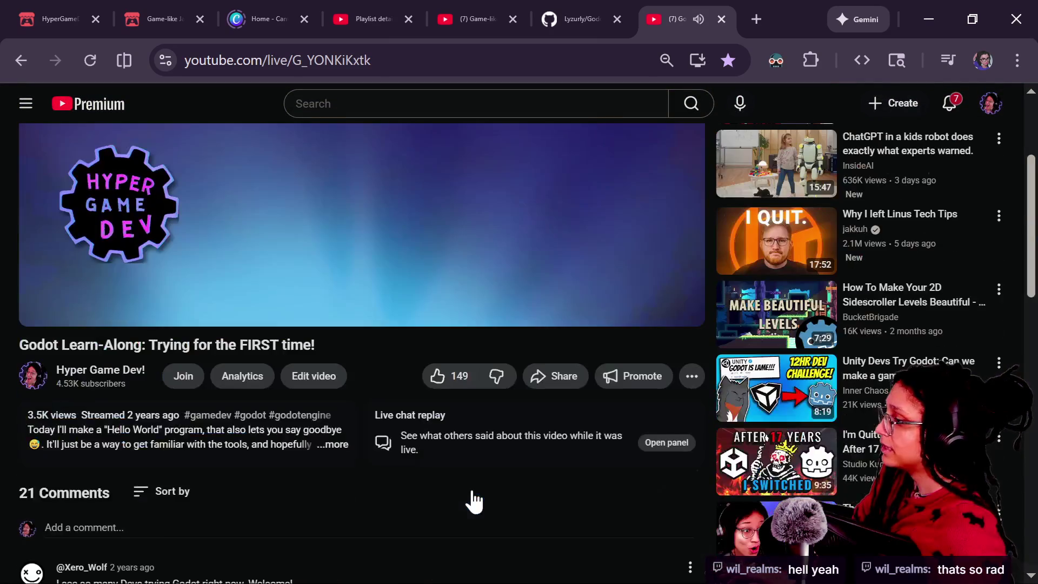
pyautogui.click(131, 433)
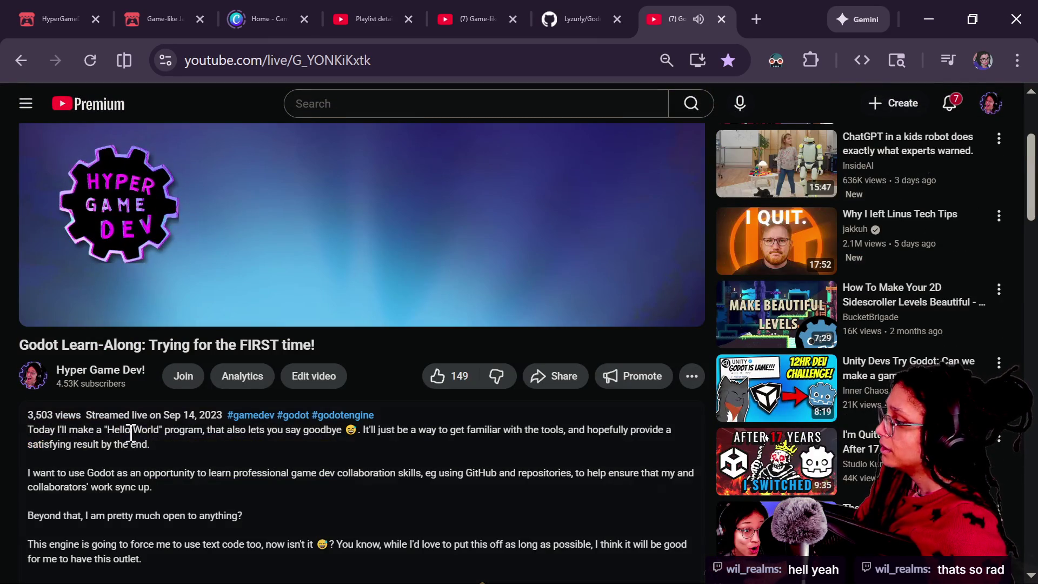
pyautogui.moveTo(202, 421); pyautogui.dragTo(221, 417)
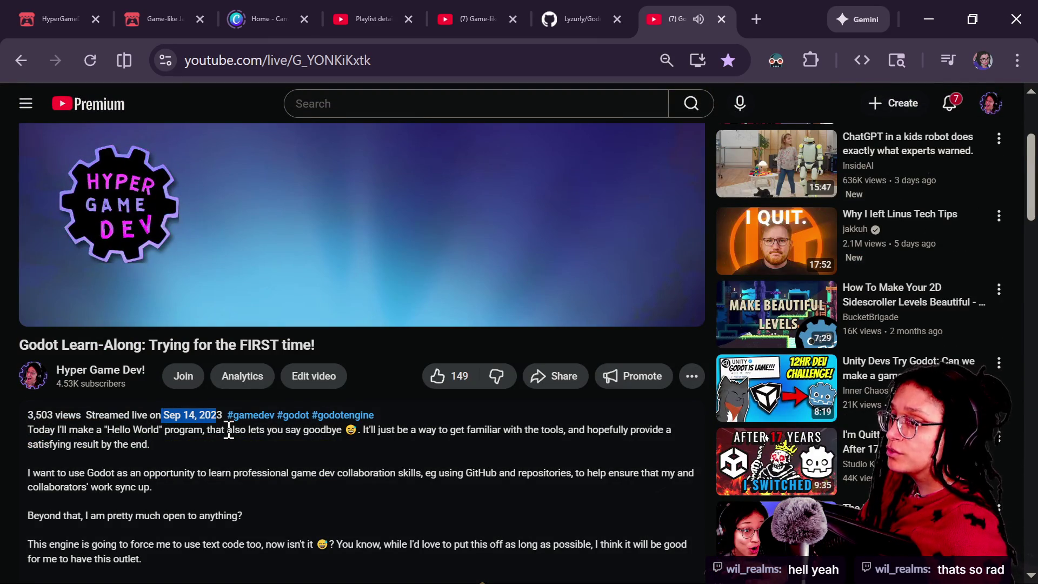
pyautogui.hotkey('alt', 'Tab')
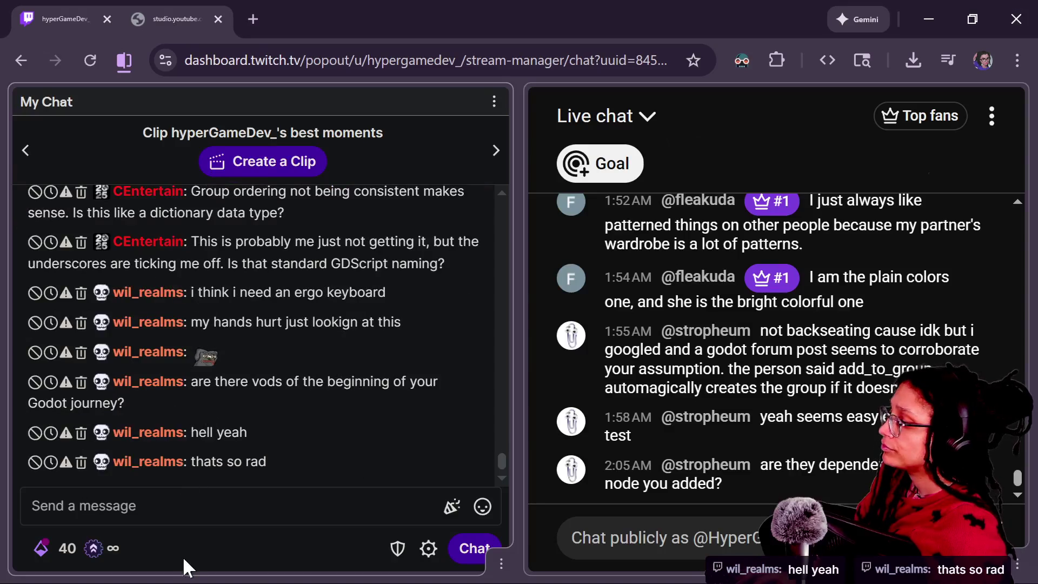
pyautogui.write('https://www.youtube.com/live/G_YONKiKxtk')
pyautogui.press('Return')
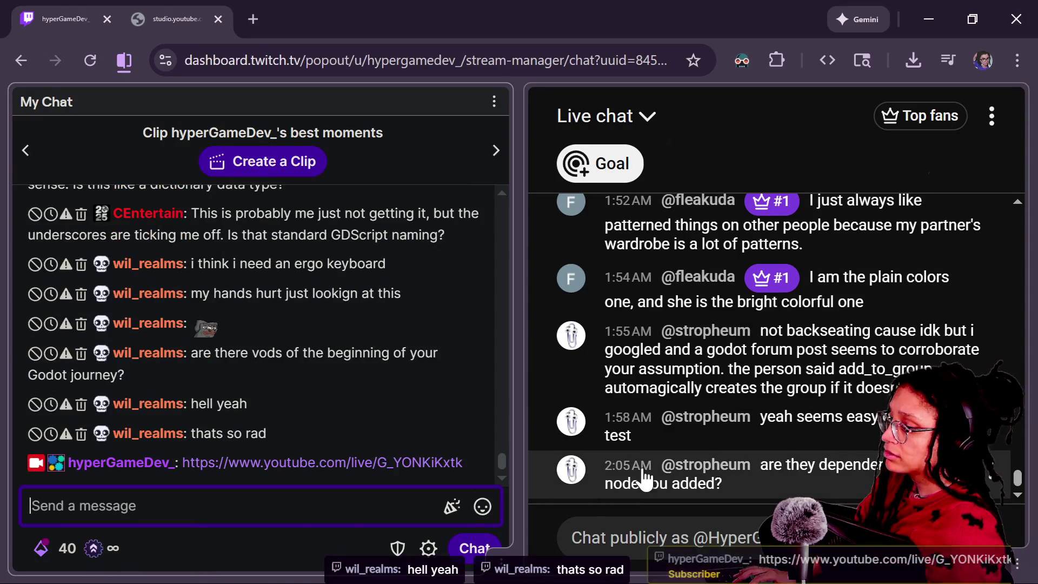
pyautogui.click(689, 538)
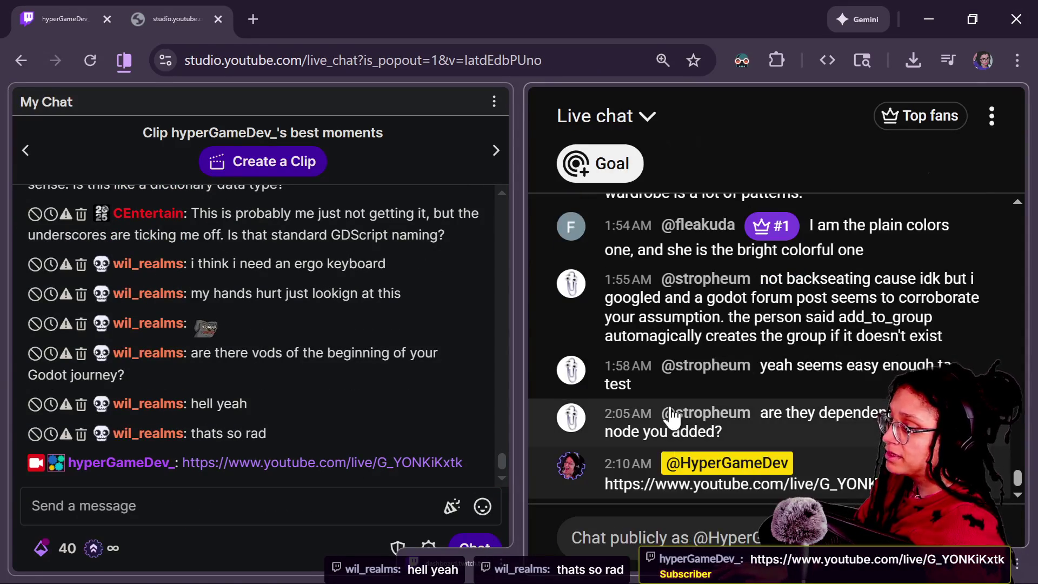
pyautogui.scroll(6, 853, 445)
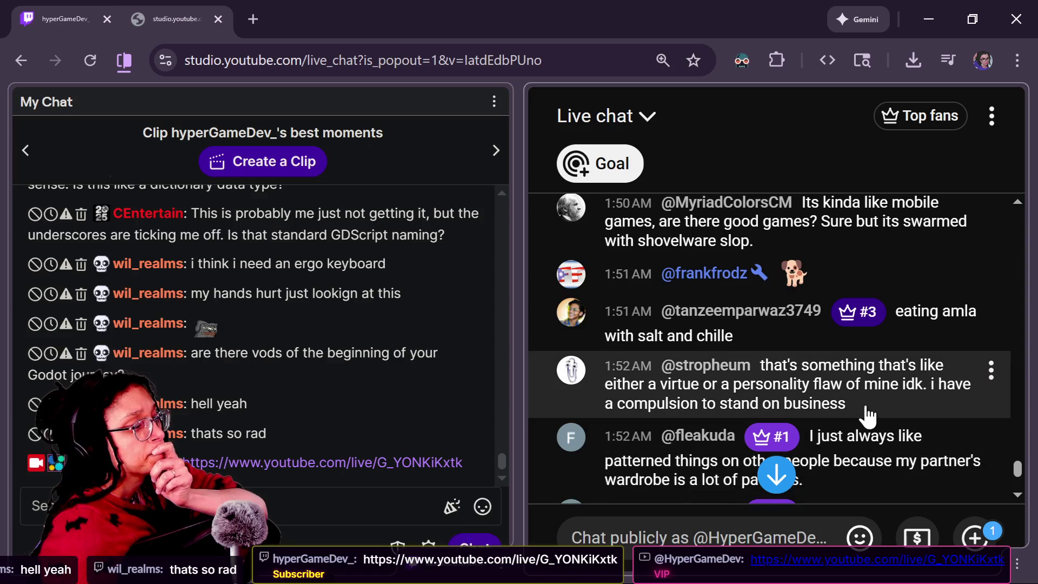
pyautogui.scroll(2, 865, 417)
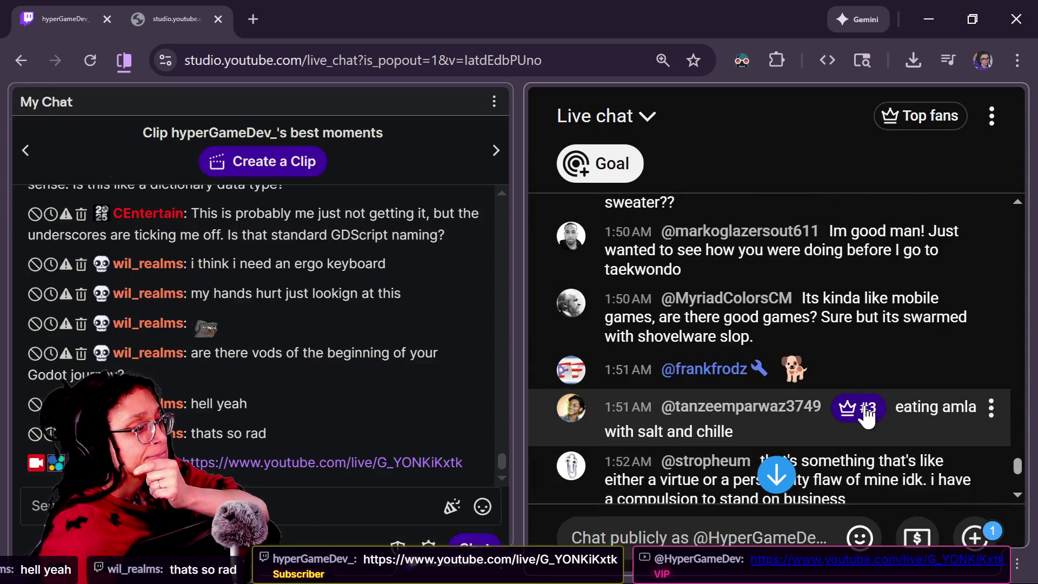
pyautogui.scroll(-2, 822, 448)
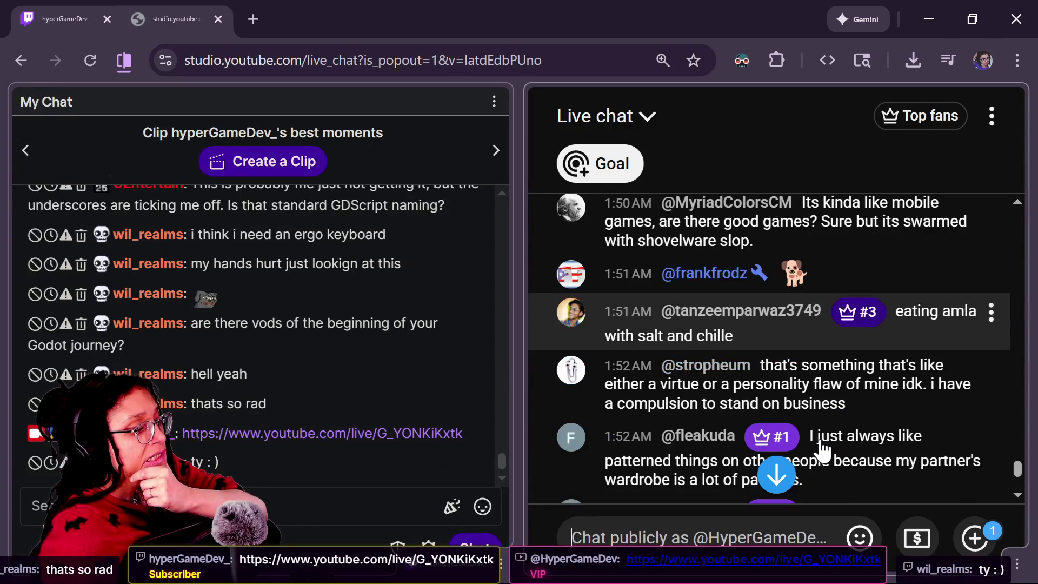
pyautogui.scroll(-2, 822, 448)
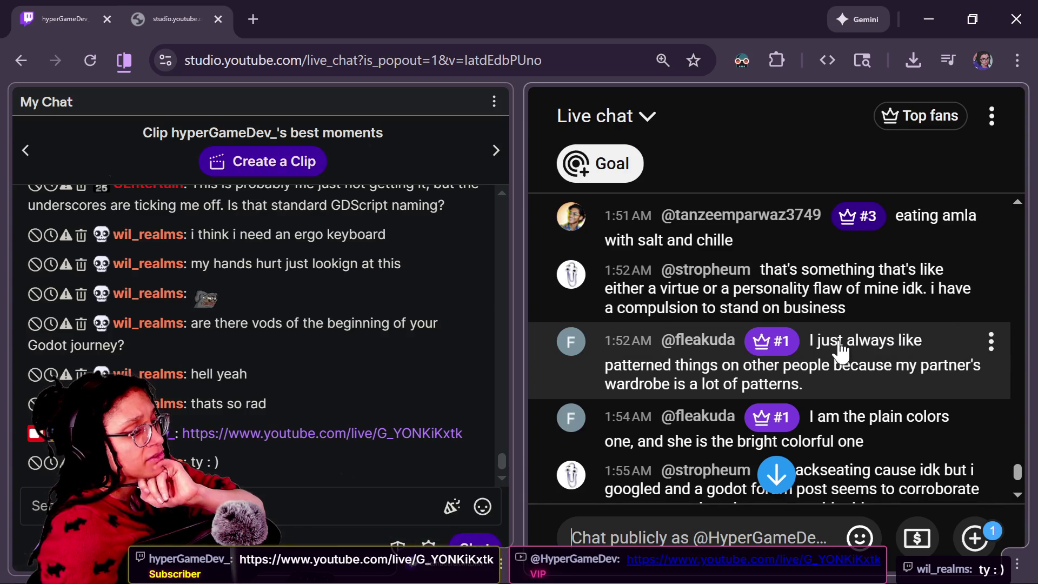
pyautogui.scroll(2, 840, 349)
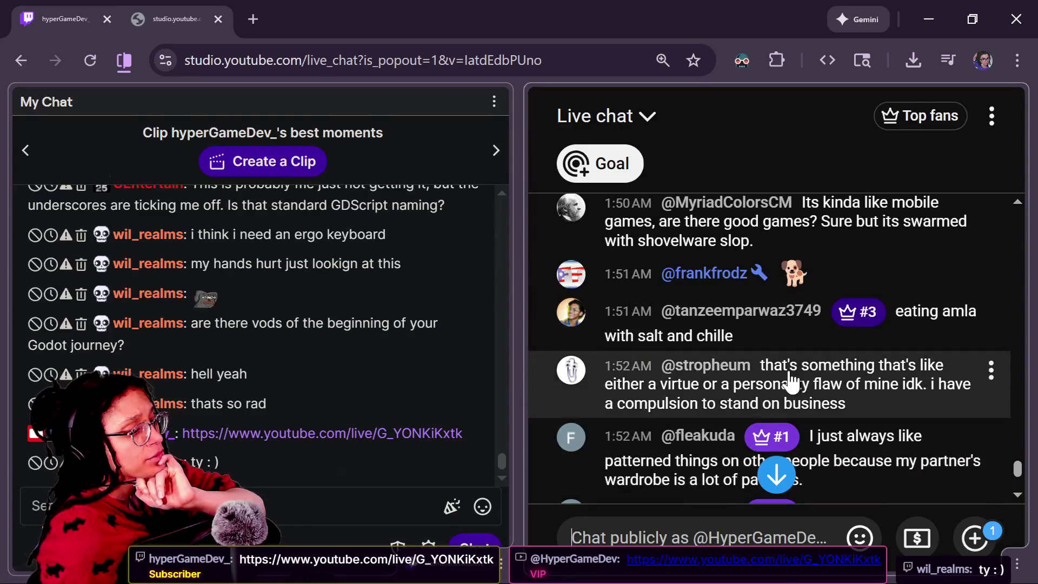
pyautogui.scroll(-2, 835, 371)
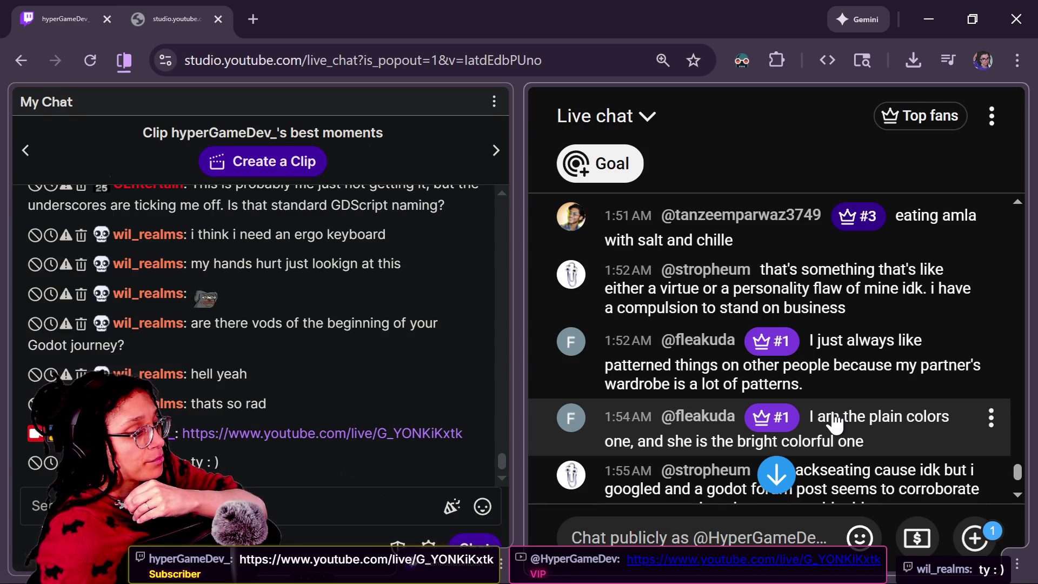
pyautogui.scroll(-2, 846, 427)
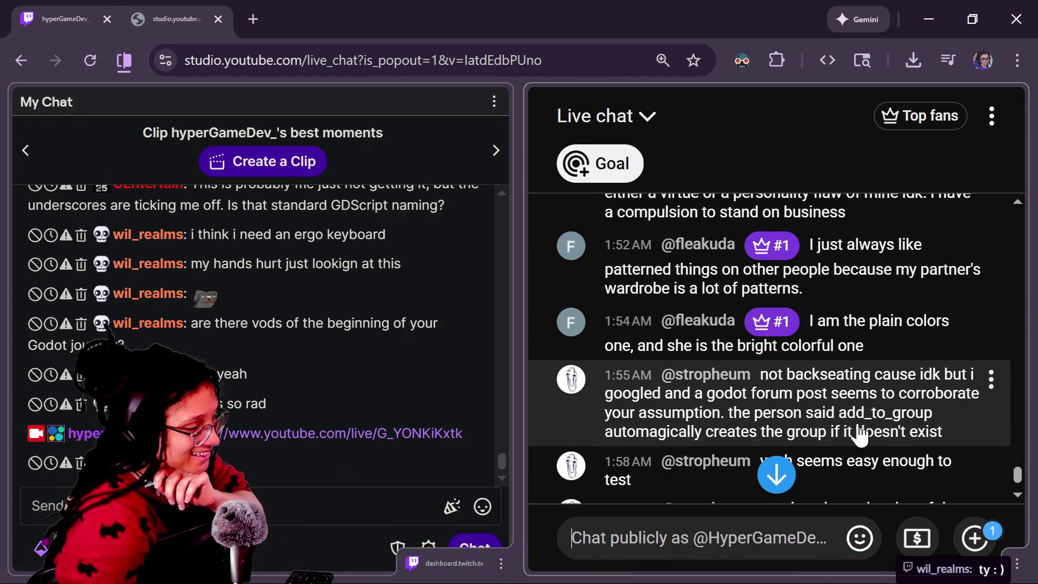
pyautogui.scroll(-3, 862, 429)
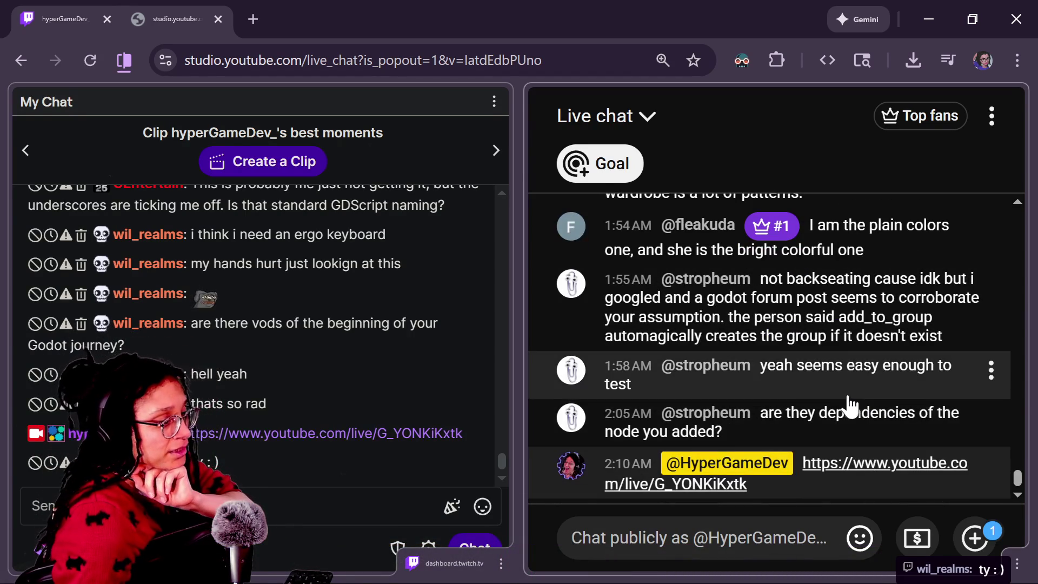
pyautogui.moveTo(784, 337); pyautogui.dragTo(657, 357)
pyautogui.click(667, 332)
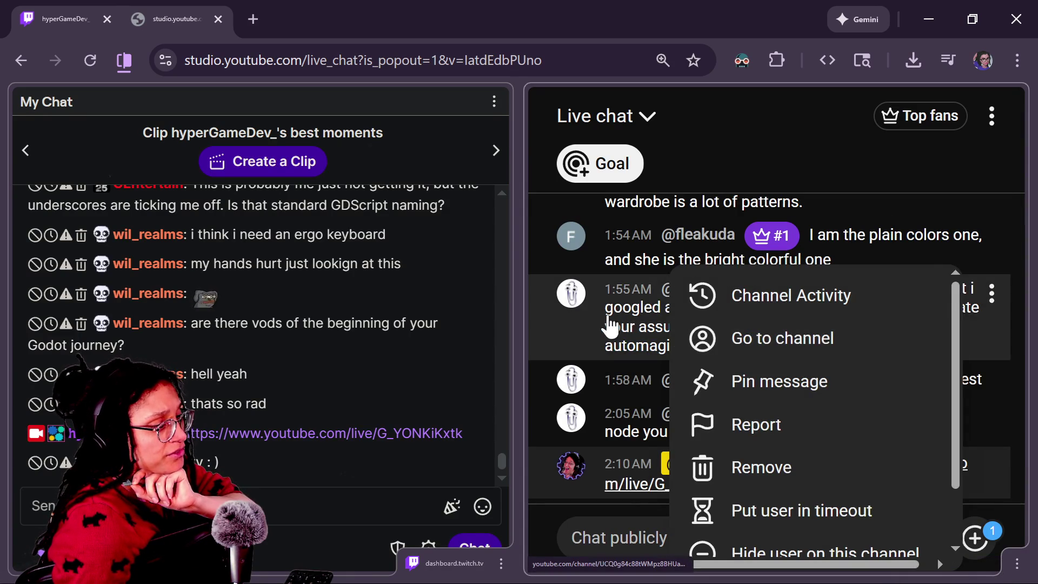
pyautogui.click(613, 532)
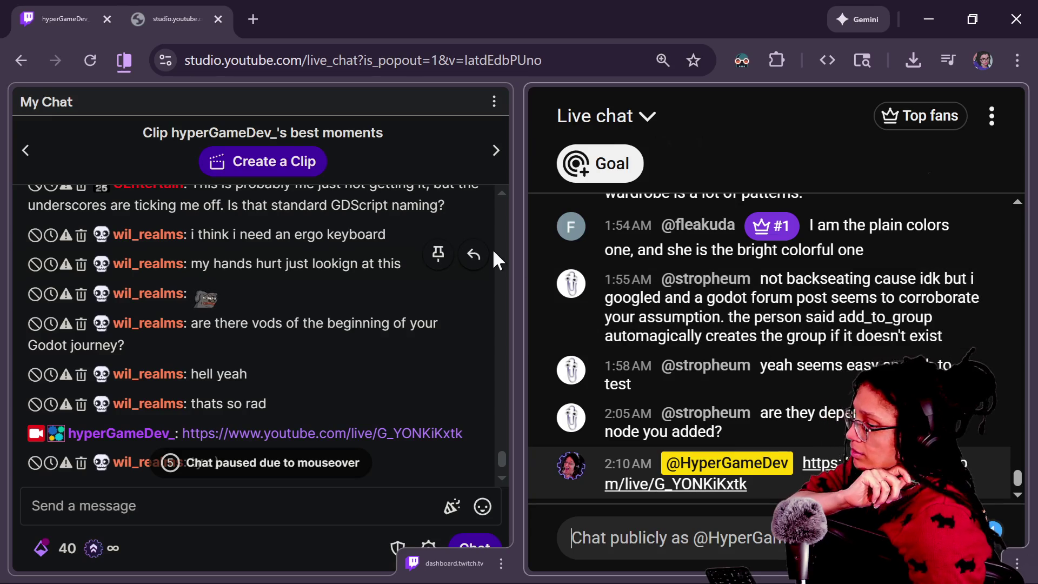
pyautogui.scroll(5, 236, 374)
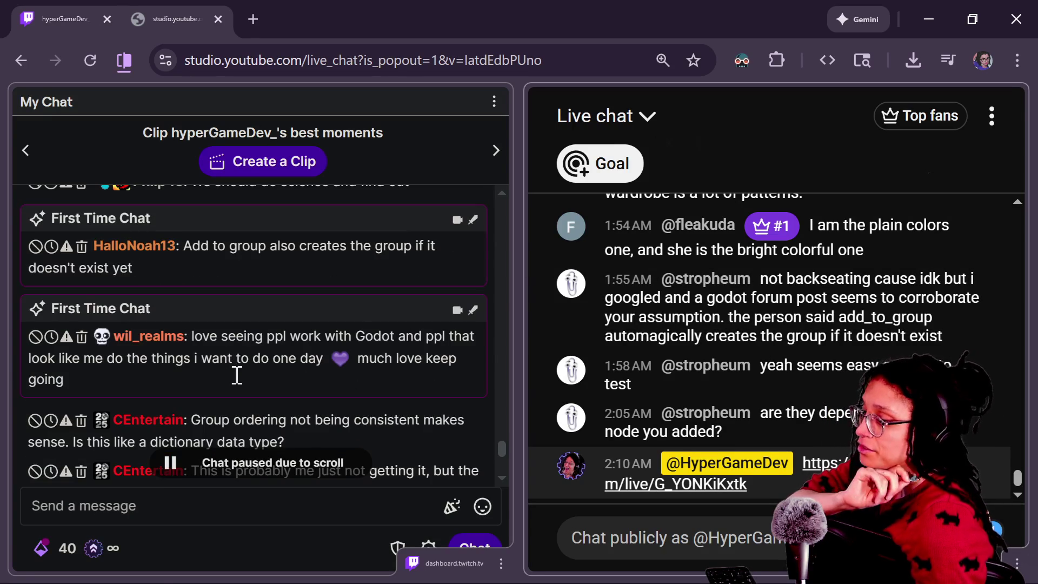
pyautogui.scroll(2, 237, 374)
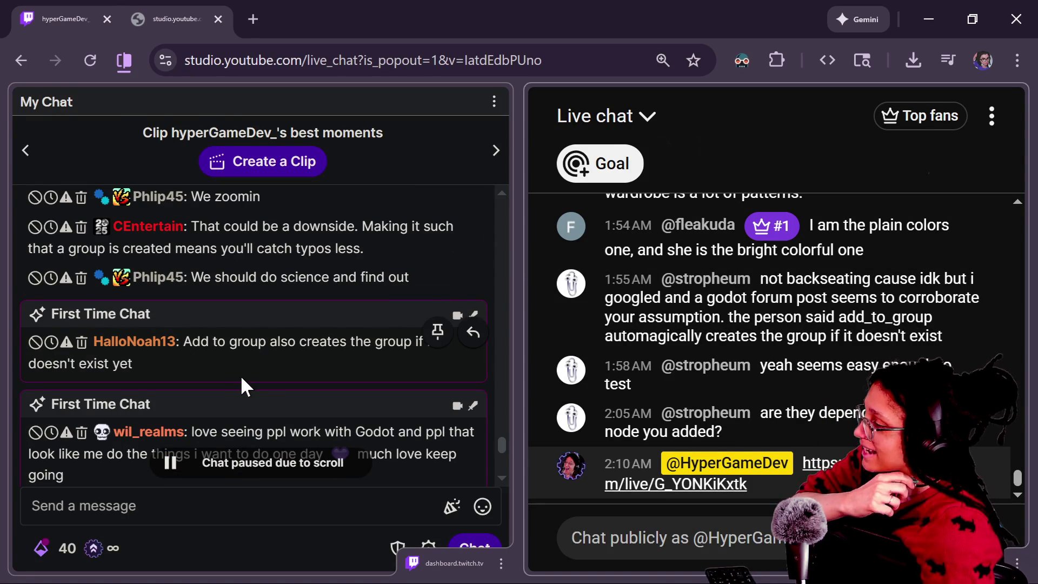
pyautogui.scroll(-4, 241, 378)
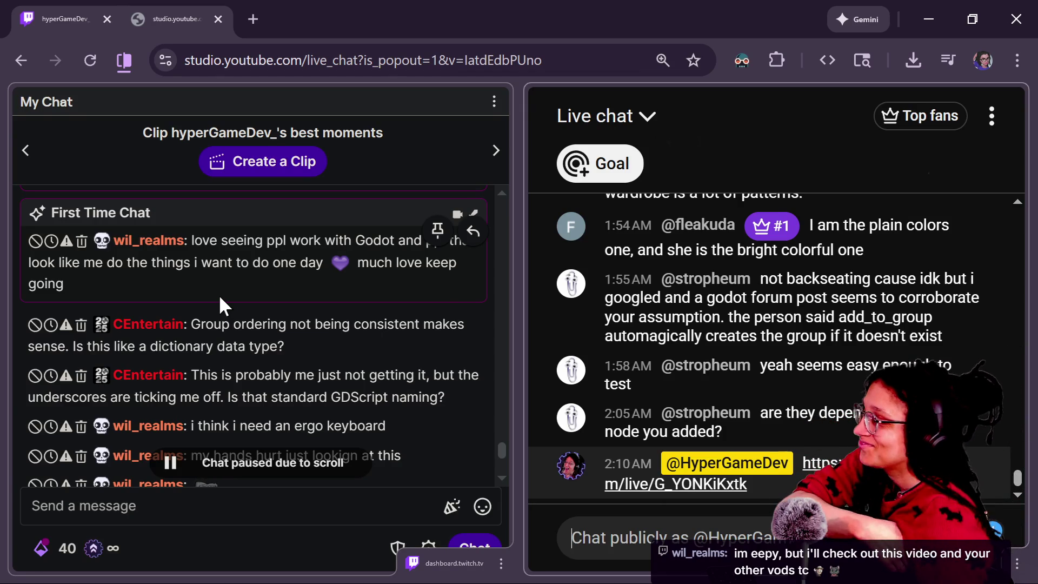
pyautogui.click(500, 449)
pyautogui.moveTo(499, 449); pyautogui.dragTo(499, 453)
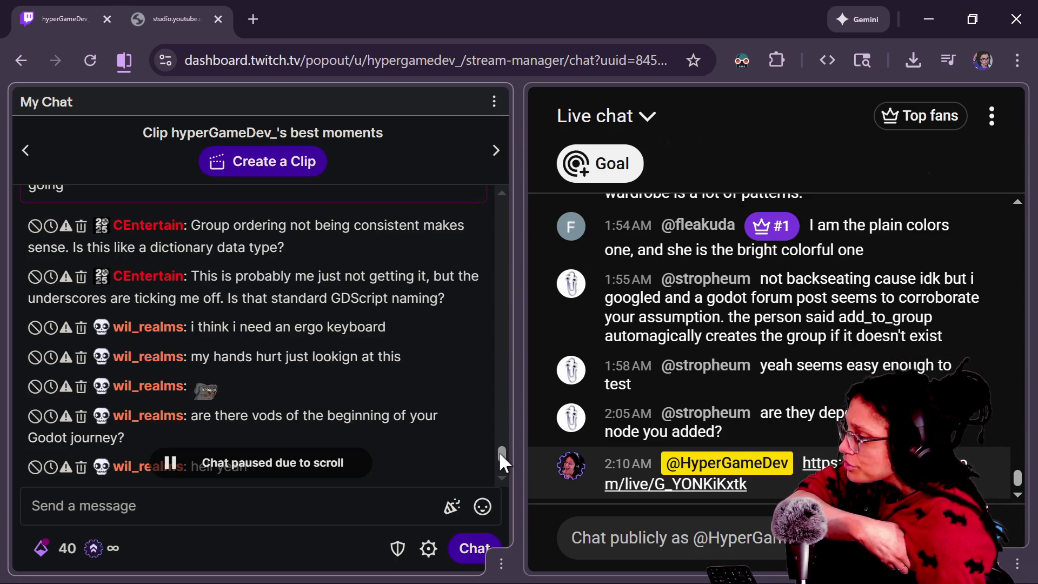
pyautogui.scroll(1, 499, 452)
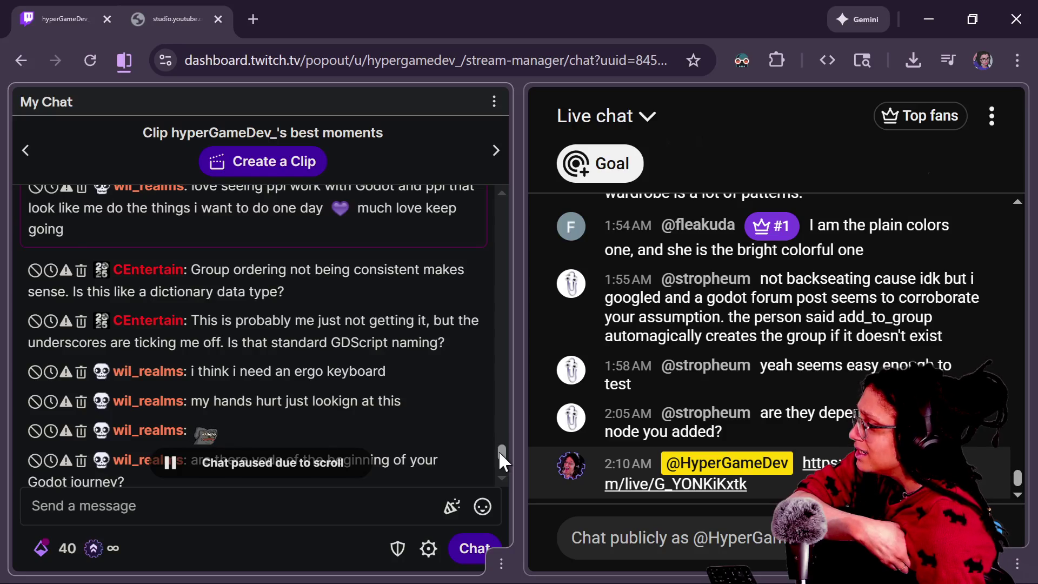
pyautogui.moveTo(499, 454); pyautogui.dragTo(499, 463)
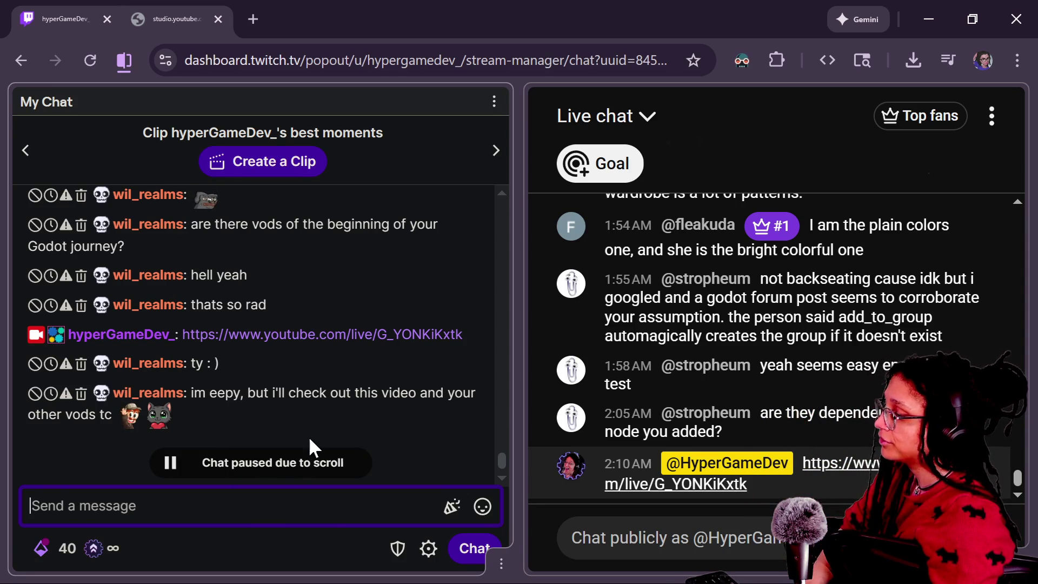
pyautogui.scroll(-2, 310, 439)
pyautogui.hotkey('alt', 'Tab')
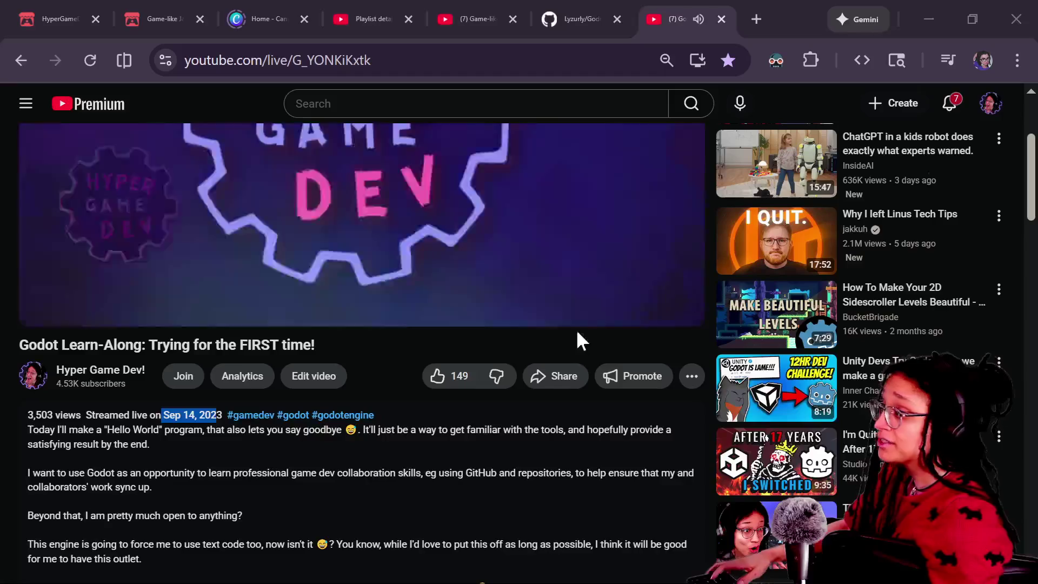
# Step: Search 'godot style guide' in a new tab and open the GDScript style guide page
pyautogui.click(764, 13)
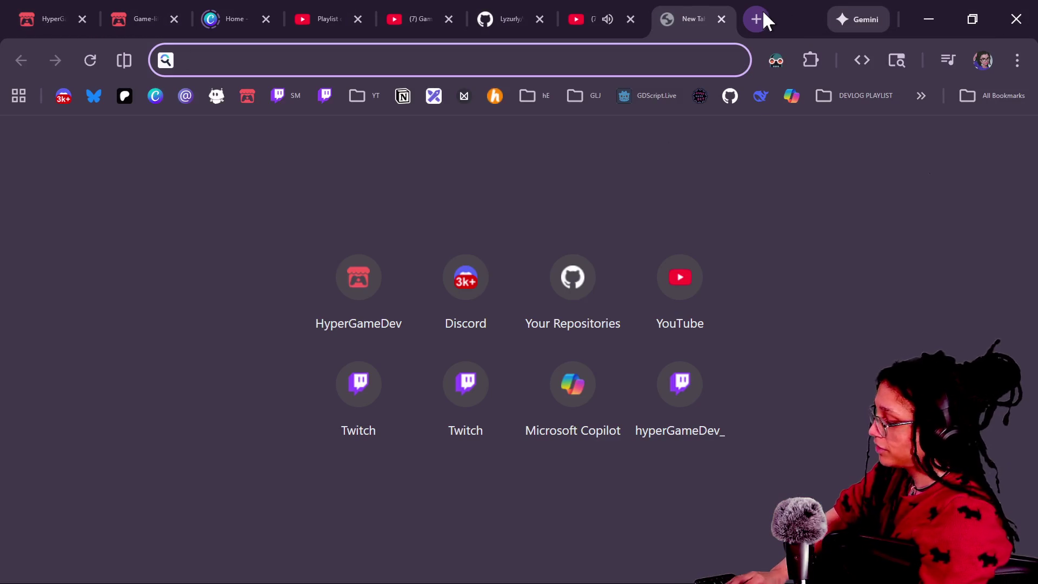
pyautogui.write('godot style guide')
pyautogui.press('Return')
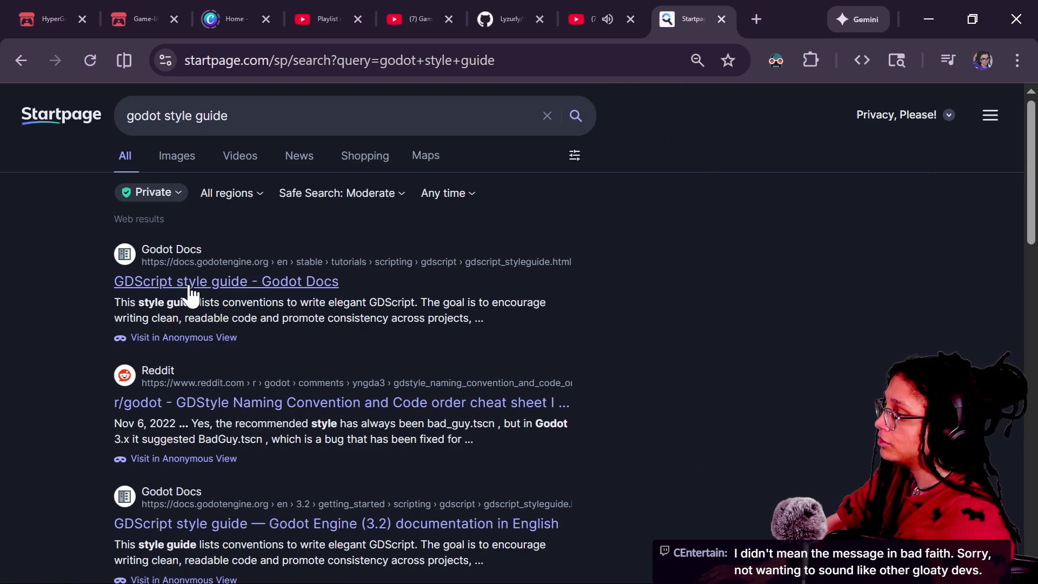
pyautogui.click(216, 289)
pyautogui.click(267, 61)
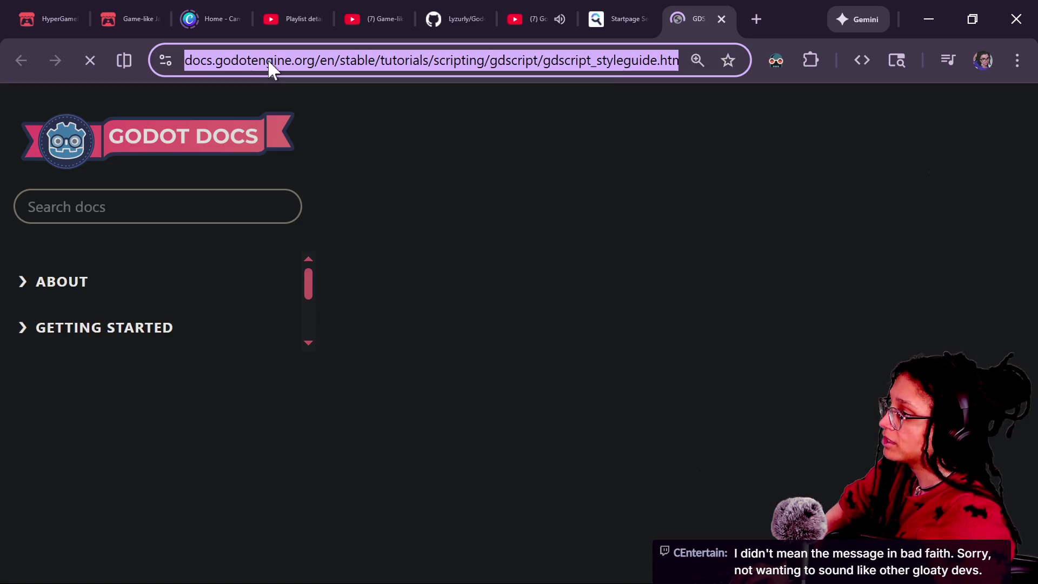
pyautogui.click(407, 91)
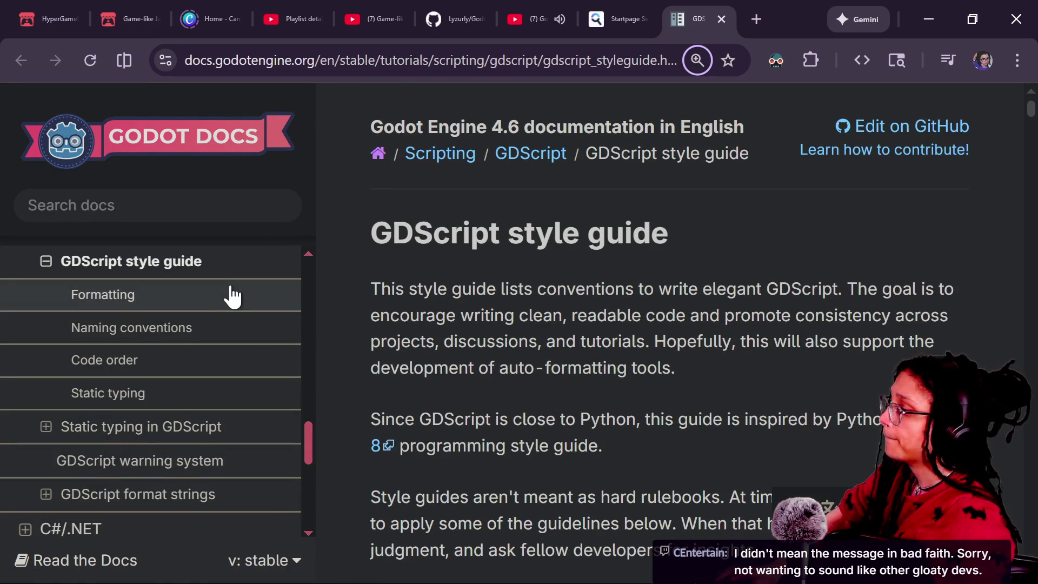
# Step: Paste and send the style guide link in Twitch chat, then return to the page
pyautogui.hotkey('alt', 'Tab')
pyautogui.click(185, 509)
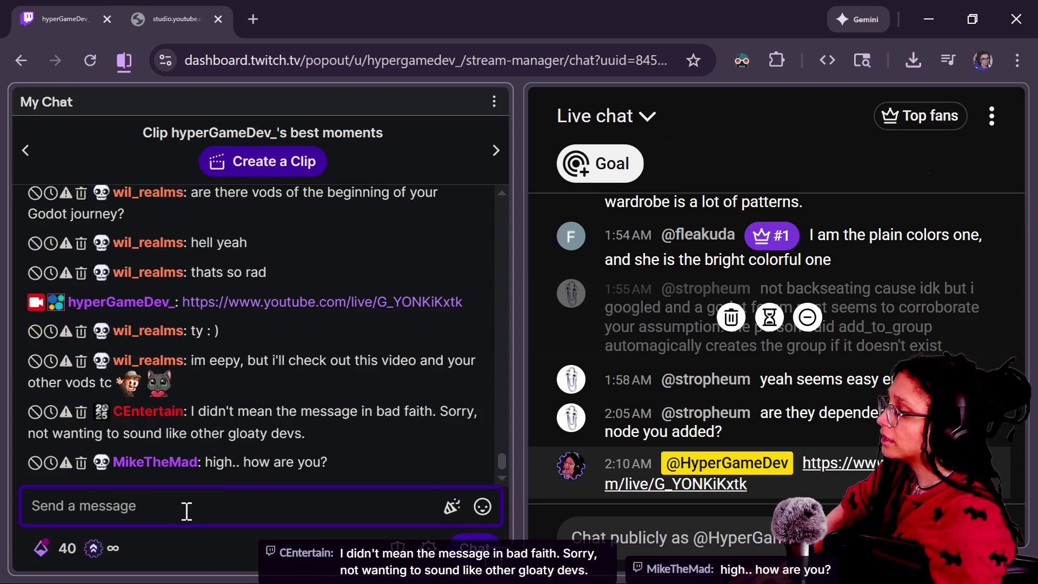
pyautogui.write('https://docs.godotengine.org/en/stable/tutorials/scripting/gdscript/gdscript_styleguide.html')
pyautogui.press('Return')
pyautogui.hotkey('alt', 'Tab')
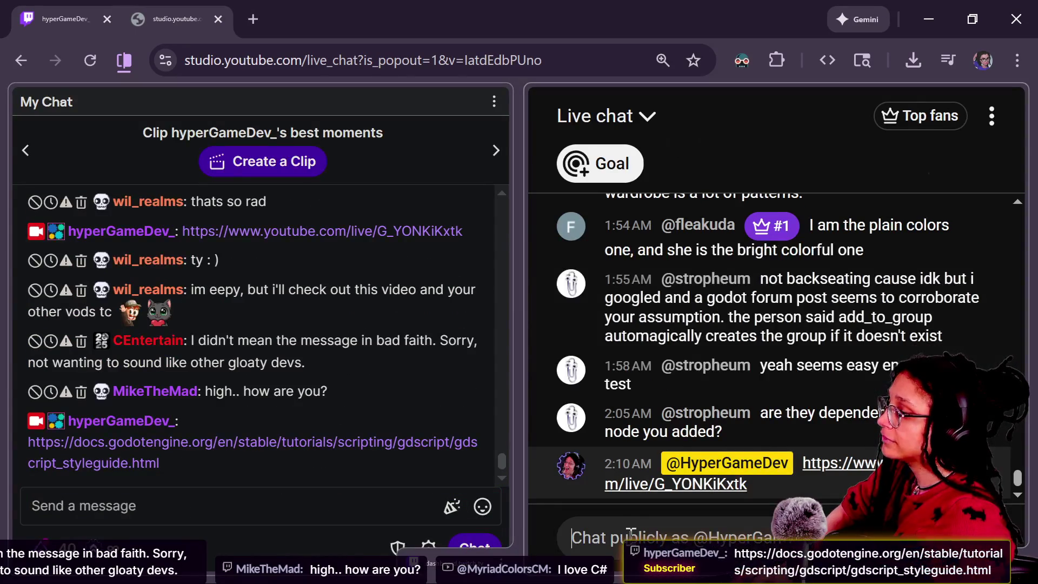
pyautogui.hotkey('alt', 'Tab')
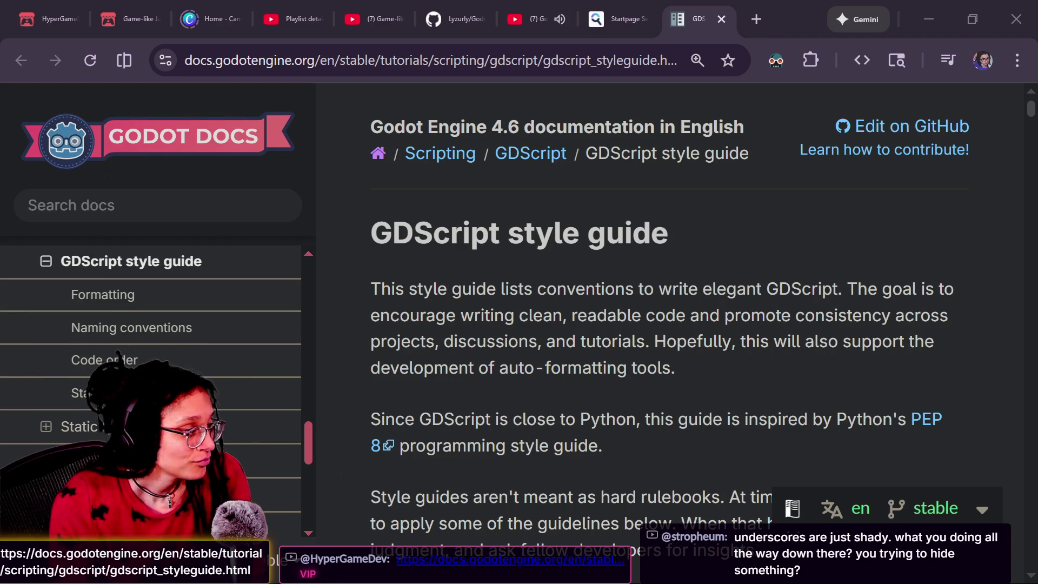
# Step: Scroll past the StateMachine class example to the Formatting rules on LF, UTF-8 and tabs
pyautogui.scroll(-10, 616, 283)
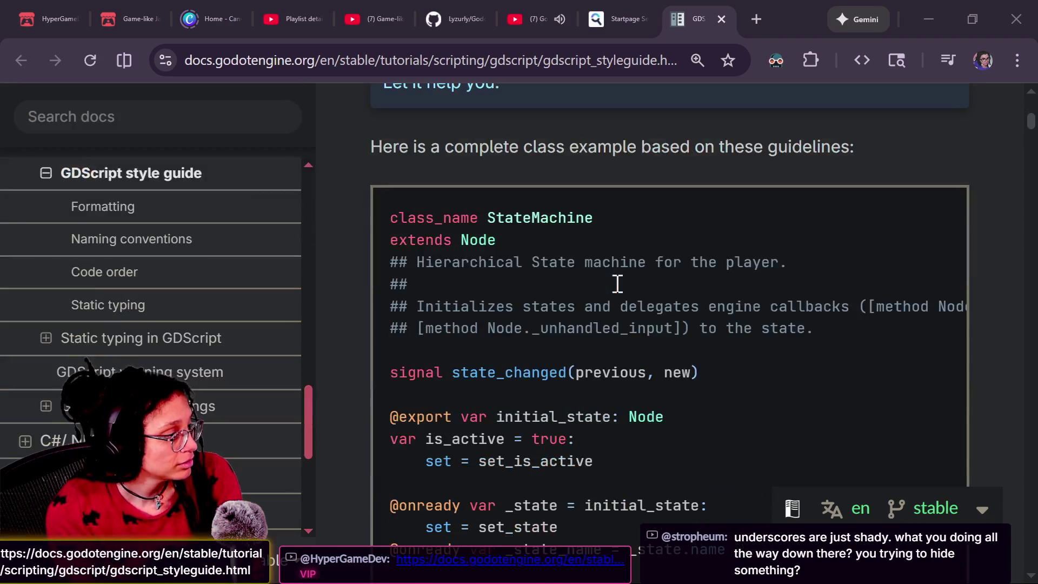
pyautogui.scroll(-3, 576, 325)
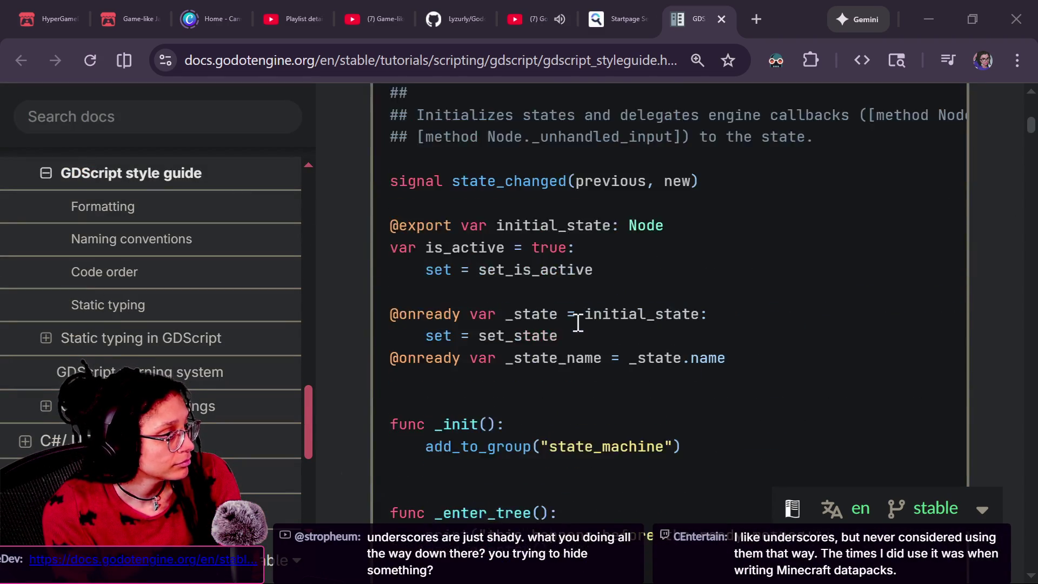
pyautogui.scroll(-5, 578, 323)
pyautogui.scroll(-20, 578, 323)
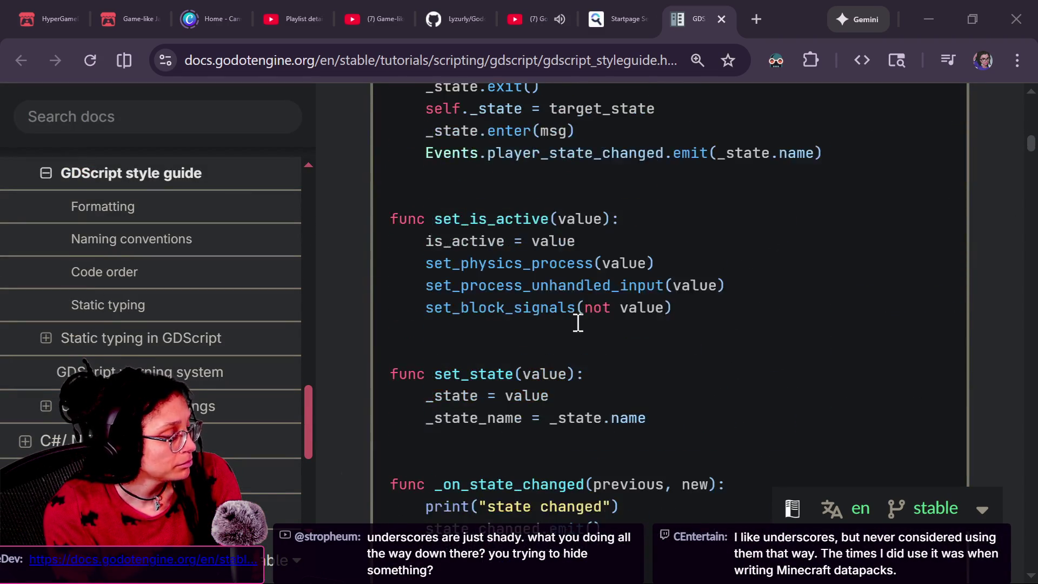
pyautogui.scroll(-3, 578, 323)
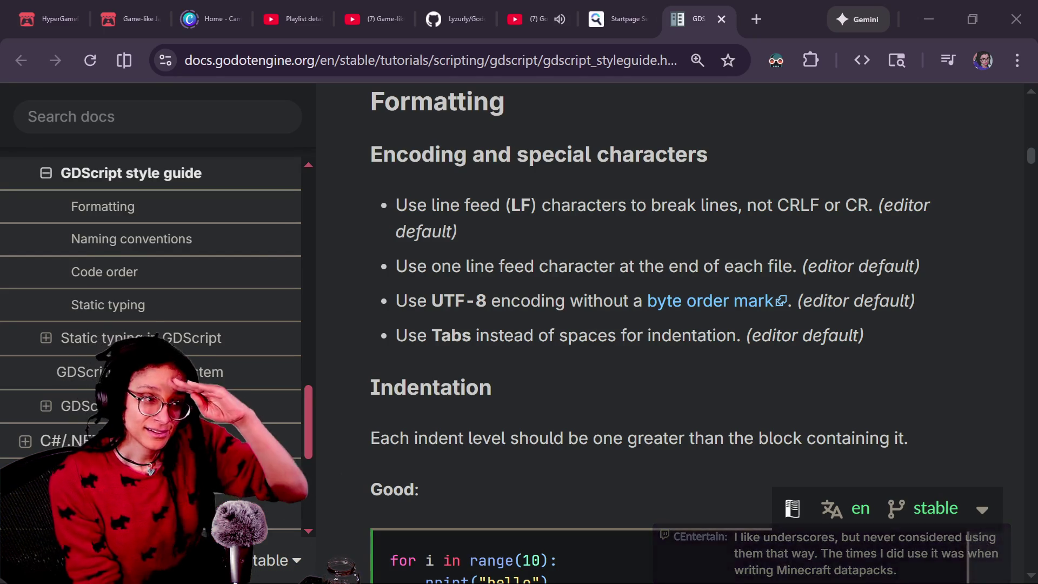
# Step: Find 'underscore' on the page to reach the private functions and variables naming rule
pyautogui.click(544, 376)
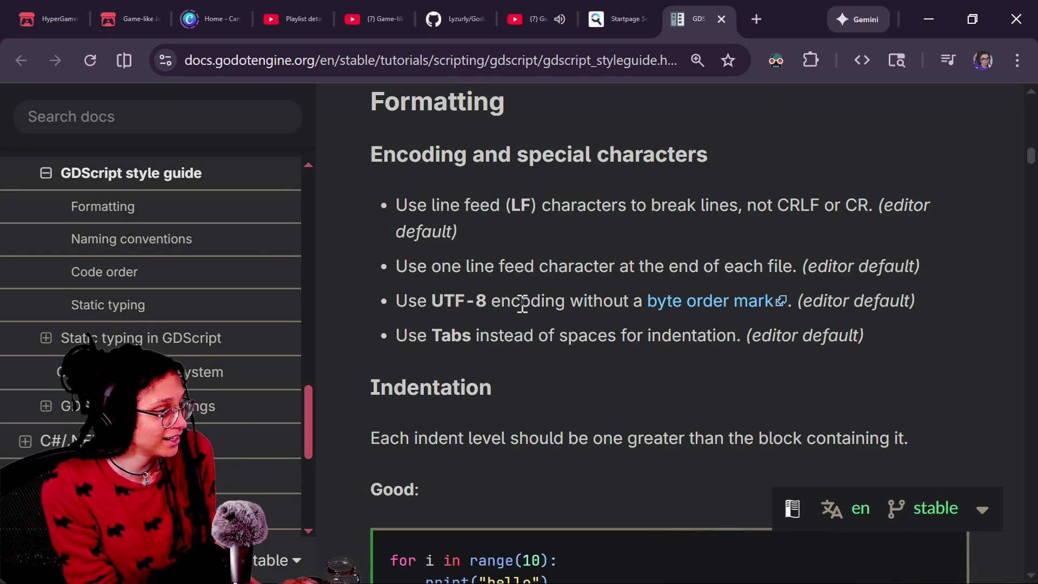
pyautogui.scroll(-2, 521, 303)
pyautogui.scroll(2, 605, 297)
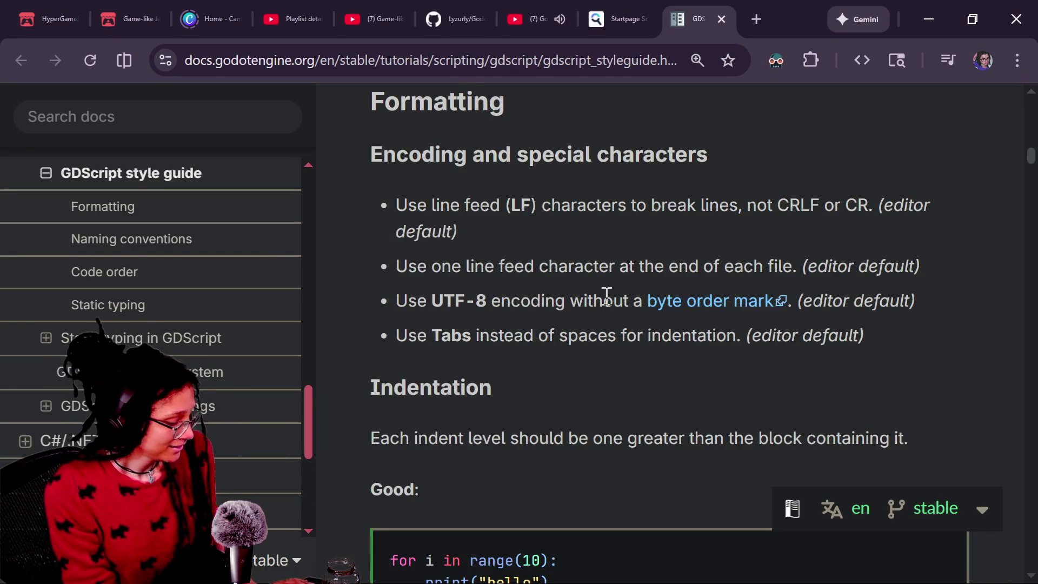
pyautogui.hotkey('ctrl', 'f')
pyautogui.write('underscore')
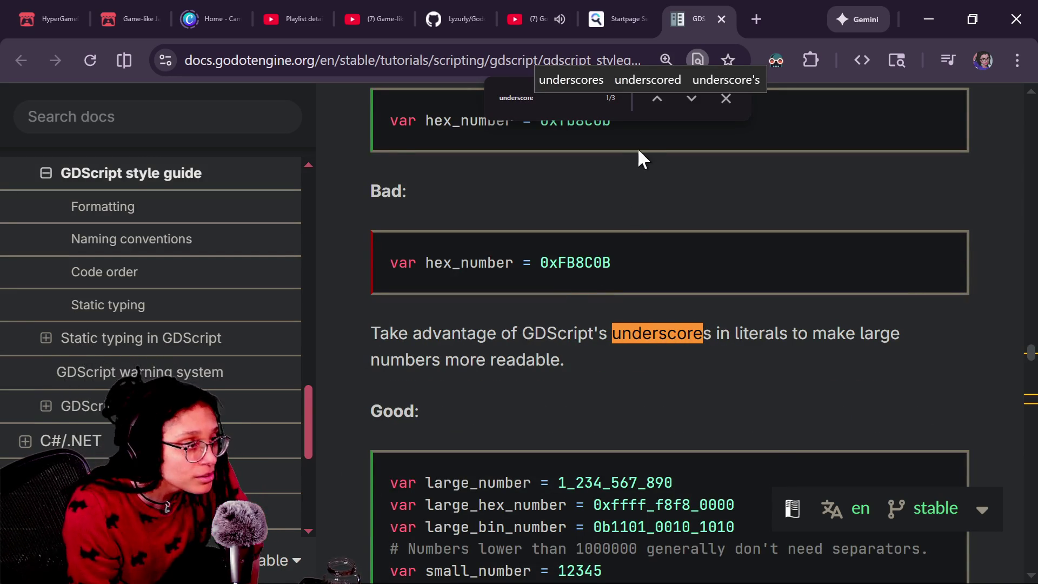
pyautogui.click(691, 99)
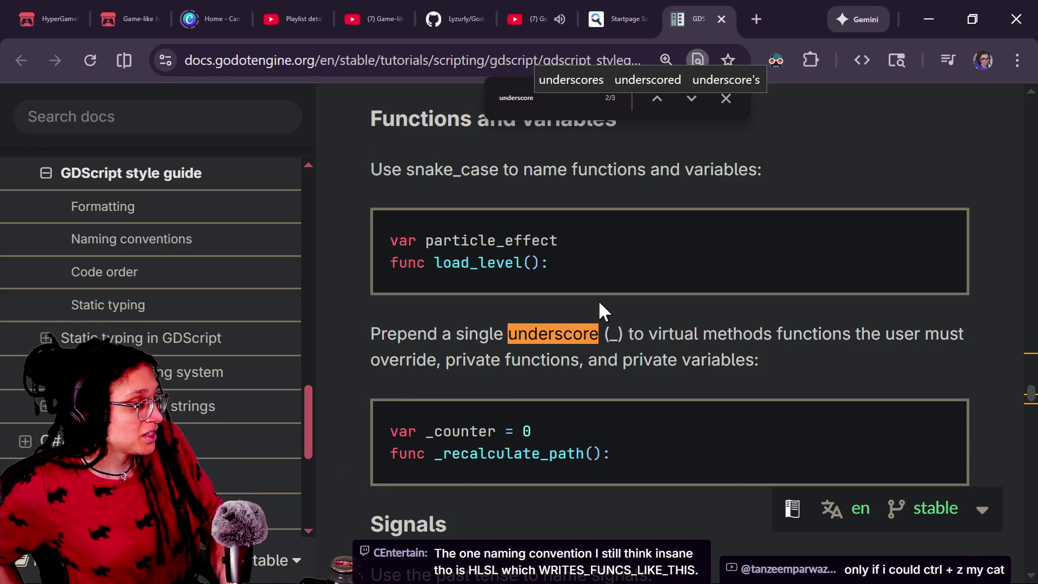
# Step: Go to the third 'underscore' match and highlight 'Element {' in the enum example
pyautogui.scroll(2, 598, 300)
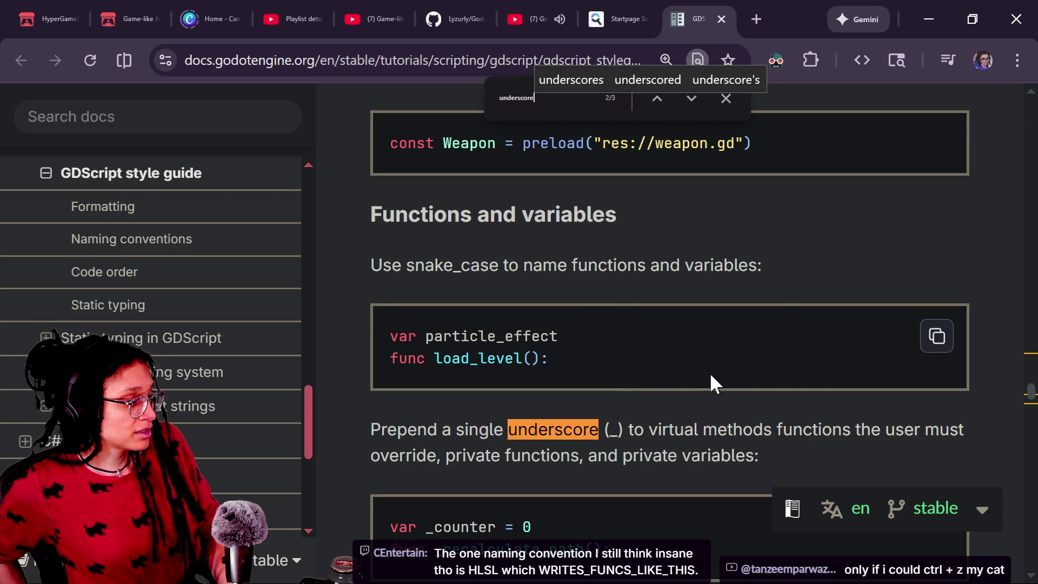
pyautogui.press('Return')
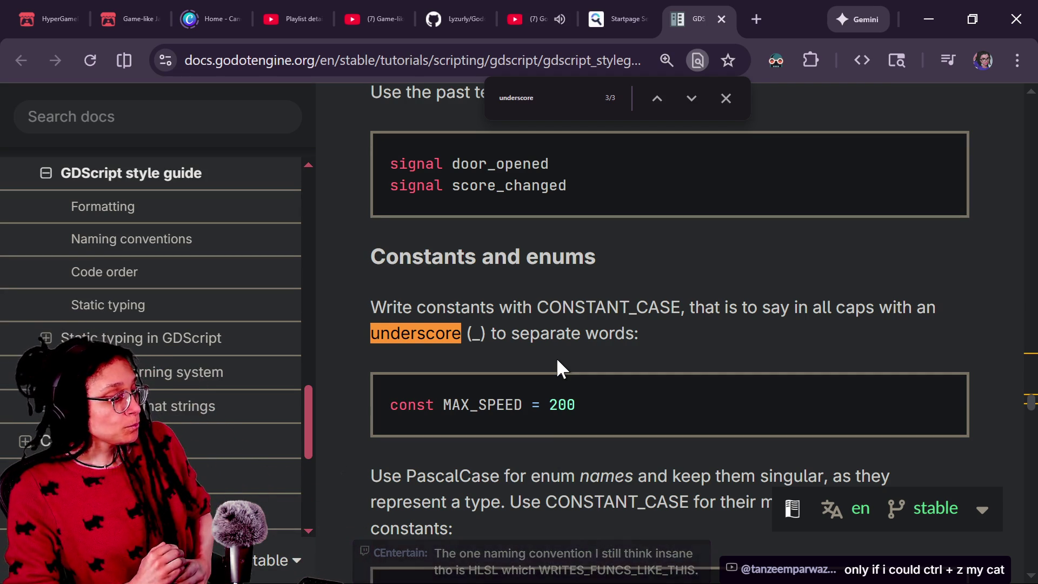
pyautogui.scroll(-5, 558, 361)
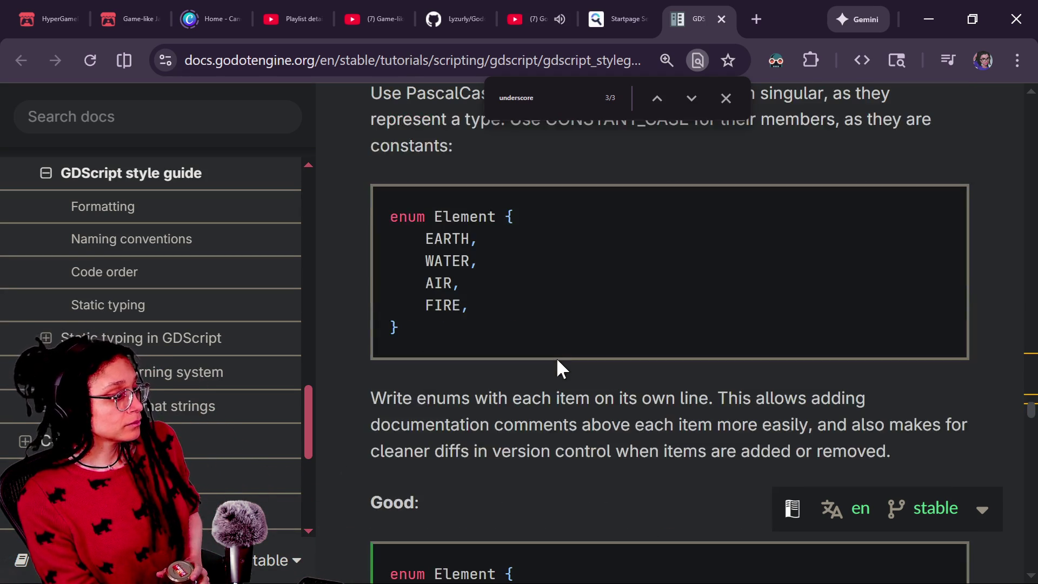
pyautogui.scroll(2, 670, 382)
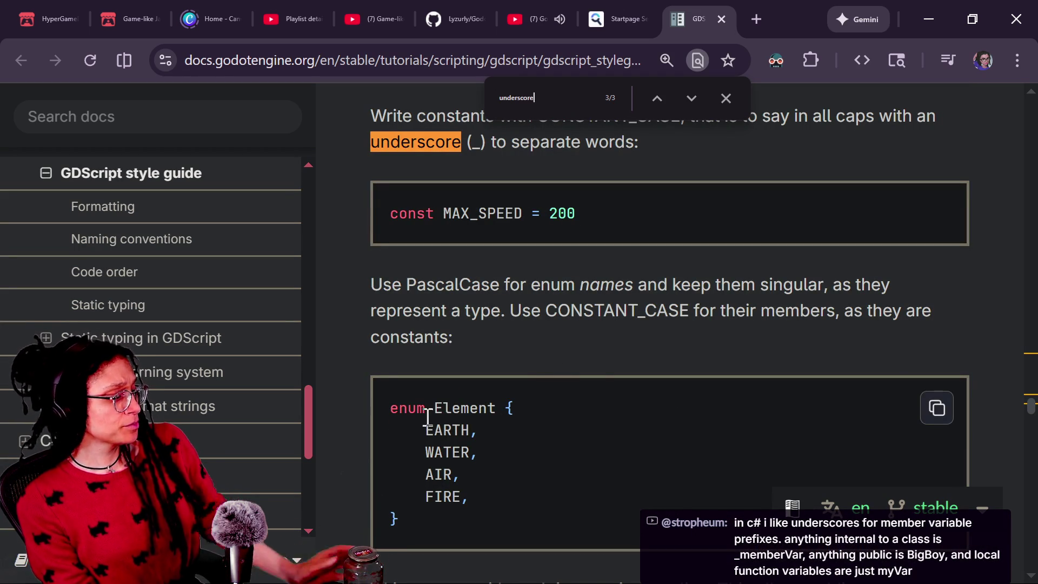
pyautogui.moveTo(425, 412); pyautogui.dragTo(543, 417)
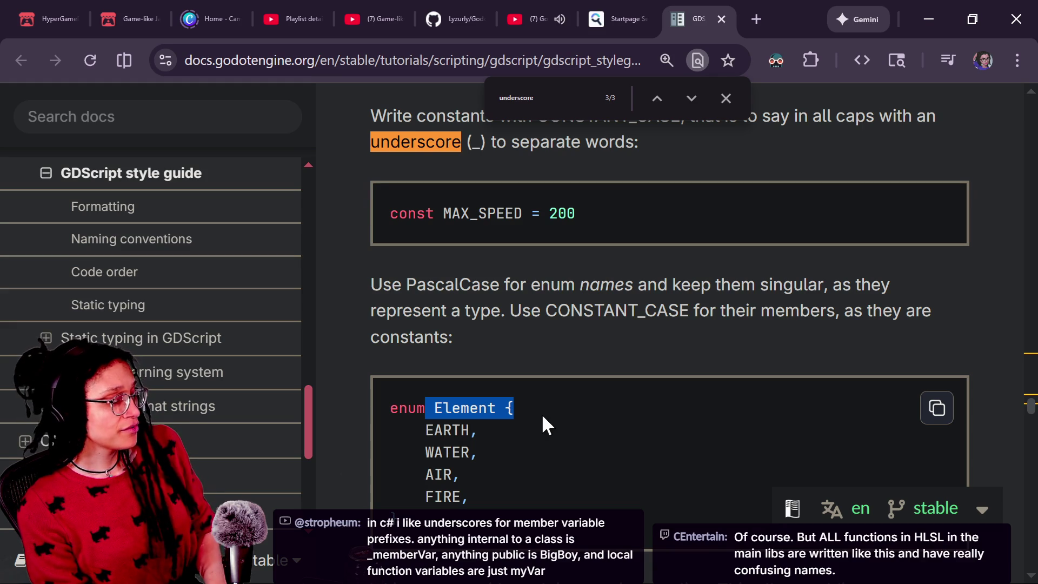
pyautogui.scroll(-10, 543, 417)
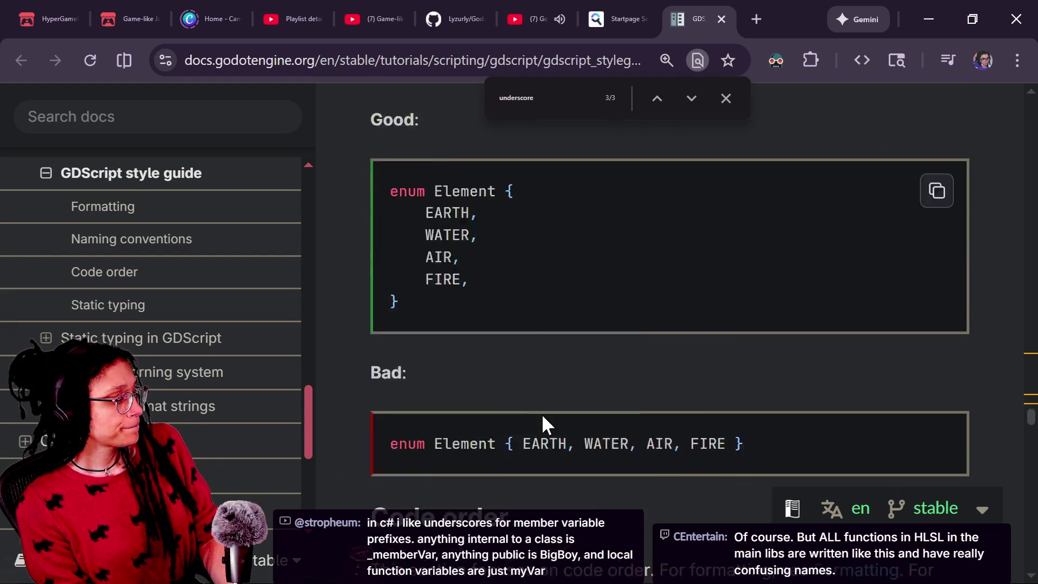
pyautogui.scroll(-2, 543, 416)
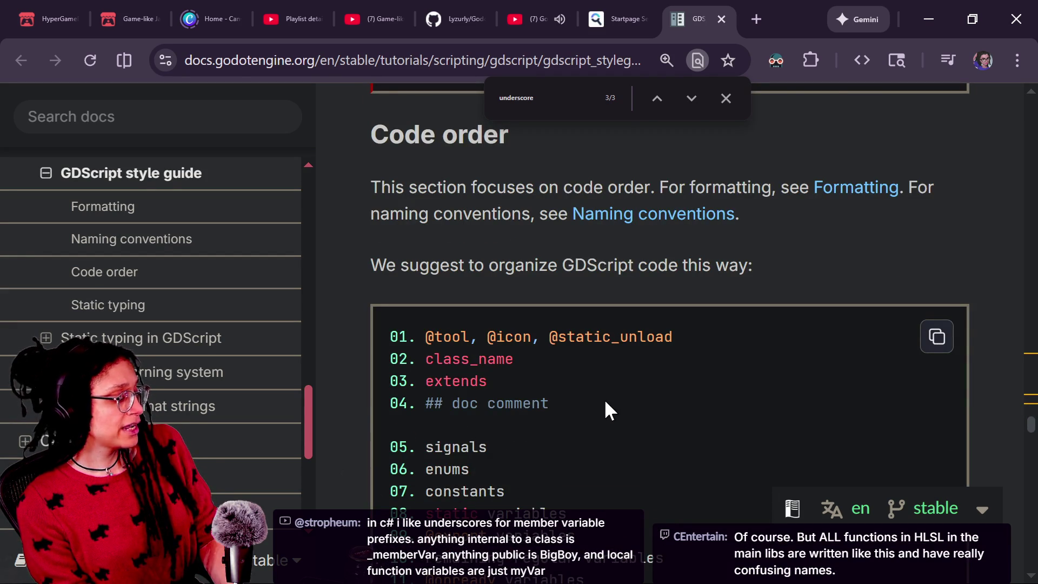
pyautogui.scroll(-2, 605, 402)
pyautogui.scroll(1, 605, 403)
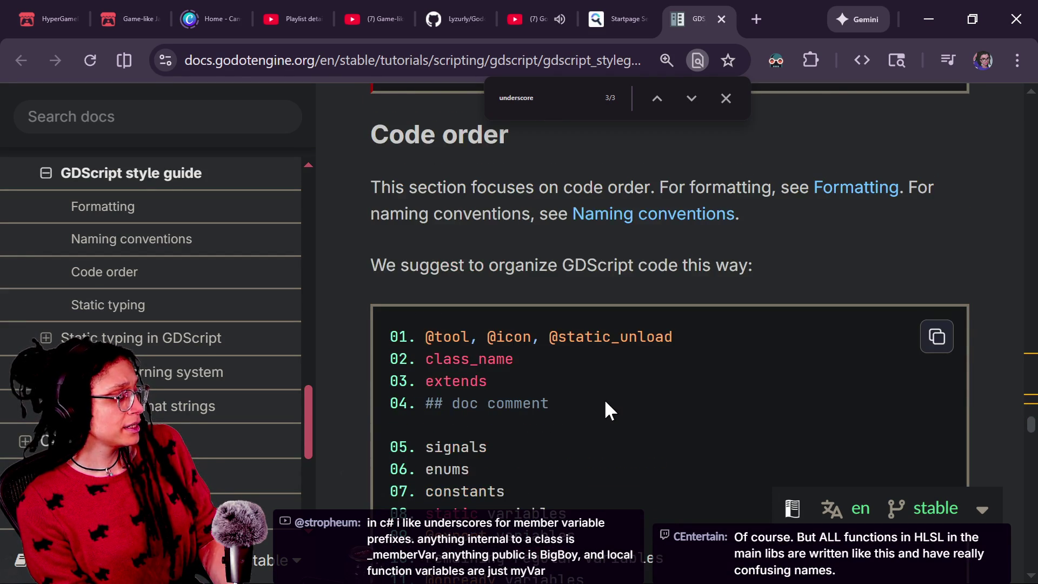
pyautogui.scroll(-3, 606, 403)
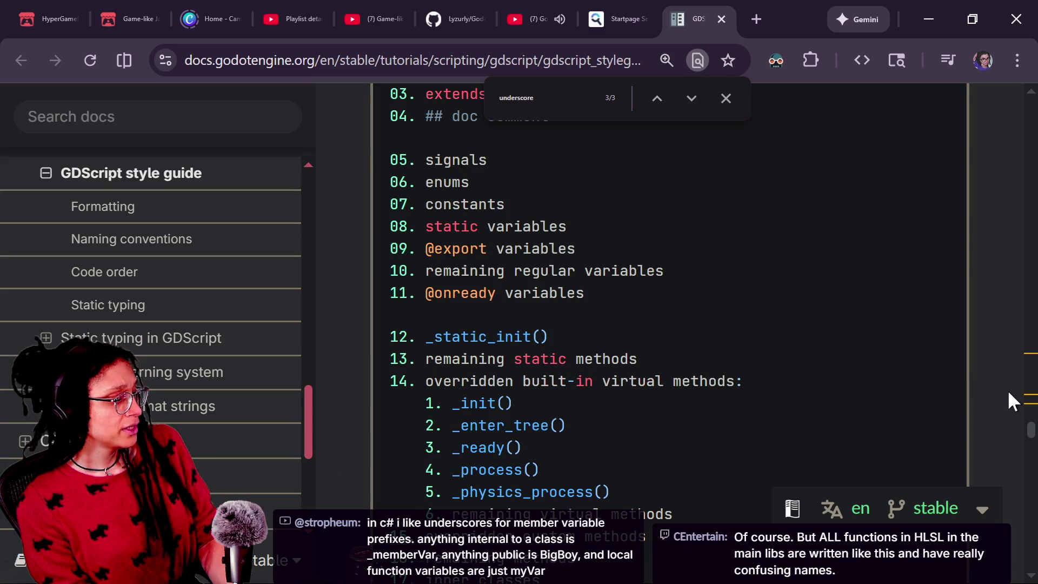
pyautogui.scroll(2, 1007, 389)
pyautogui.scroll(-2, 1007, 389)
pyautogui.scroll(3, 1007, 389)
pyautogui.scroll(-1, 1008, 389)
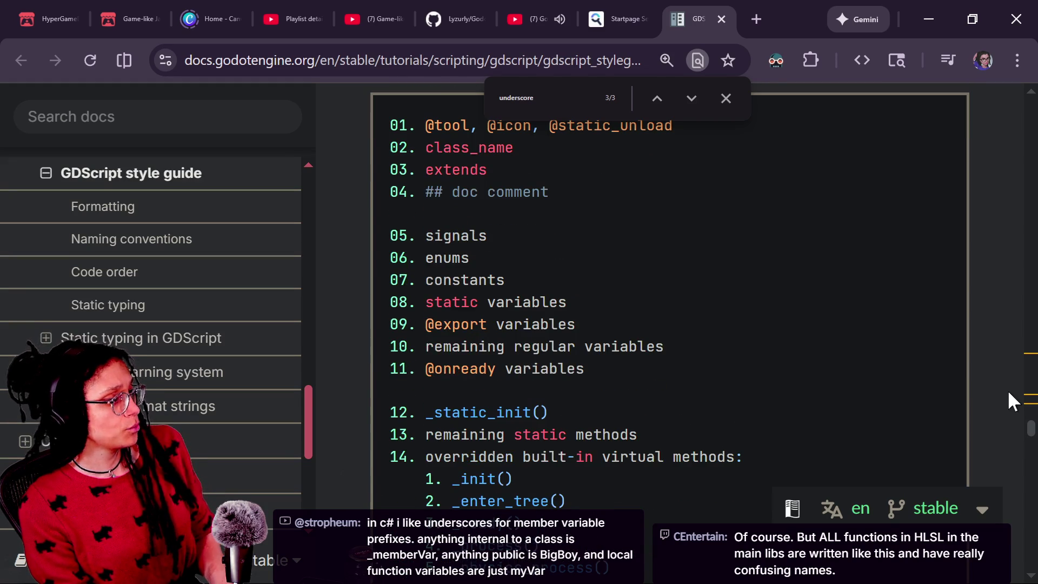
# Step: Close the page search and scroll through the code order and enum examples
pyautogui.click(726, 98)
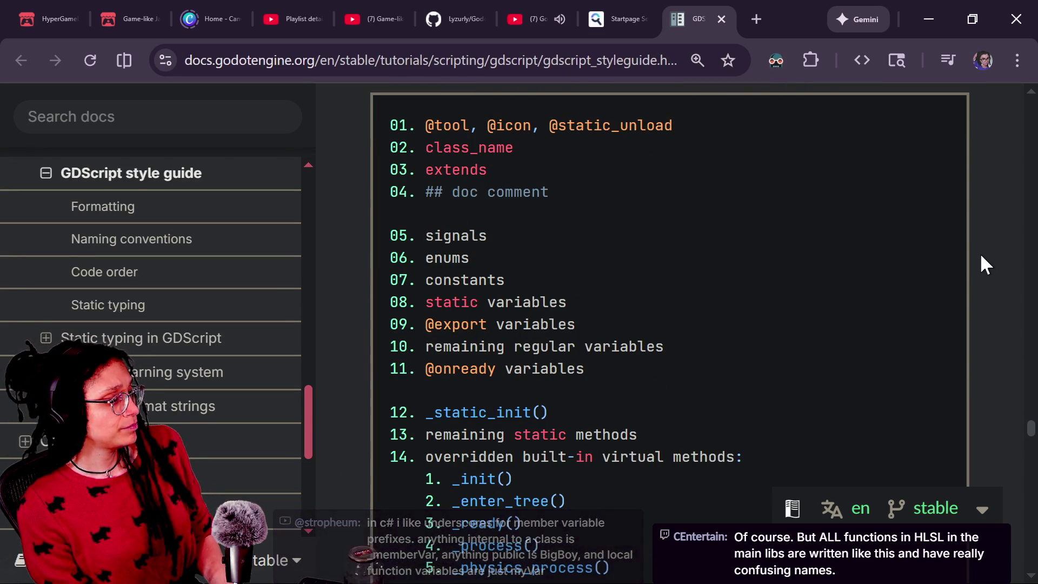
pyautogui.scroll(-3, 981, 256)
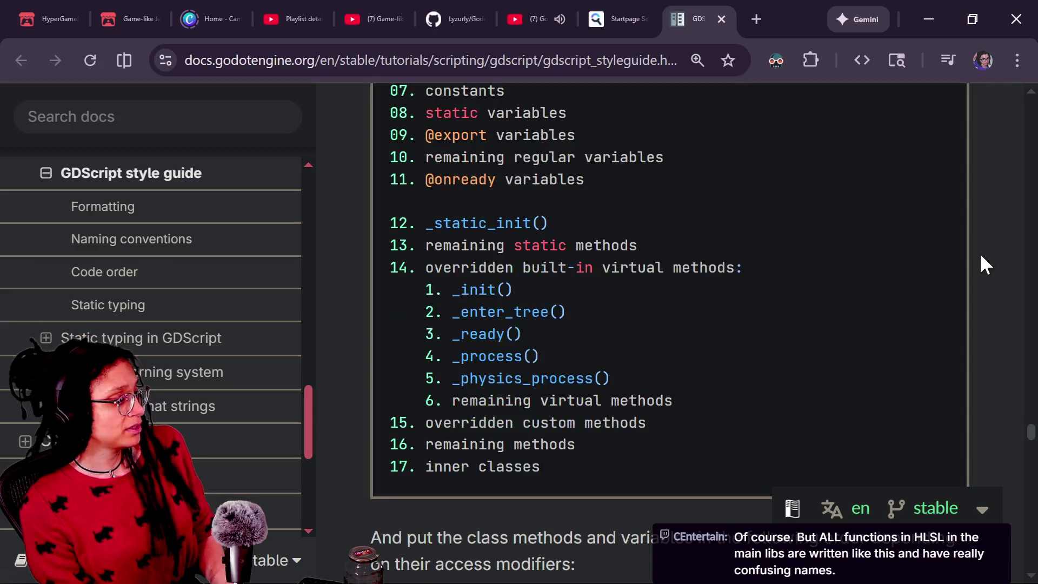
pyautogui.scroll(2, 981, 255)
pyautogui.scroll(-3, 981, 255)
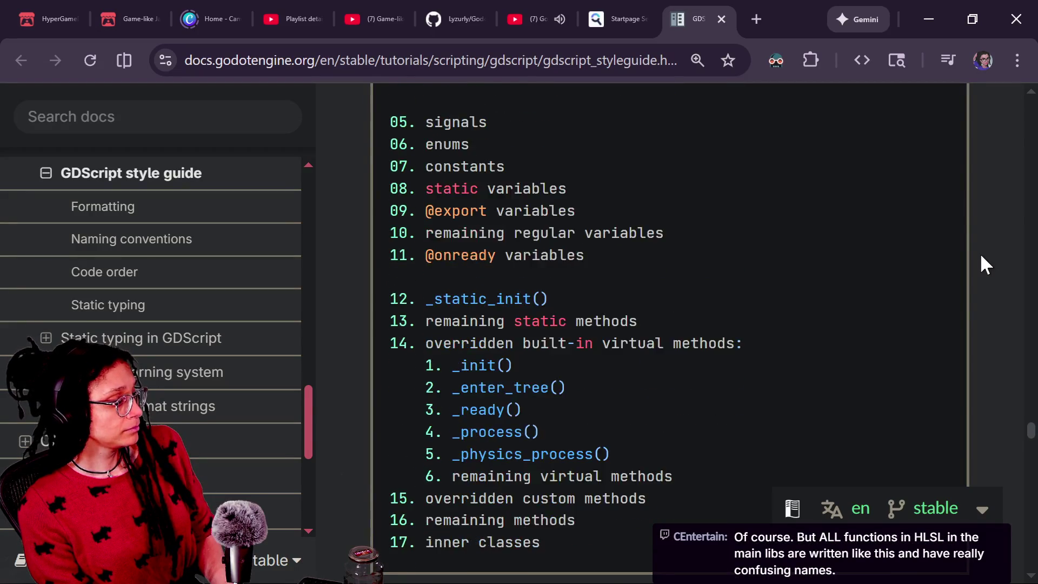
pyautogui.scroll(-4, 981, 253)
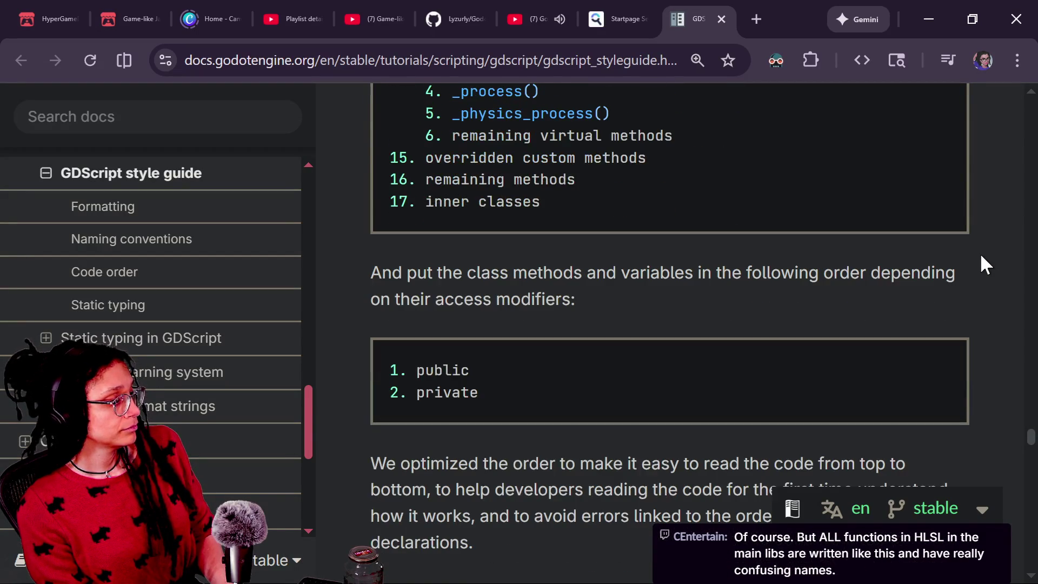
pyautogui.scroll(-1, 982, 256)
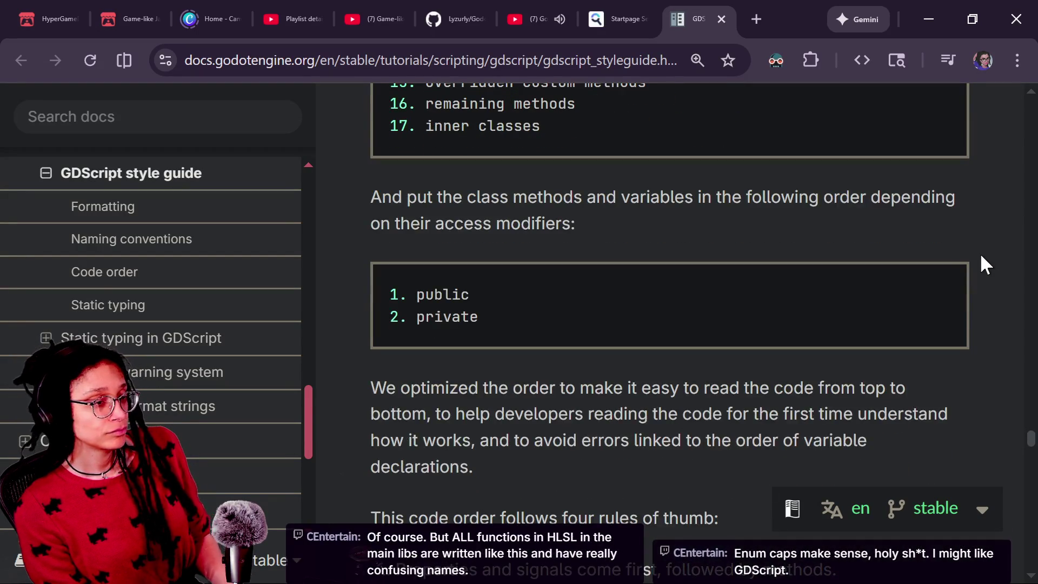
pyautogui.scroll(4, 981, 255)
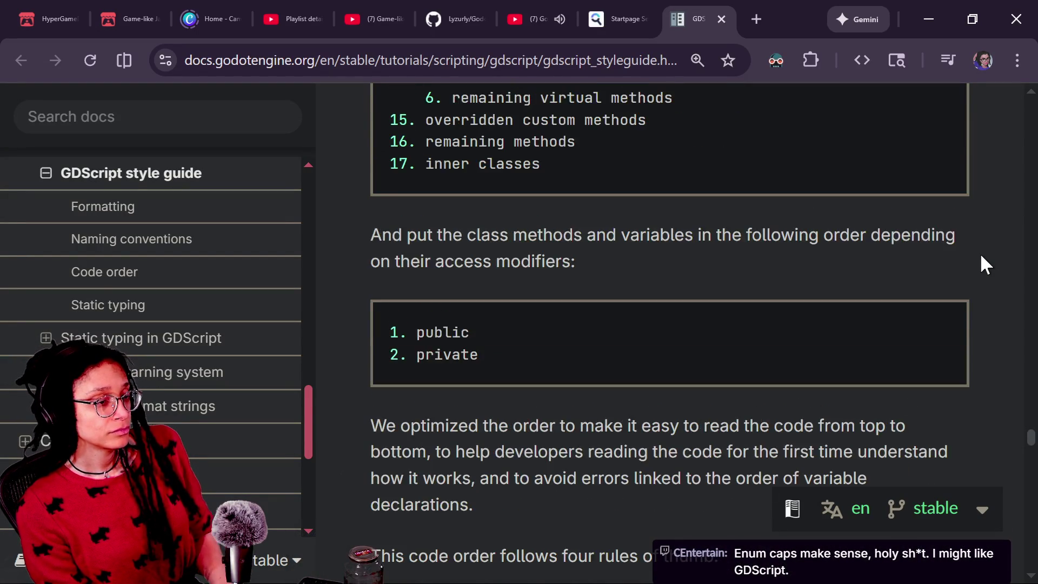
pyautogui.scroll(15, 982, 256)
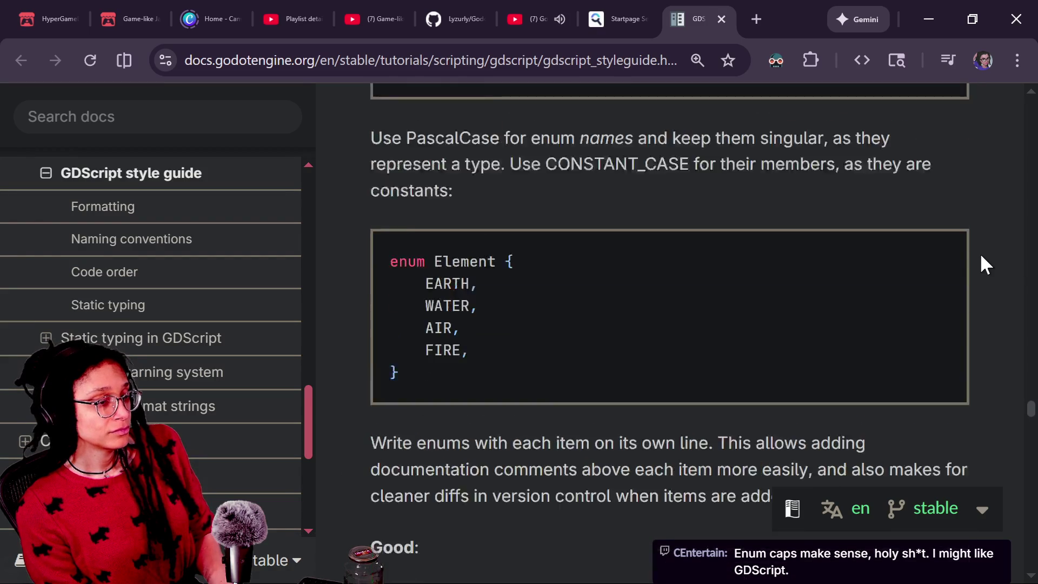
pyautogui.scroll(1, 981, 255)
pyautogui.scroll(-1, 981, 255)
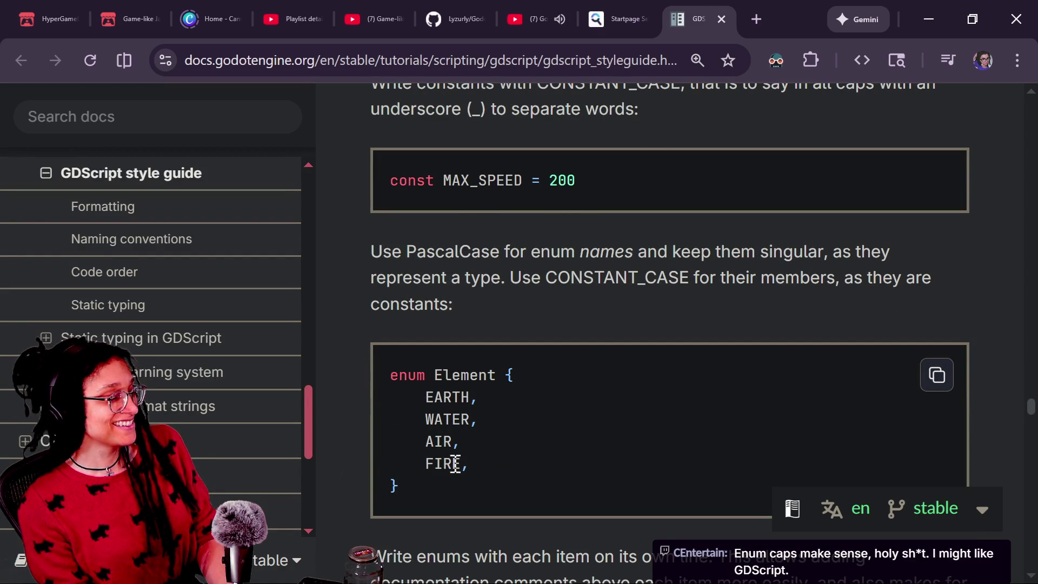
# Step: Highlight the enum Element and its members EARTH through FIRE, then switch to the live chat
pyautogui.moveTo(420, 407)
pyautogui.mouseDown()
pyautogui.moveTo(464, 465)
pyautogui.moveTo(422, 420)
pyautogui.moveTo(424, 398)
pyautogui.mouseUp()
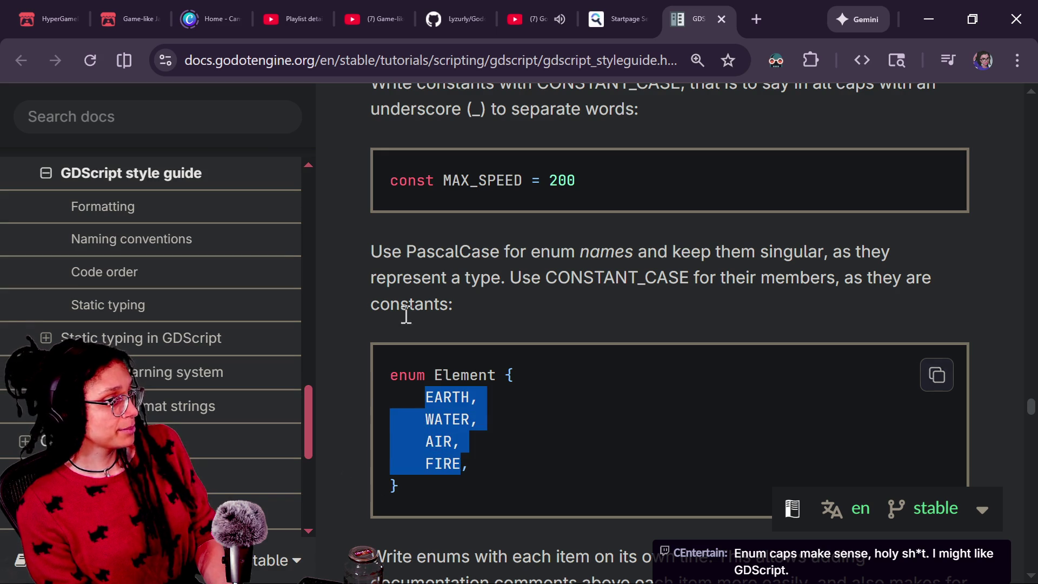
pyautogui.click(439, 366)
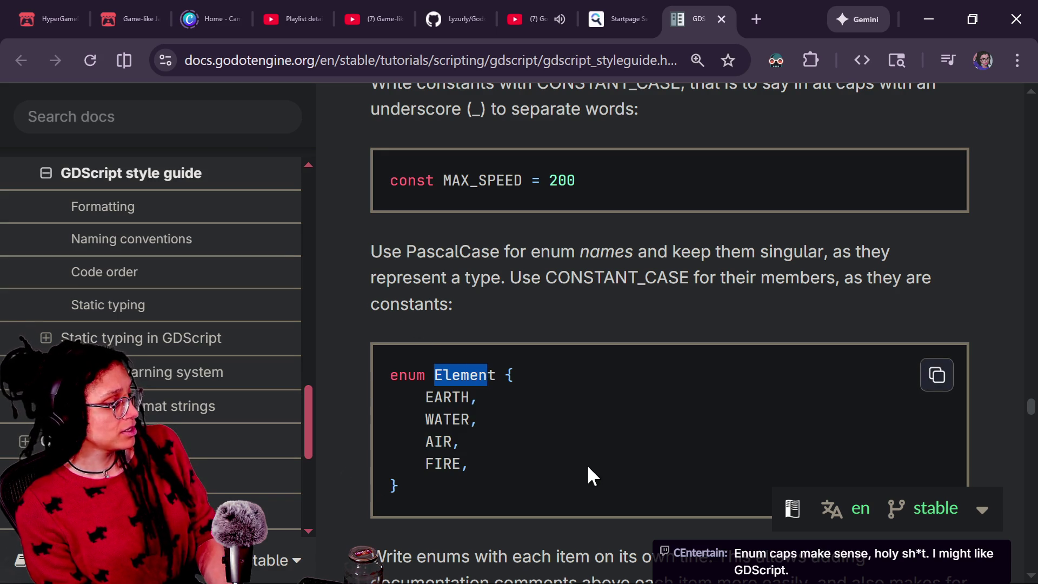
pyautogui.click(452, 400)
pyautogui.moveTo(434, 374); pyautogui.dragTo(517, 393)
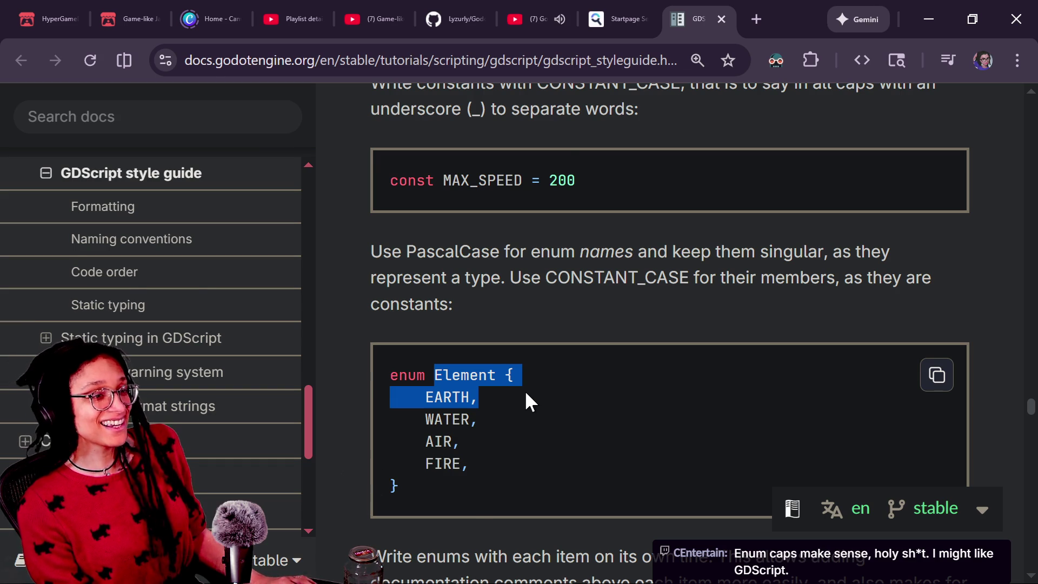
pyautogui.hotkey('alt', 'Tab')
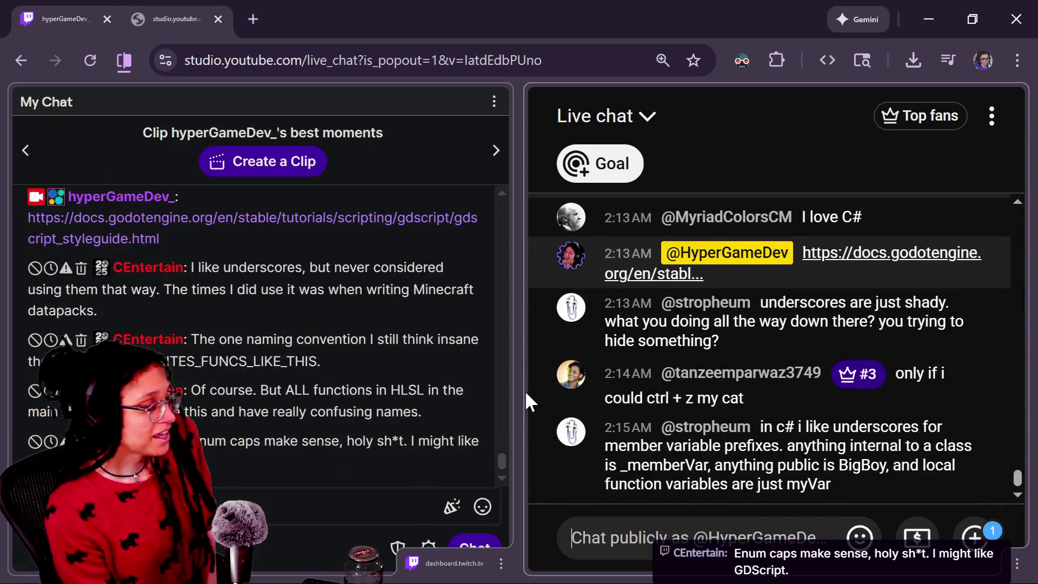
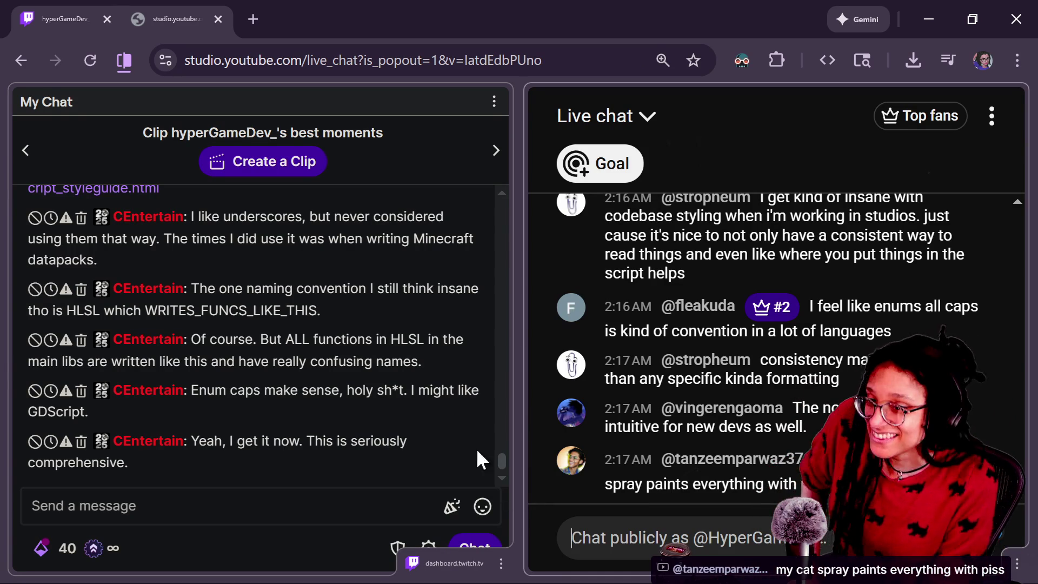
# Step: Scroll through the Twitch and YouTube chats, highlighting the how-are-you message
pyautogui.moveTo(415, 377)
pyautogui.scroll(5, 334, 350)
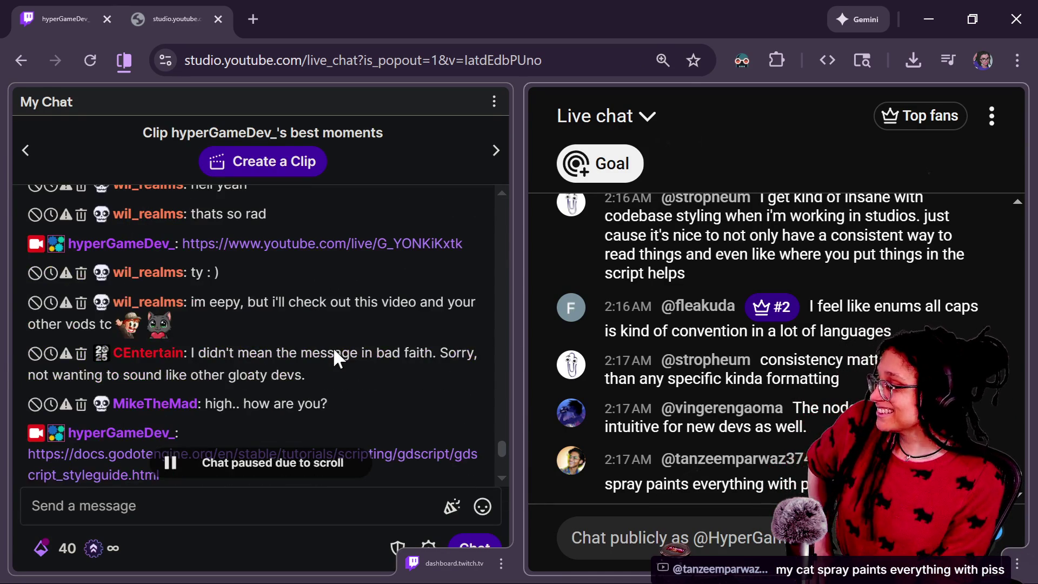
pyautogui.moveTo(346, 413)
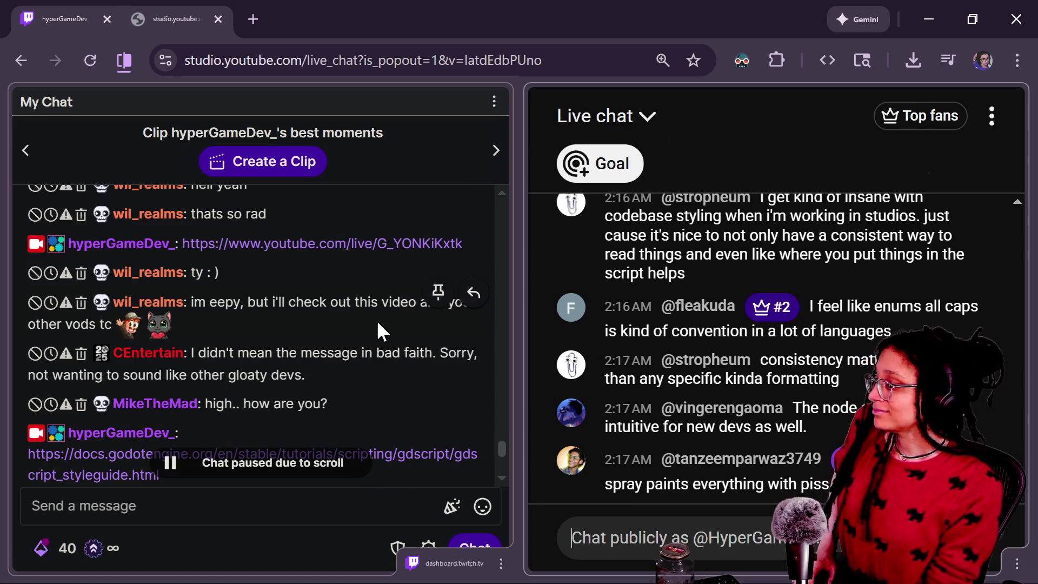
pyautogui.scroll(-2, 376, 320)
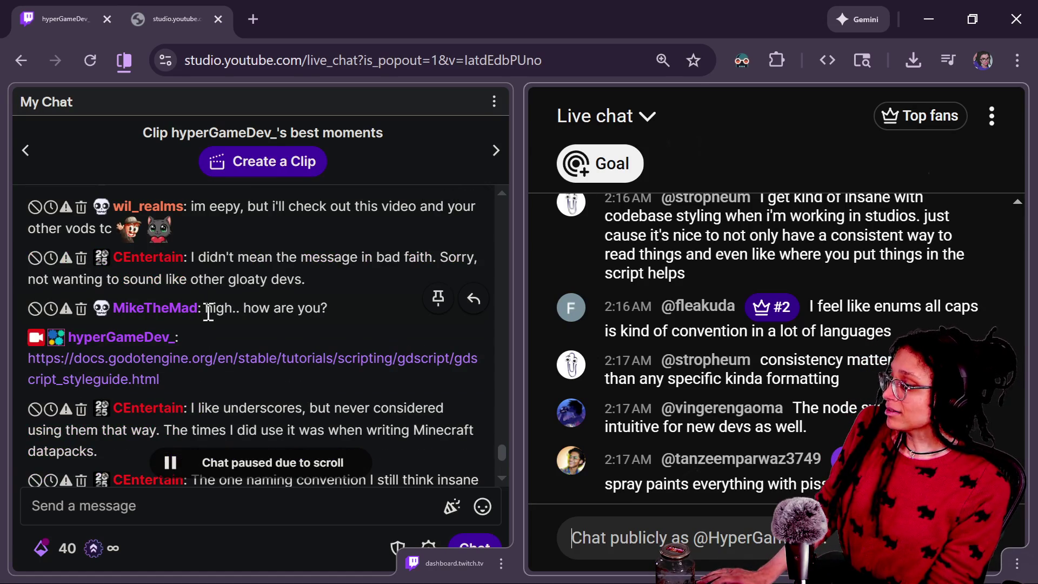
pyautogui.moveTo(208, 312); pyautogui.dragTo(374, 332)
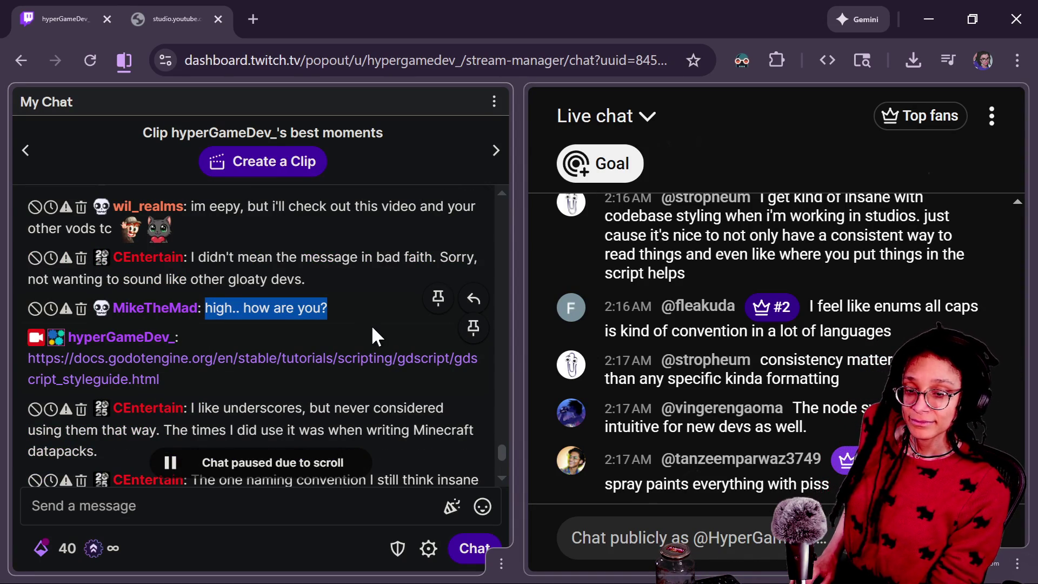
pyautogui.scroll(-4, 371, 329)
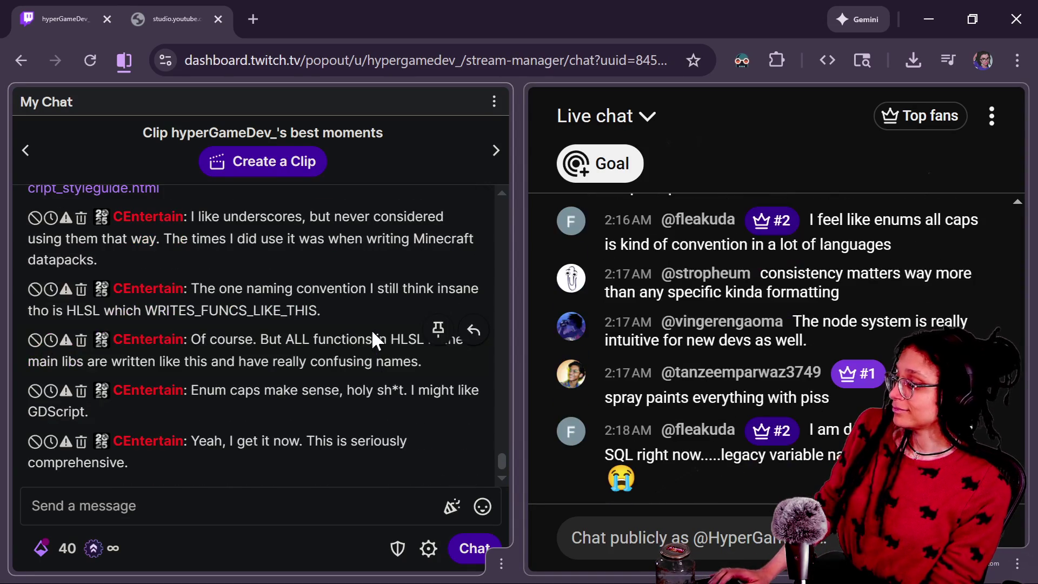
pyautogui.moveTo(442, 447)
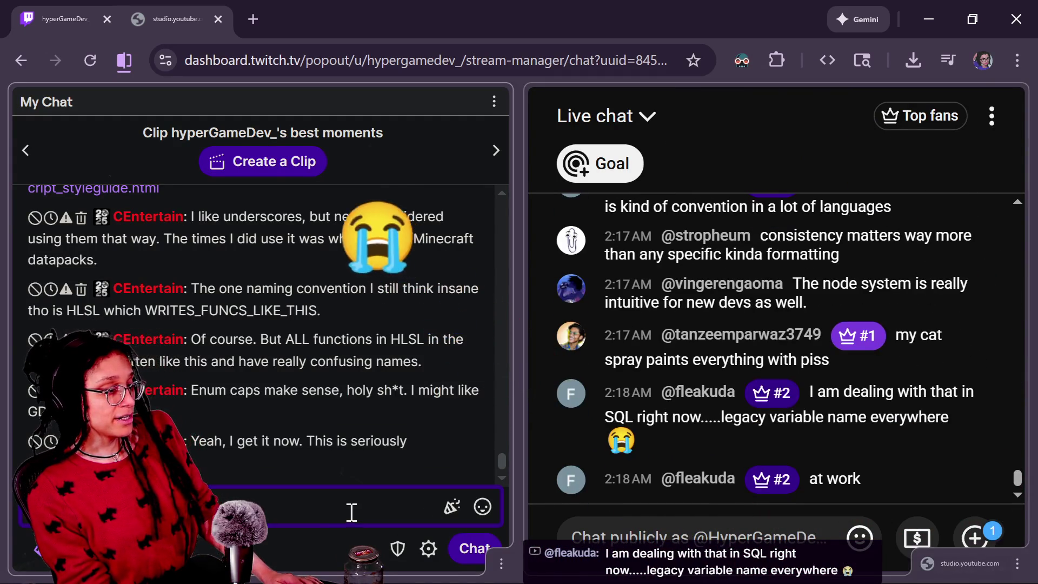
# Step: Focus the chat message box, then return to the Godot editor window
pyautogui.click(378, 521)
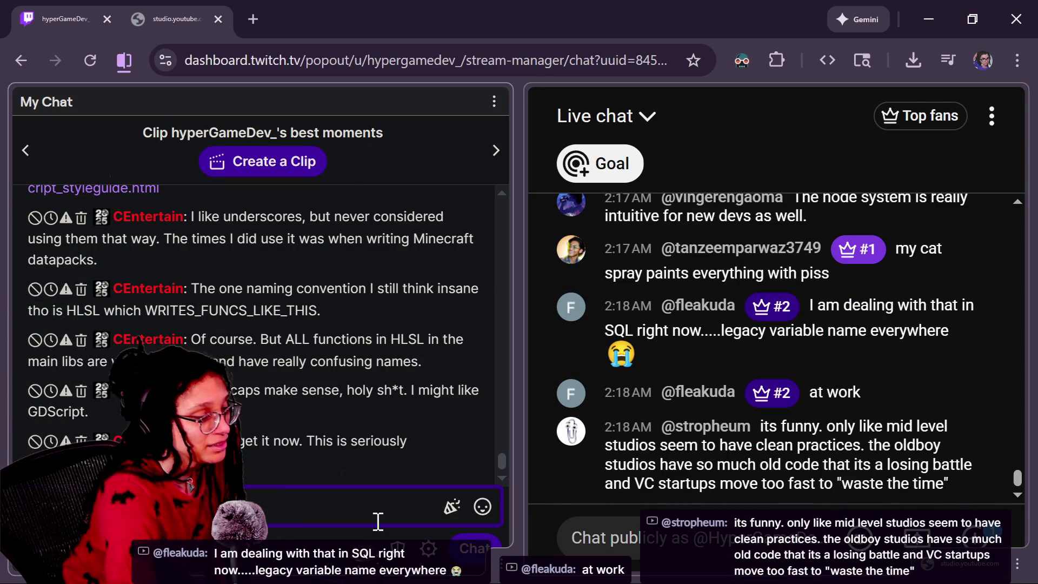
pyautogui.hotkey('alt', 'Tab')
pyautogui.click(84, 142)
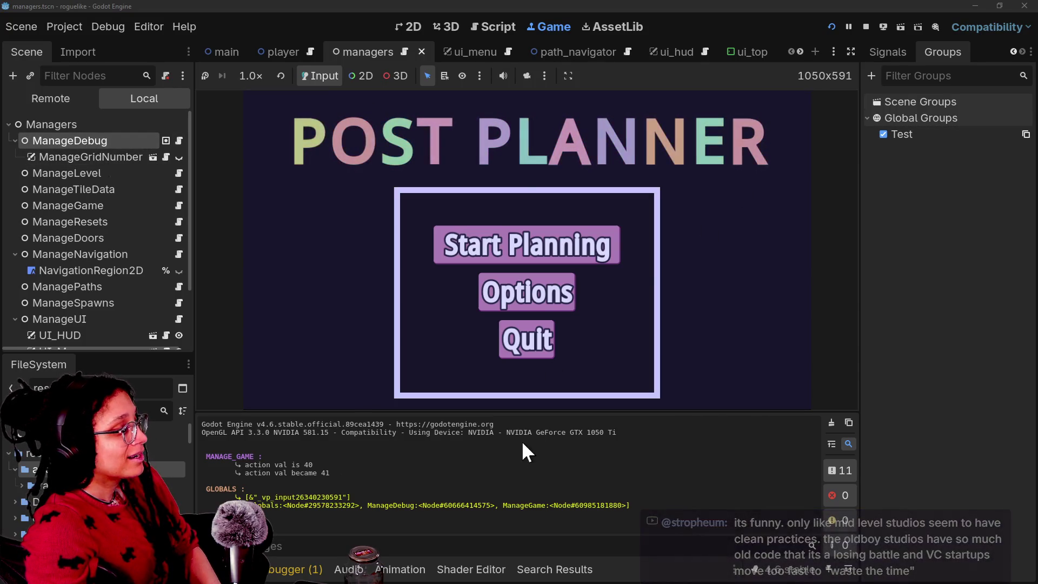
# Step: In the Script editor, open globals.gd, manage_doors.gd and manage_game.gd in turn
pyautogui.click(506, 24)
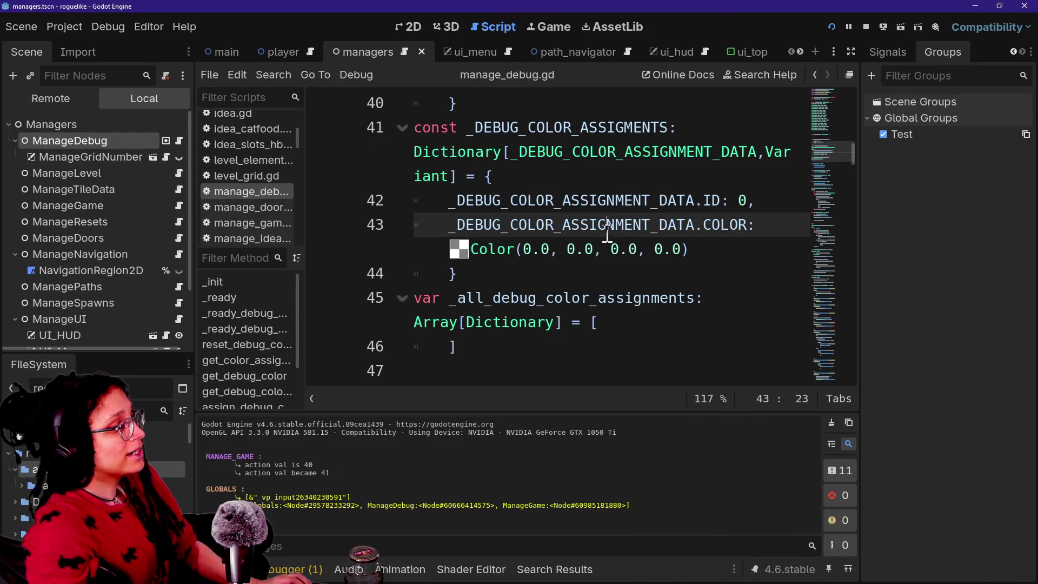
pyautogui.hotkey('ctrl', 'alt', 'o')
pyautogui.press('Down')
pyautogui.press('Return')
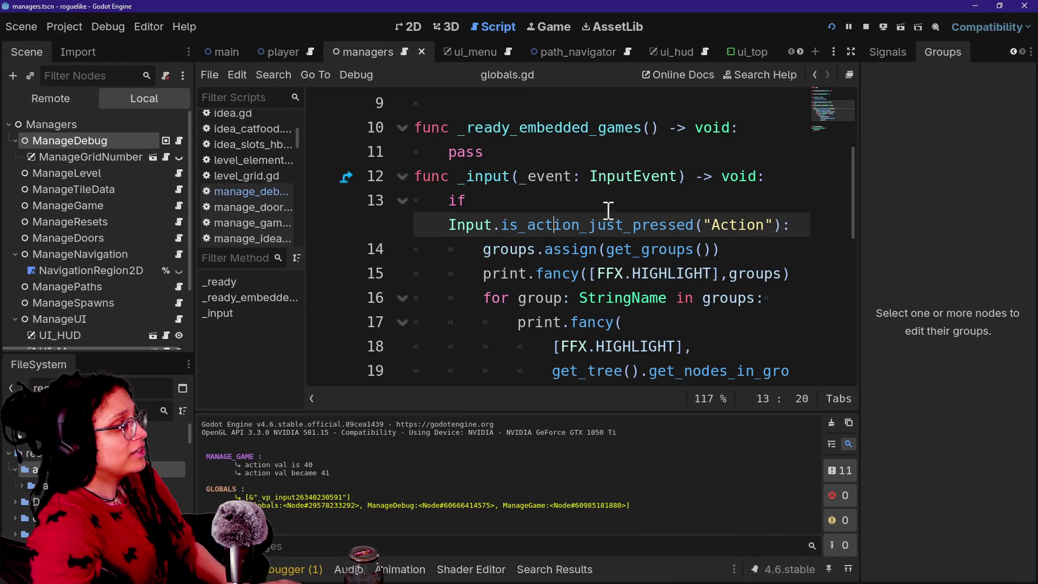
pyautogui.scroll(3, 602, 240)
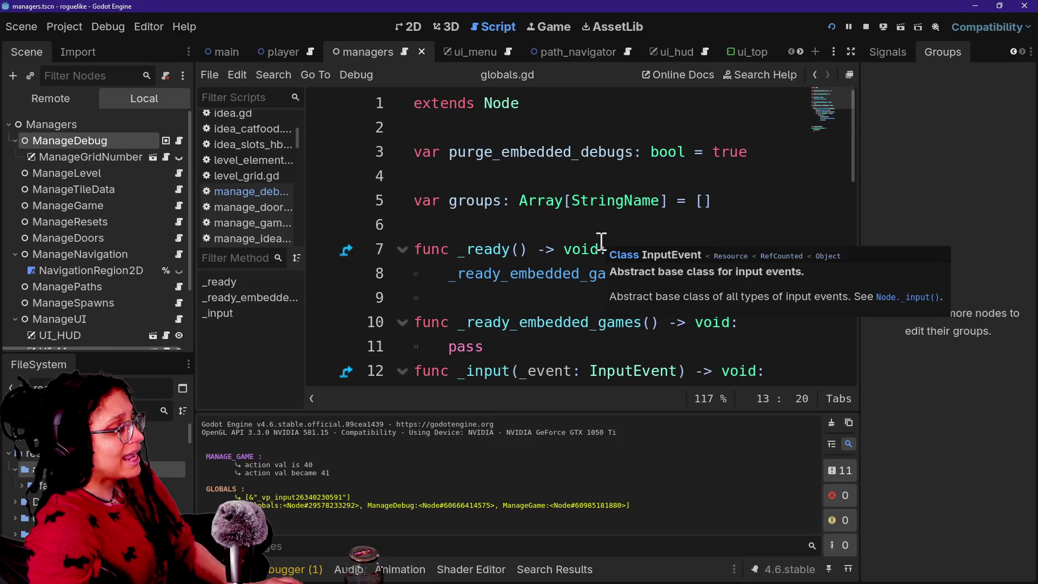
pyautogui.click(249, 208)
pyautogui.click(265, 223)
pyautogui.click(500, 201)
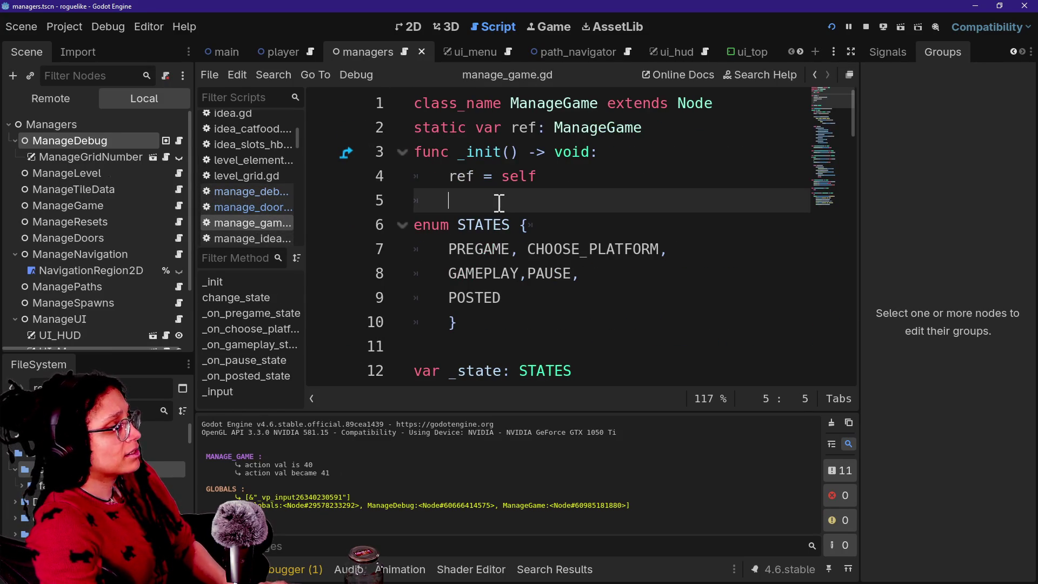
# Step: Quick-open manage_debug.gd and hide the side docks to widen the code view
pyautogui.hotkey('ctrl', 'alt', 'o')
pyautogui.write('manage_deb')
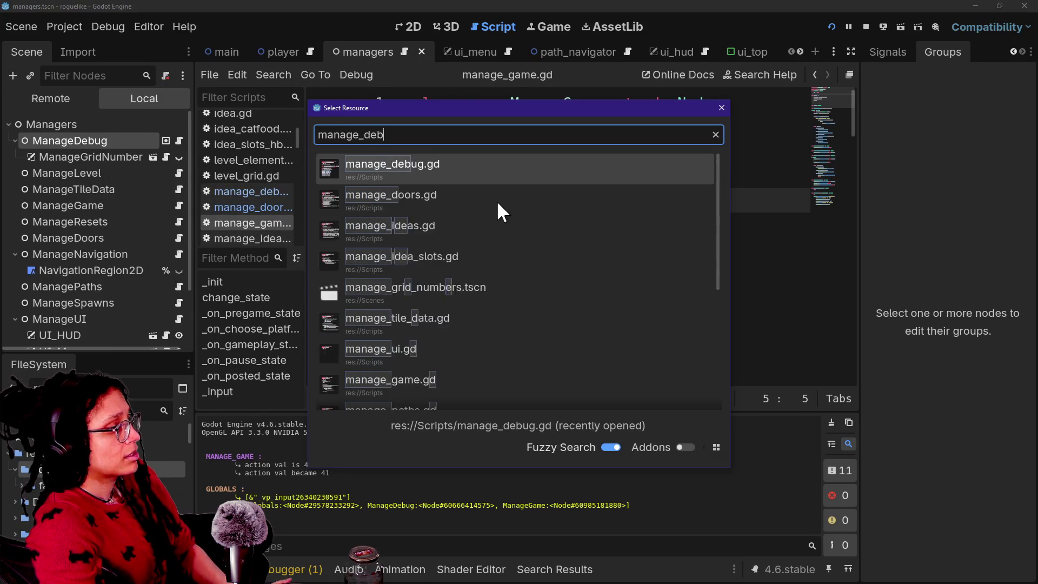
pyautogui.press('Return')
pyautogui.scroll(12, 600, 303)
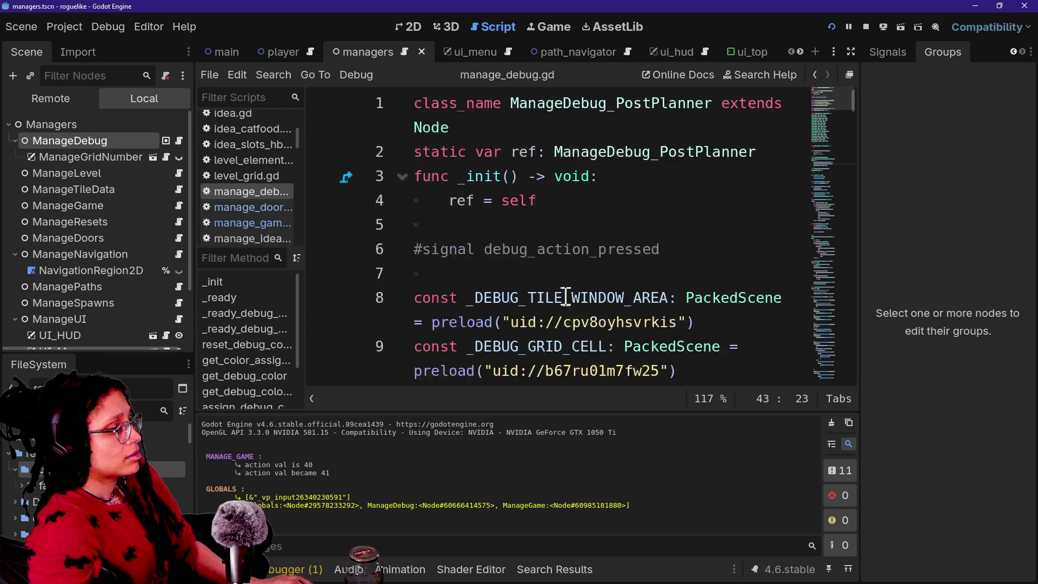
pyautogui.hotkey('ctrl', 'shift', 'F11')
pyautogui.scroll(-5, 562, 300)
pyautogui.scroll(2, 562, 300)
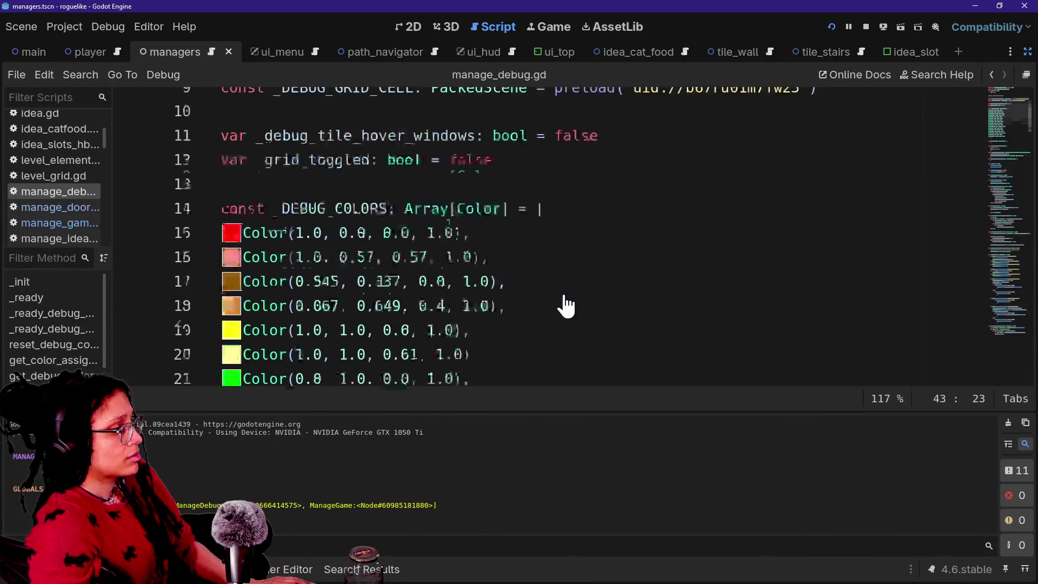
pyautogui.scroll(-13, 565, 302)
pyautogui.scroll(2, 565, 306)
# Step: Delete the _ready_debug_group function and its call in _ready, then run the project
pyautogui.moveTo(518, 285); pyautogui.dragTo(514, 199)
pyautogui.hotkey('ctrl', 'z')
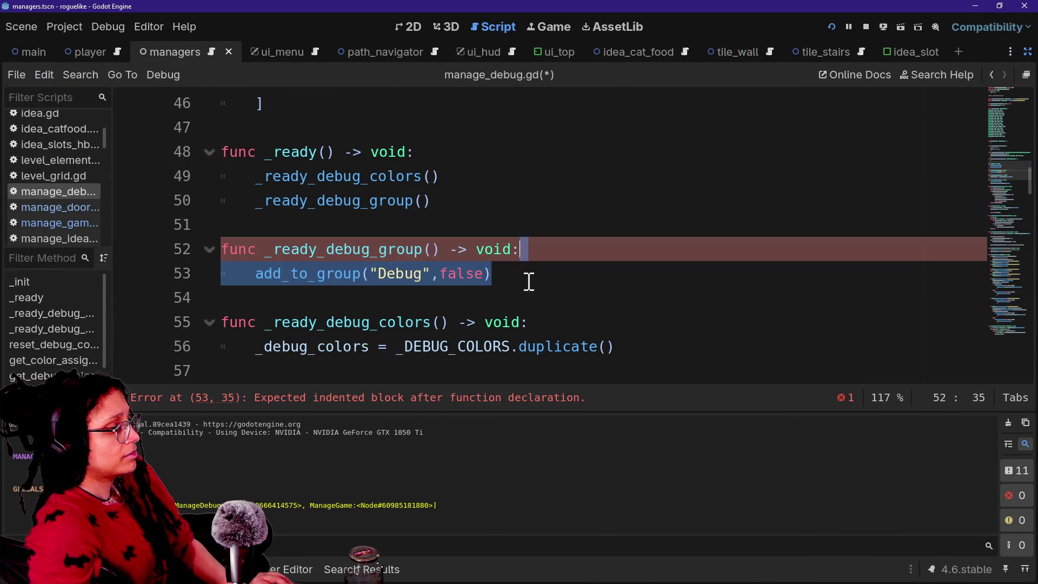
pyautogui.keyDown('shift'); pyautogui.click(510, 172); pyautogui.keyUp('shift')
pyautogui.press('BackSpace')
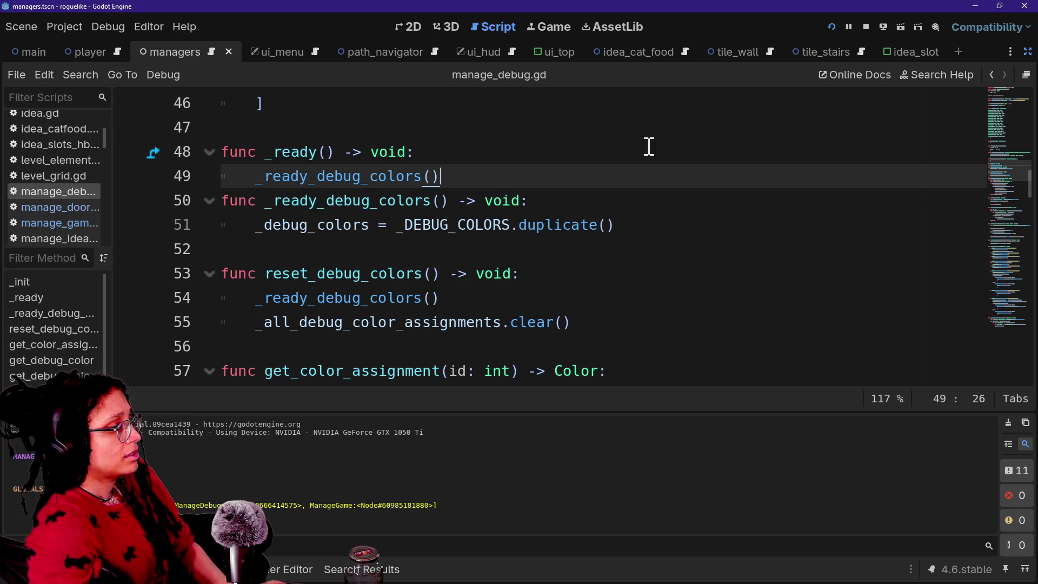
pyautogui.click(833, 31)
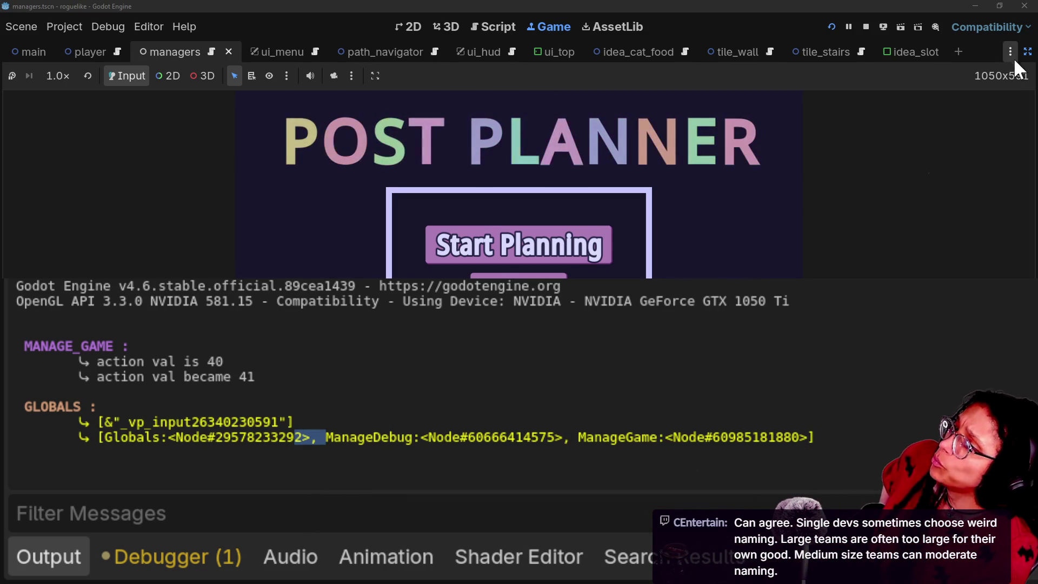
# Step: Delete the global Test group from ManageDebug's Groups dock, then save and relaunch the game
pyautogui.click(1027, 56)
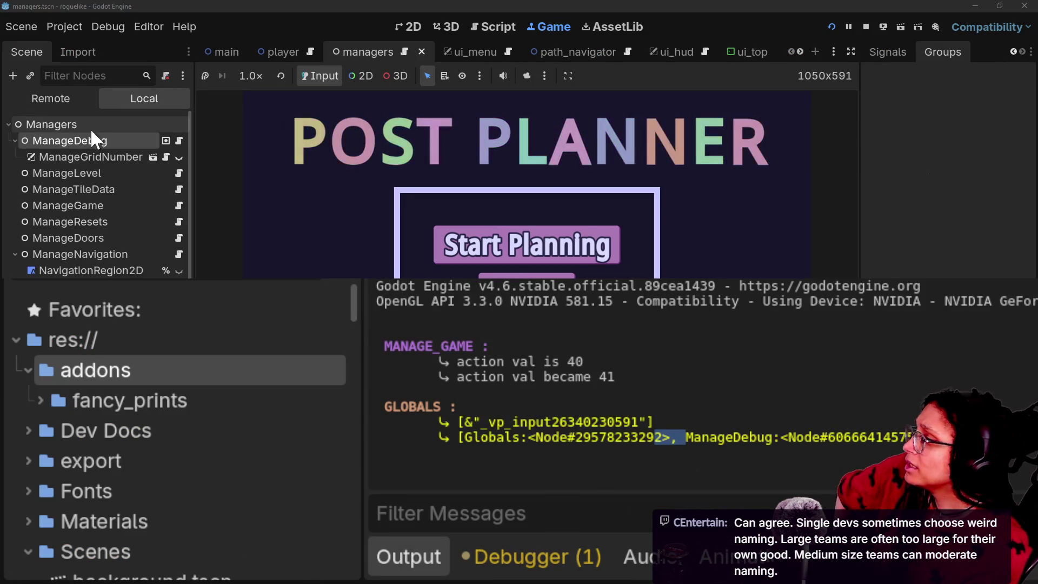
pyautogui.doubleClick(127, 142)
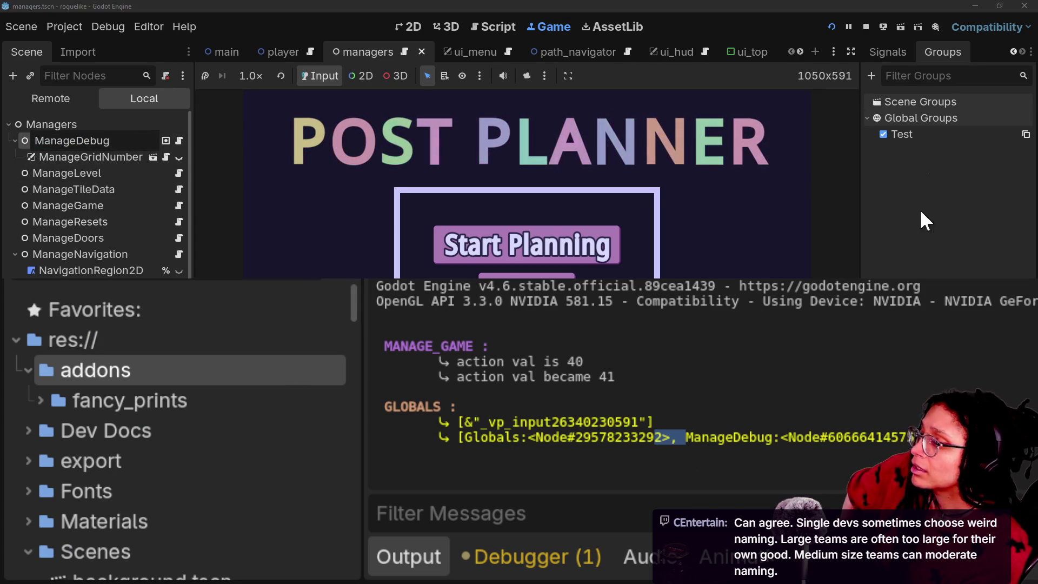
pyautogui.click(983, 134)
pyautogui.rightClick(948, 134)
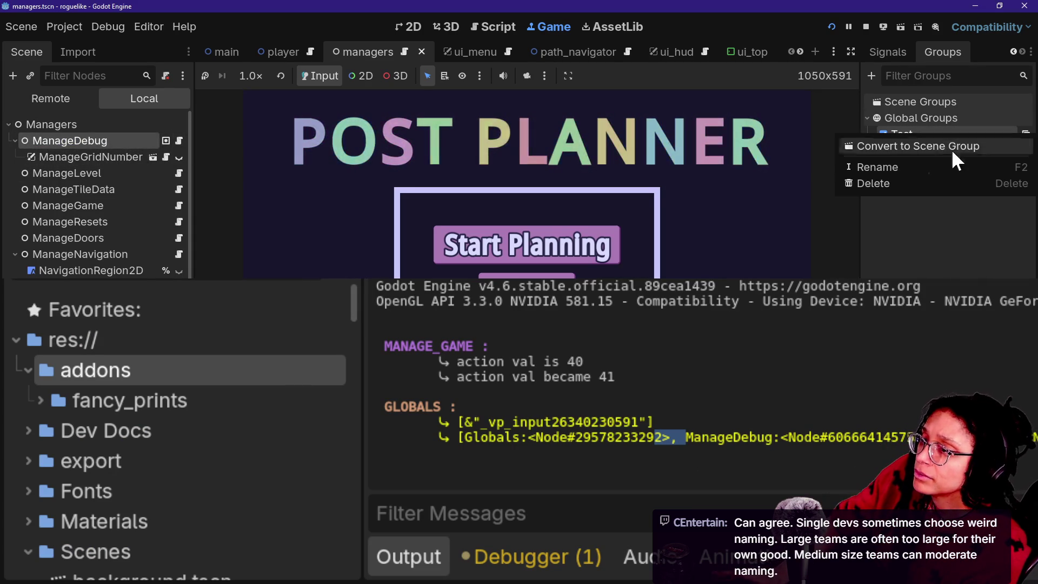
pyautogui.click(944, 181)
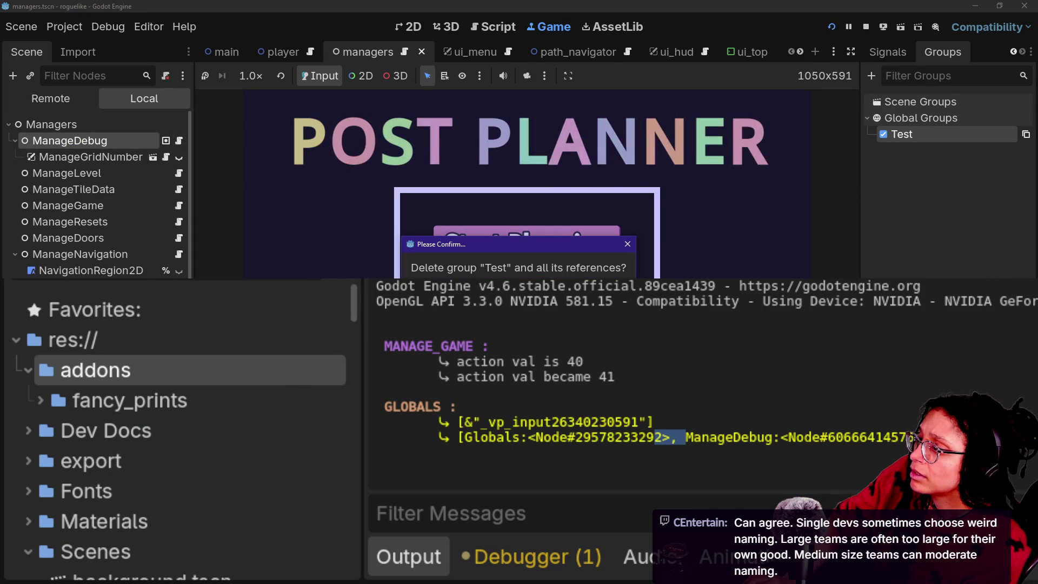
pyautogui.press('Escape')
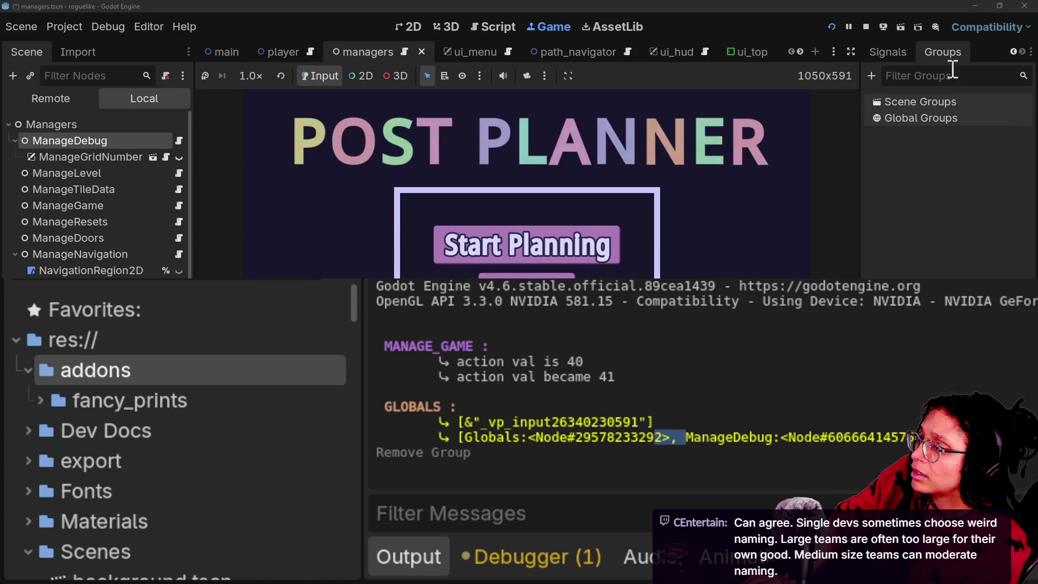
pyautogui.click(832, 26)
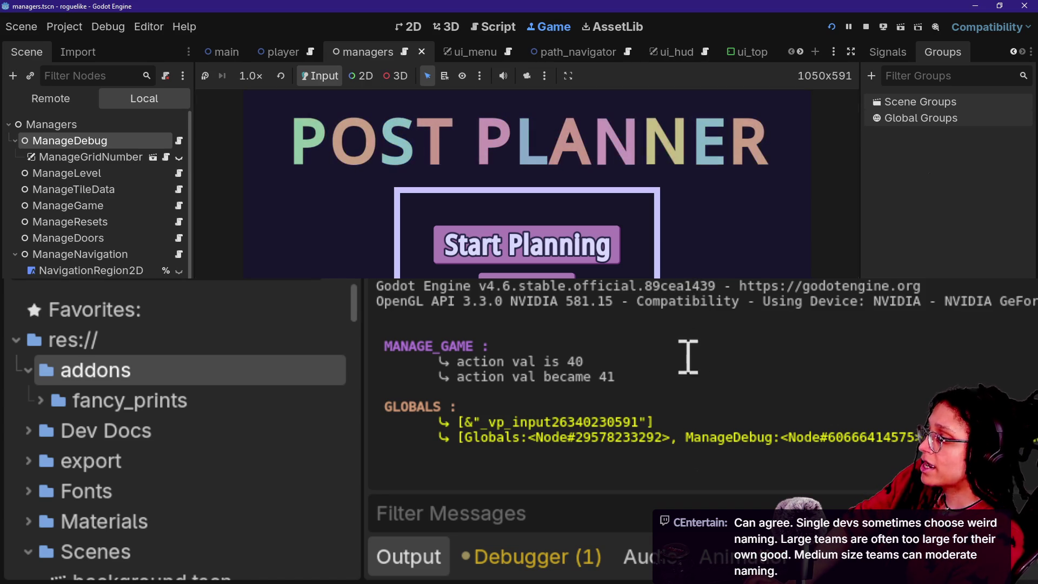
pyautogui.hotkey('ctrl', 'shift', 'F11')
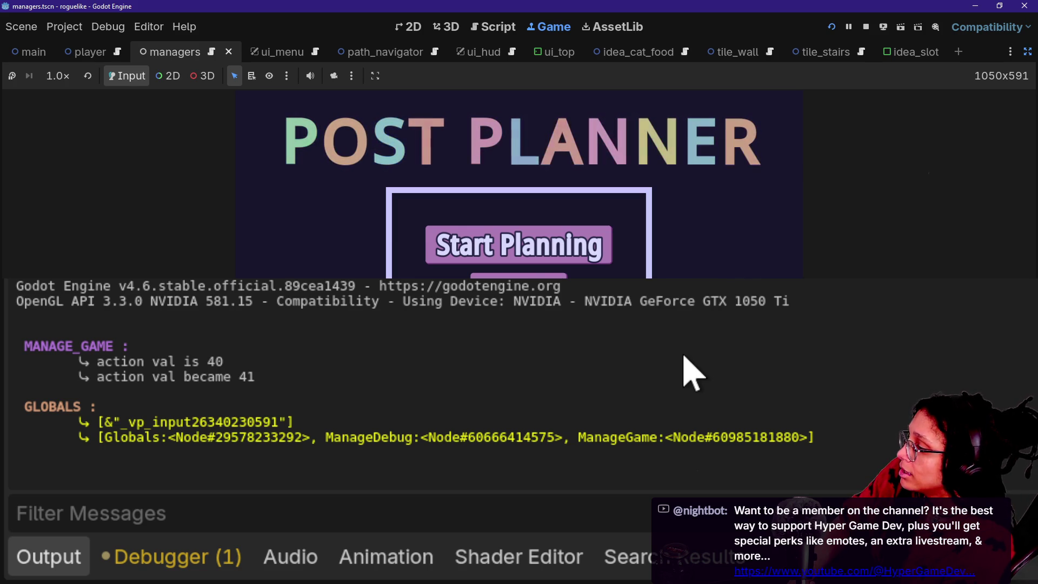
# Step: Return to the Script editor and quick-open globals.gd
pyautogui.click(499, 27)
pyautogui.scroll(14, 553, 206)
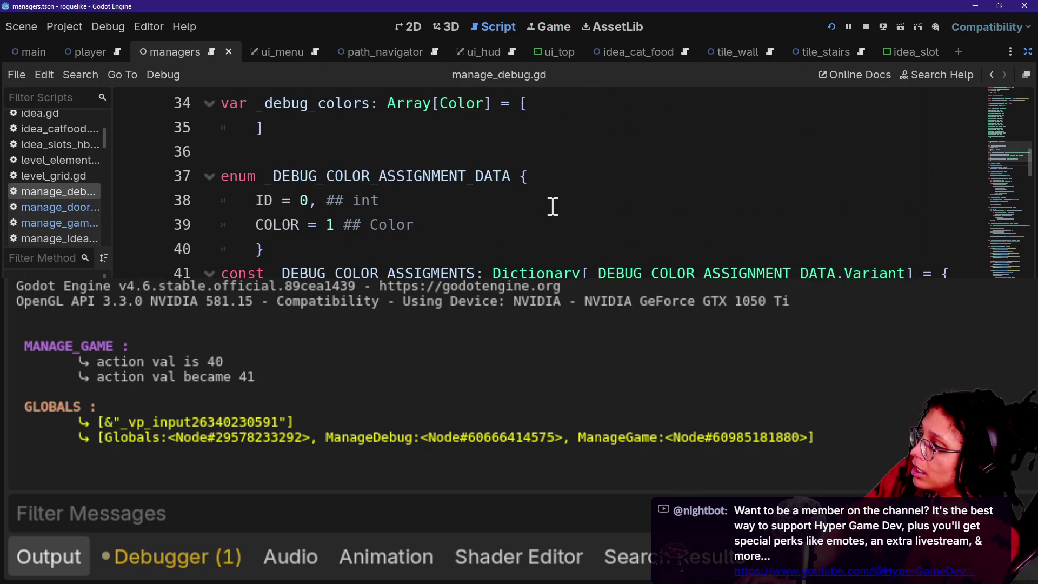
pyautogui.scroll(-7, 552, 206)
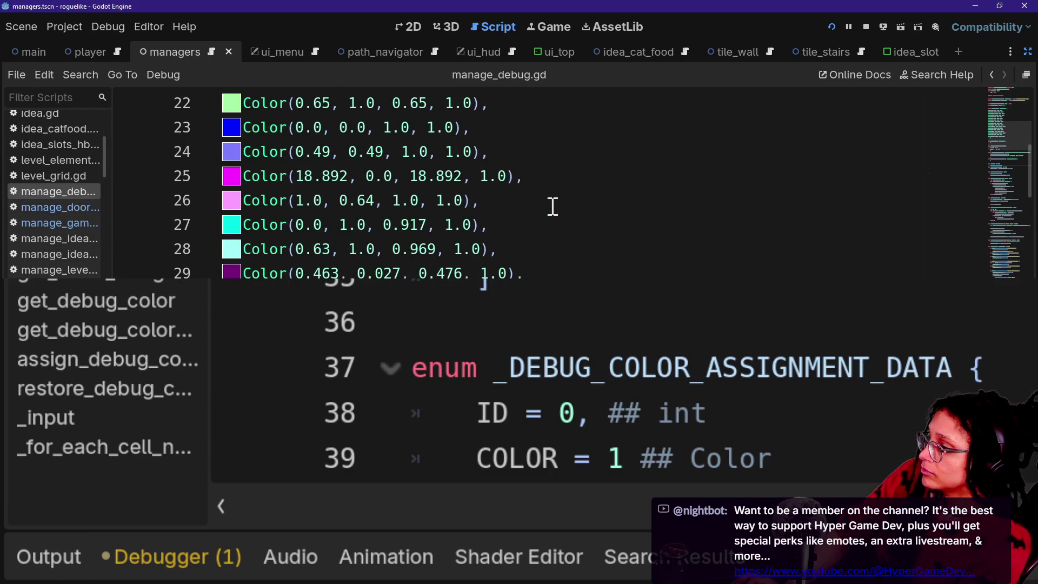
pyautogui.hotkey('ctrl', 'alt', 'o')
pyautogui.write('globals')
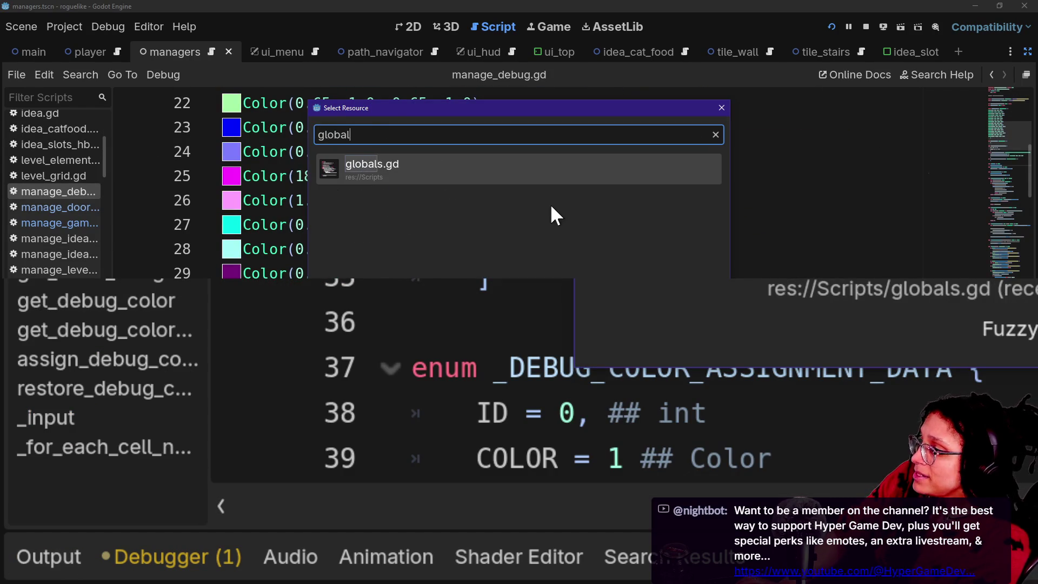
pyautogui.press('Return')
pyautogui.scroll(-2, 595, 184)
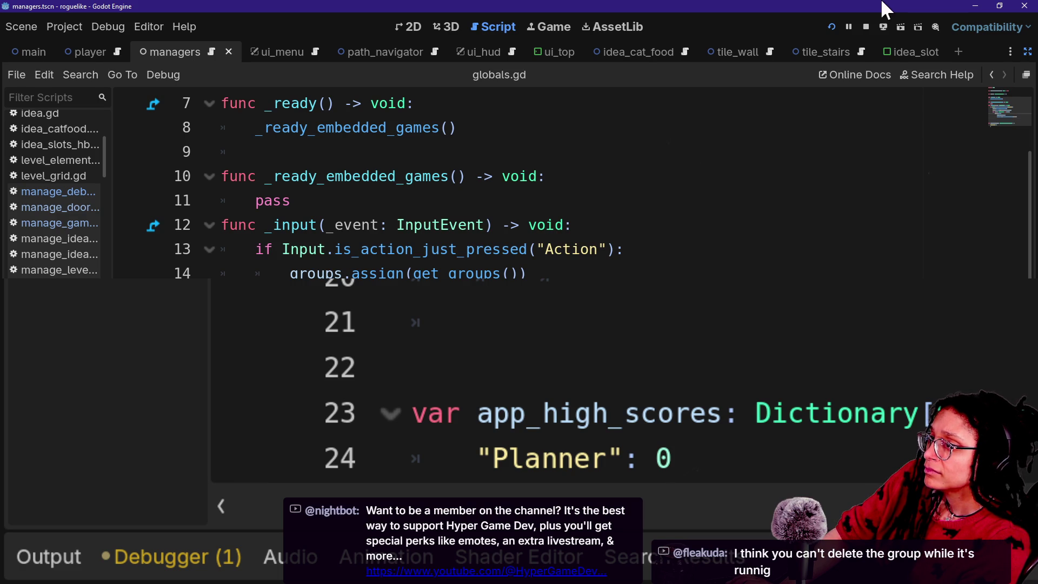
# Step: Stop the running game and toggle distraction-free mode off and back on
pyautogui.click(865, 27)
pyautogui.click(1026, 53)
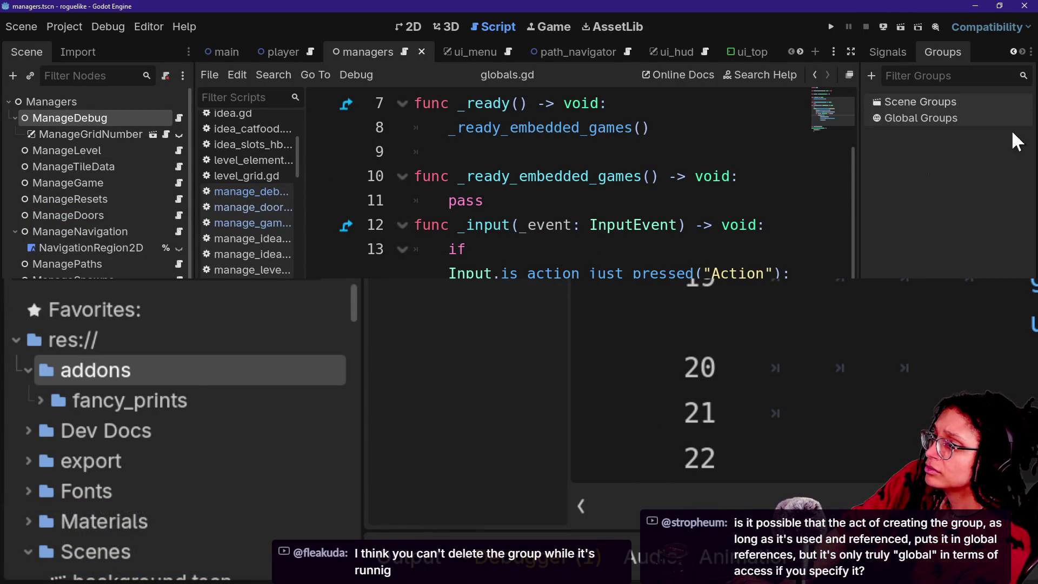
pyautogui.hotkey('ctrl', 'shift', 'F11')
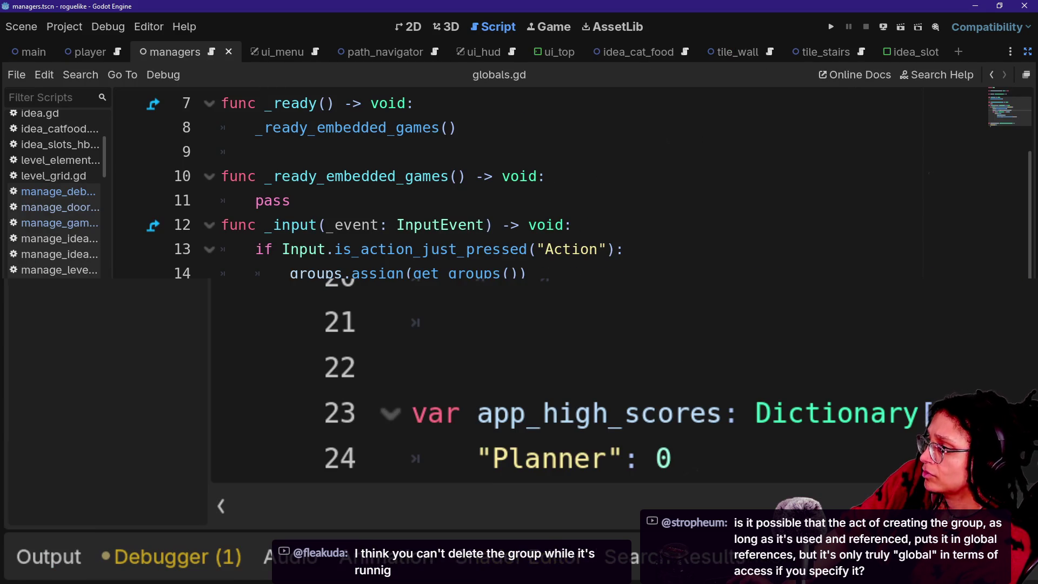
# Step: Remove the _input block from globals.gd and save the script
pyautogui.moveTo(541, 303); pyautogui.dragTo(404, 194)
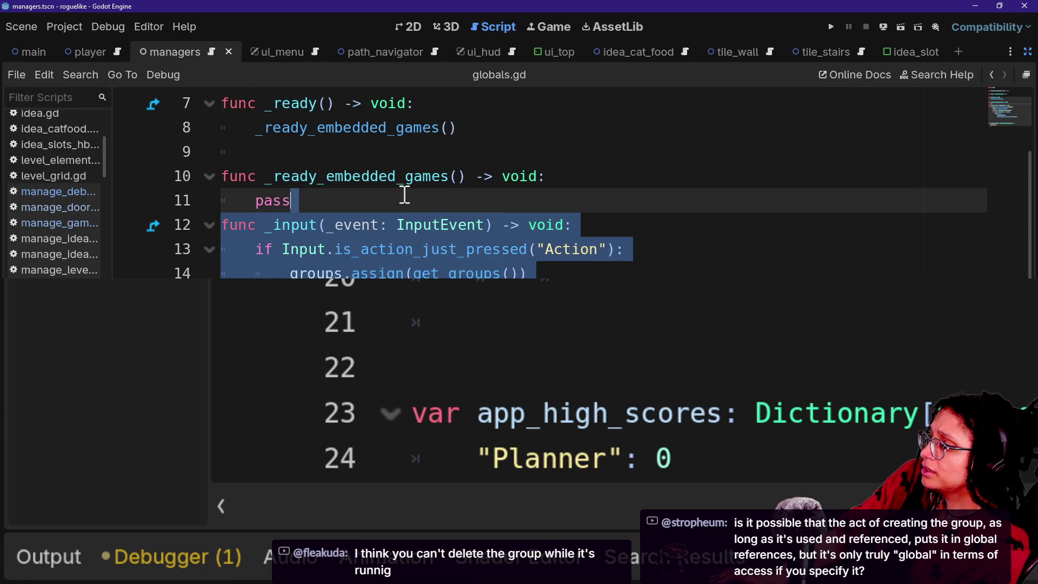
pyautogui.press('Delete')
pyautogui.scroll(2, 402, 195)
pyautogui.hotkey('ctrl', 's')
# Step: Quick-open manage_debug.gd and scroll down to its _input function
pyautogui.hotkey('shift', 'alt', 'o')
pyautogui.write('manage')
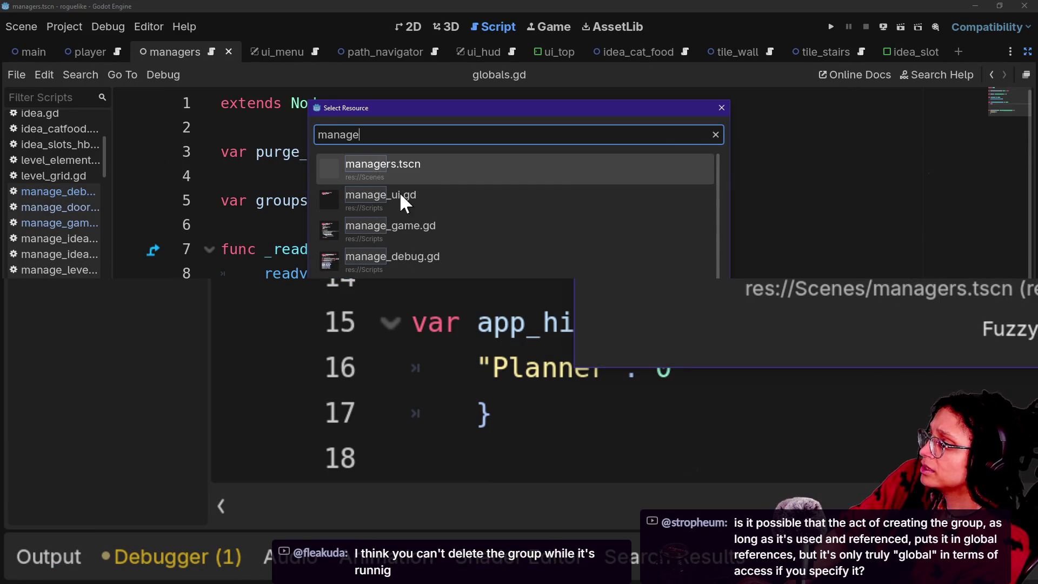
pyautogui.write('_deb')
pyautogui.press('Return')
pyautogui.scroll(7, 400, 193)
pyautogui.scroll(-7, 400, 192)
pyautogui.scroll(-12, 549, 183)
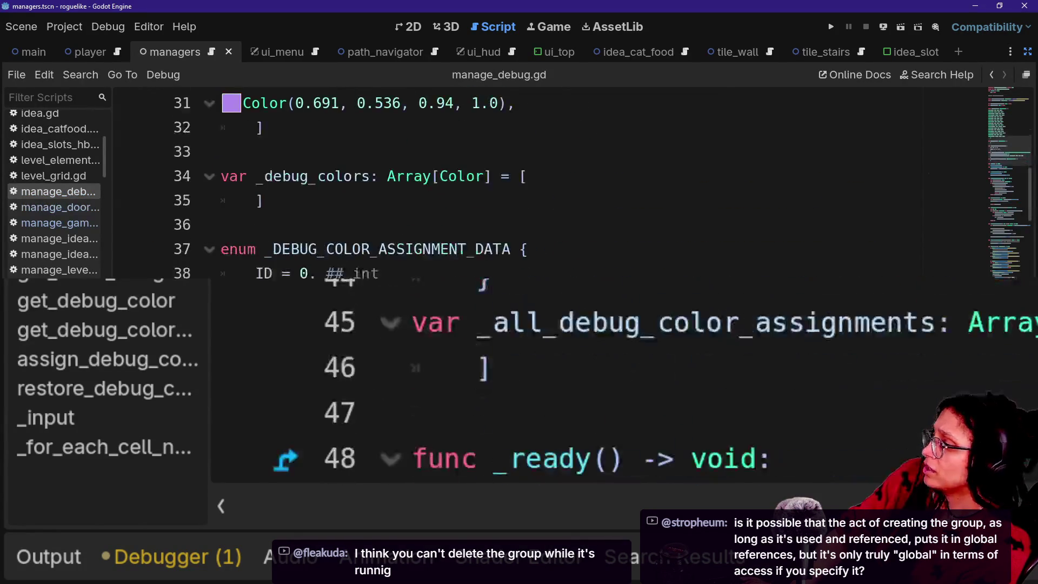
pyautogui.scroll(-10, 549, 184)
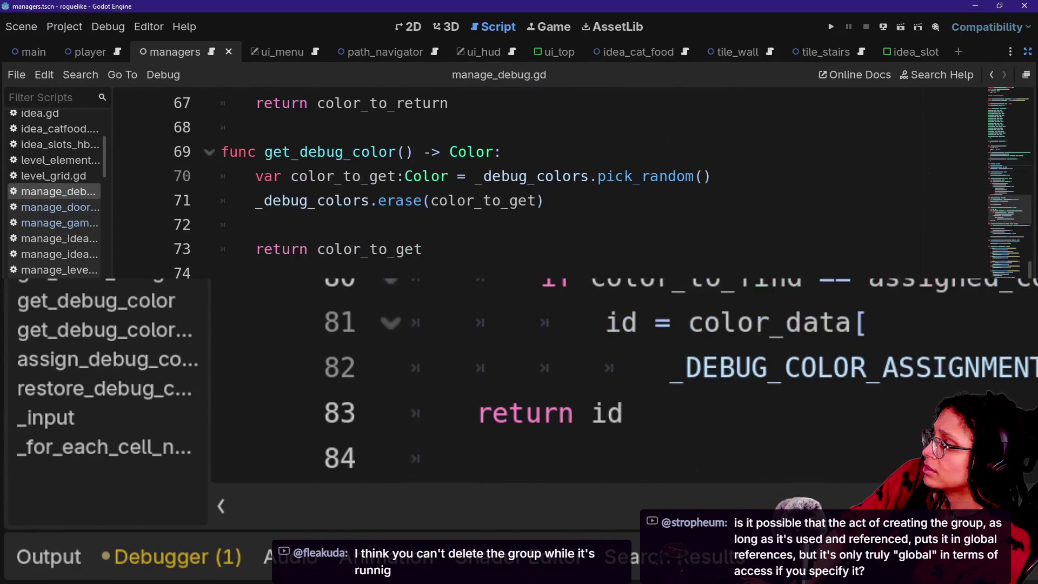
pyautogui.scroll(-1, 581, 266)
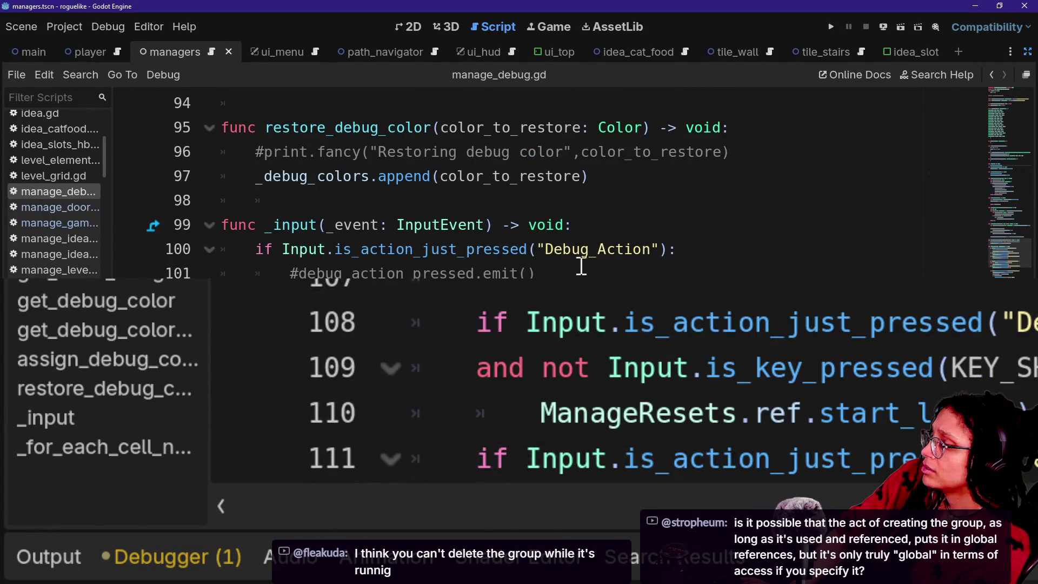
# Step: Paste the globals.gd code into _input, drop the duplicate header and blank line, and save
pyautogui.click(605, 228)
pyautogui.press('Return')
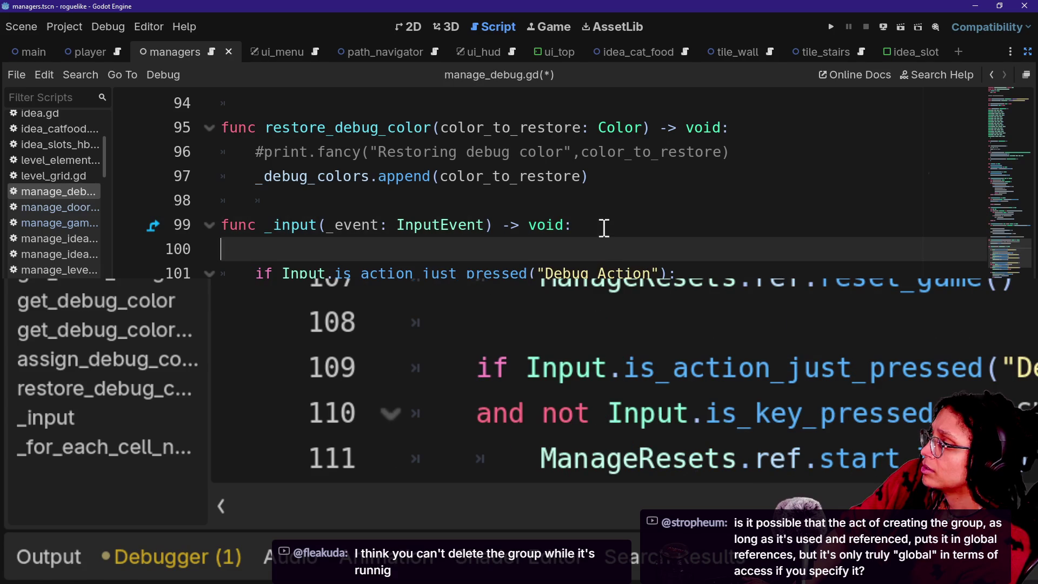
pyautogui.hotkey('ctrl', 'v')
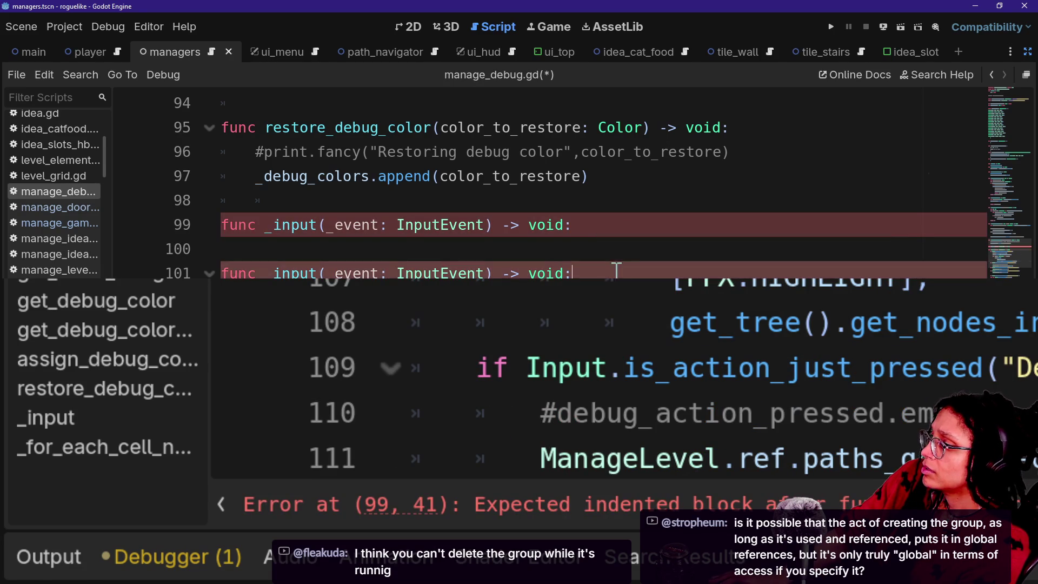
pyautogui.click(660, 213)
pyautogui.hotkey('shift', 'Down')
pyautogui.hotkey('shift', 'Down')
pyautogui.press('Delete')
pyautogui.hotkey('ctrl', 's')
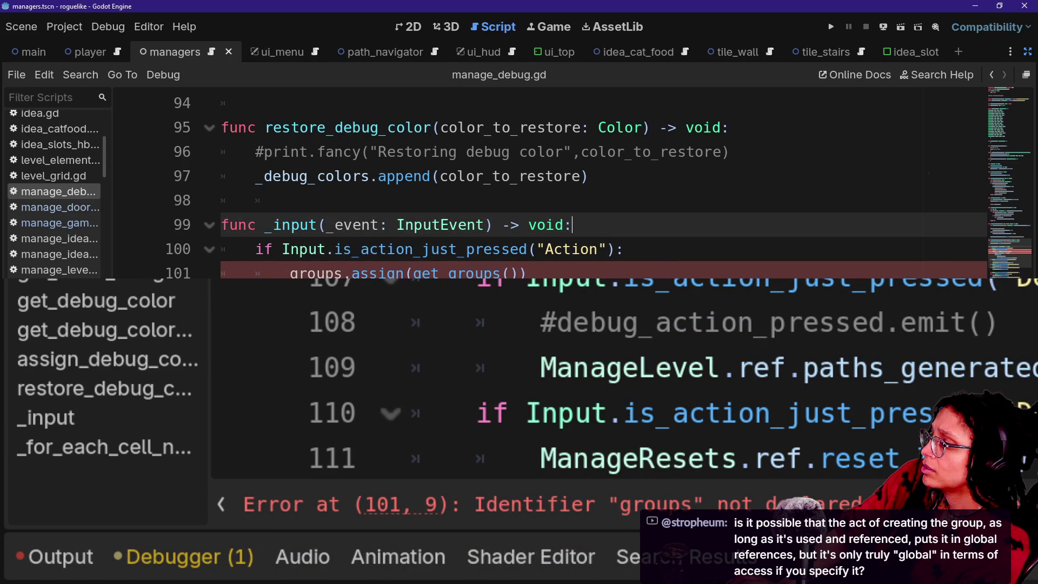
# Step: Prefix groups on line 101 with 'Globals.' and run the game
pyautogui.hotkey('ctrl', 'alt', 'o')
pyautogui.write('gl')
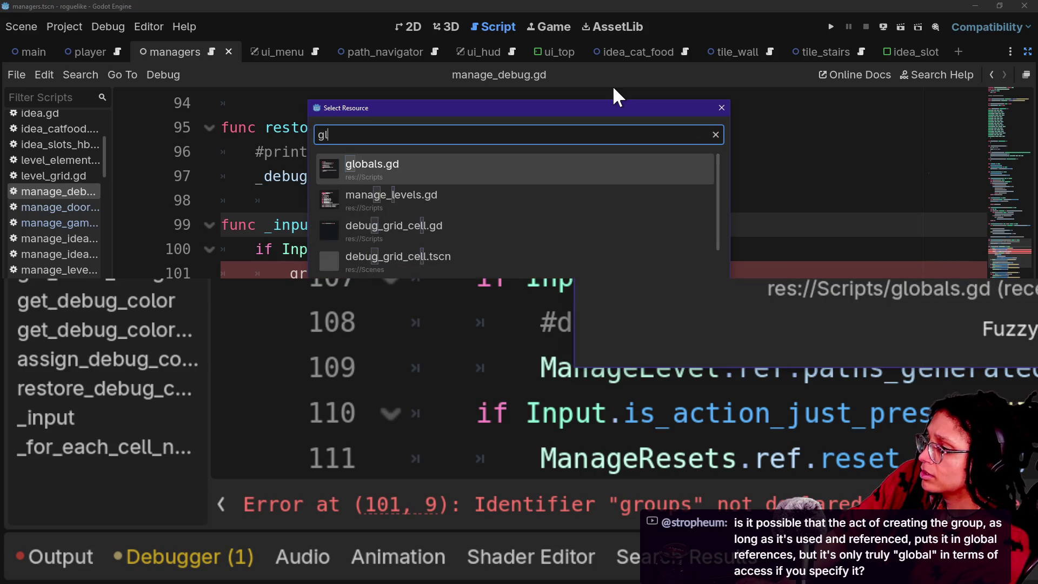
pyautogui.press('Return')
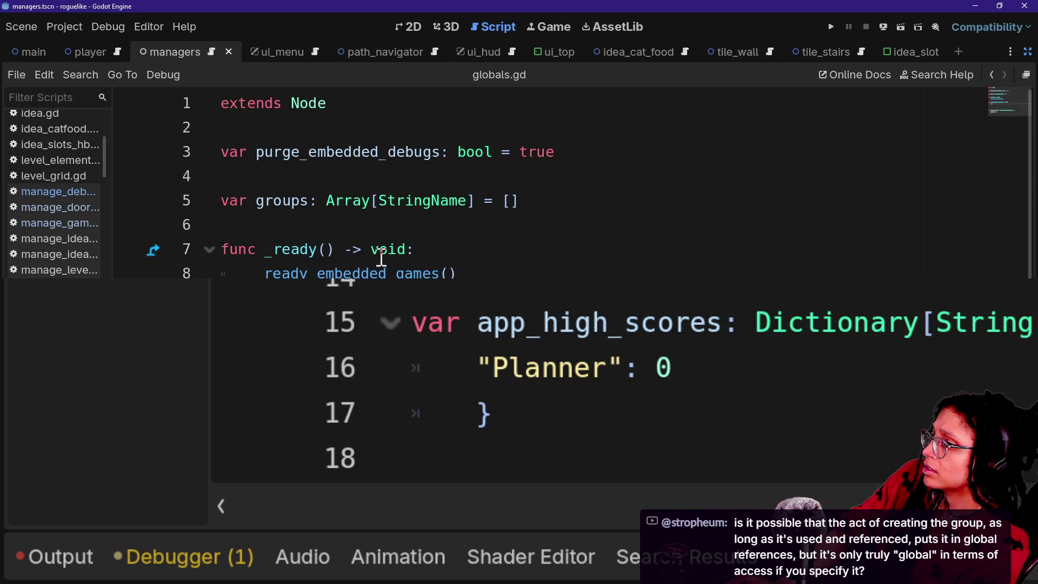
pyautogui.click(991, 75)
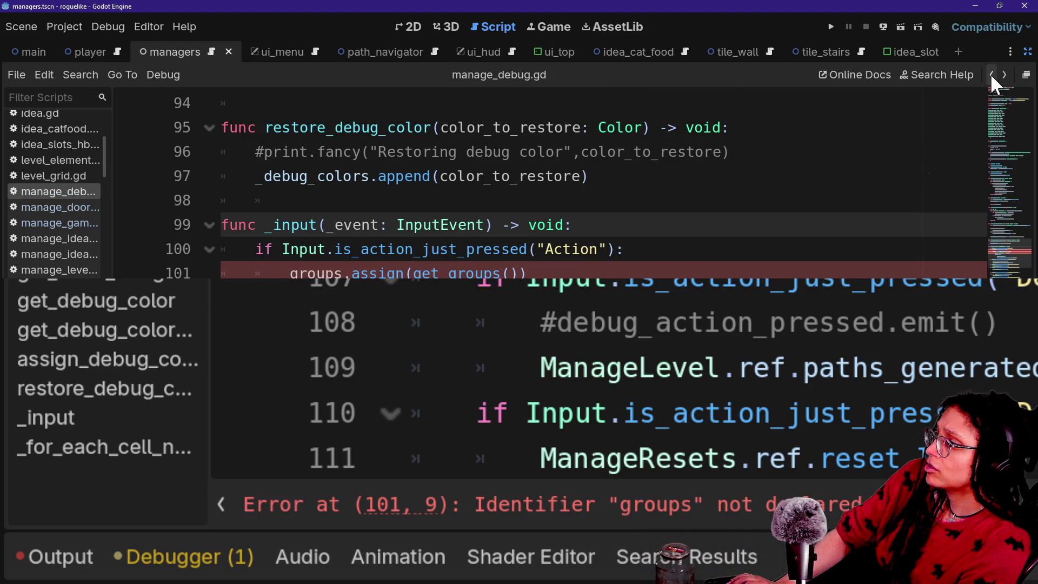
pyautogui.click(255, 274)
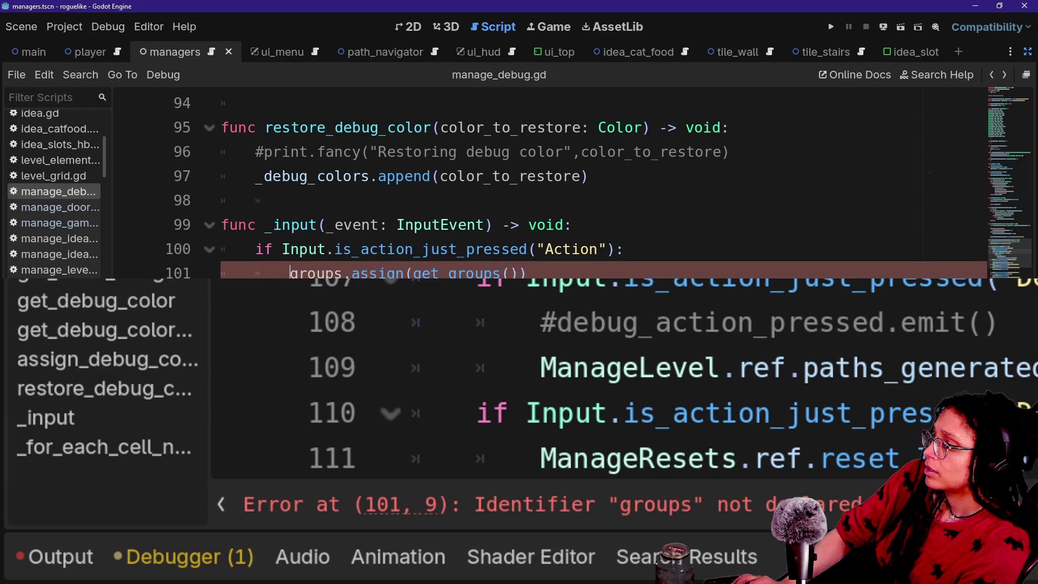
pyautogui.write('Globals.')
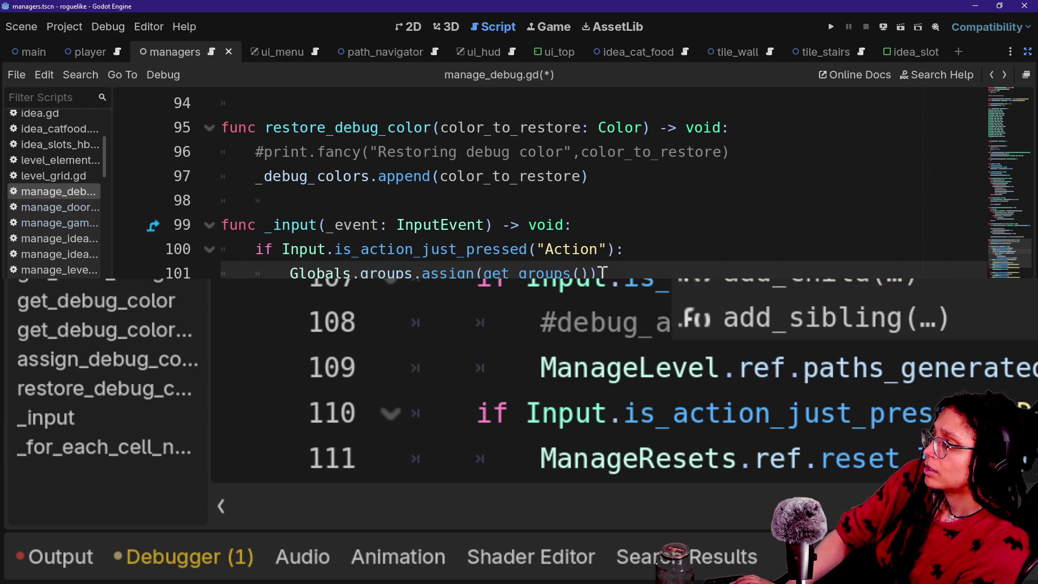
pyautogui.click(633, 230)
pyautogui.click(831, 27)
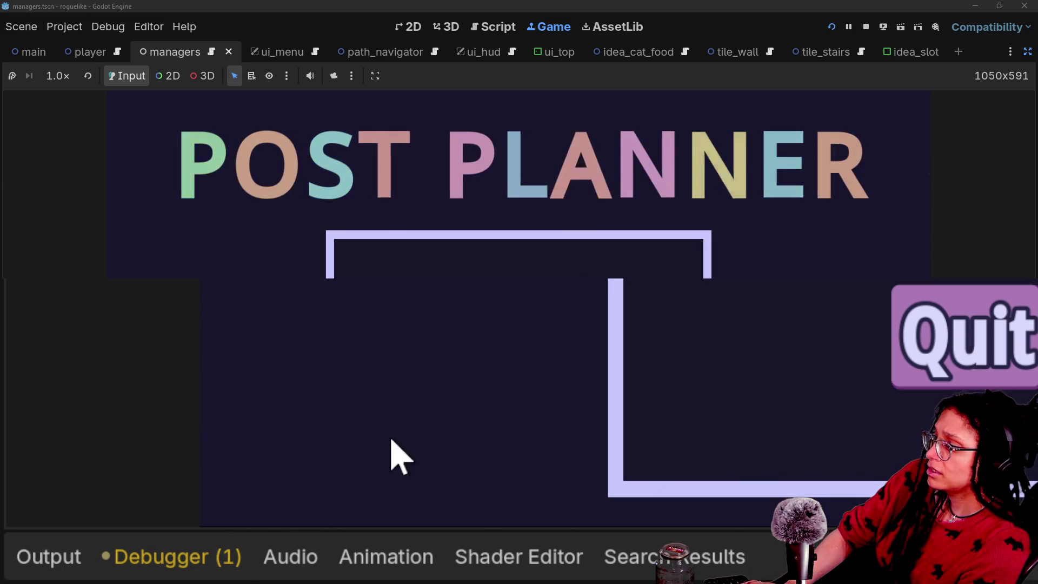
# Step: Show the Output log and highlight the printed _vp_input group line
pyautogui.click(78, 560)
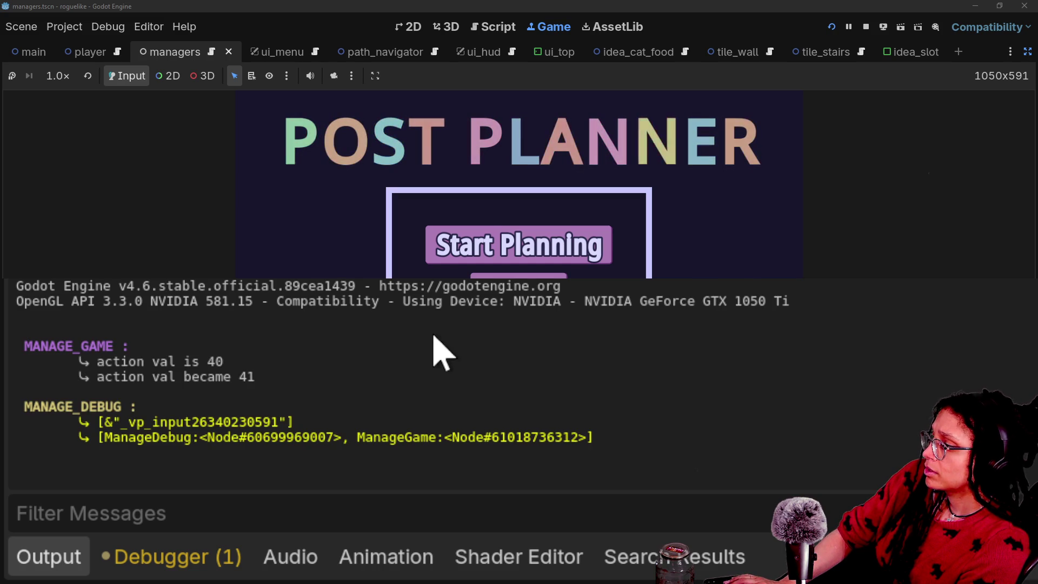
pyautogui.click(97, 445)
pyautogui.moveTo(98, 444); pyautogui.dragTo(191, 442)
pyautogui.moveTo(308, 456); pyautogui.dragTo(420, 460)
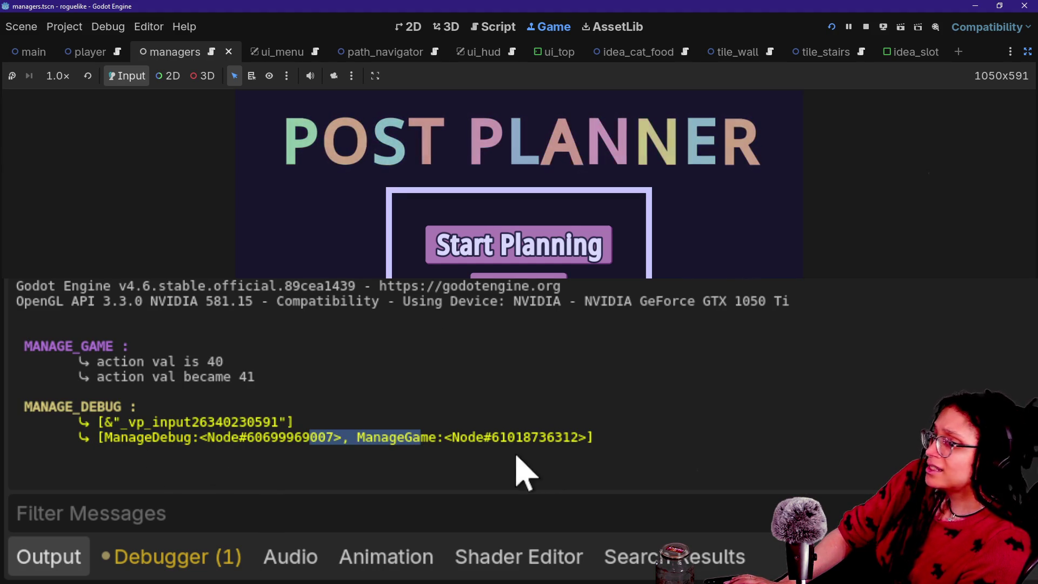
pyautogui.click(225, 441)
pyautogui.tripleClick(540, 419)
pyautogui.click(537, 426)
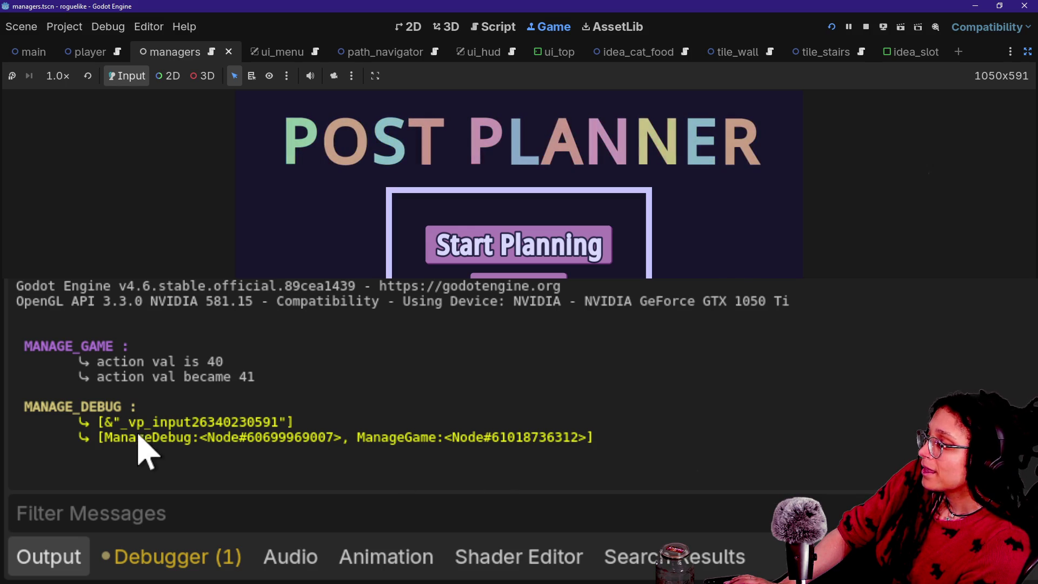
# Step: Select the MANAGE_DEBUG lines listing ManageDebug and ManageGame, then stop the game
pyautogui.doubleClick(121, 437)
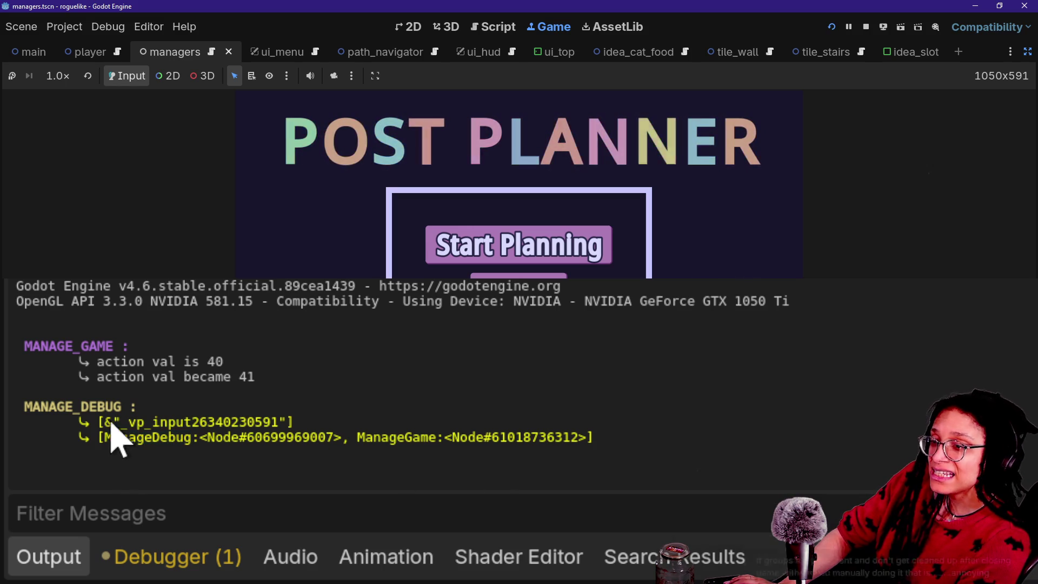
pyautogui.moveTo(115, 433); pyautogui.dragTo(115, 423)
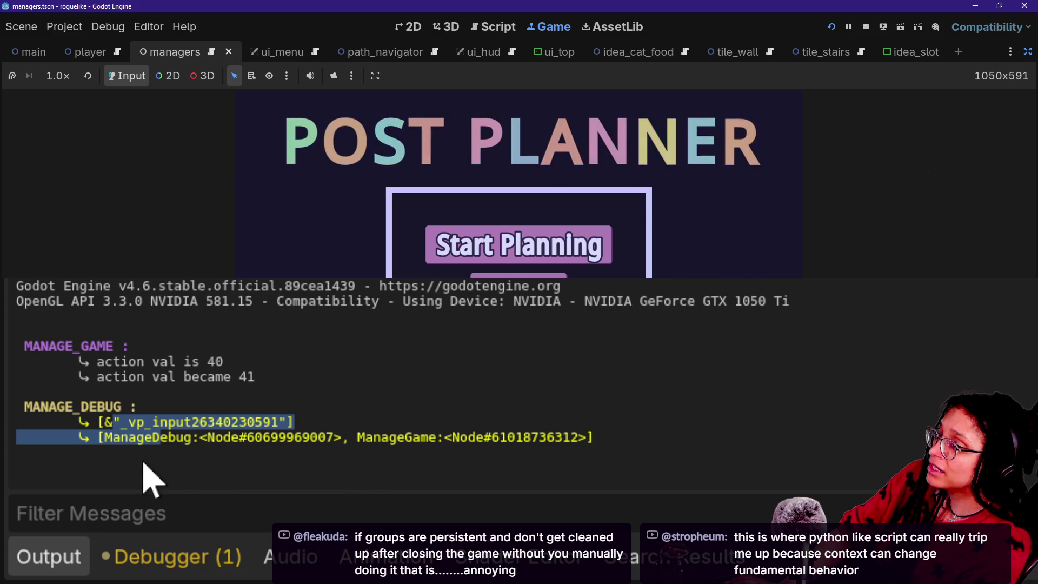
pyautogui.click(77, 436)
pyautogui.tripleClick(77, 435)
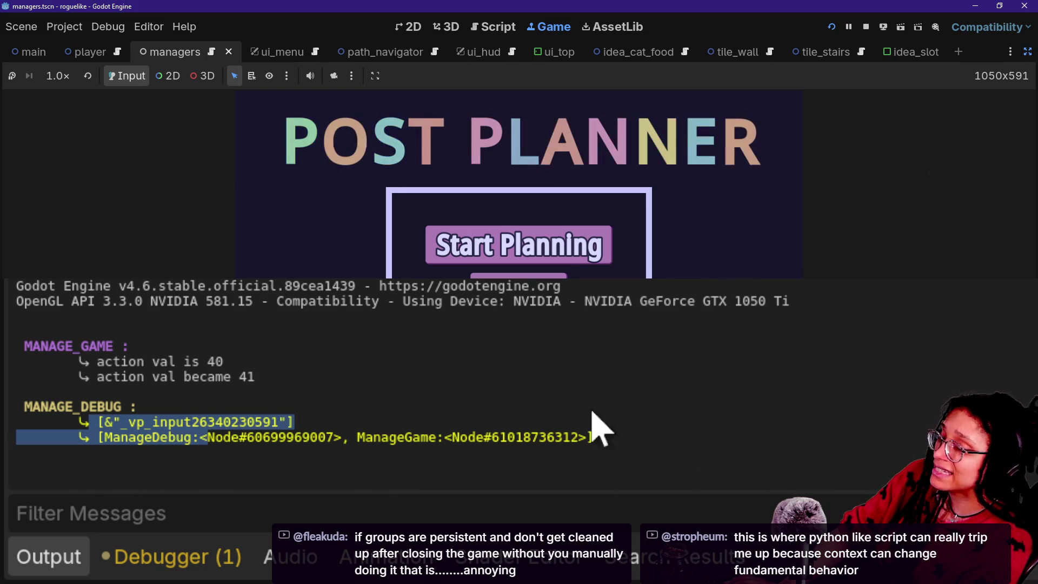
pyautogui.click(366, 445)
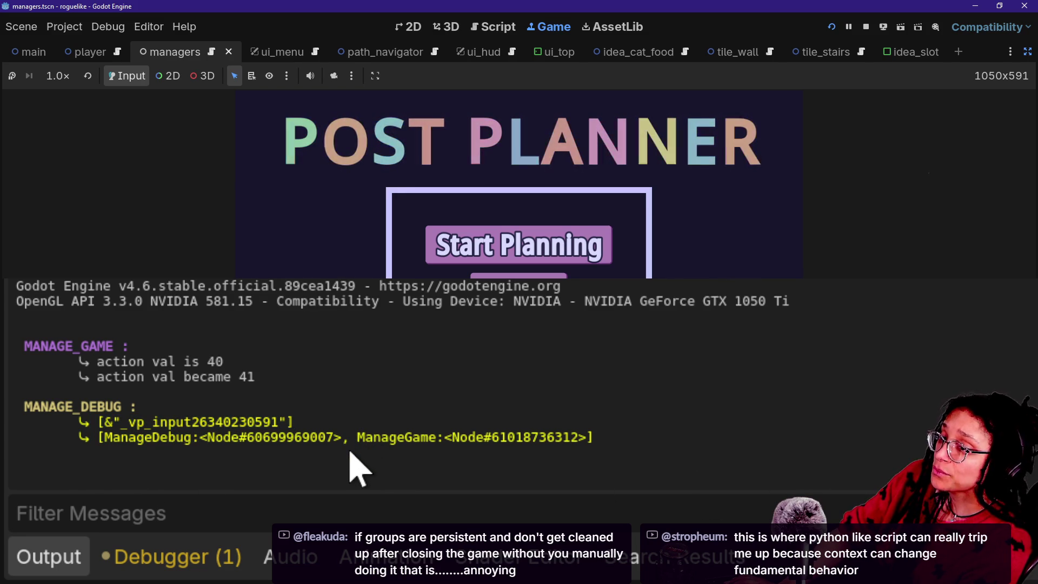
pyautogui.moveTo(153, 437)
pyautogui.mouseDown()
pyautogui.moveTo(292, 433)
pyautogui.moveTo(399, 445)
pyautogui.moveTo(373, 441)
pyautogui.mouseUp()
pyautogui.click(373, 441)
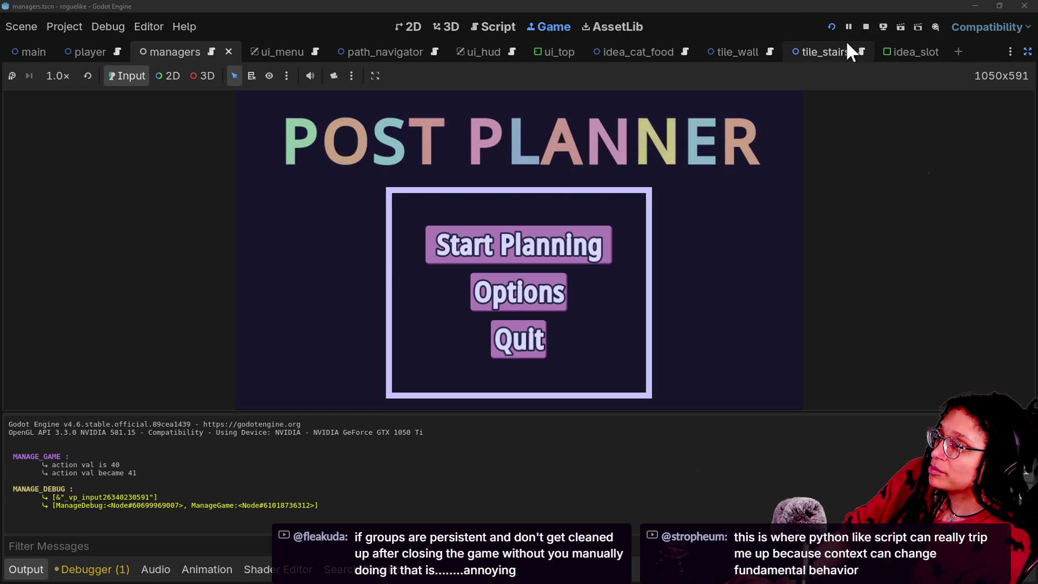
pyautogui.click(864, 25)
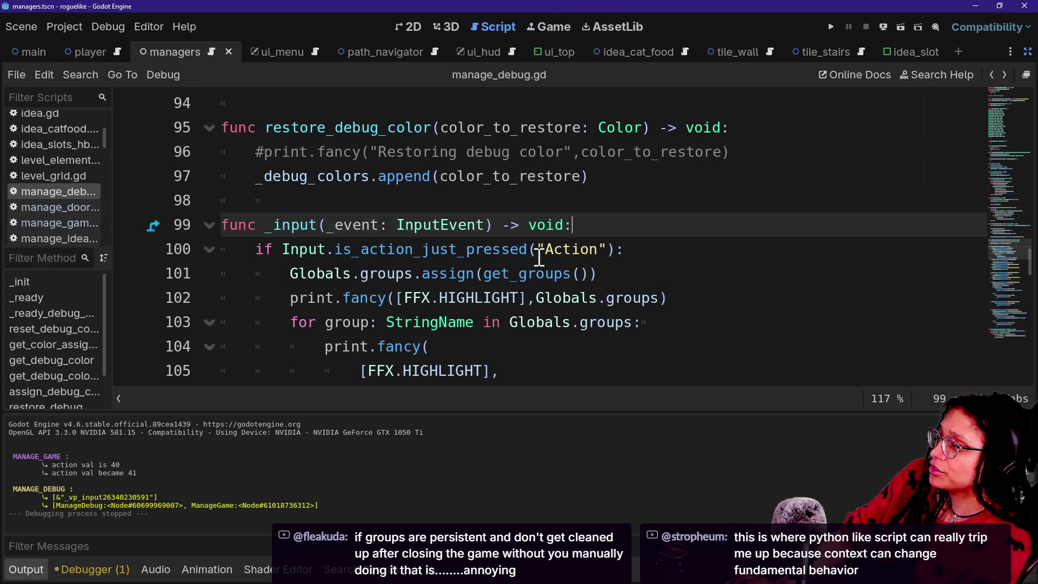
# Step: Paste the group-printing _input function below _ready in manage_programs.gd
pyautogui.scroll(-2, 539, 257)
pyautogui.moveTo(584, 243)
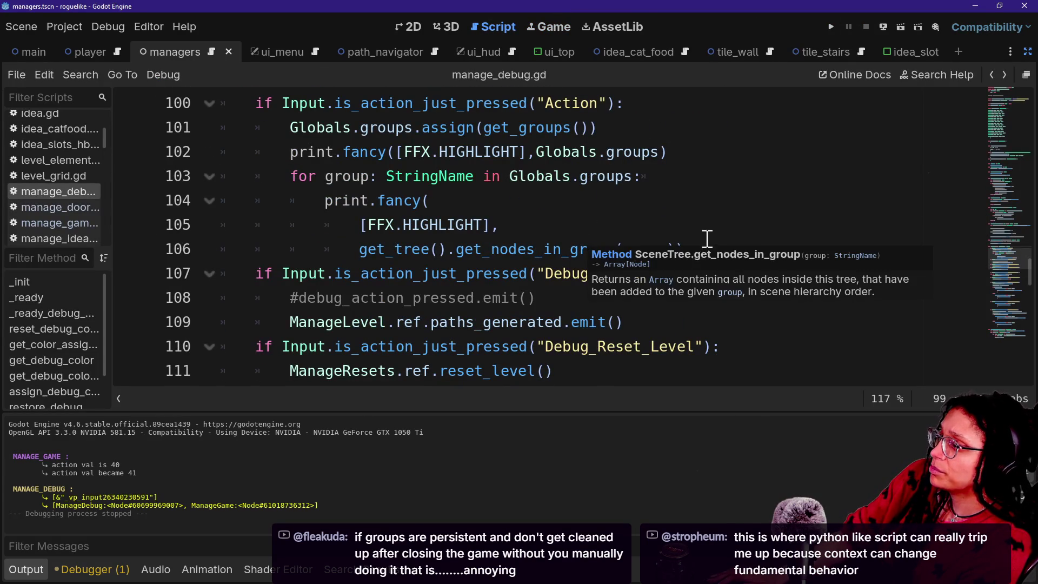
pyautogui.moveTo(699, 248); pyautogui.dragTo(557, 127)
pyautogui.scroll(2, 556, 117)
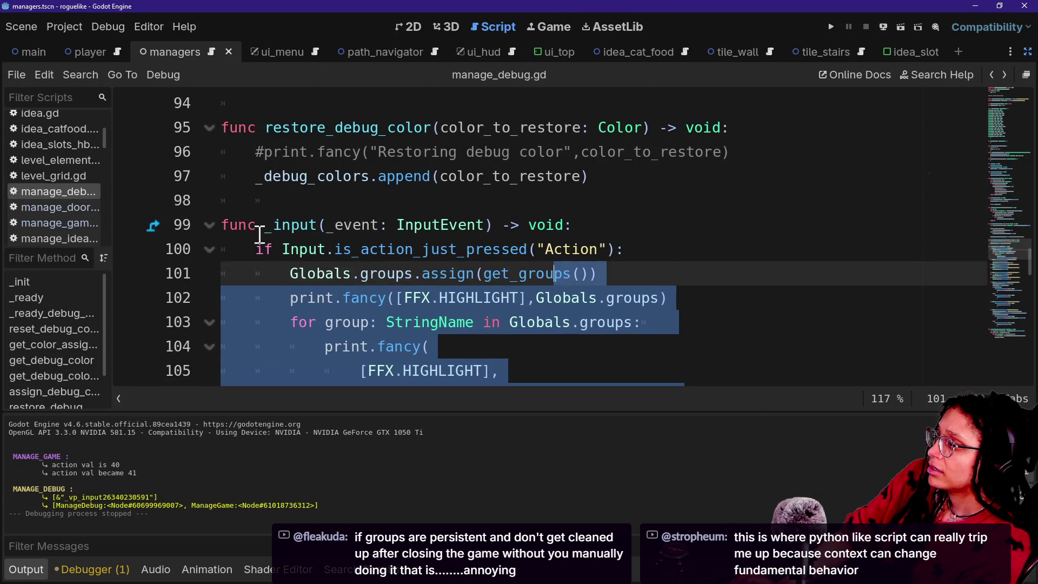
pyautogui.keyDown('shift'); pyautogui.click(223, 225); pyautogui.keyUp('shift')
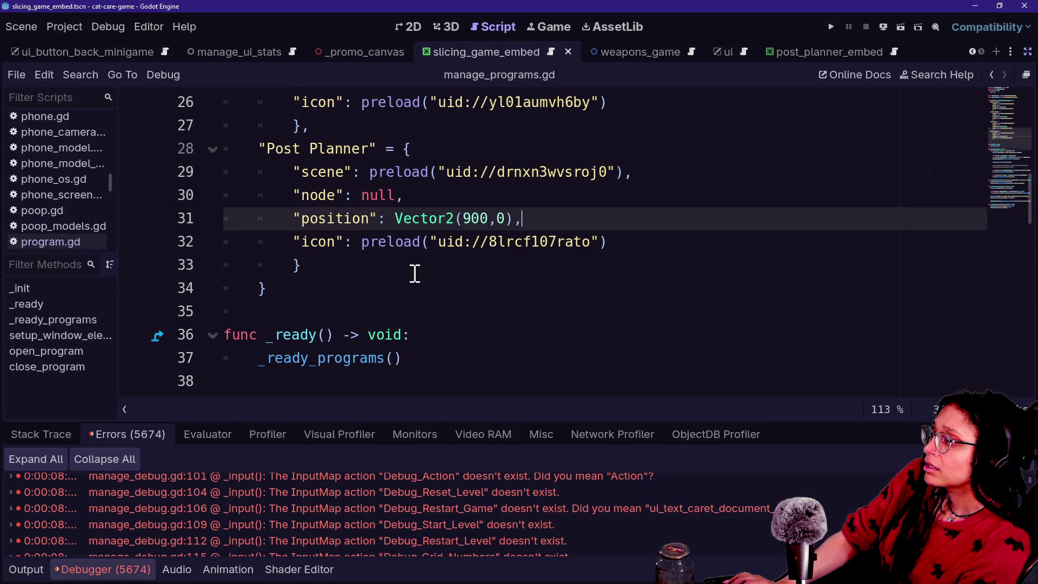
pyautogui.scroll(8, 415, 273)
pyautogui.scroll(-9, 415, 273)
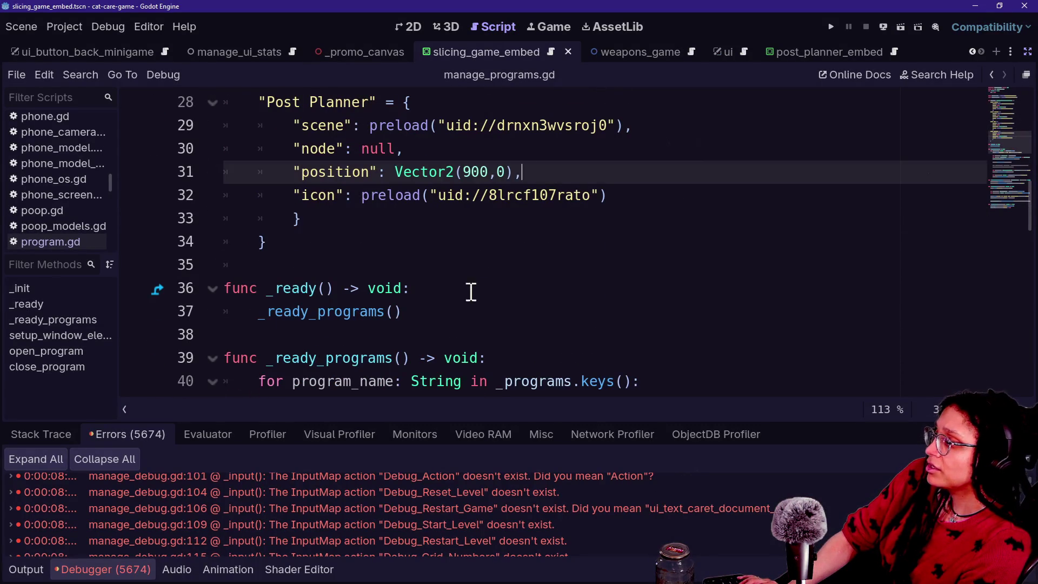
pyautogui.click(475, 309)
pyautogui.press('Return')
pyautogui.press('Return')
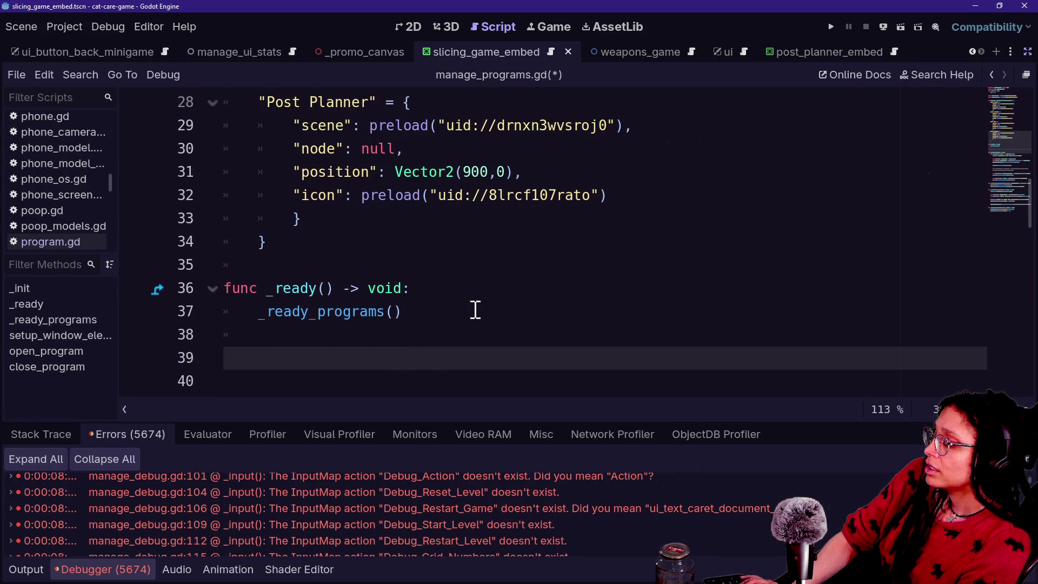
pyautogui.write('func _input(_event: InputEvent) -> void: \tif Input.is_action_just_pressed("Action"): \t\tGlobals.groups.assign(get_groups()) \t\tprint.fancy([FFX.HIGHLIGHT],Globals.groups) \t\tfor group: StringName in Globals.groups: \t\t\tprint.fancy( \t\t\t\t[FFX.HIGHLIGHT], \t\t\t\tget_tree().get_nodes_in_group(group))')
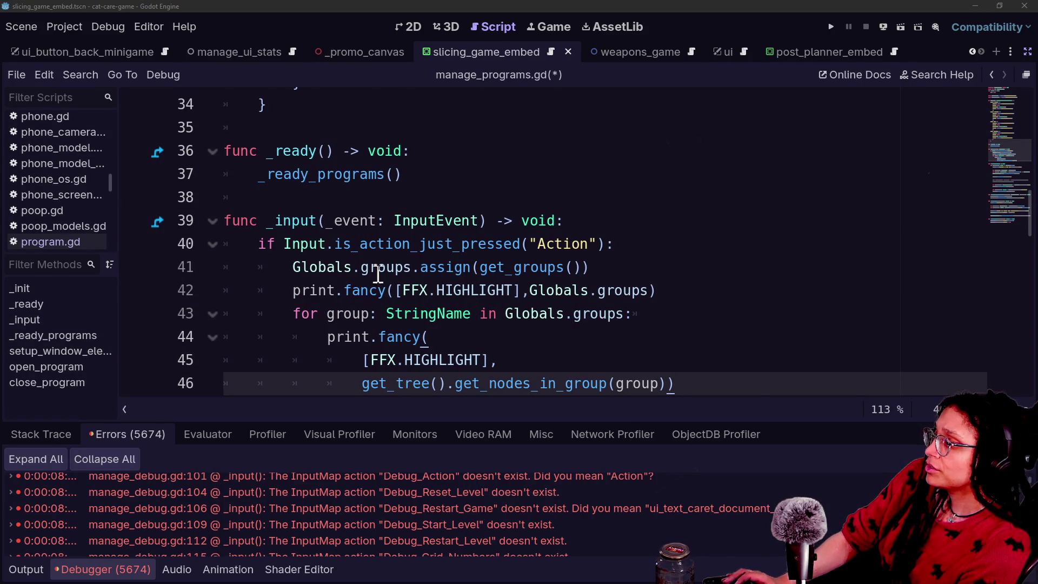
# Step: Switch to the roguelike project's editor and copy its entire globals.gd script
pyautogui.click(294, 268)
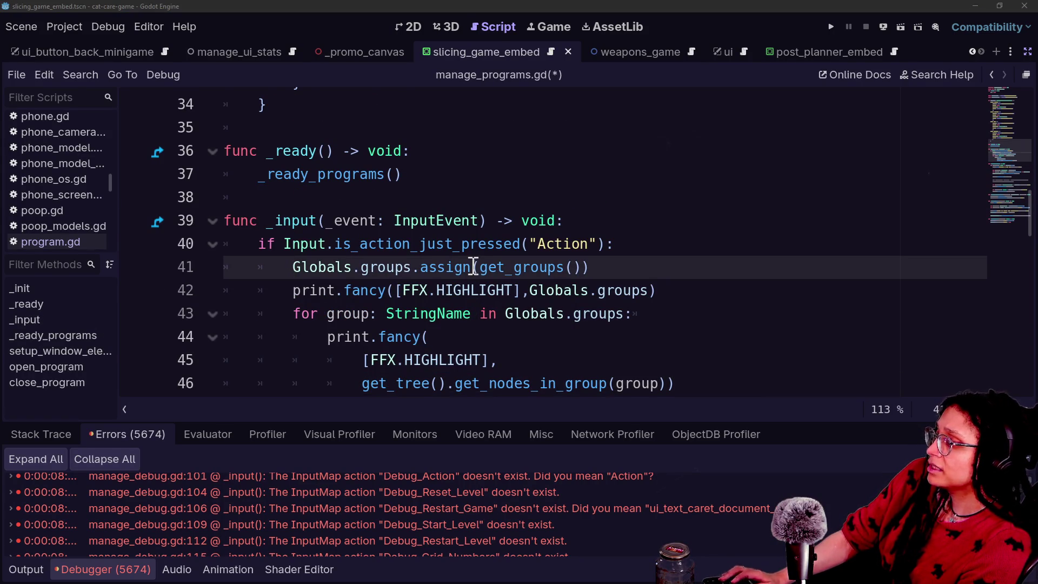
pyautogui.hotkey('alt', 'Tab')
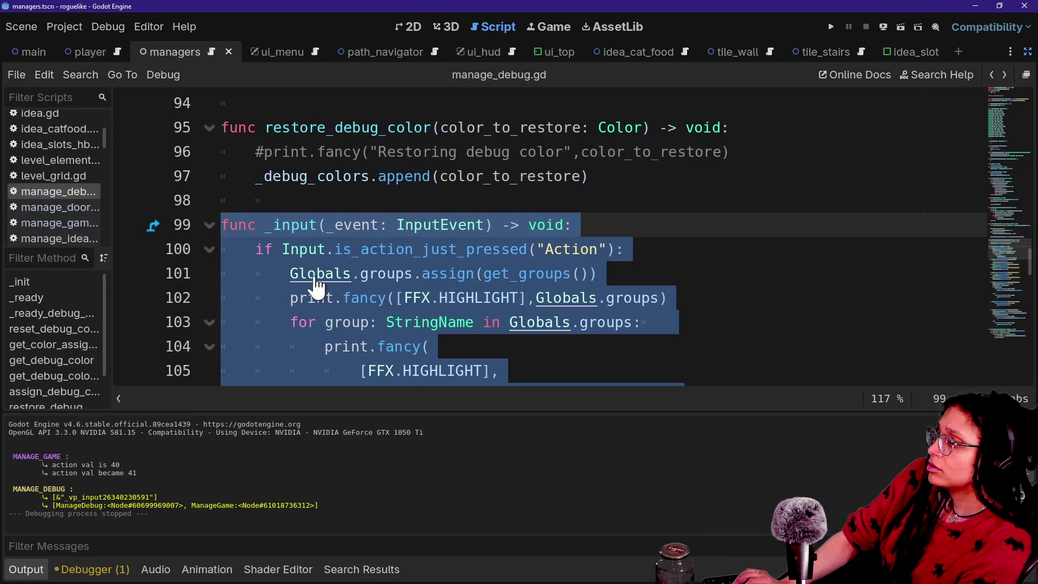
pyautogui.keyDown('ctrl'); pyautogui.click(313, 275); pyautogui.keyUp('ctrl')
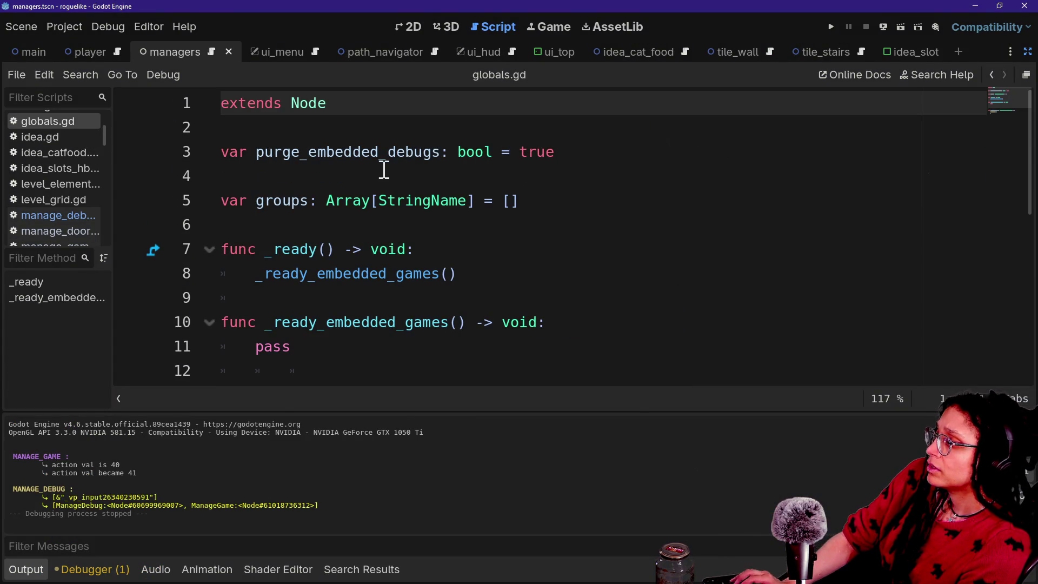
pyautogui.hotkey('ctrl', 'a')
pyautogui.press('Escape')
pyautogui.hotkey('ctrl', 'a')
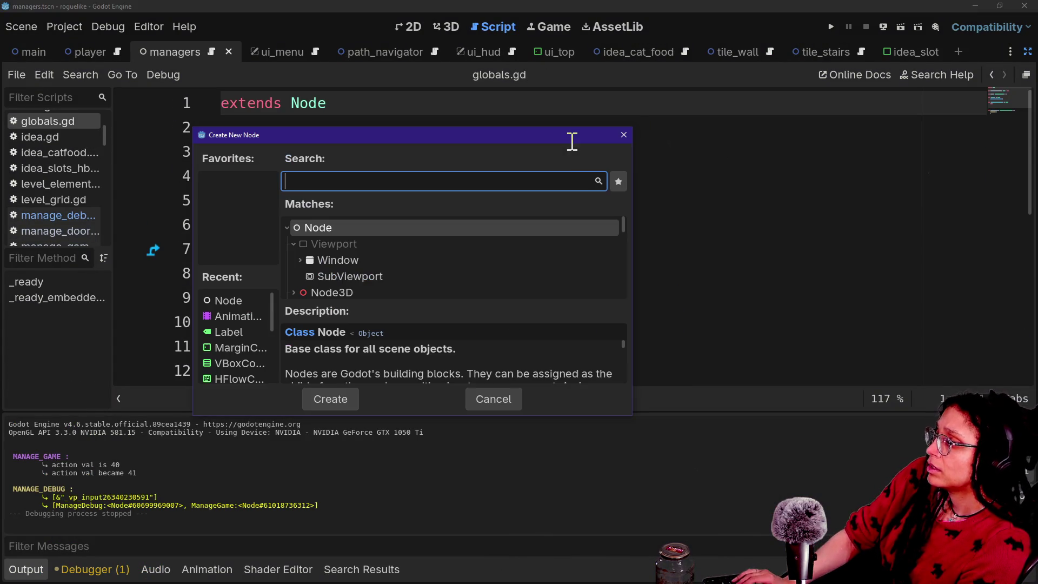
pyautogui.press('Escape')
pyautogui.hotkey('ctrl', 'a')
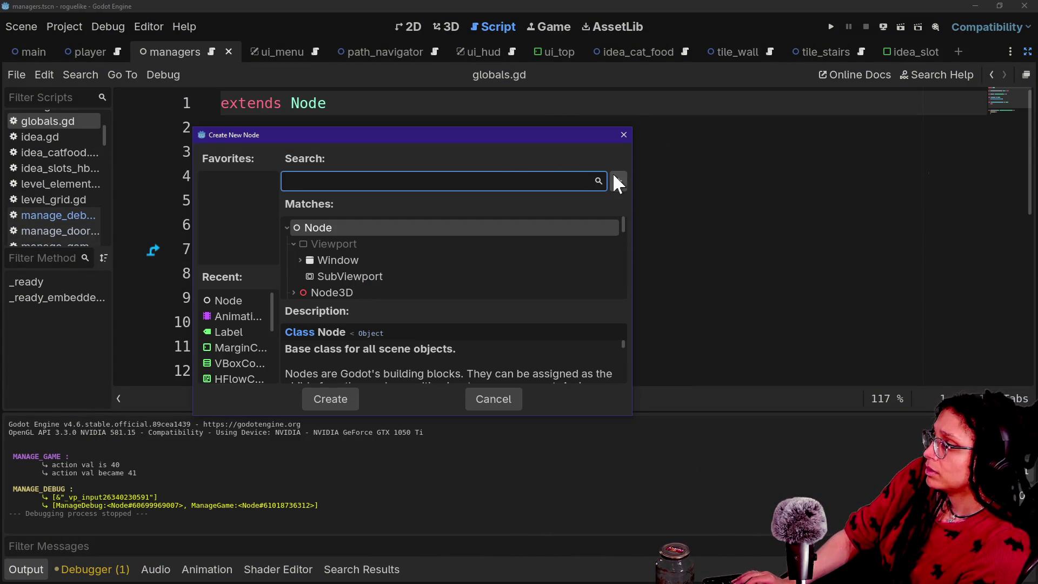
pyautogui.click(624, 134)
pyautogui.hotkey('ctrl', 'a')
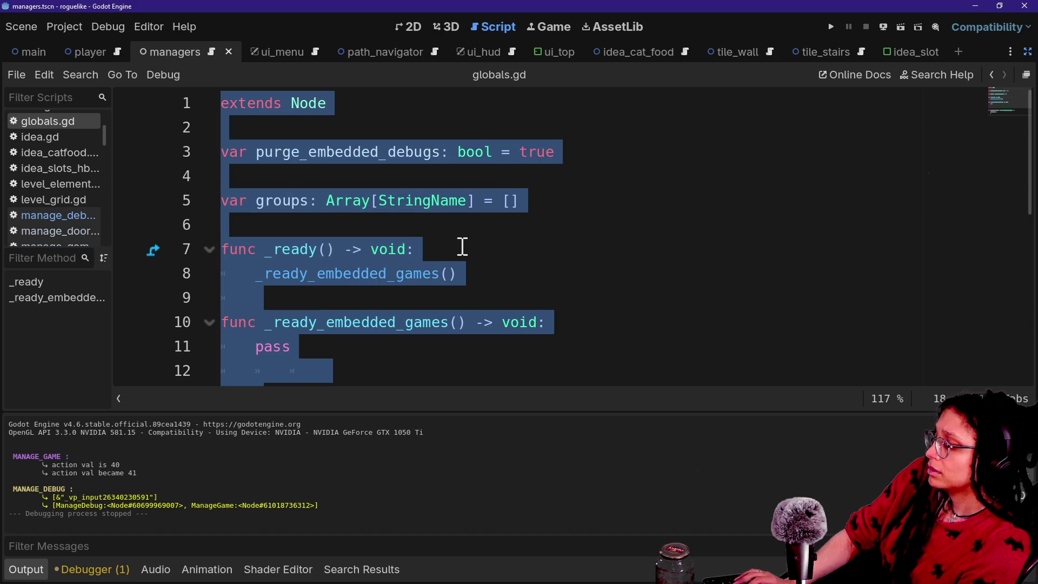
pyautogui.write('func _input(_event: InputEvent) -> void: \tif Input.is_action_just_pressed("Action"): \t\tGlobals.groups.assign(get_groups()) \t\tprint.fancy([FFX.HIGHLIGHT],Globals.groups) \t\tfor group: StringName in Globals.groups: \t\t\tprint.fancy( \t\t\t\t[FFX.HIGHLIGHT], \t\t\t\tget_tree().get_nodes_in_group(group))')
pyautogui.hotkey('ctrl', 'z')
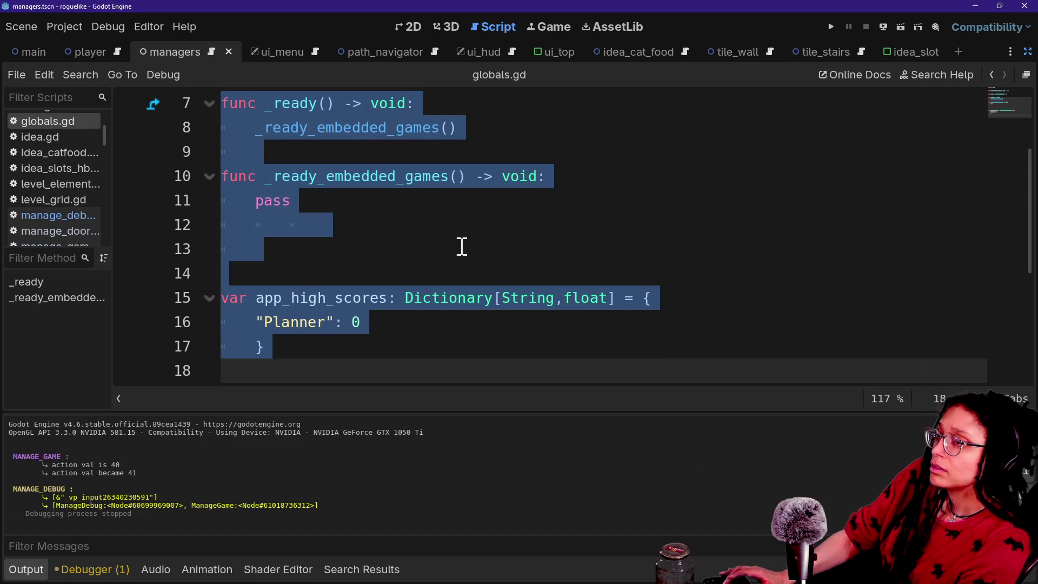
# Step: Replace Globals.gd's contents with the copied code, save it, and run the game
pyautogui.scroll(10, 172, 346)
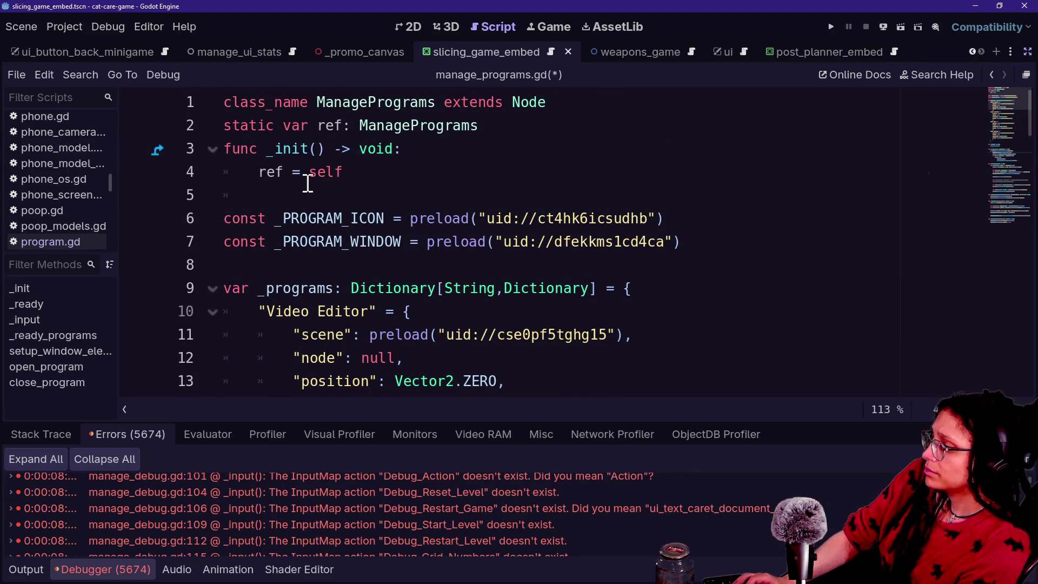
pyautogui.hotkey('shift', 'alt', 'o')
pyautogui.write('globals')
pyautogui.press('Return')
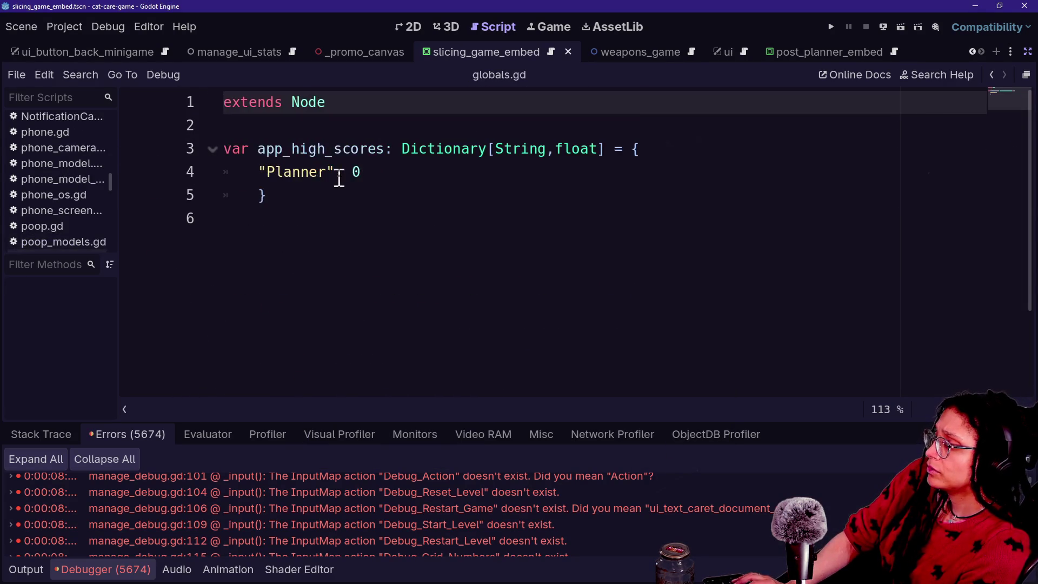
pyautogui.hotkey('ctrl', 'a')
pyautogui.hotkey('shift', 'alt', 'o')
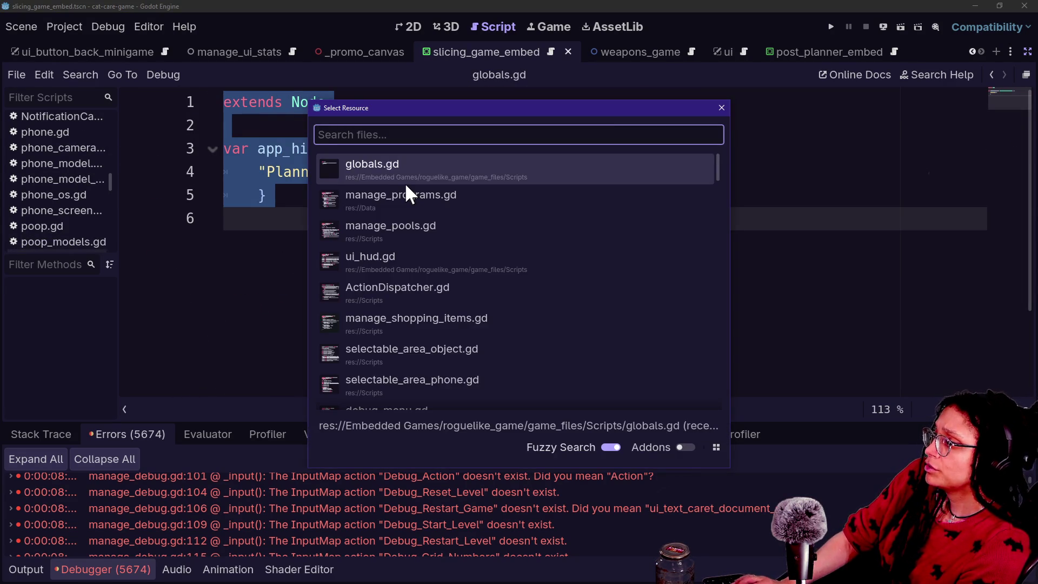
pyautogui.write('globals')
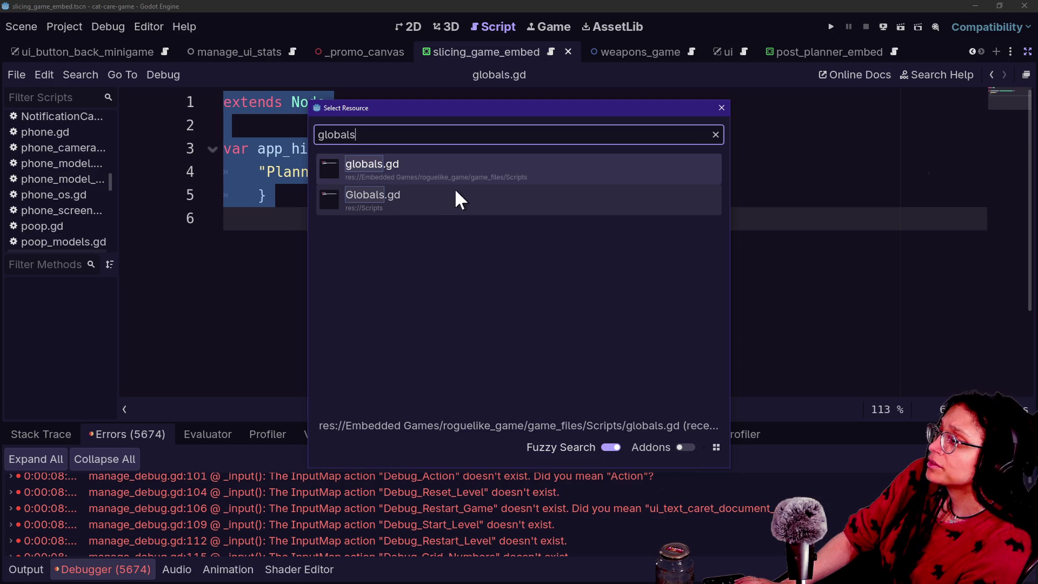
pyautogui.doubleClick(483, 206)
pyautogui.hotkey('ctrl', 'a')
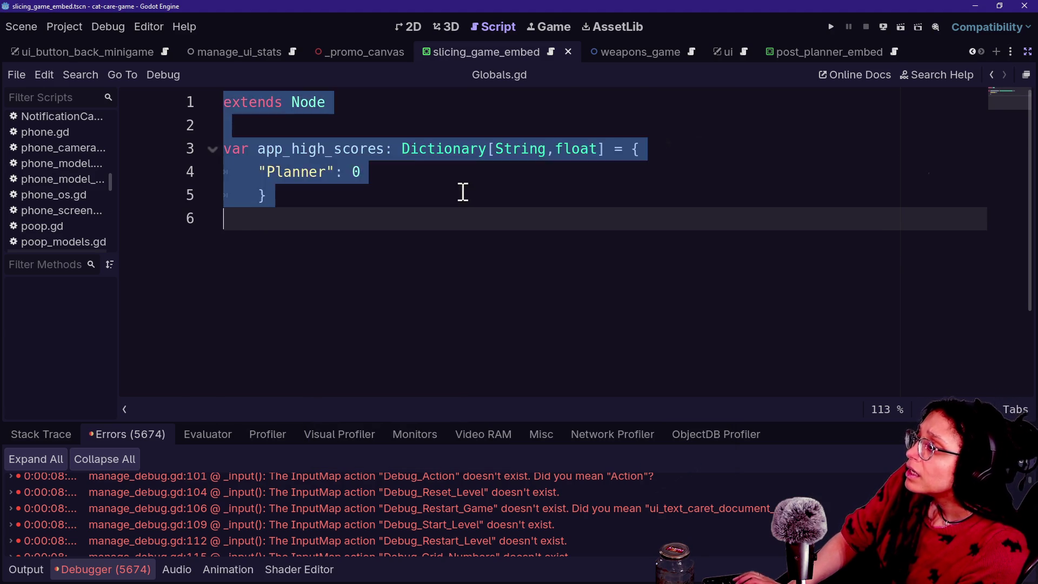
pyautogui.hotkey('ctrl', 'v')
pyautogui.hotkey('ctrl', 's')
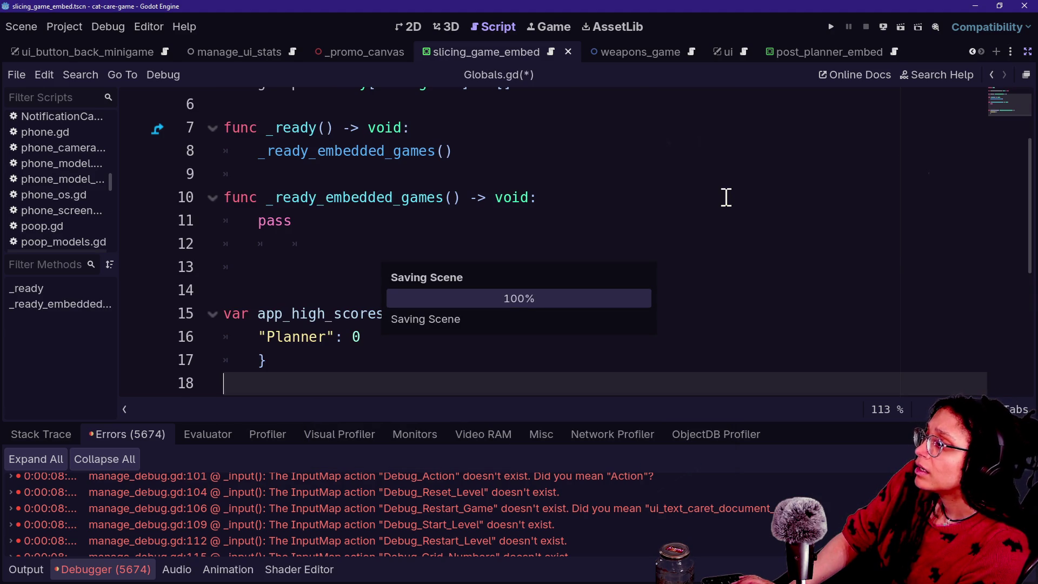
pyautogui.scroll(2, 726, 197)
pyautogui.click(831, 26)
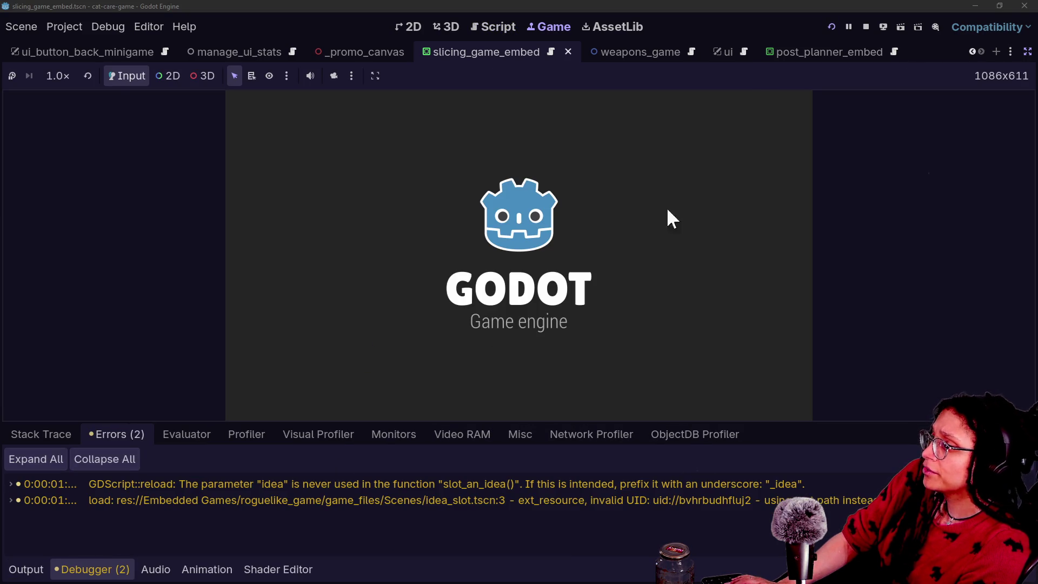
# Step: Stop the game, review the Input Map in Project Settings, and relaunch the game
pyautogui.click(864, 26)
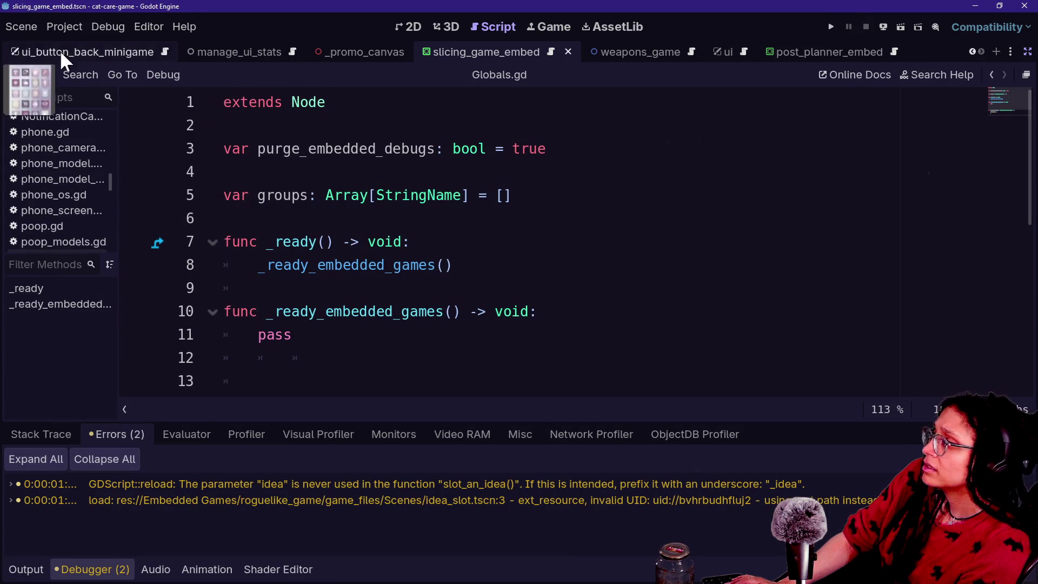
pyautogui.click(66, 25)
pyautogui.click(73, 41)
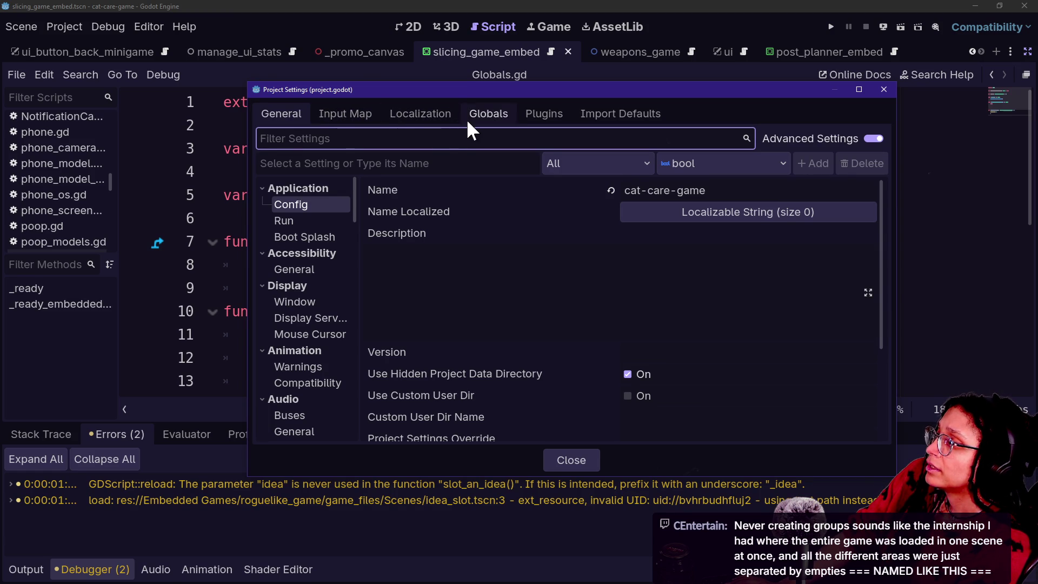
pyautogui.click(351, 111)
pyautogui.press('Escape')
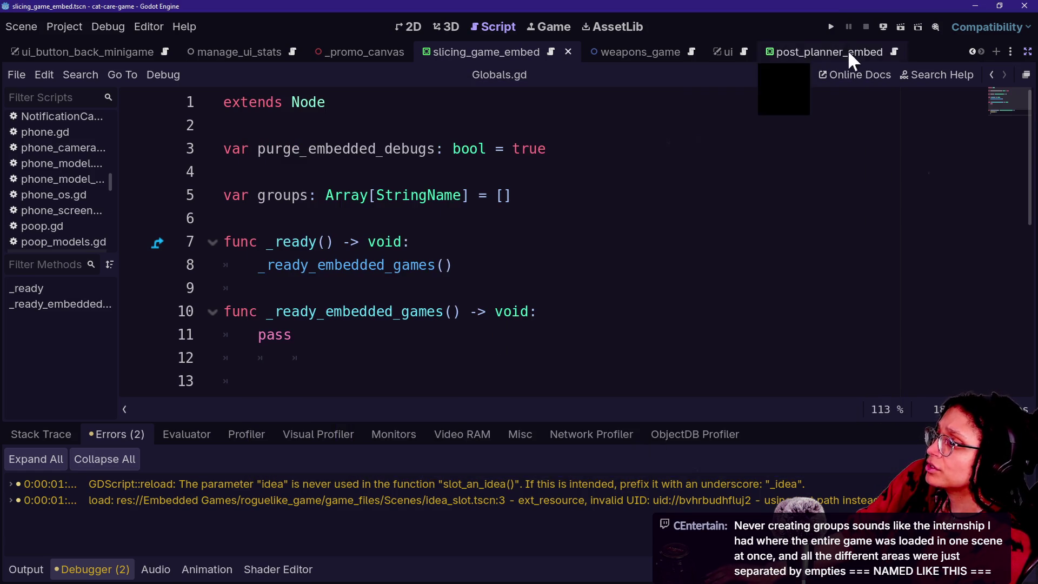
pyautogui.click(831, 27)
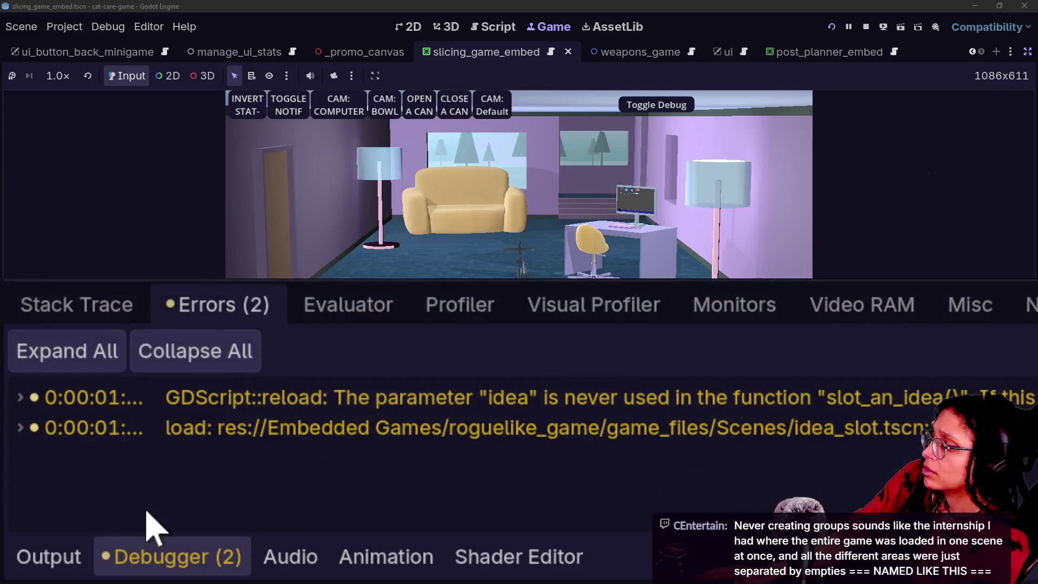
pyautogui.click(50, 560)
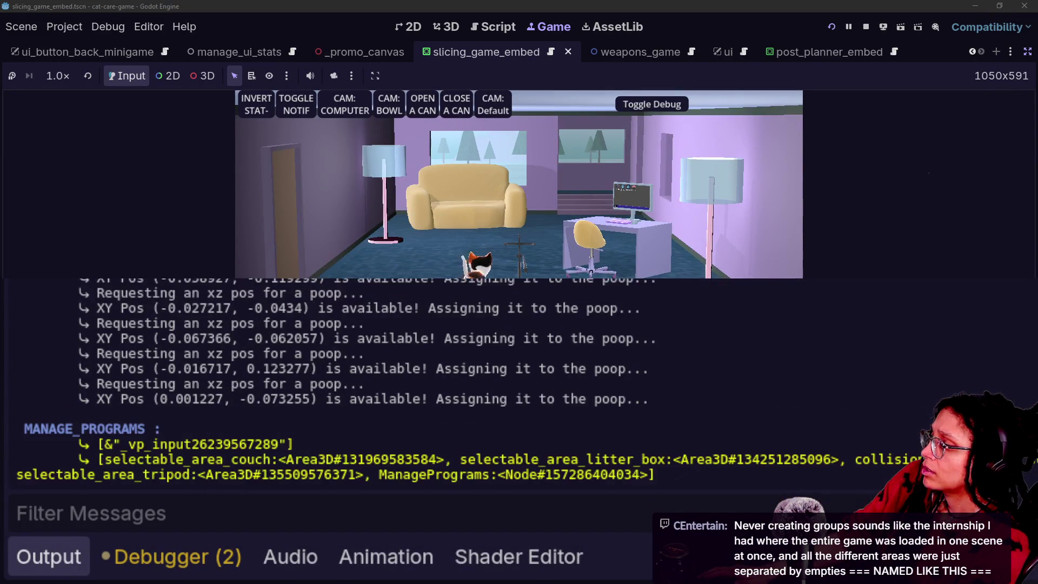
pyautogui.scroll(2, 492, 346)
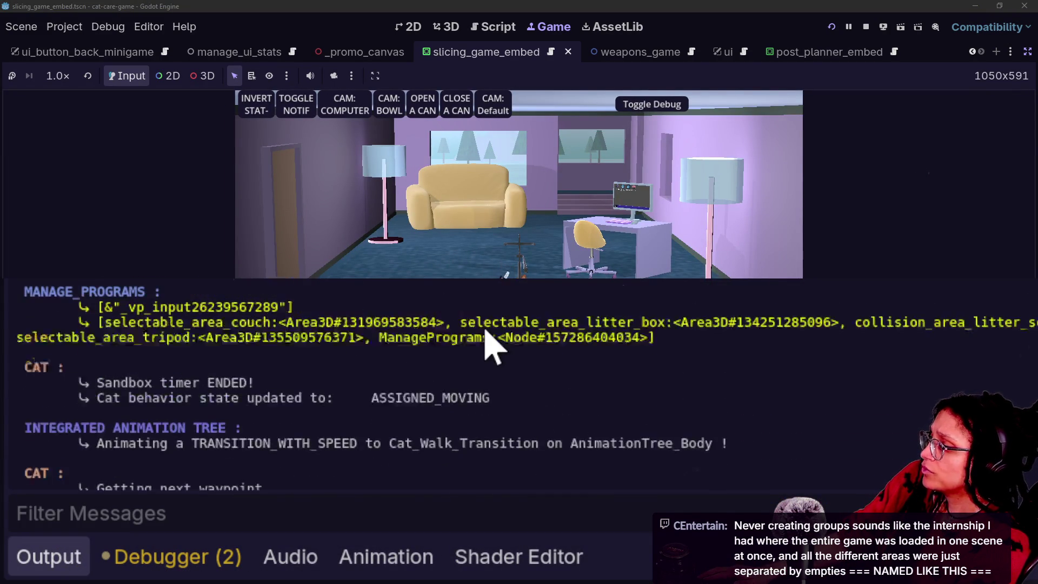
pyautogui.scroll(2, 492, 346)
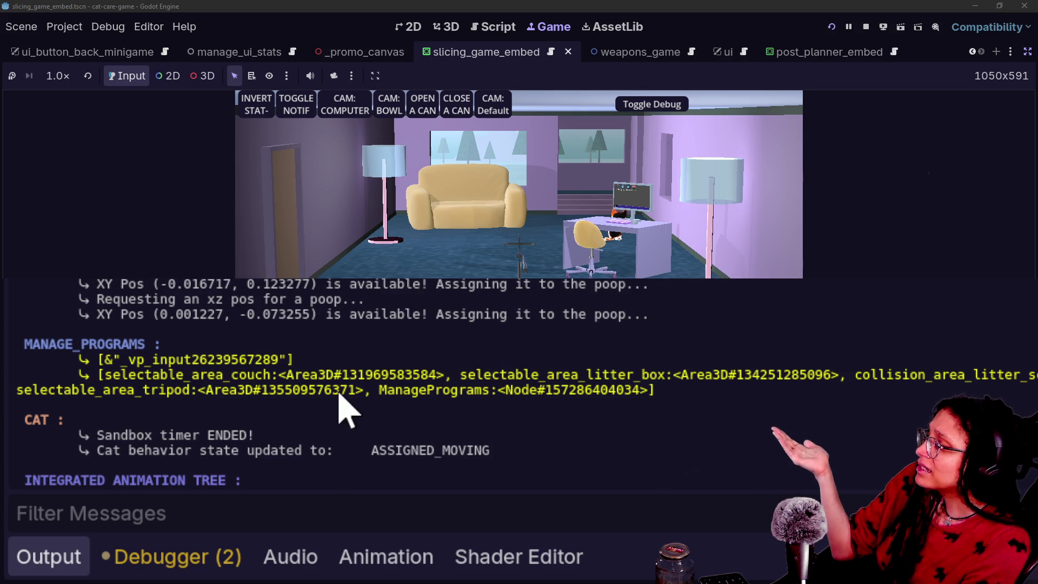
pyautogui.moveTo(104, 359); pyautogui.dragTo(287, 360)
pyautogui.hotkey('ctrl', 'c')
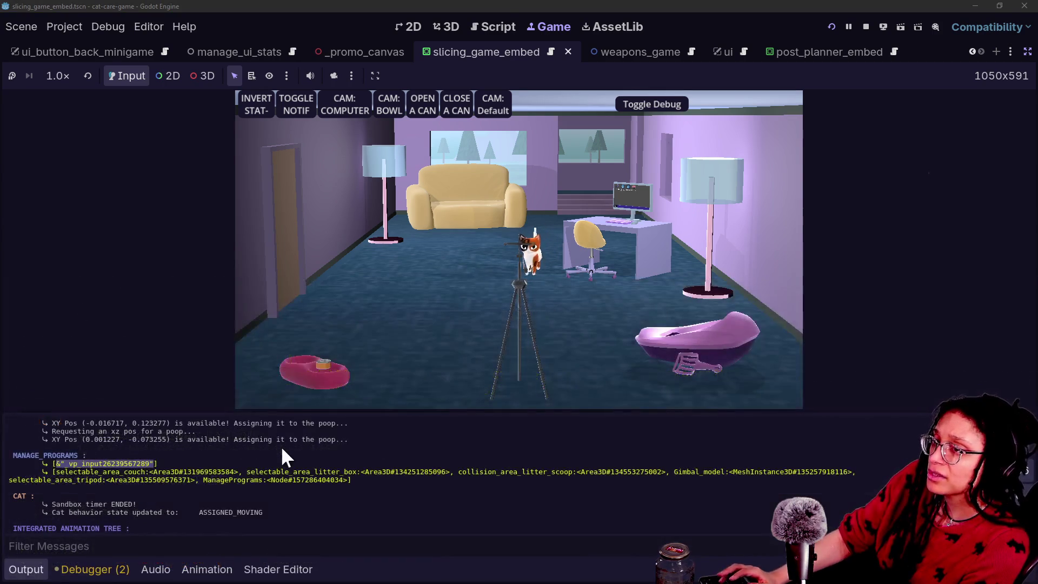
pyautogui.hotkey('alt', 'Tab')
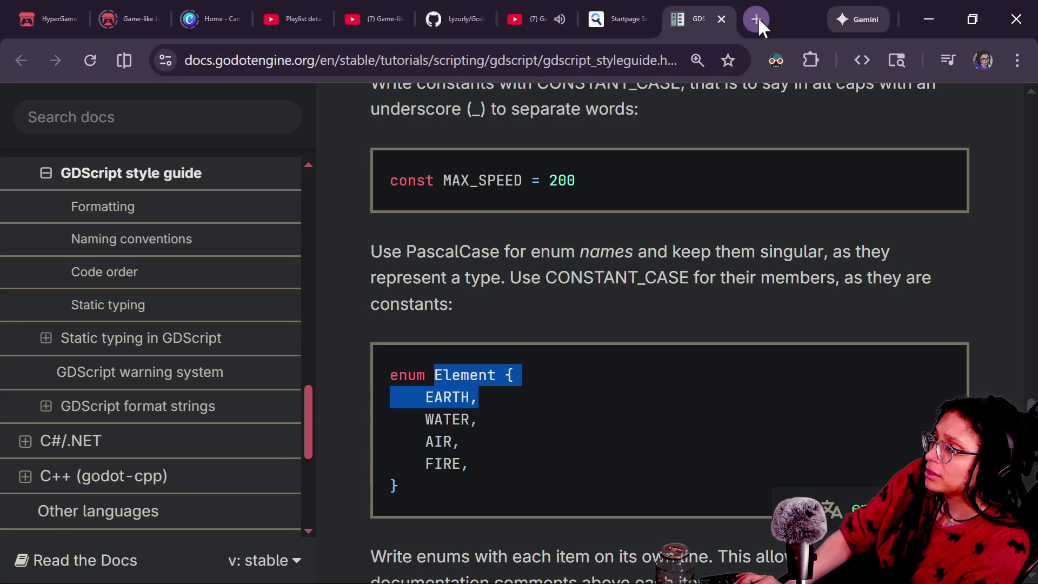
# Step: Web-search the pasted group name, trimming the leading symbols from the query
pyautogui.click(757, 19)
pyautogui.hotkey('ctrl', 'v')
pyautogui.press('Return')
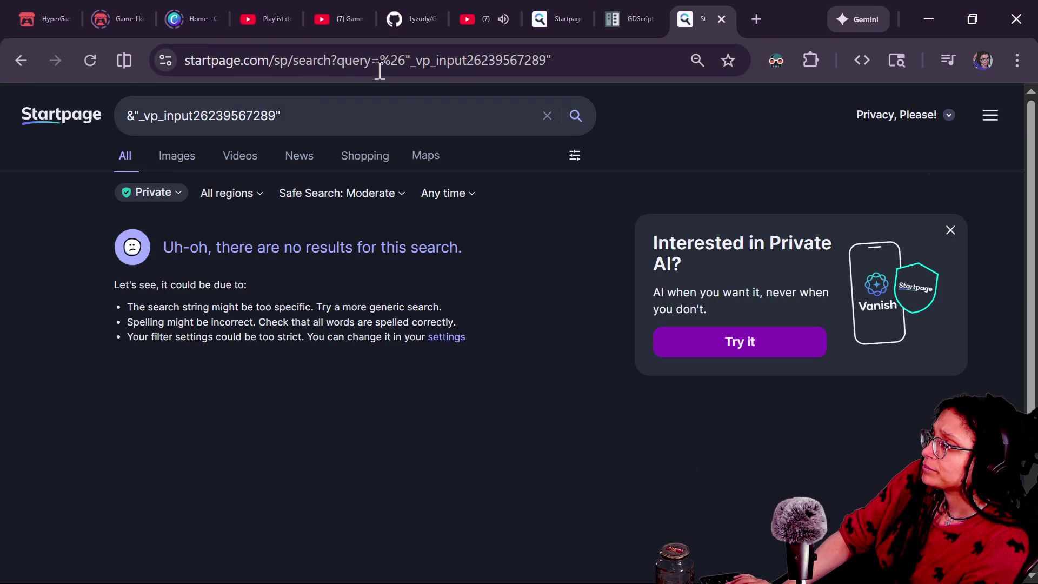
pyautogui.moveTo(169, 113); pyautogui.dragTo(3, 100)
pyautogui.press('BackSpace')
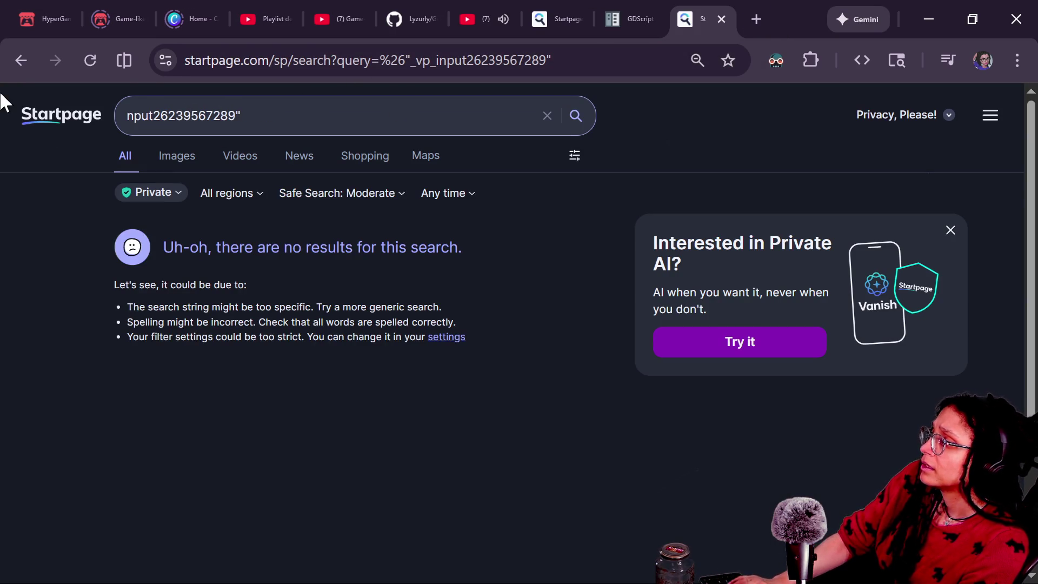
pyautogui.write('i')
pyautogui.press('Return')
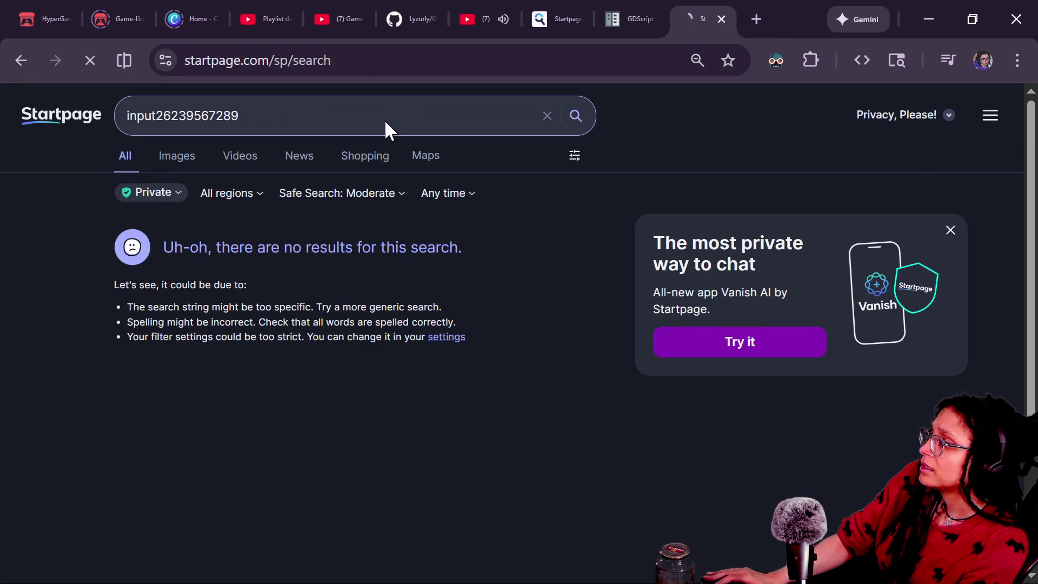
# Step: Replace the Startpage query with 'gdscript create groups from code' and run it
pyautogui.click(169, 114)
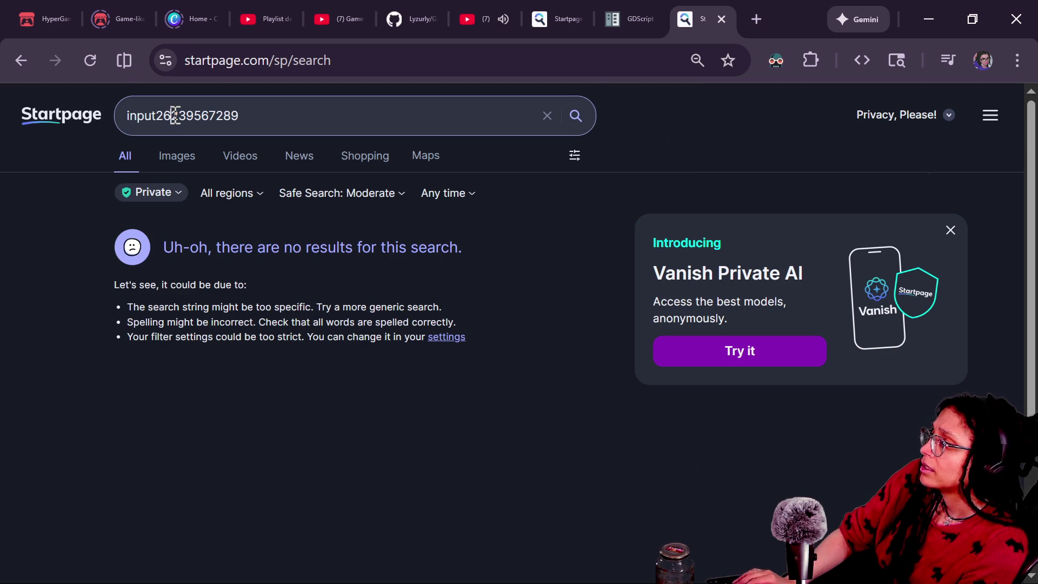
pyautogui.hotkey('ctrl', 'a')
pyautogui.write('gdscript')
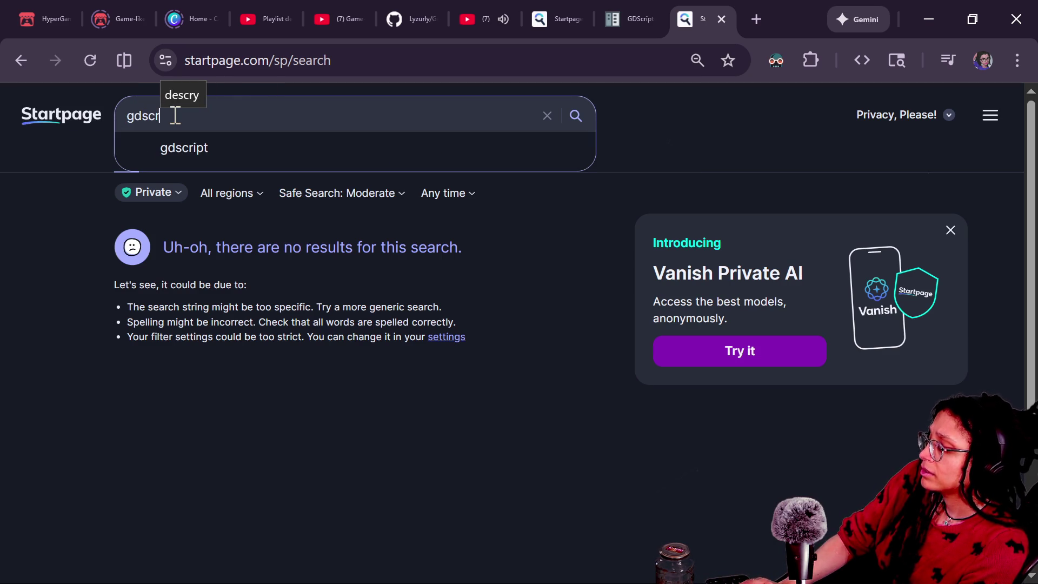
pyautogui.write(' create g')
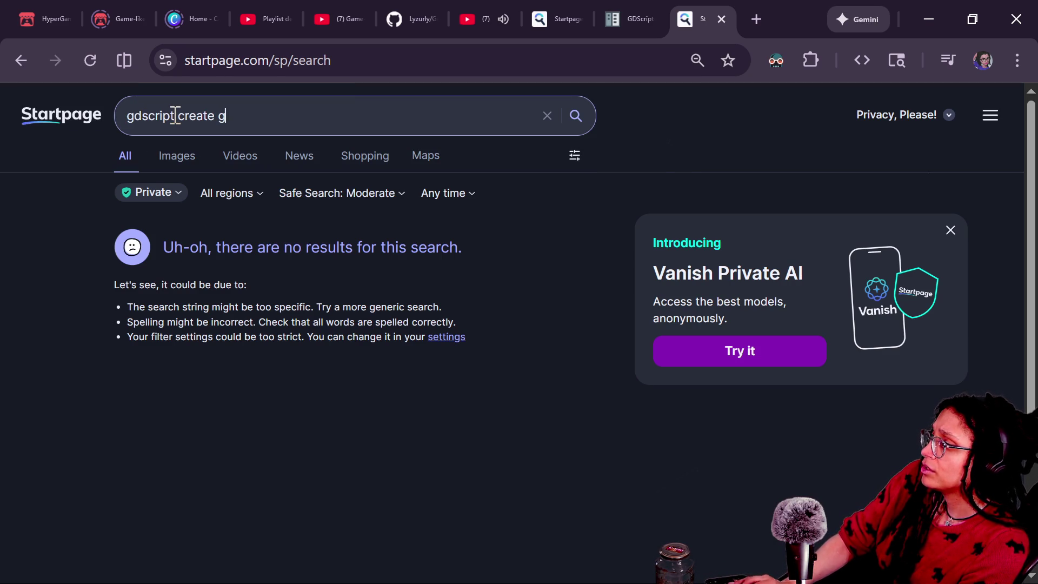
pyautogui.press('Return')
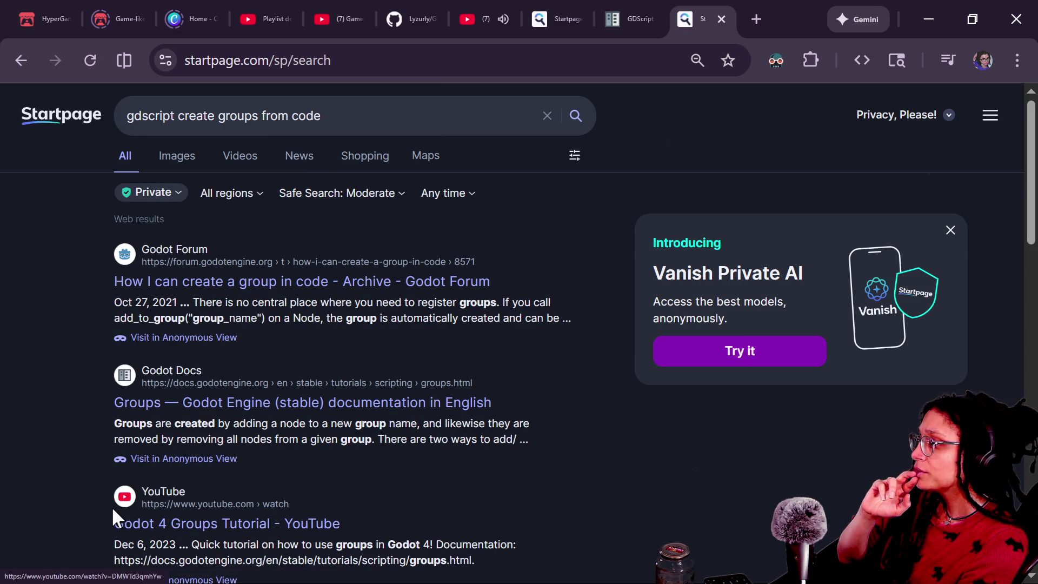
# Step: Browse the results and open the 'How I can create a group in code' forum thread
pyautogui.scroll(-3, 113, 511)
pyautogui.scroll(-2, 114, 516)
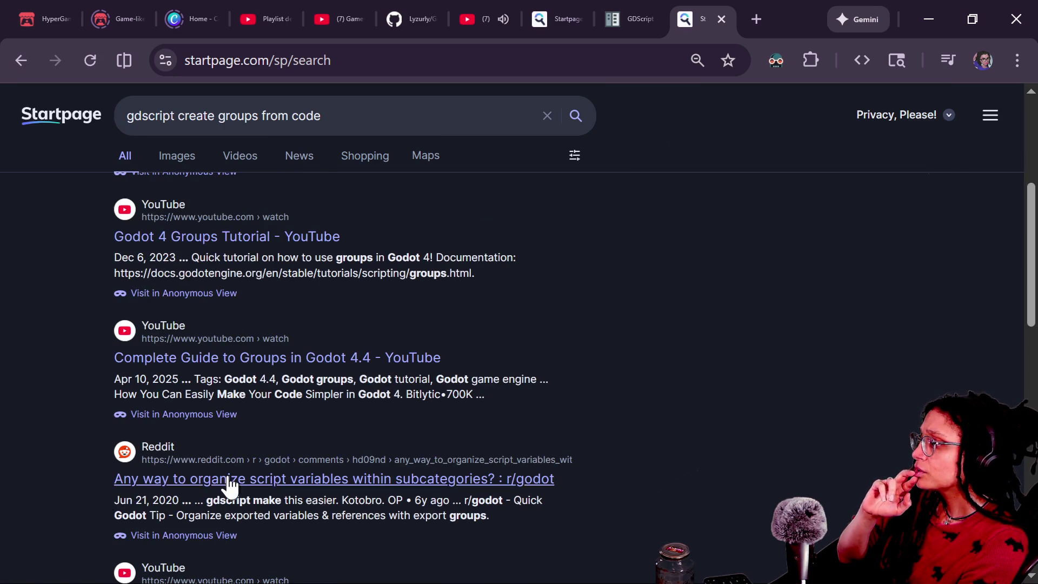
pyautogui.scroll(-2, 178, 424)
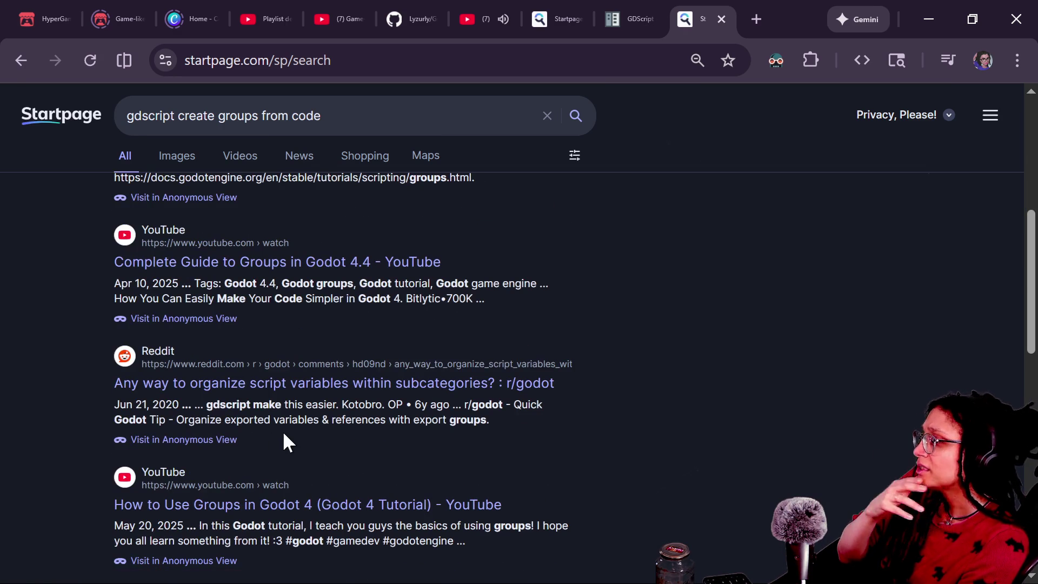
pyautogui.scroll(-2, 298, 448)
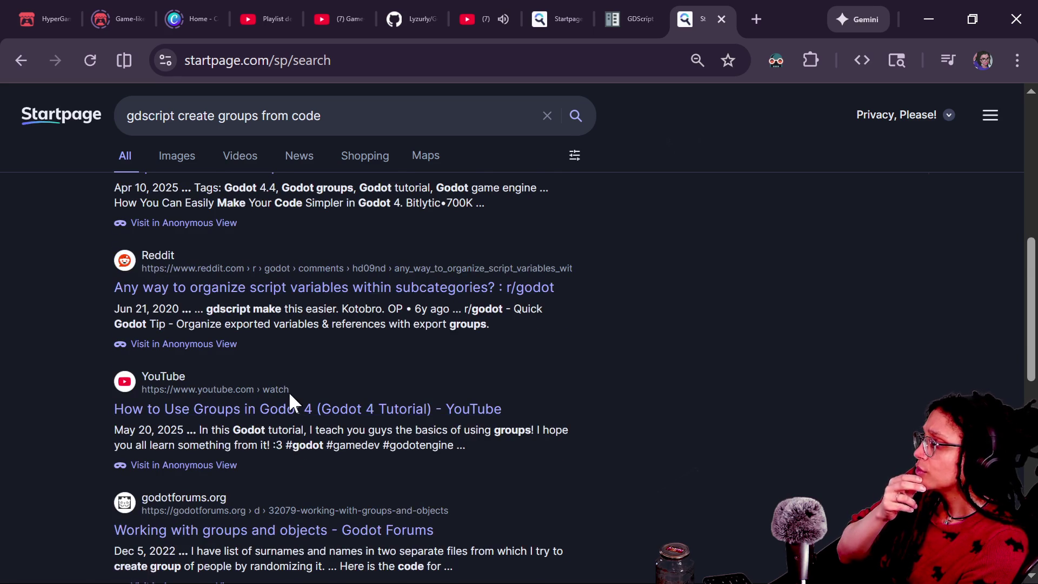
pyautogui.scroll(-2, 292, 401)
pyautogui.scroll(-2, 291, 403)
pyautogui.scroll(-2, 303, 437)
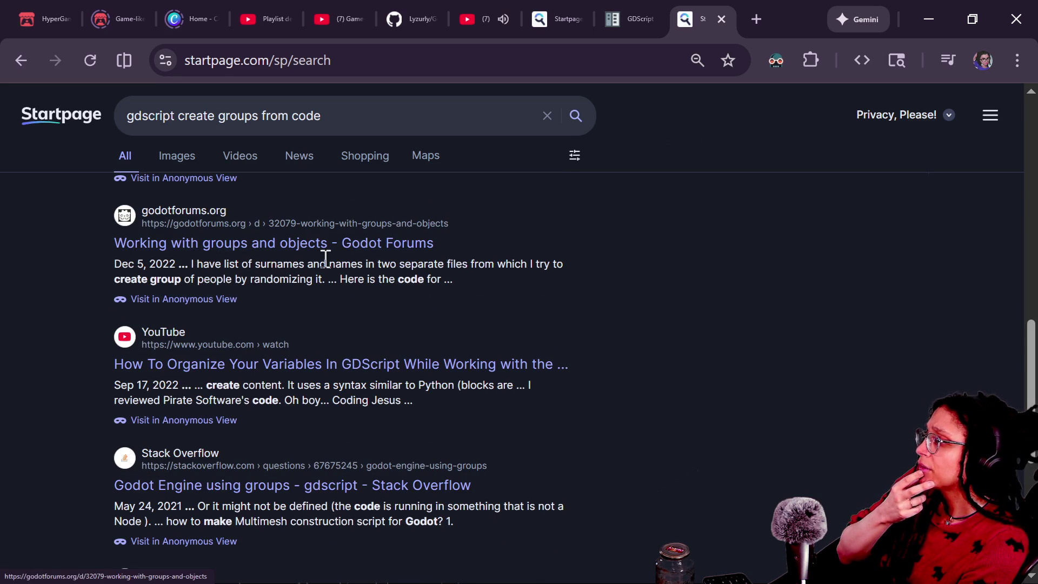
pyautogui.scroll(-4, 352, 351)
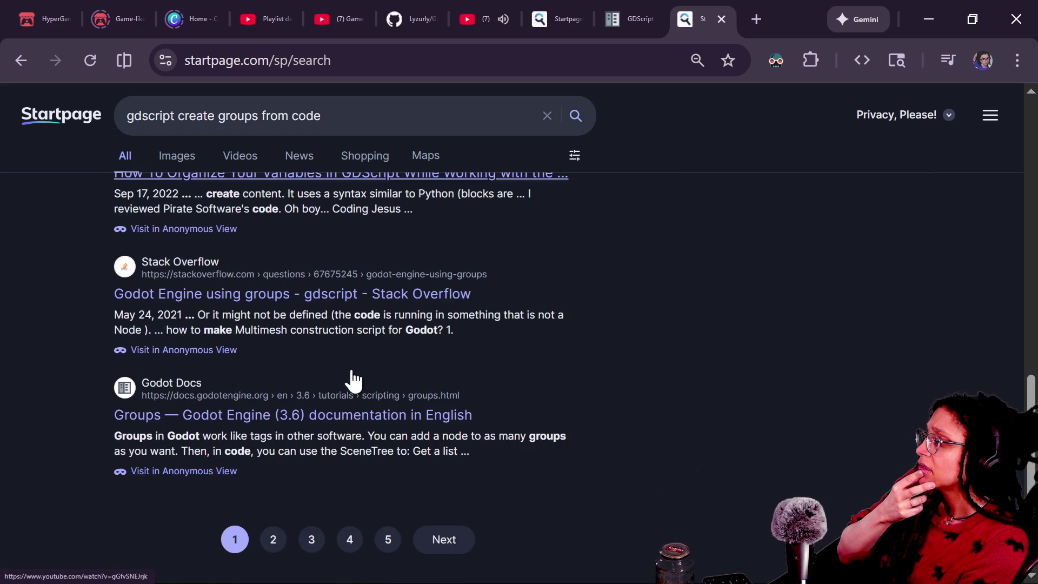
pyautogui.scroll(15, 353, 378)
pyautogui.click(219, 287)
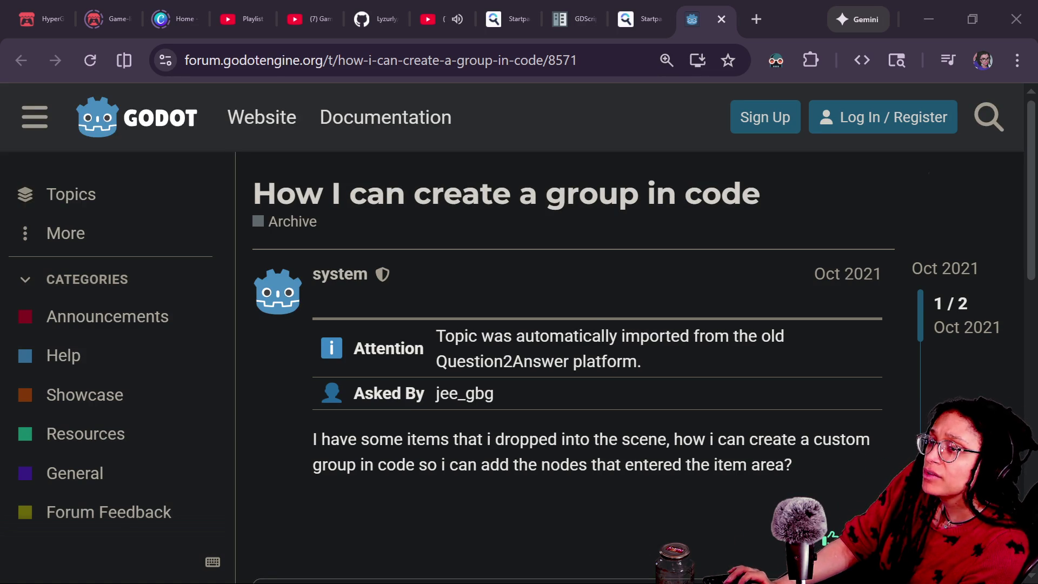
# Step: Switch to the stream chat window to read viewers' discussion of group persistence
pyautogui.hotkey('alt', 'Tab')
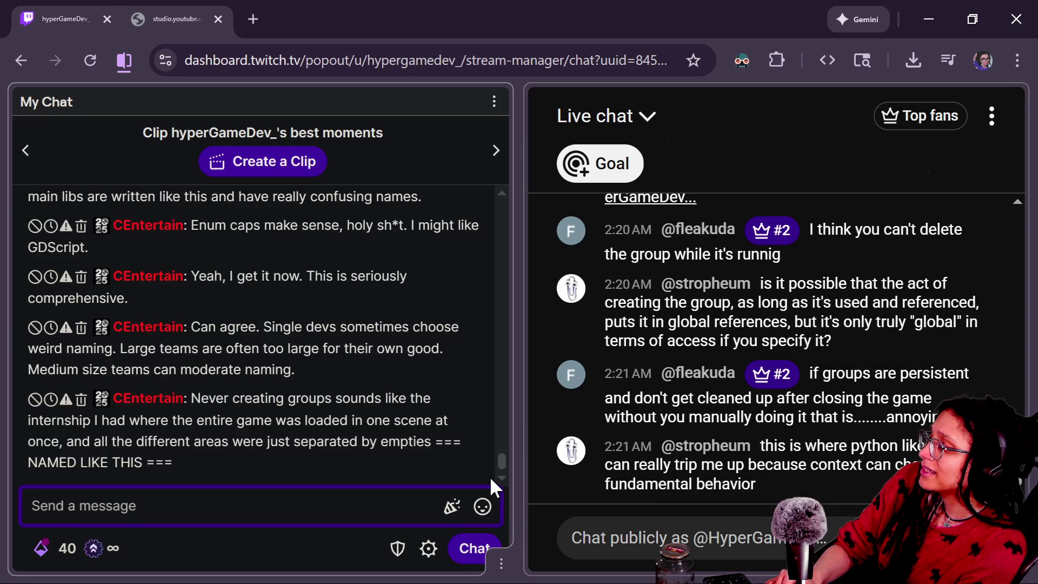
# Step: Go from the chat back to the 'How I can create a group in code' forum thread
pyautogui.hotkey('alt', 'Tab')
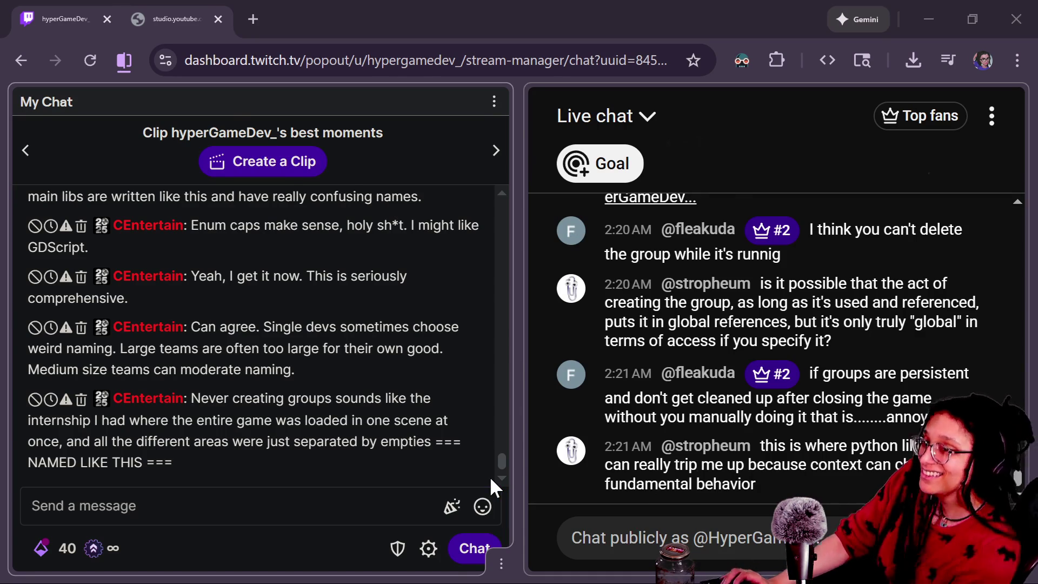
pyautogui.hotkey('alt', 'Tab')
pyautogui.scroll(-2, 501, 466)
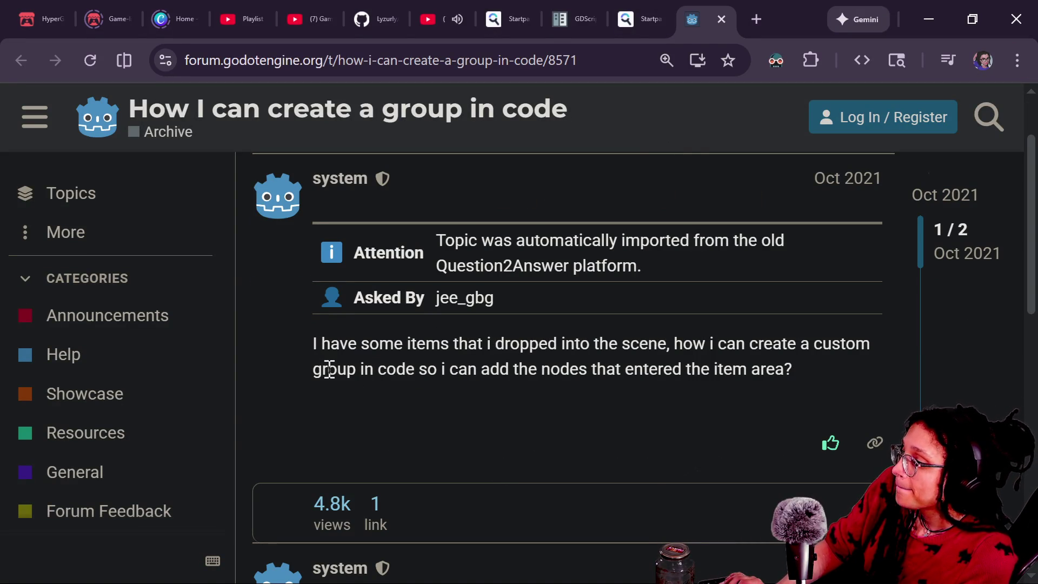
# Step: Scroll to the reply and highlight its add_to_group call
pyautogui.scroll(-3, 329, 375)
pyautogui.scroll(-3, 328, 373)
pyautogui.moveTo(387, 292); pyautogui.dragTo(499, 294)
pyautogui.click(554, 301)
pyautogui.moveTo(318, 324); pyautogui.dragTo(670, 331)
pyautogui.click(673, 330)
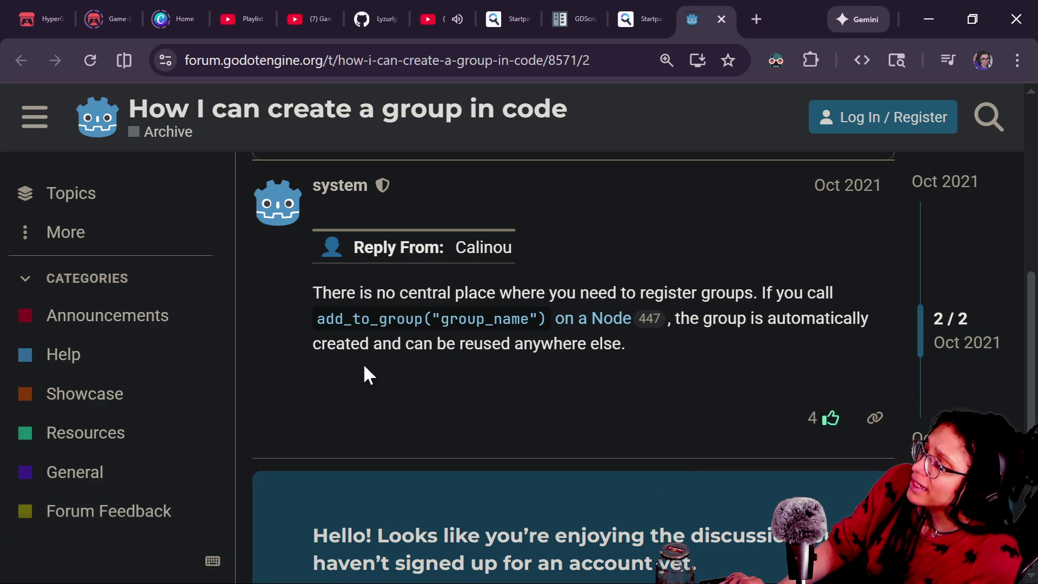
# Step: Check the add_to_group docs reference, then close the thread to return to the Startpage results
pyautogui.scroll(-2, 364, 371)
pyautogui.click(406, 229)
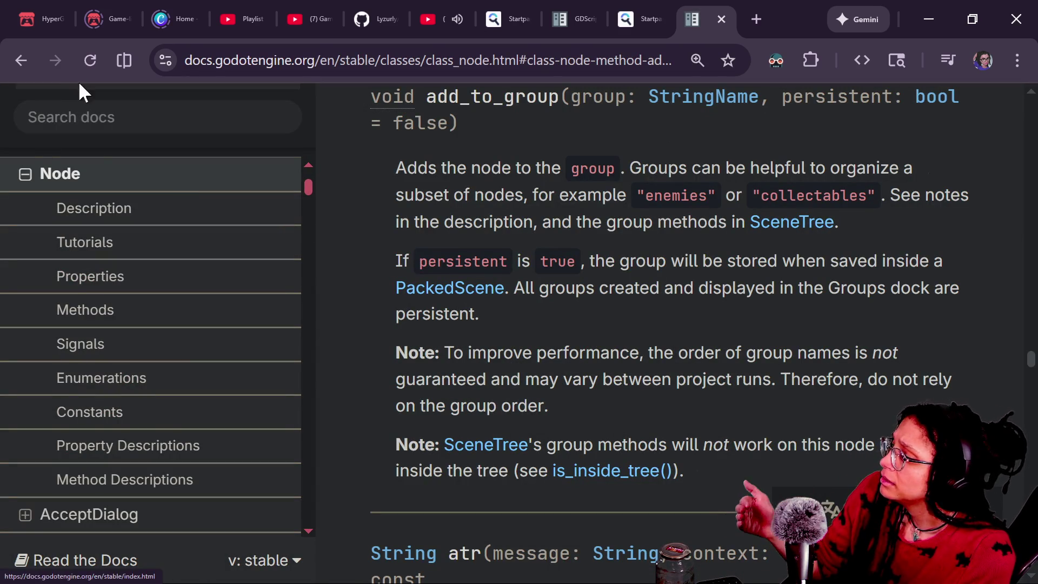
pyautogui.click(20, 67)
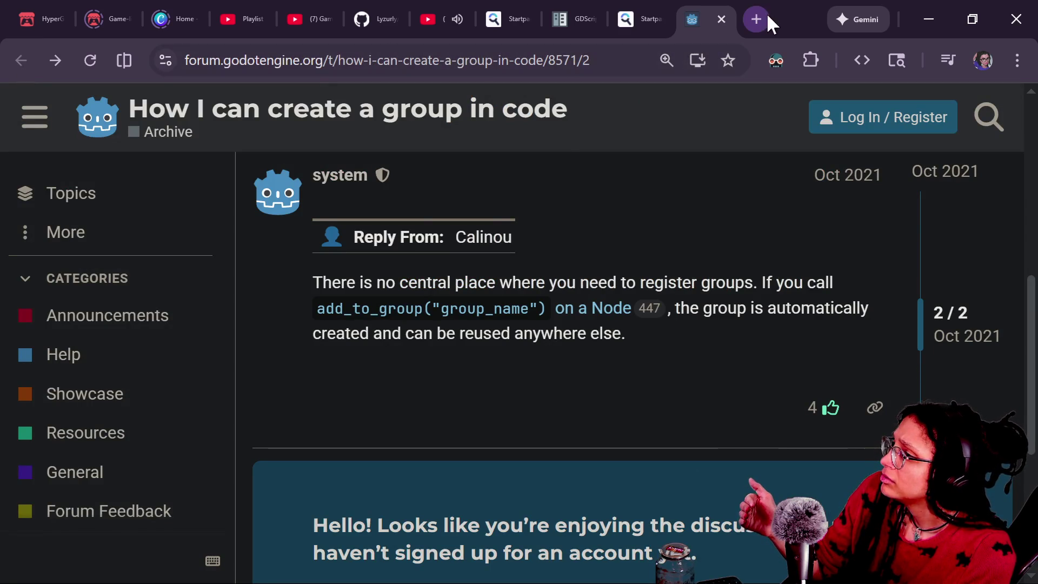
pyautogui.click(721, 19)
pyautogui.scroll(-2, 432, 292)
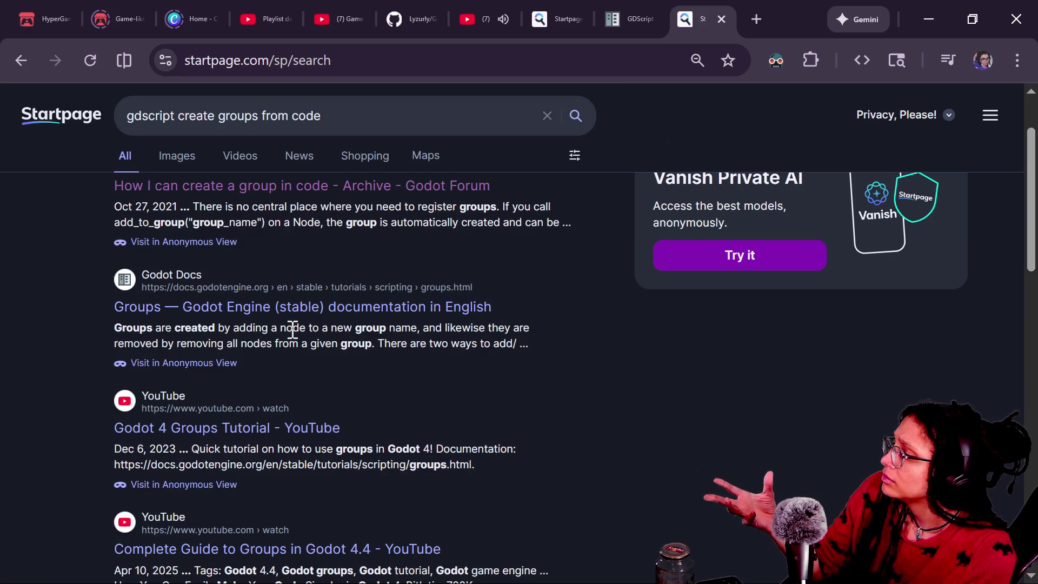
# Step: Open the 'Groups — Godot Engine (stable)' docs page and scroll to Managing groups
pyautogui.click(180, 306)
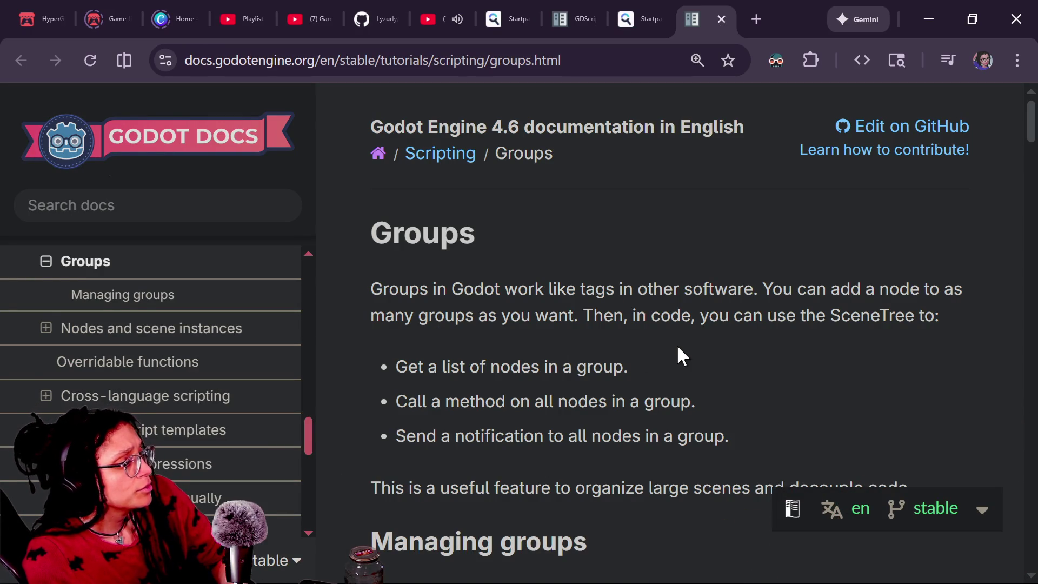
pyautogui.scroll(-1, 677, 345)
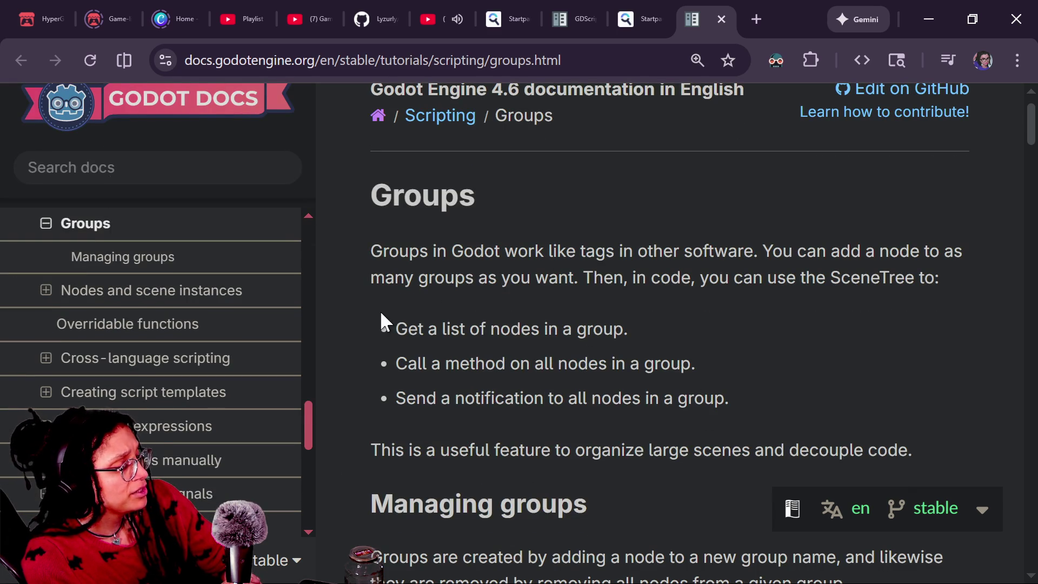
pyautogui.scroll(-1, 356, 347)
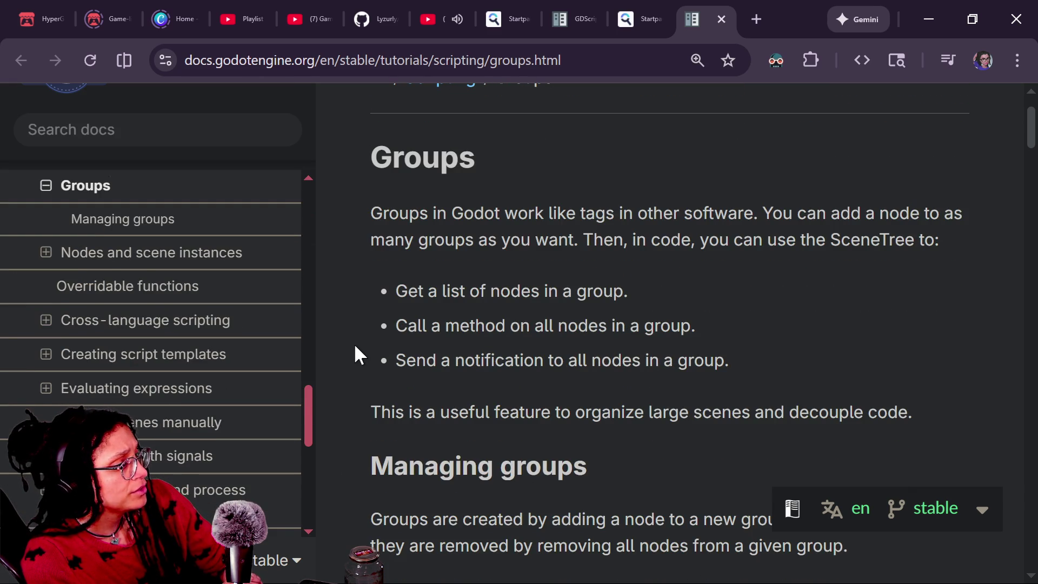
pyautogui.scroll(-4, 355, 347)
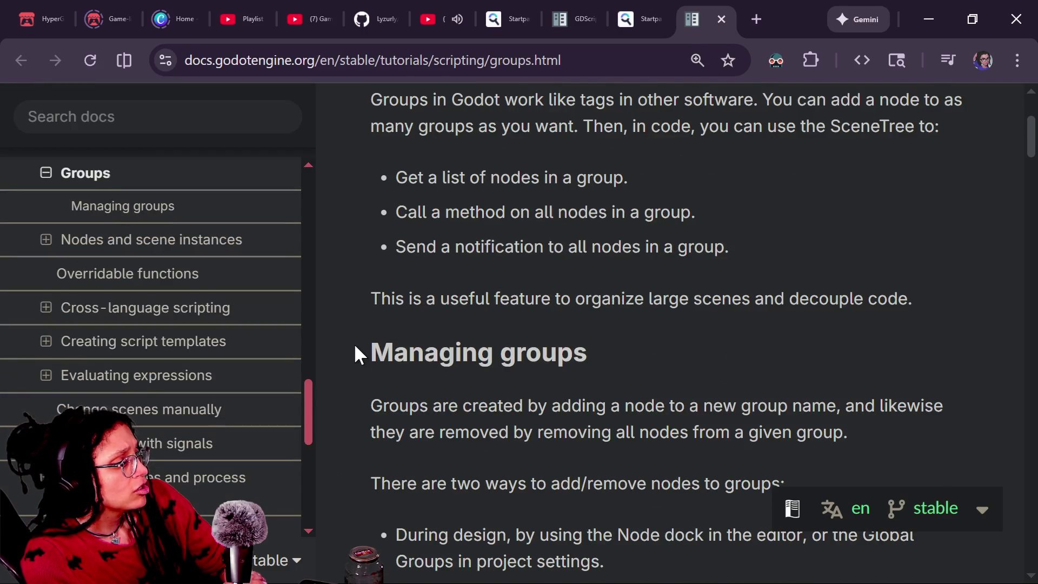
pyautogui.scroll(-3, 355, 346)
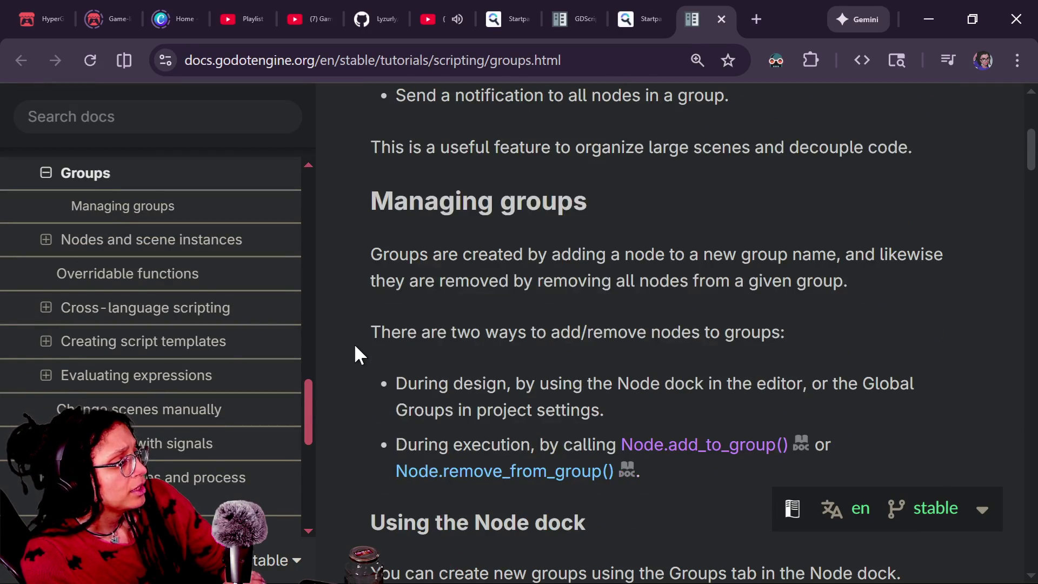
pyautogui.scroll(-1, 355, 347)
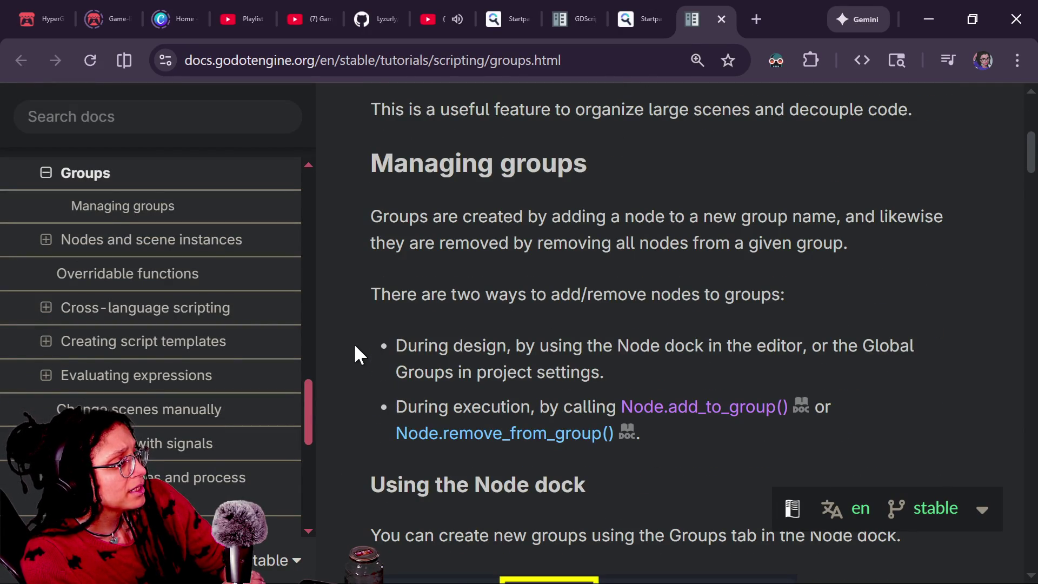
pyautogui.scroll(-1, 355, 354)
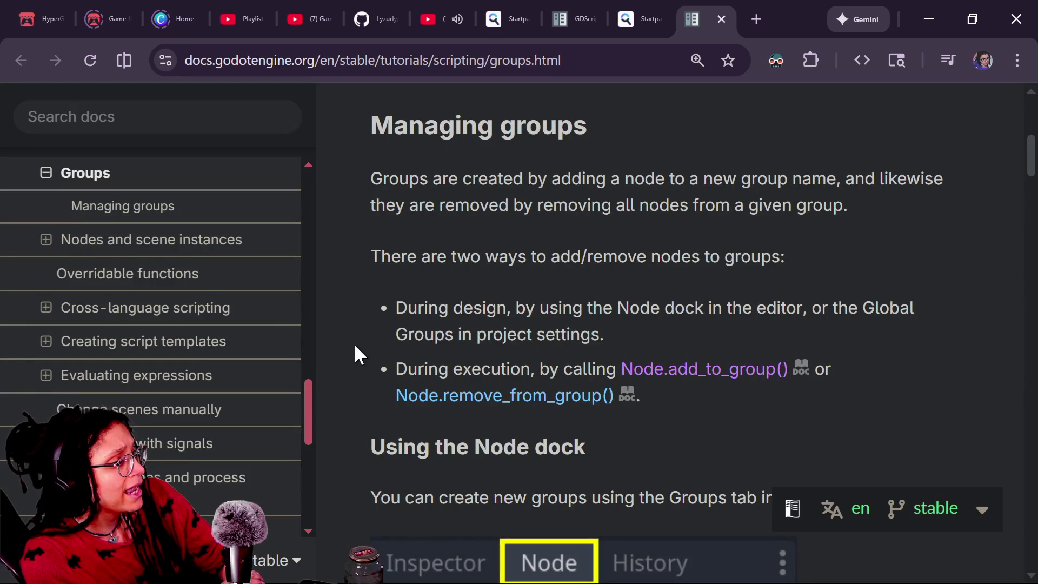
pyautogui.scroll(-1, 356, 347)
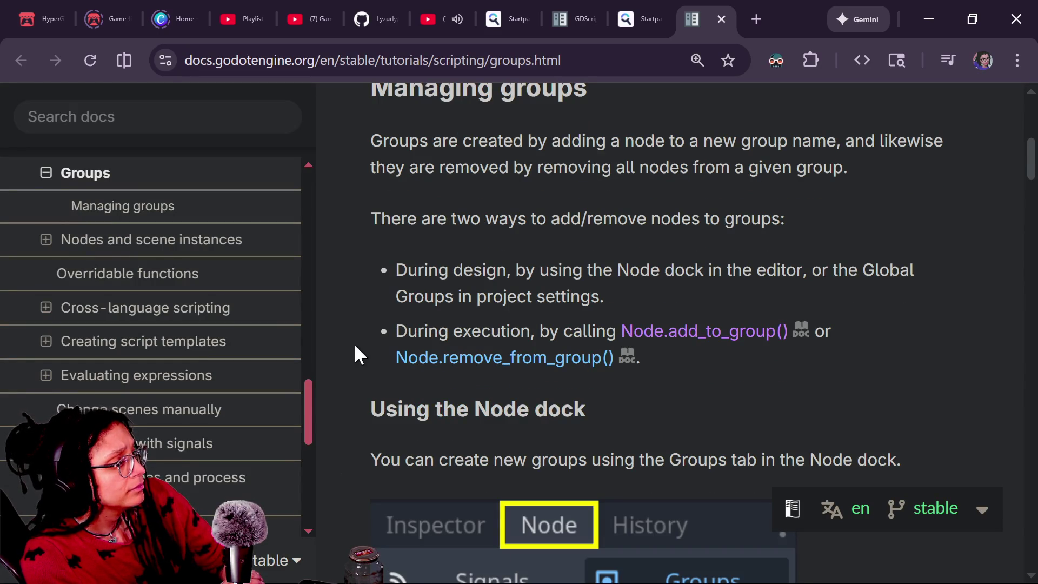
# Step: Highlight the runtime add_to_group() method and the design-time Node dock method of adding nodes to groups
pyautogui.moveTo(396, 331); pyautogui.dragTo(693, 334)
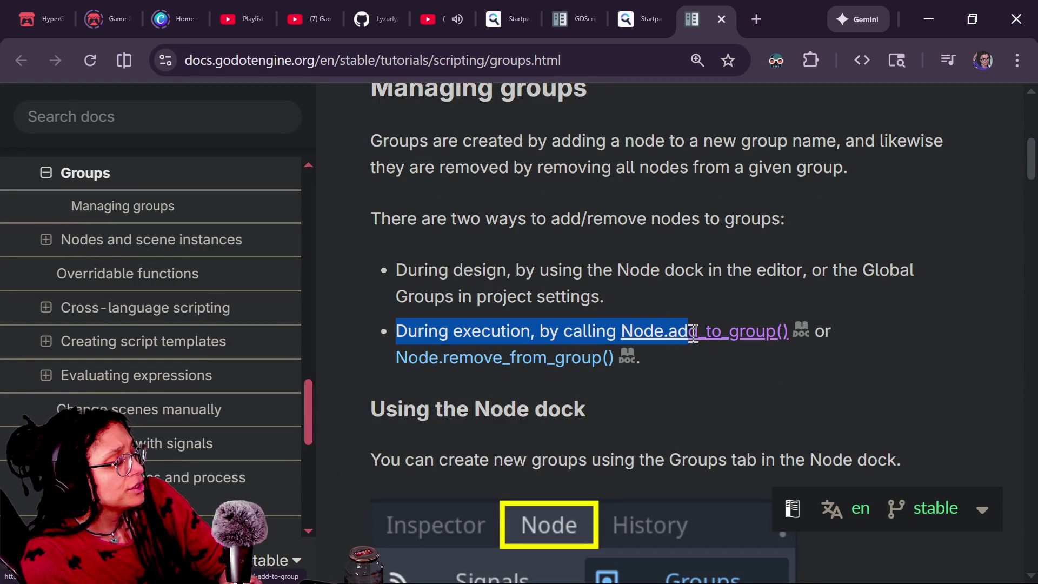
pyautogui.click(708, 359)
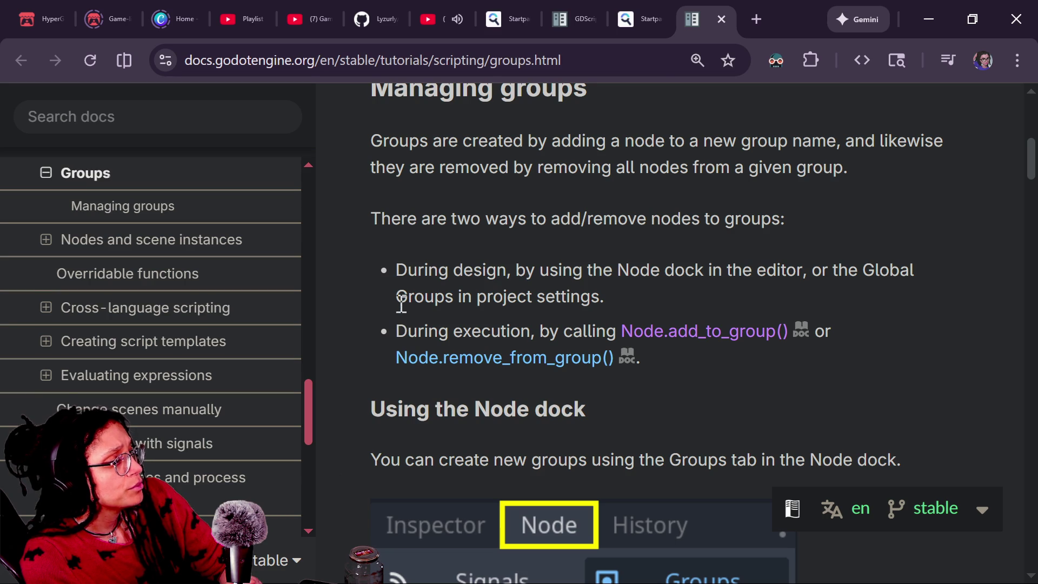
pyautogui.moveTo(393, 270); pyautogui.dragTo(563, 306)
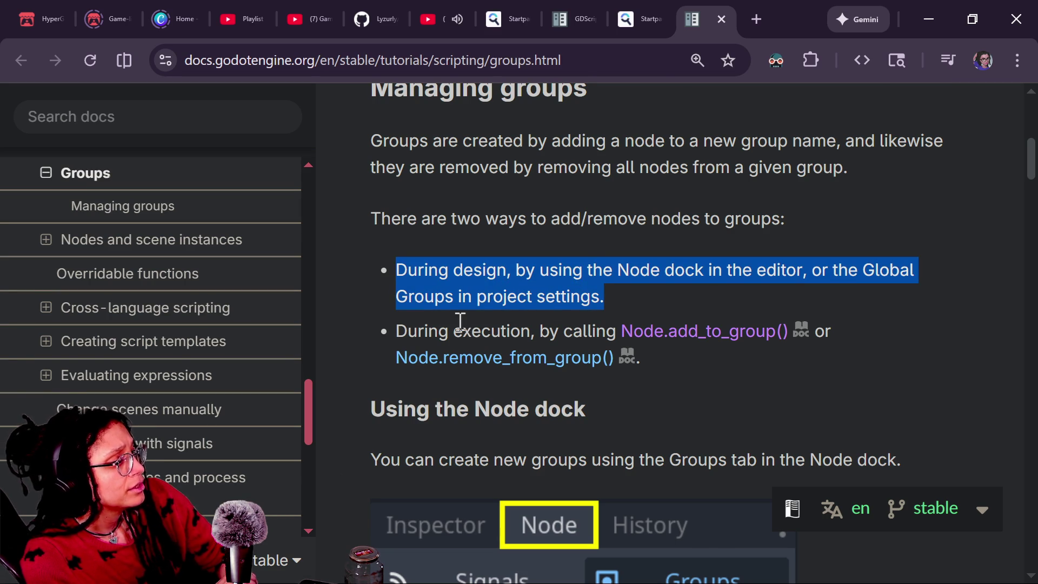
pyautogui.scroll(-4, 460, 322)
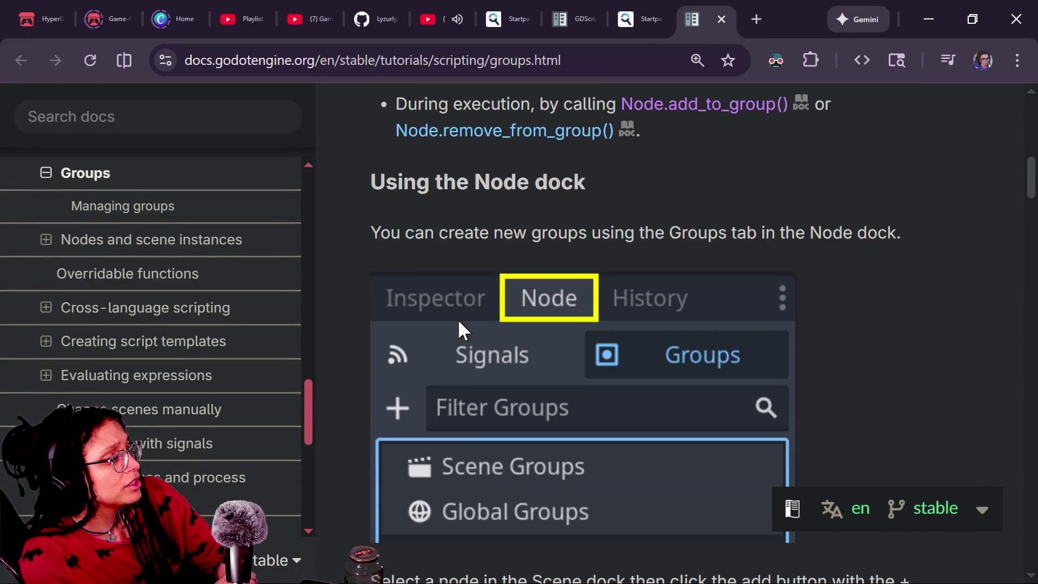
# Step: Scroll the Groups page past 'Using code' and call_group down to the get_nodes_in_group example
pyautogui.scroll(-18, 459, 324)
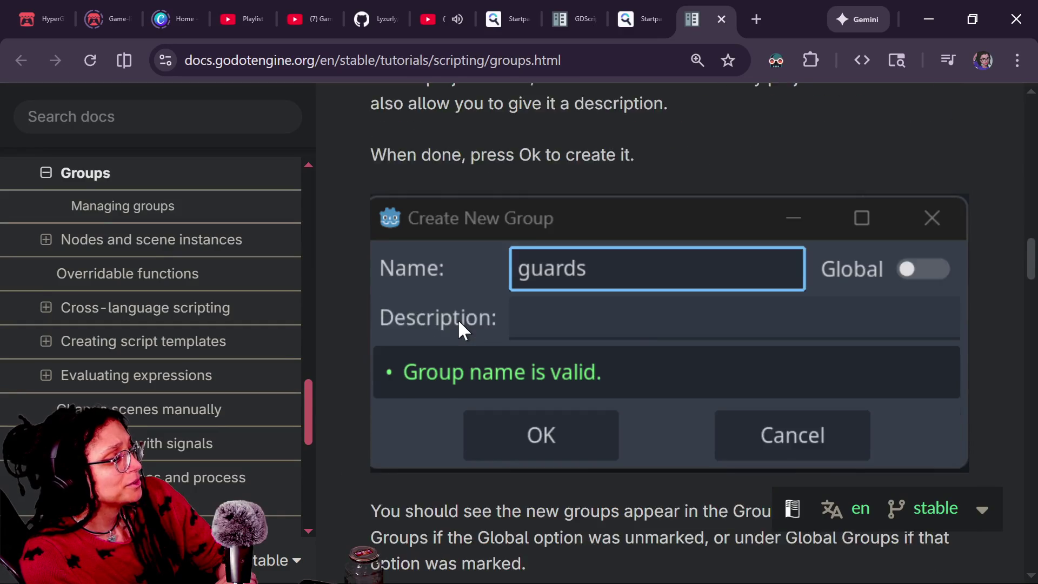
pyautogui.scroll(-15, 458, 319)
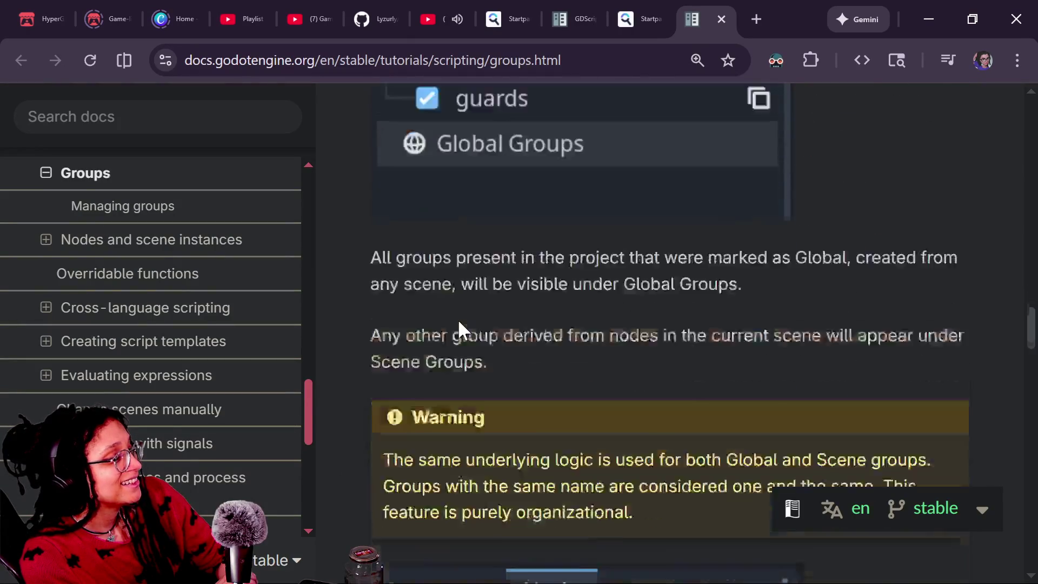
pyautogui.scroll(-20, 459, 319)
pyautogui.scroll(-6, 459, 325)
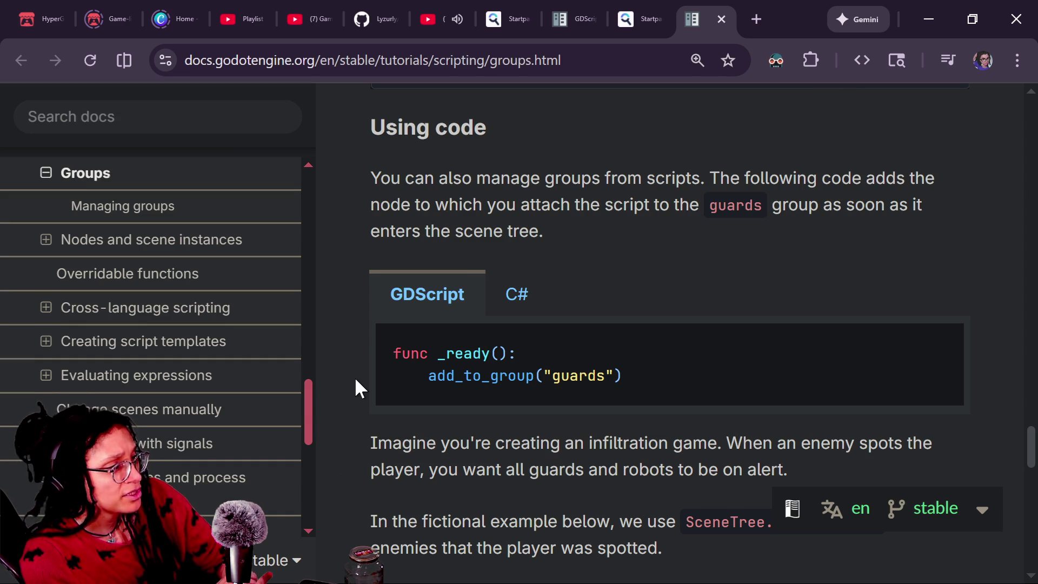
pyautogui.scroll(-2, 356, 381)
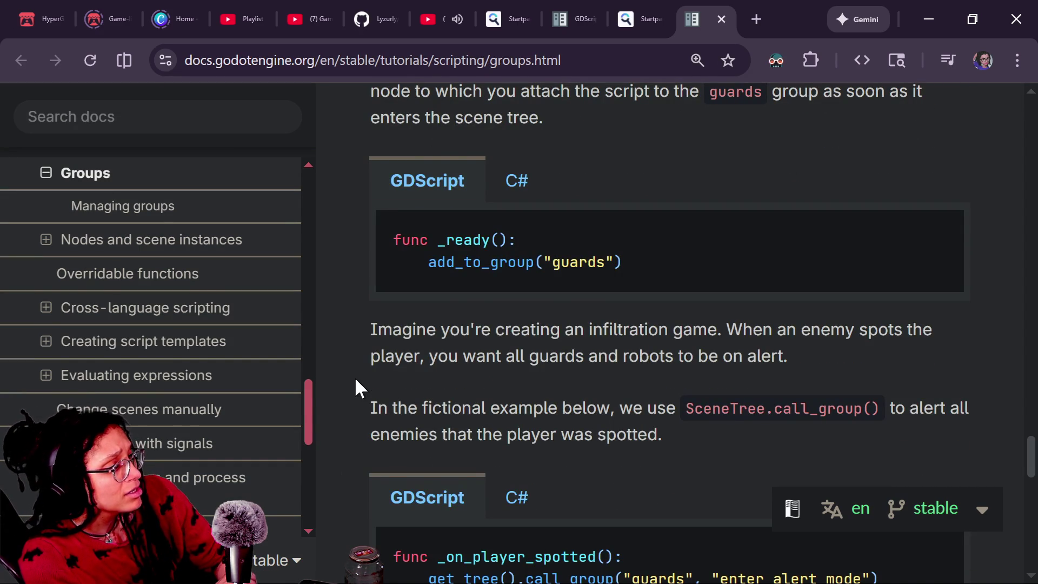
pyautogui.scroll(-2, 355, 379)
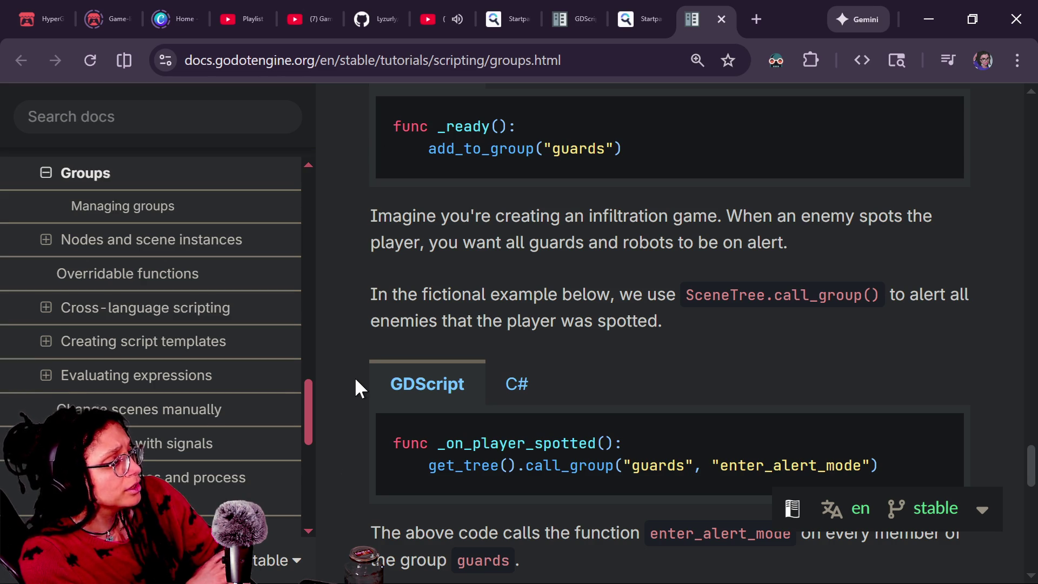
pyautogui.scroll(-1, 355, 380)
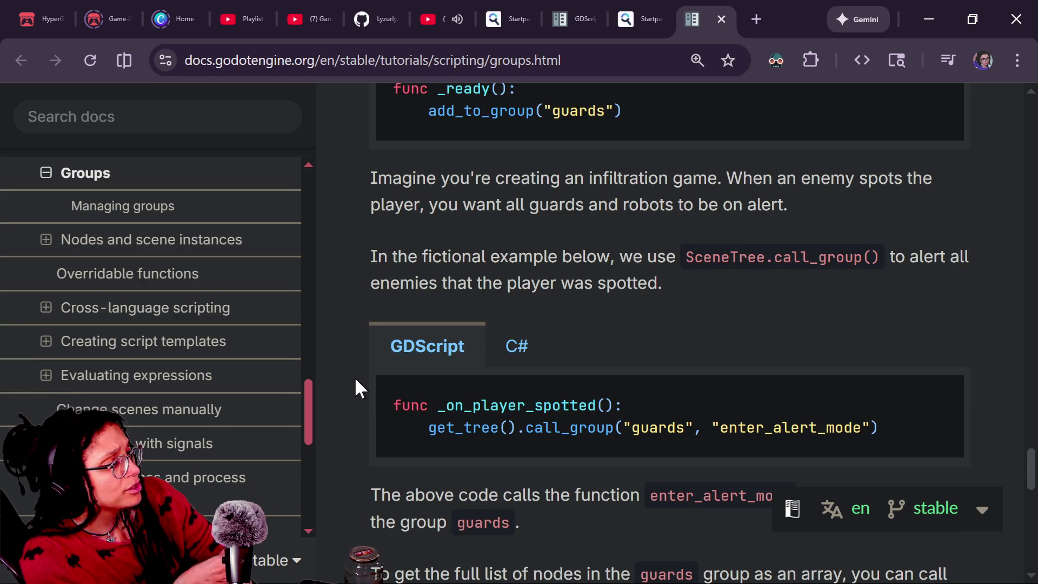
pyautogui.scroll(-1, 355, 380)
pyautogui.scroll(-1, 356, 380)
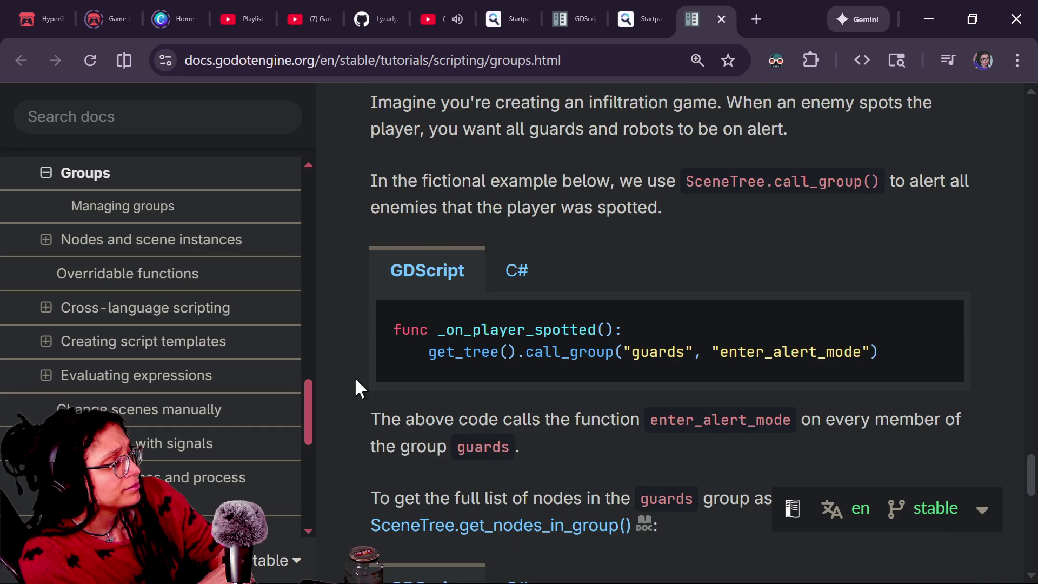
pyautogui.scroll(-3, 356, 382)
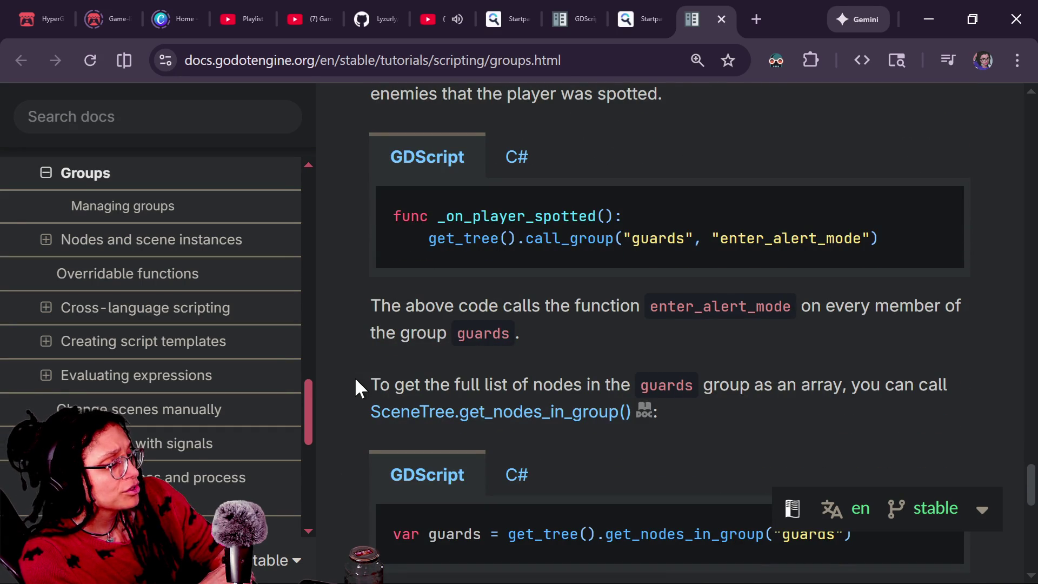
pyautogui.scroll(-4, 355, 379)
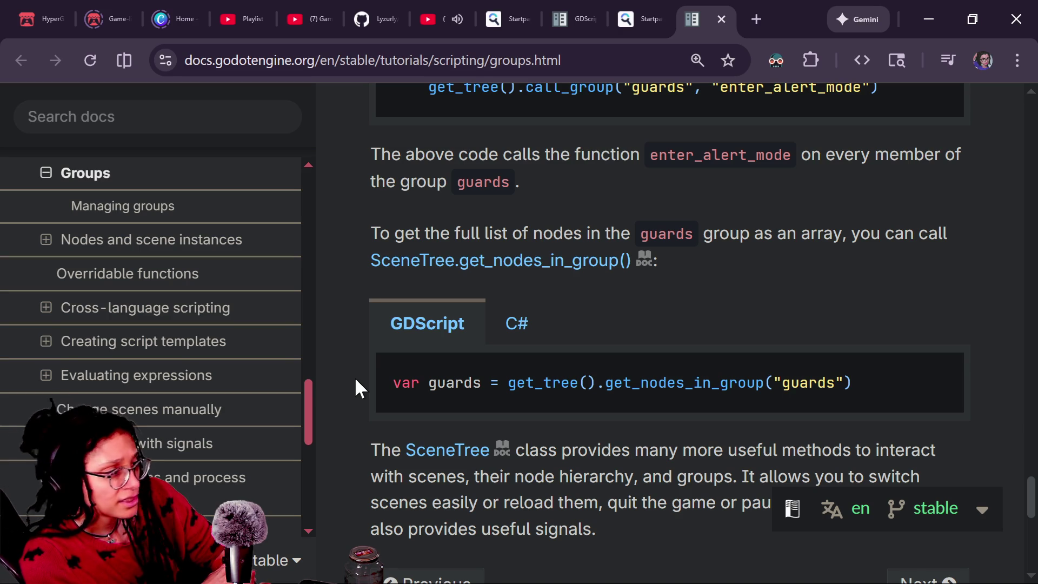
pyautogui.scroll(-3, 355, 380)
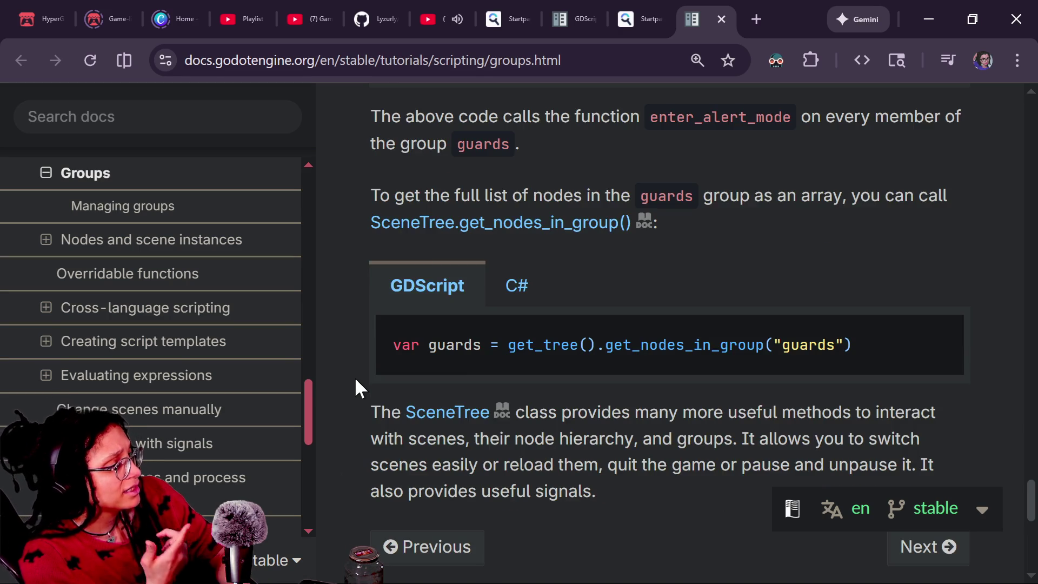
pyautogui.scroll(-1, 355, 380)
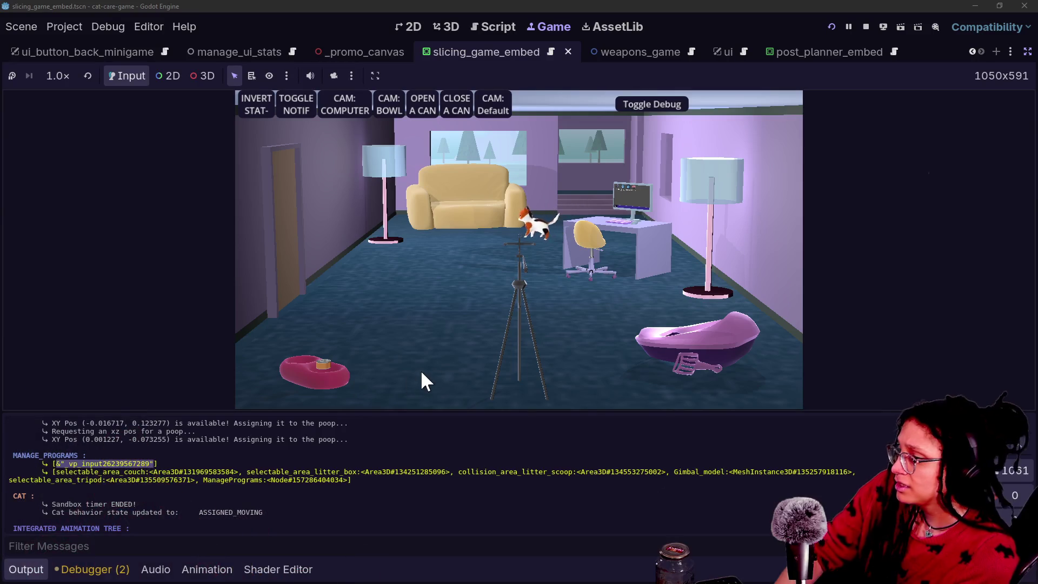
# Step: Stop the running game and clear the code selection in globals.gd
pyautogui.click(866, 26)
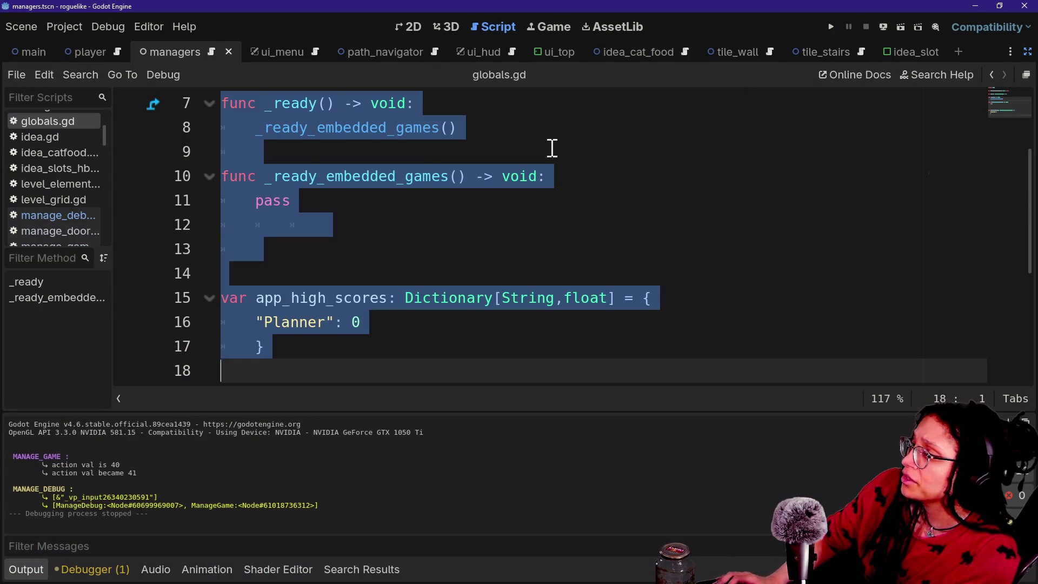
pyautogui.click(551, 147)
pyautogui.scroll(2, 552, 148)
pyautogui.scroll(-6, 551, 148)
pyautogui.scroll(5, 552, 149)
pyautogui.scroll(-1, 551, 149)
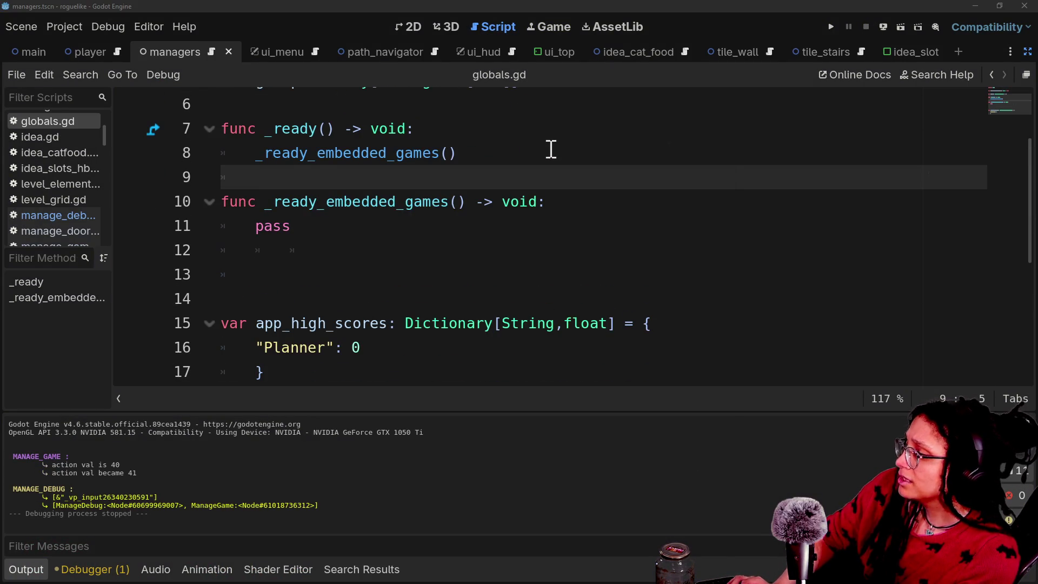
# Step: Open manage_debug.gd via Quick Open and undo its two most recent edits
pyautogui.hotkey('shift', 'alt', 'o')
pyautogui.press('Down')
pyautogui.press('Return')
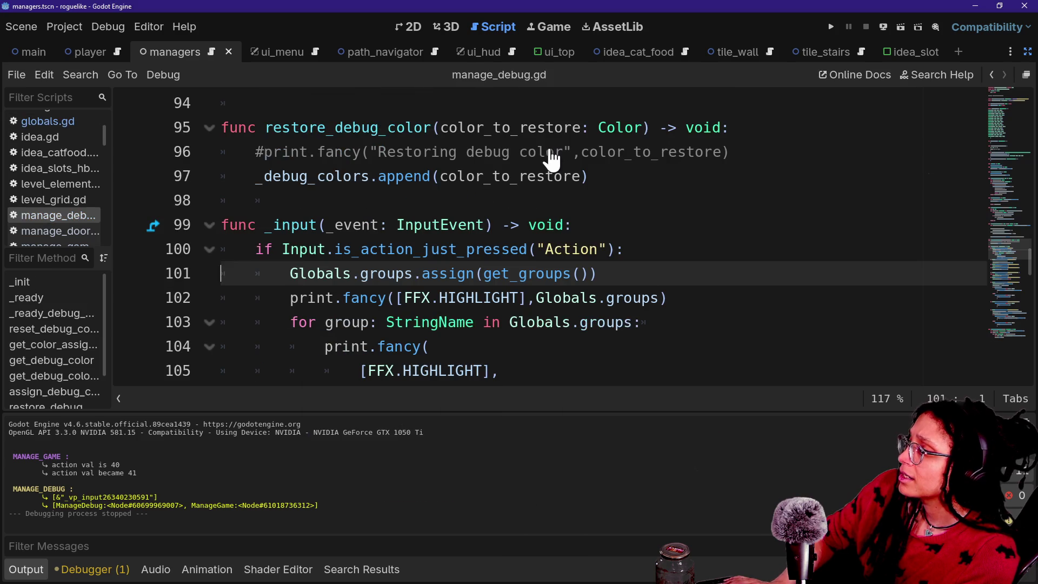
pyautogui.hotkey('ctrl', 'z')
pyautogui.hotkey('ctrl', 'z')
pyautogui.hotkey('ctrl', 'z')
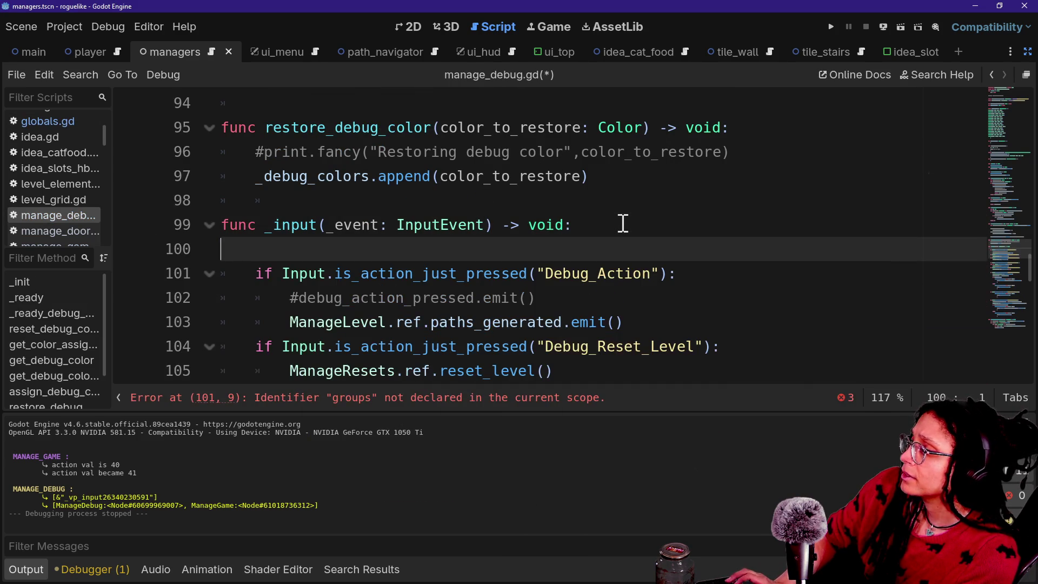
pyautogui.hotkey('ctrl', 'z')
pyautogui.hotkey('ctrl', 'z')
pyautogui.hotkey('ctrl', 'z')
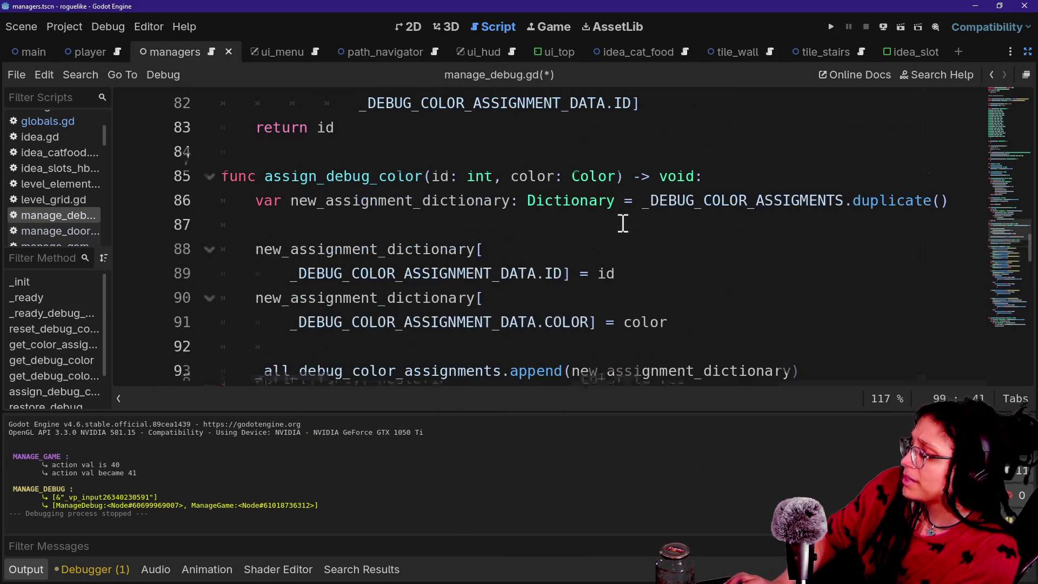
# Step: Open globals.gd and start a fresh line 13 below line 12
pyautogui.hotkey('shift', 'alt', 'o')
pyautogui.write('glob')
pyautogui.press('Return')
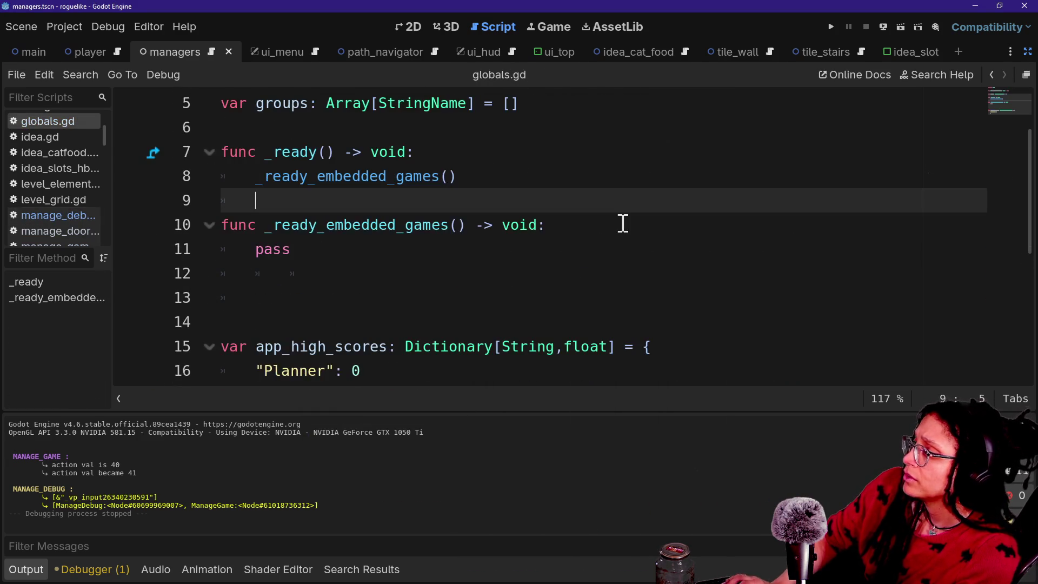
pyautogui.click(518, 249)
pyautogui.hotkey('ctrl', 'v')
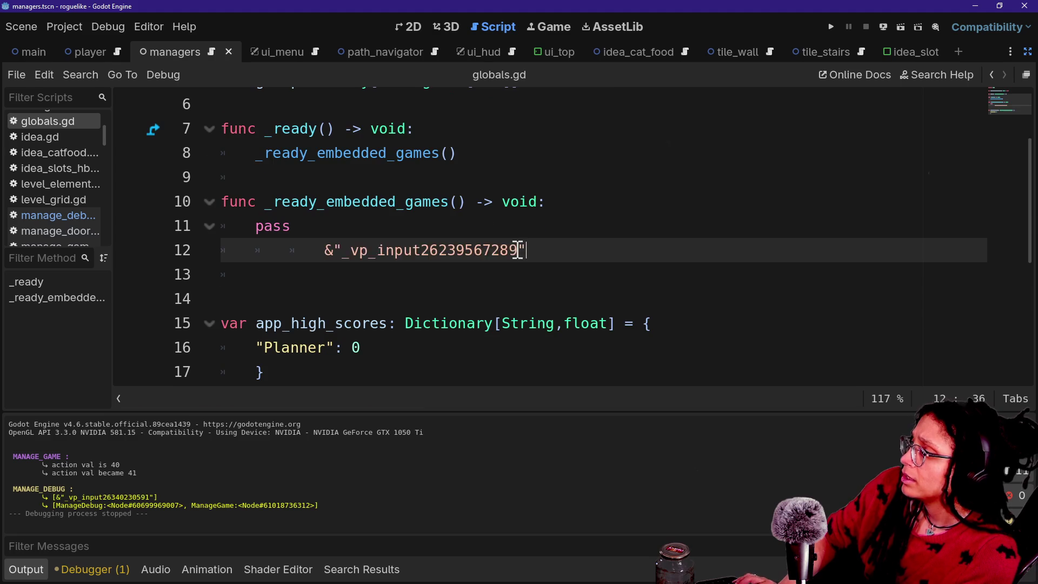
pyautogui.hotkey('ctrl', 'z')
pyautogui.press('BackSpace')
pyautogui.press('BackSpace')
pyautogui.press('BackSpace')
pyautogui.press('Return')
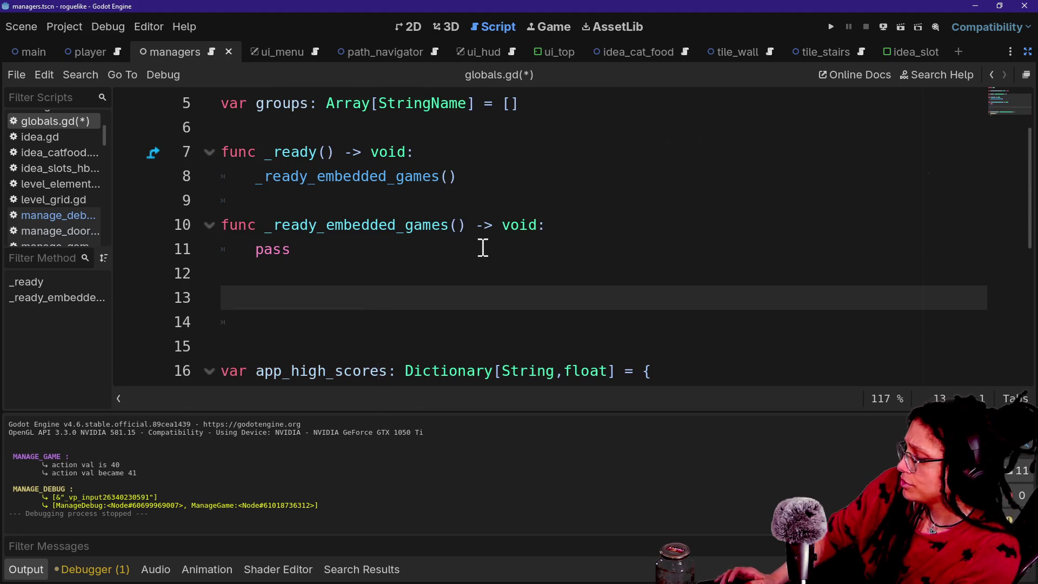
# Step: Paste the saved _input function into globals.gd from the Win+V clipboard history
pyautogui.press('super+v')
pyautogui.scroll(-2, 338, 444)
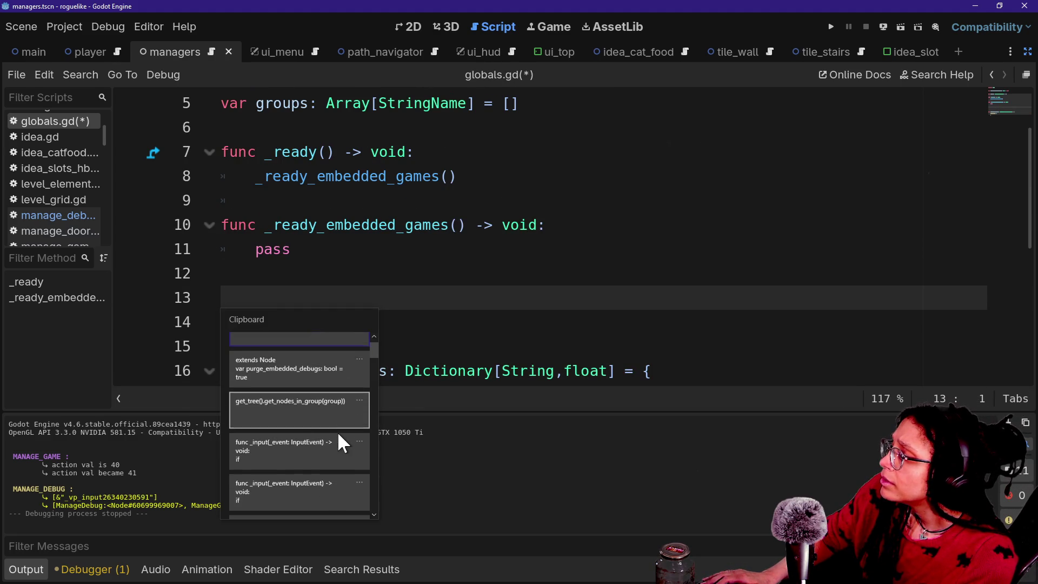
pyautogui.click(335, 451)
pyautogui.scroll(3, 441, 336)
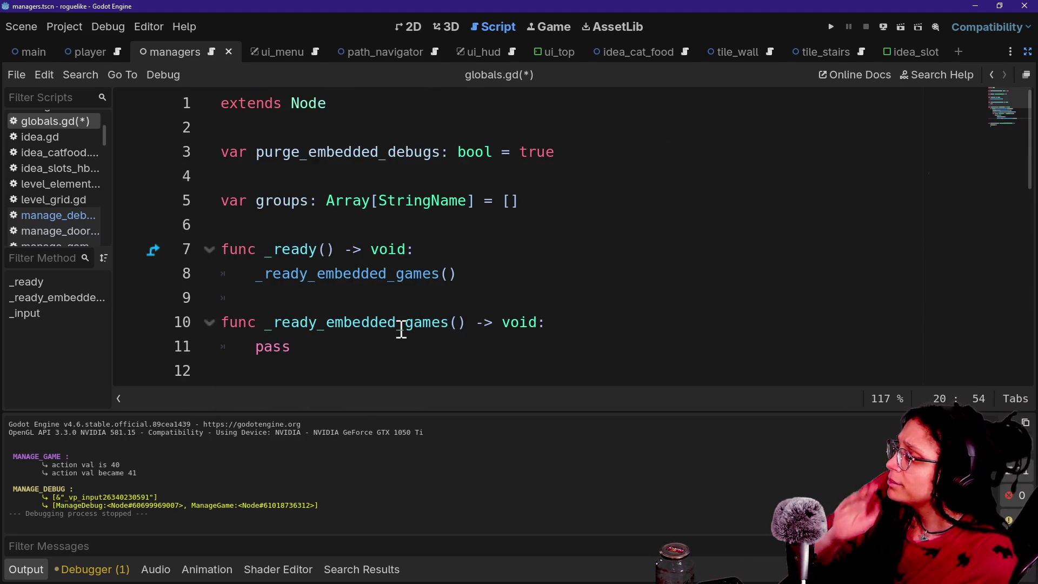
pyautogui.scroll(-4, 402, 329)
# Step: Select line 15 of the pasted code, from Globals to the end
pyautogui.moveTo(403, 203)
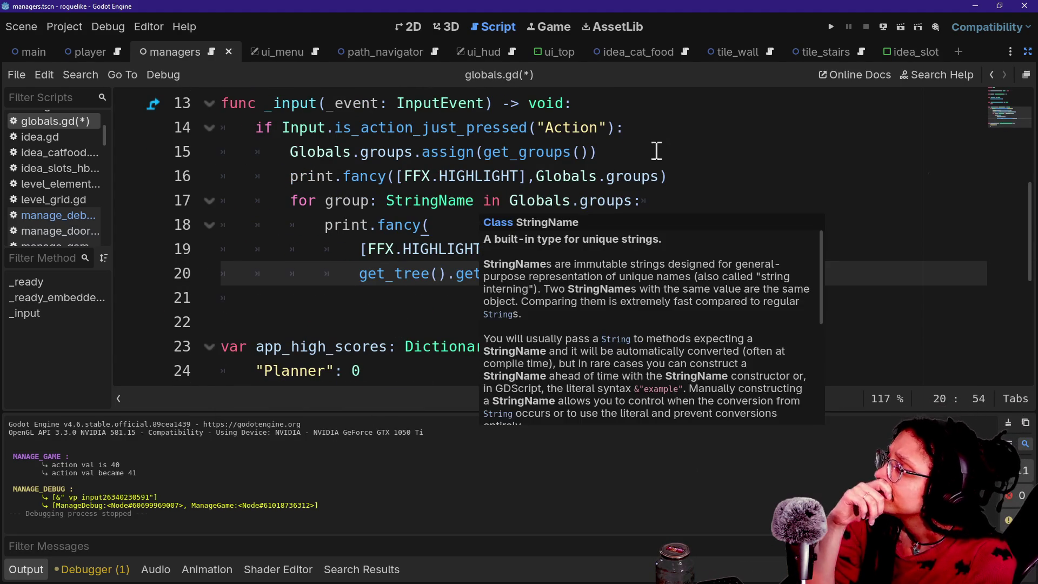
pyautogui.click(615, 135)
pyautogui.moveTo(478, 153); pyautogui.dragTo(584, 152)
pyautogui.press('Up')
pyautogui.press('Up')
pyautogui.press('Up')
pyautogui.press('Up')
pyautogui.press('Up')
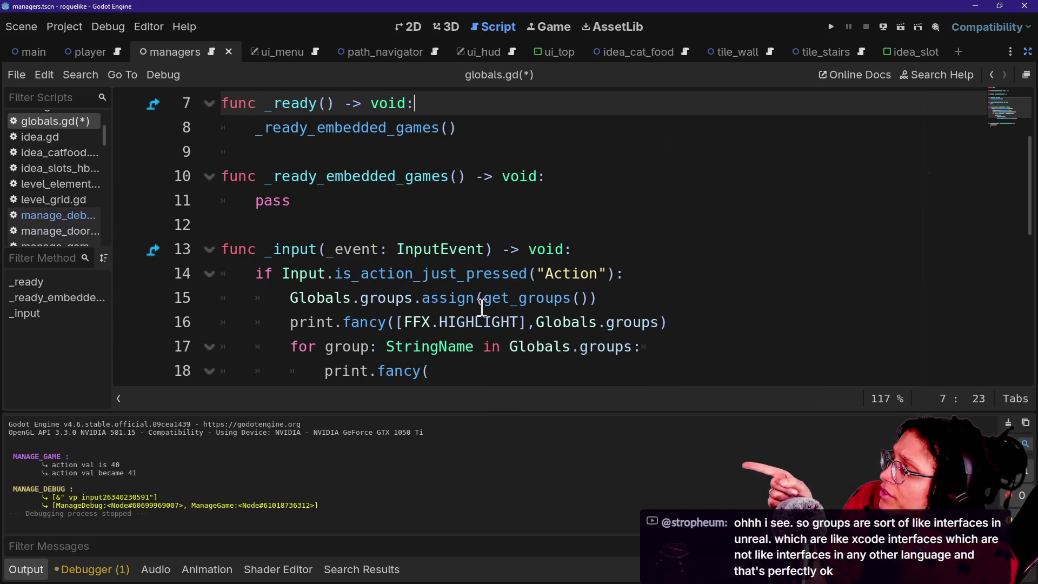
pyautogui.doubleClick(514, 298)
pyautogui.click(609, 299)
pyautogui.moveTo(600, 298)
pyautogui.mouseDown()
pyautogui.moveTo(257, 299)
pyautogui.moveTo(287, 299)
pyautogui.mouseUp()
pyautogui.scroll(-2, 465, 233)
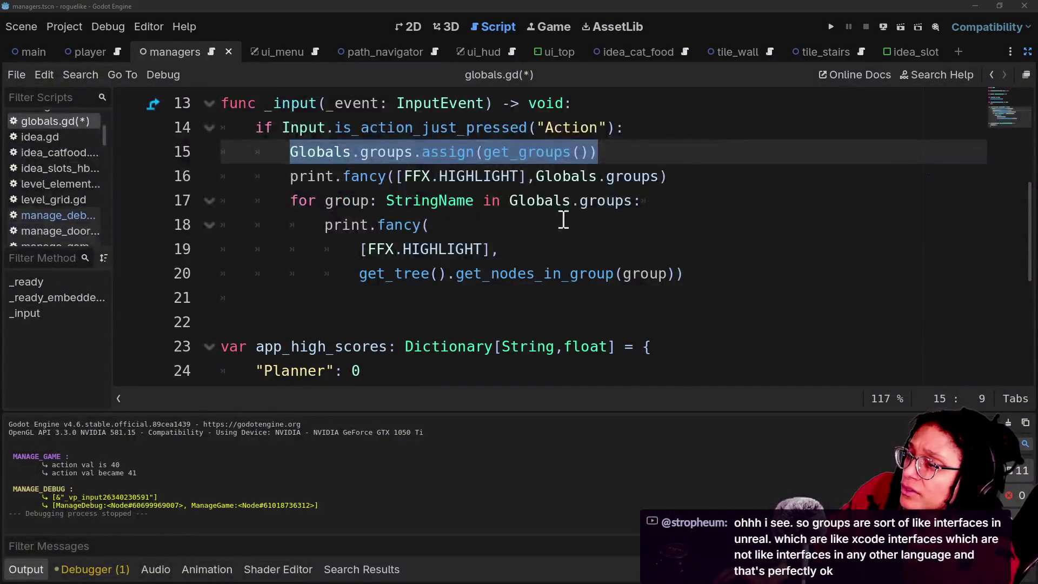
# Step: Select the get_nodes_in_group example code in the Groups docs, then return to Godot
pyautogui.hotkey('alt', 'Tab')
pyautogui.scroll(-3, 614, 351)
pyautogui.scroll(3, 614, 352)
pyautogui.moveTo(615, 243); pyautogui.dragTo(737, 235)
pyautogui.moveTo(498, 249)
pyautogui.mouseDown()
pyautogui.moveTo(616, 241)
pyautogui.moveTo(859, 250)
pyautogui.mouseUp()
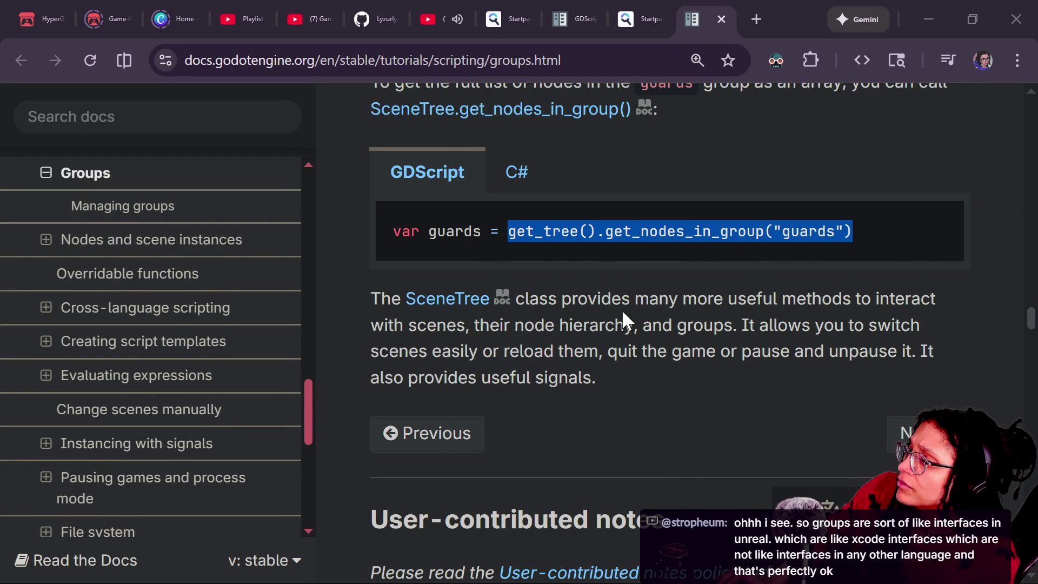
pyautogui.hotkey('alt', 'Tab')
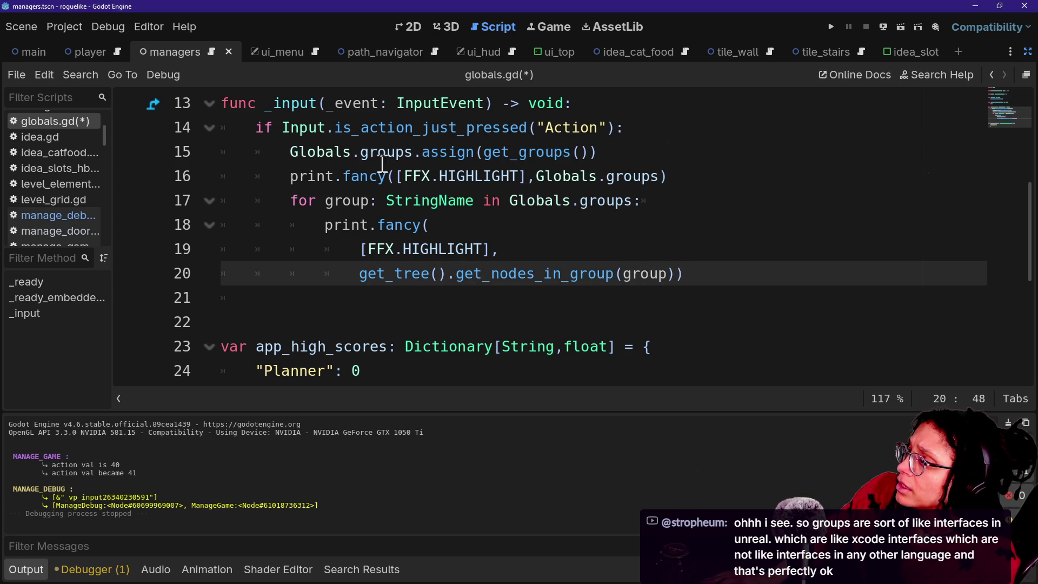
# Step: Delete the group-assign and print lines, leaving the get_tree line unindented beneath the Action check
pyautogui.moveTo(290, 156)
pyautogui.mouseDown()
pyautogui.moveTo(422, 148)
pyautogui.moveTo(608, 204)
pyautogui.moveTo(732, 203)
pyautogui.moveTo(707, 243)
pyautogui.mouseUp()
pyautogui.press('BackSpace')
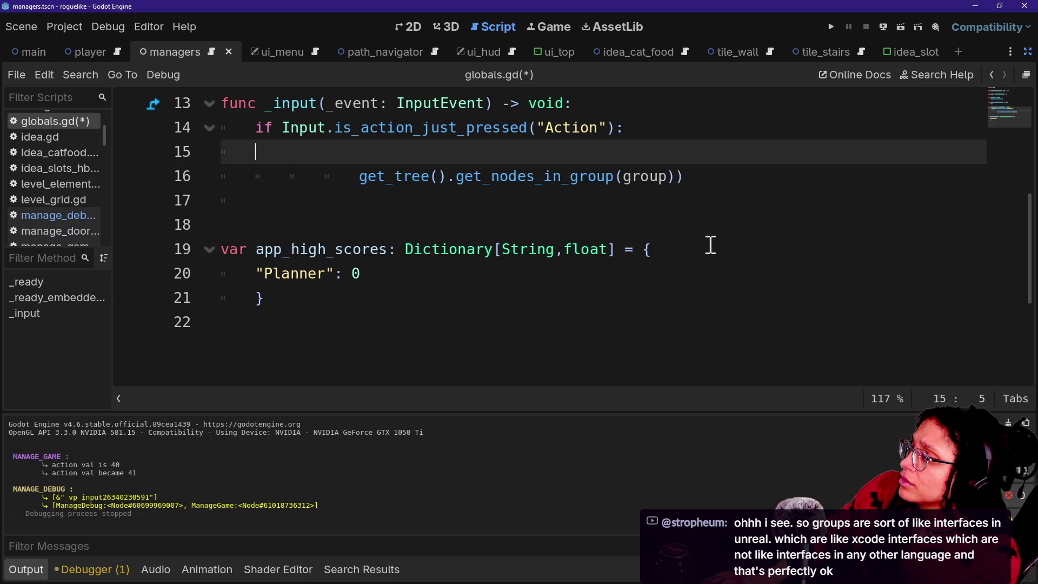
pyautogui.press('BackSpace')
pyautogui.click(360, 152)
pyautogui.press('BackSpace')
pyautogui.press('BackSpace')
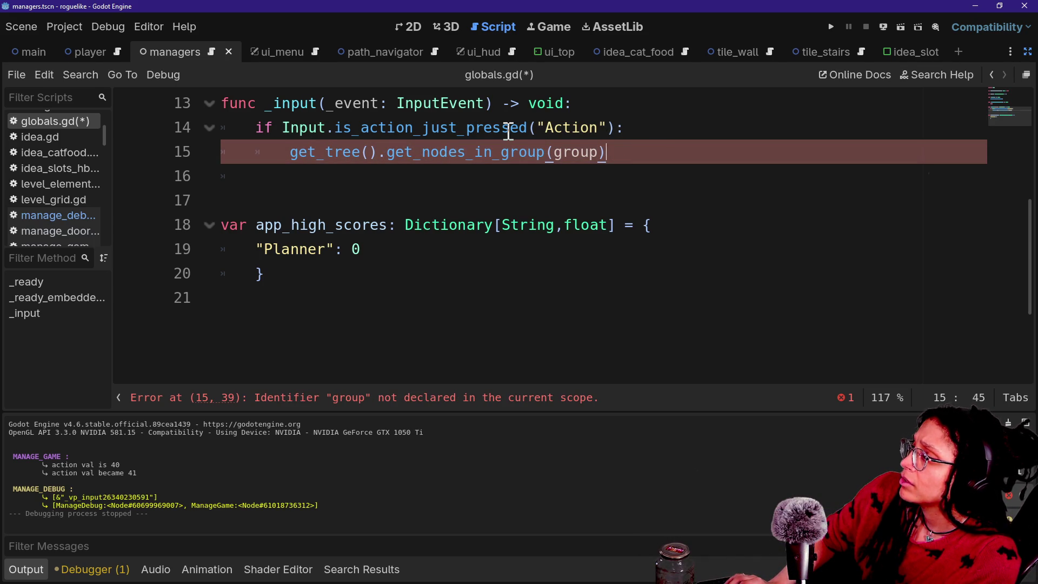
# Step: Make the call get_nodes_in_group("Debug") and save globals.gd
pyautogui.scroll(1, 508, 130)
pyautogui.click(475, 224)
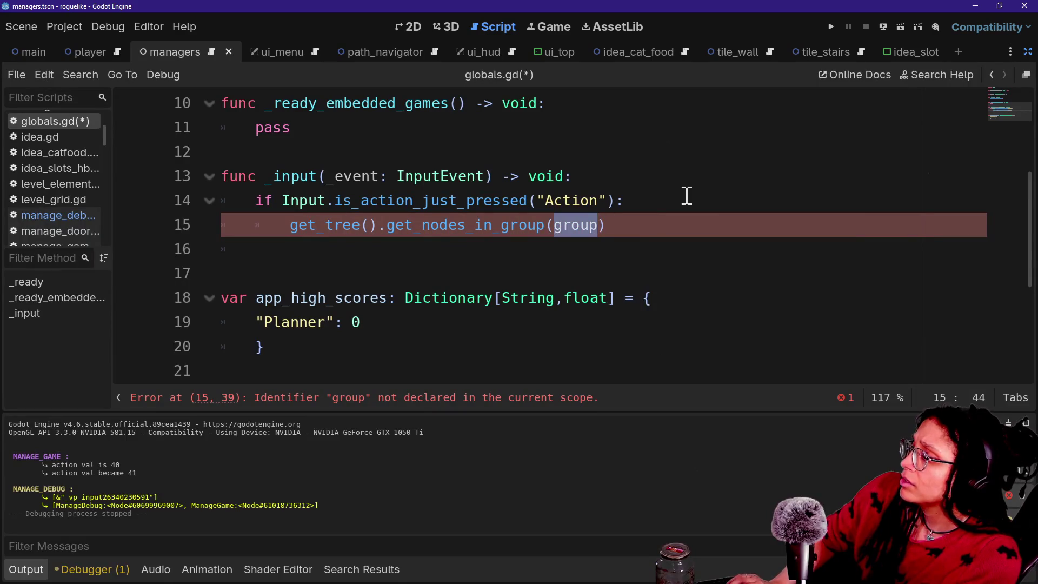
pyautogui.write('"Debug"')
pyautogui.click(379, 224)
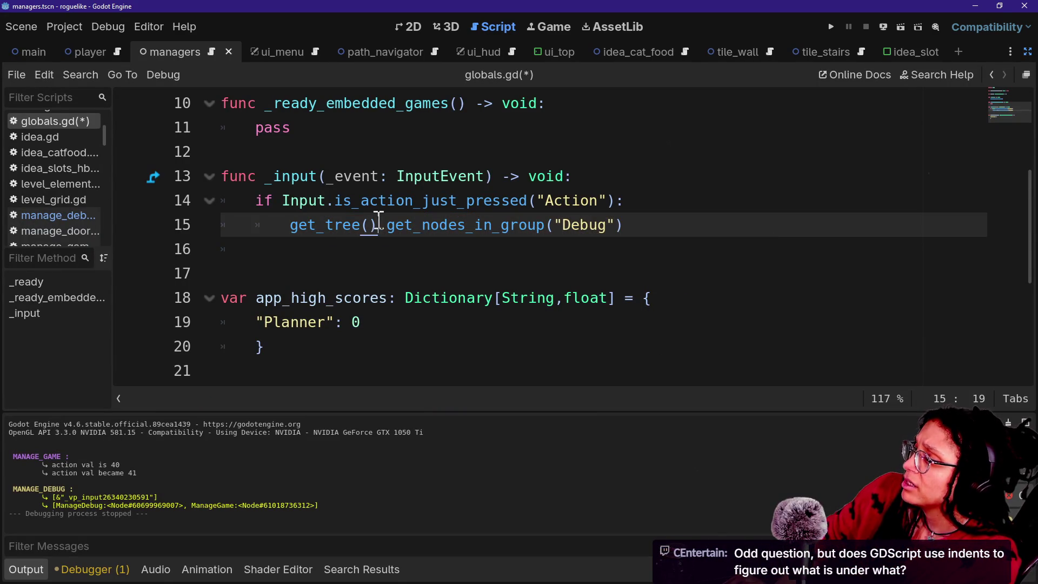
pyautogui.press('Down')
pyautogui.hotkey('ctrl', 's')
pyautogui.hotkey('shift', 'alt', 'o')
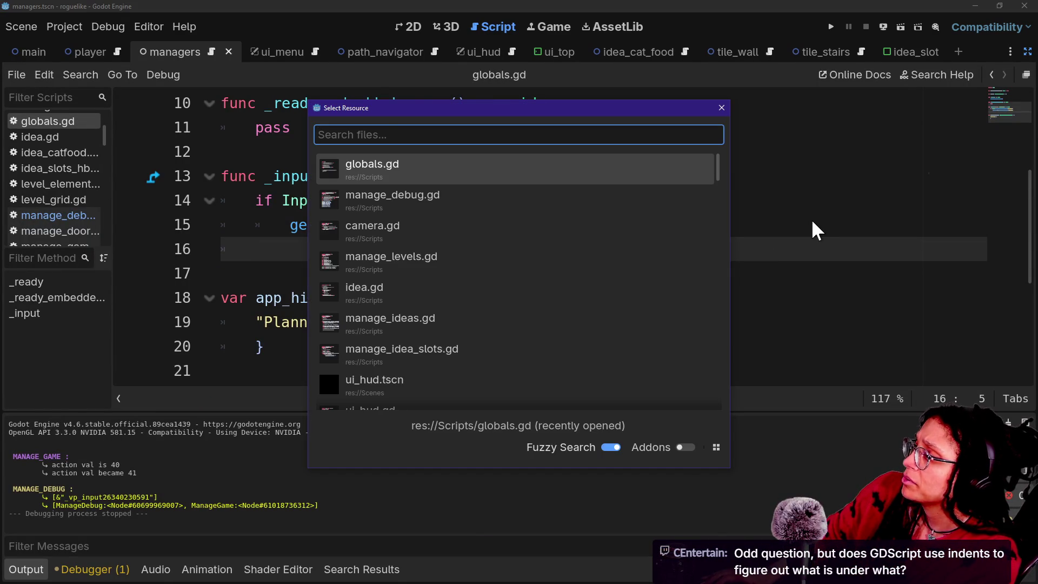
# Step: Open manage_debug.gd from the file finder and scroll to its _ready function
pyautogui.press('Down')
pyautogui.press('Return')
pyautogui.scroll(8, 573, 239)
pyautogui.scroll(7, 574, 240)
pyautogui.scroll(-4, 574, 241)
pyautogui.scroll(1, 575, 240)
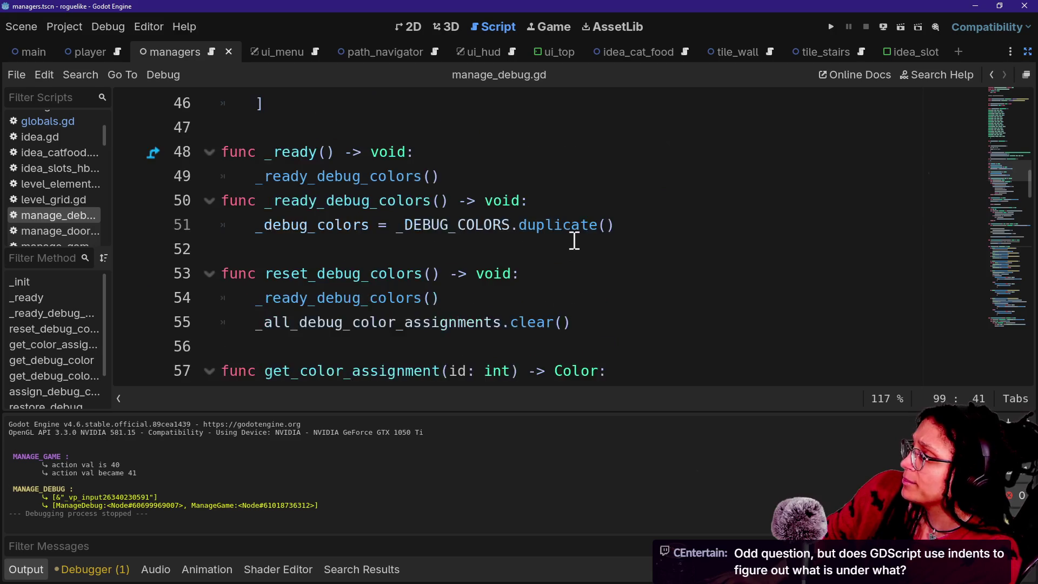
pyautogui.scroll(1, 575, 240)
# Step: Add a _ready_debug_group() call inside _ready
pyautogui.click(563, 254)
pyautogui.press('Return')
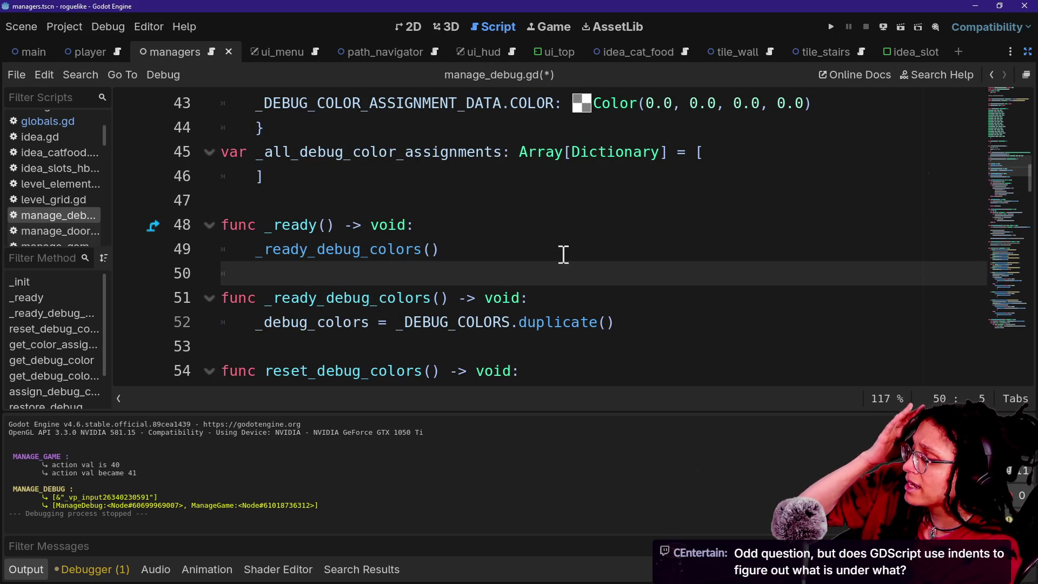
pyautogui.press('Return')
pyautogui.press('Up')
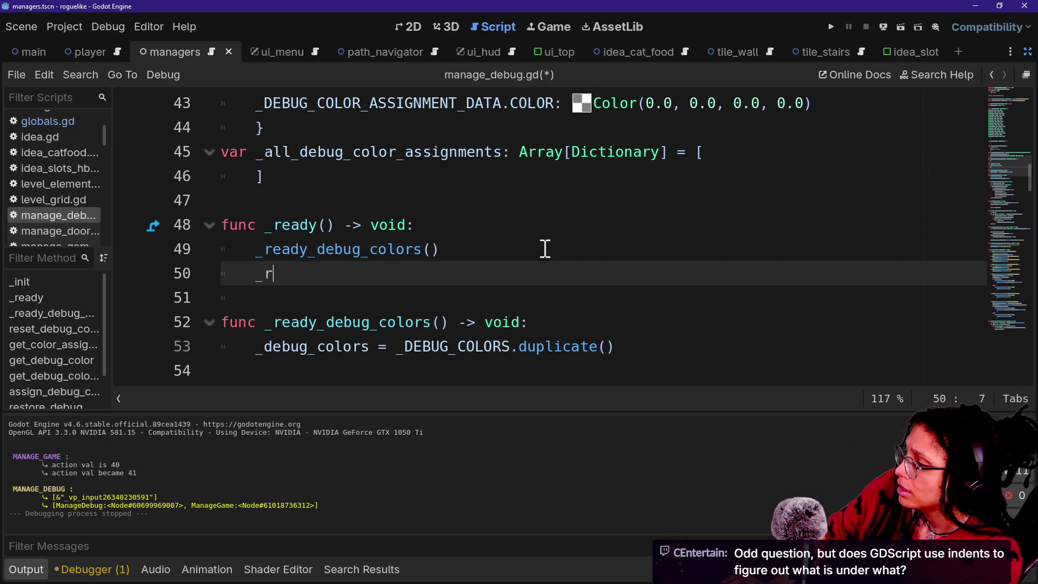
pyautogui.write('eady_de')
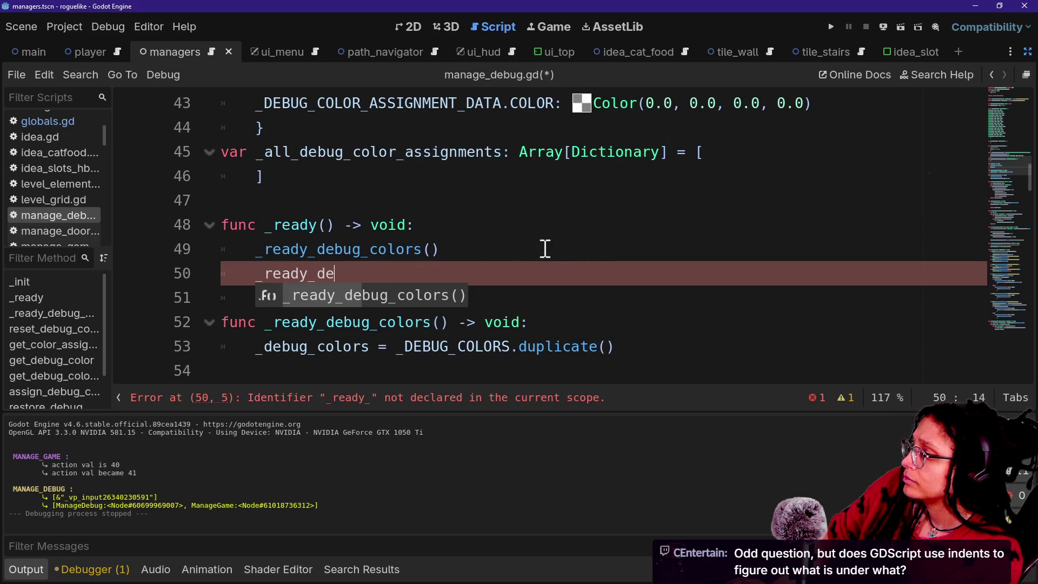
pyautogui.write('bug_grou')
pyautogui.press('BackSpace')
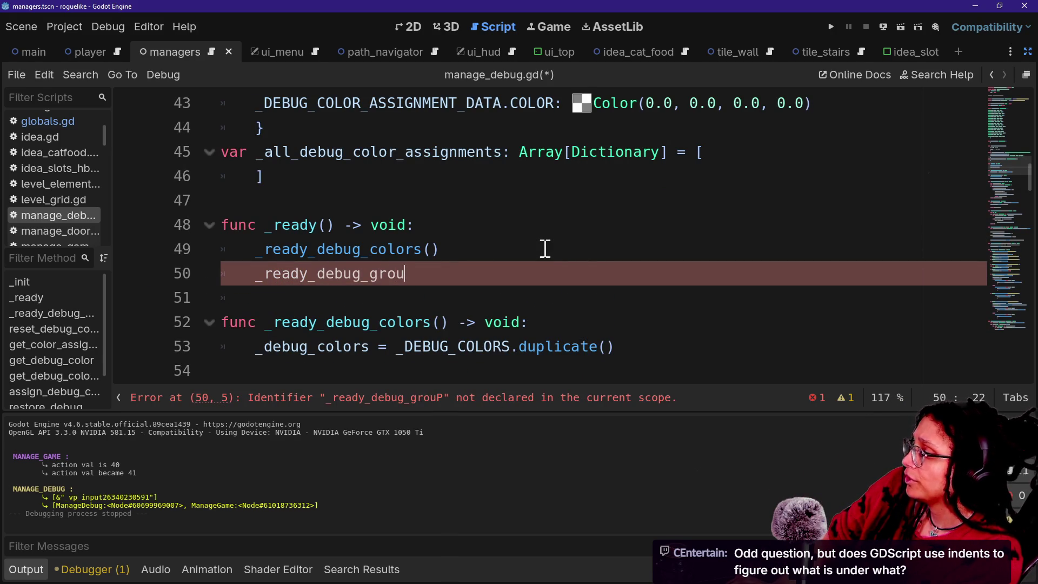
pyautogui.press('BackSpace')
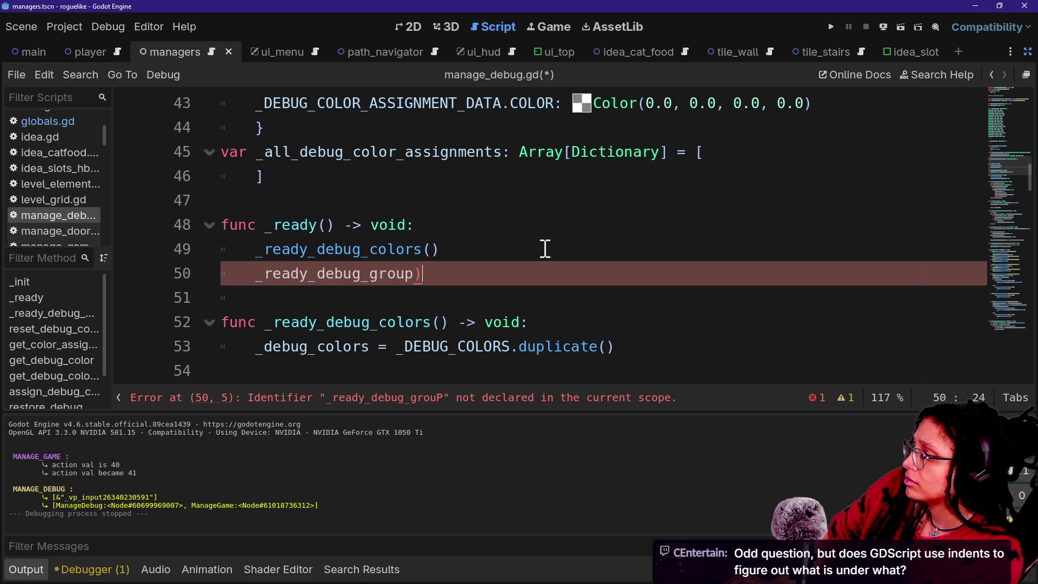
# Step: Define a new func _ready_debug_group() -> void below _ready
pyautogui.press('Return')
pyautogui.press('Return')
pyautogui.press('BackSpace')
pyautogui.write('func _read')
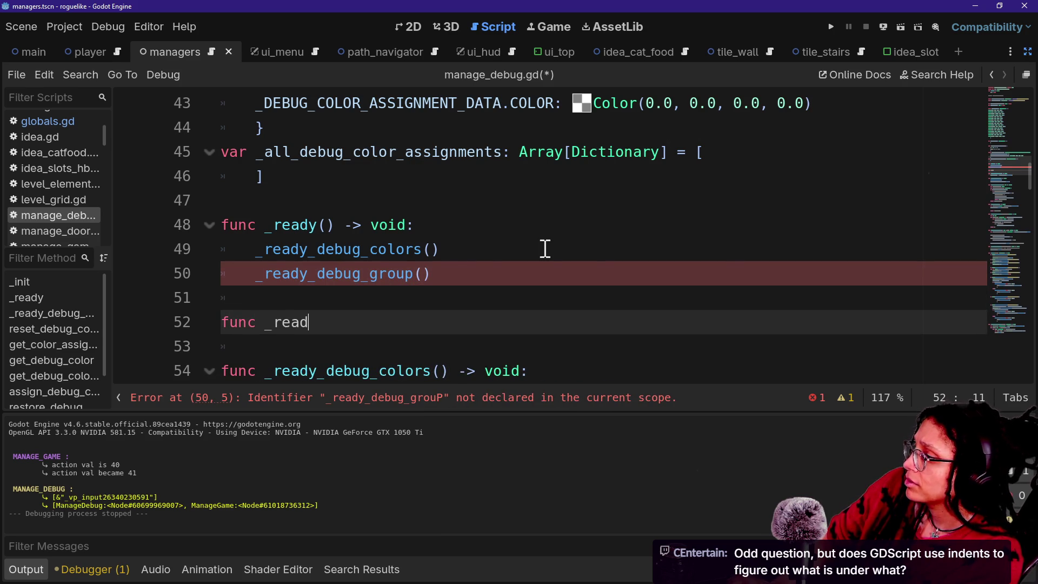
pyautogui.write('_')
pyautogui.press('BackSpace')
pyautogui.write('dy_debug_group(')
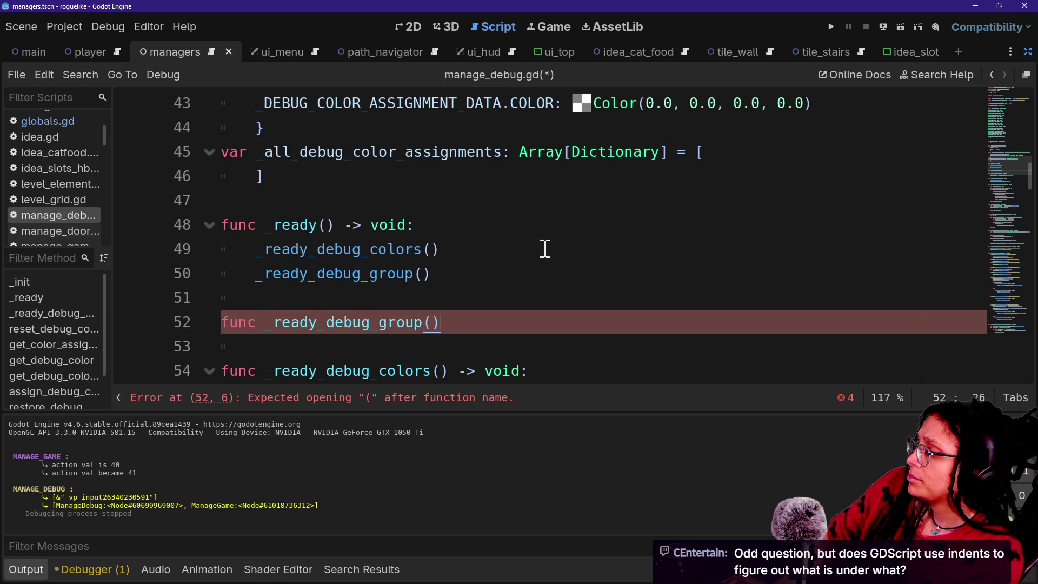
pyautogui.write(' -> void:a')
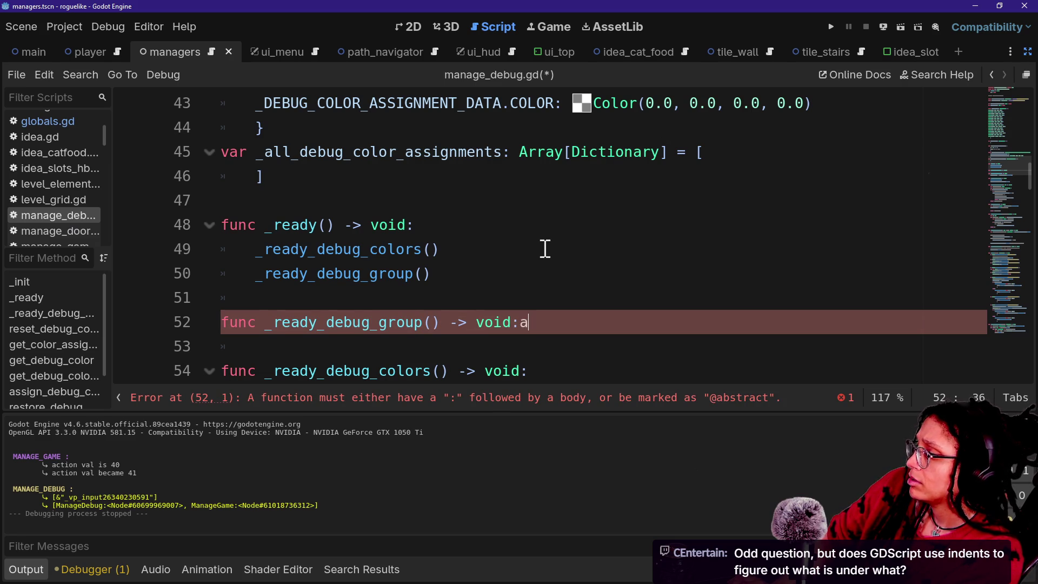
pyautogui.press('BackSpace')
# Step: Give the function the body add_to_group("Debug") and run the game
pyautogui.press('Return')
pyautogui.write('addt')
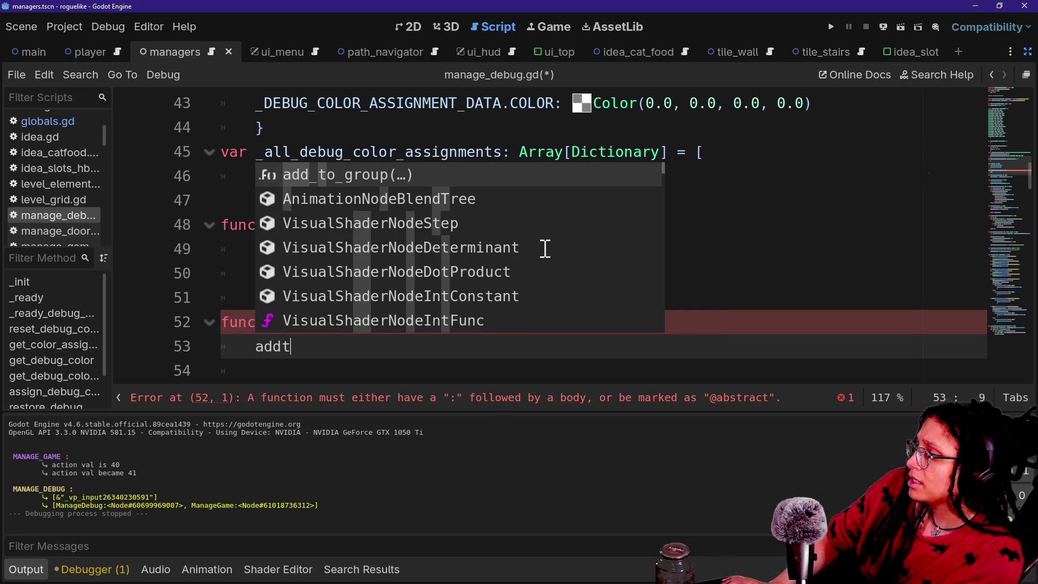
pyautogui.press('Return')
pyautogui.write('"')
pyautogui.write('"_')
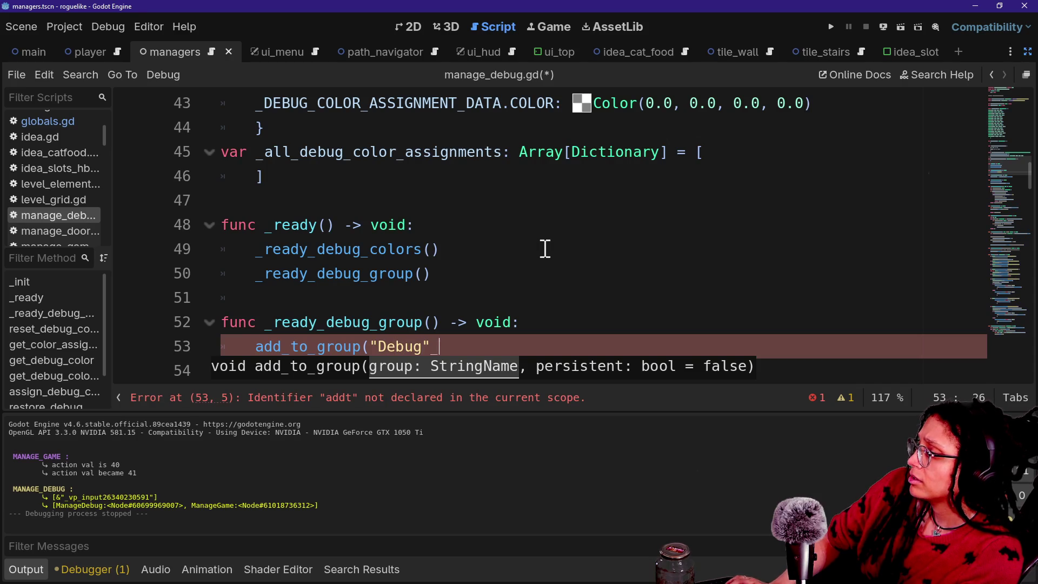
pyautogui.write(')')
pyautogui.moveTo(545, 248); pyautogui.dragTo(537, 271)
pyautogui.hotkey('shift', 'Down')
pyautogui.scroll(-2, 537, 271)
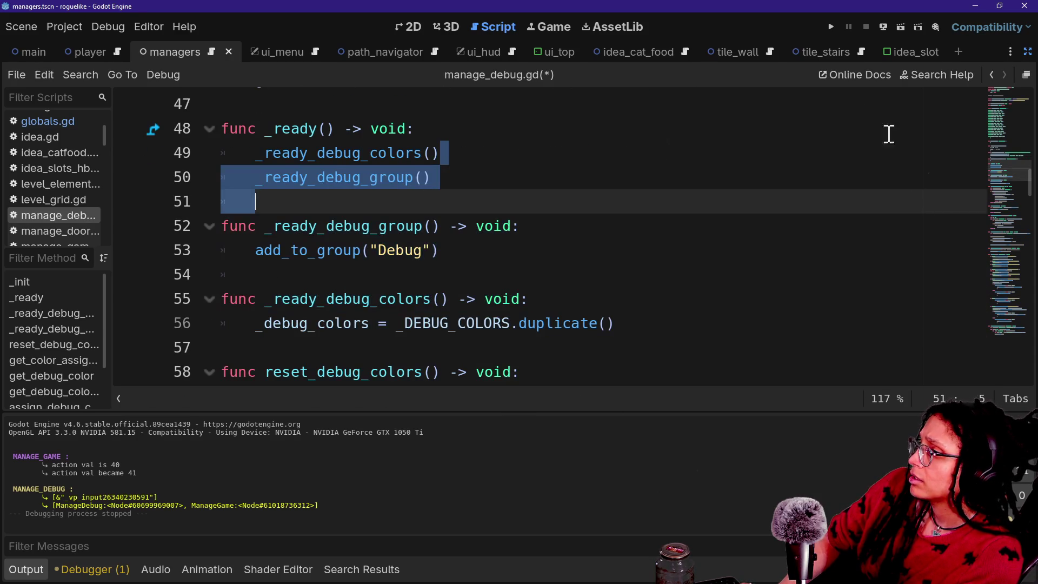
pyautogui.click(832, 27)
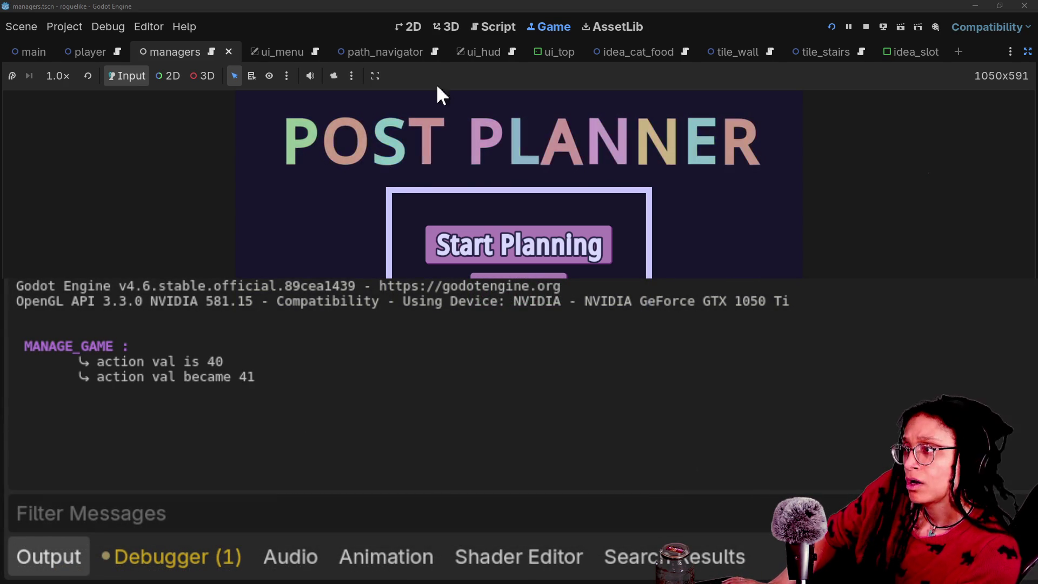
# Step: Open globals.gd in the Script editor through the quick file finder
pyautogui.click(488, 31)
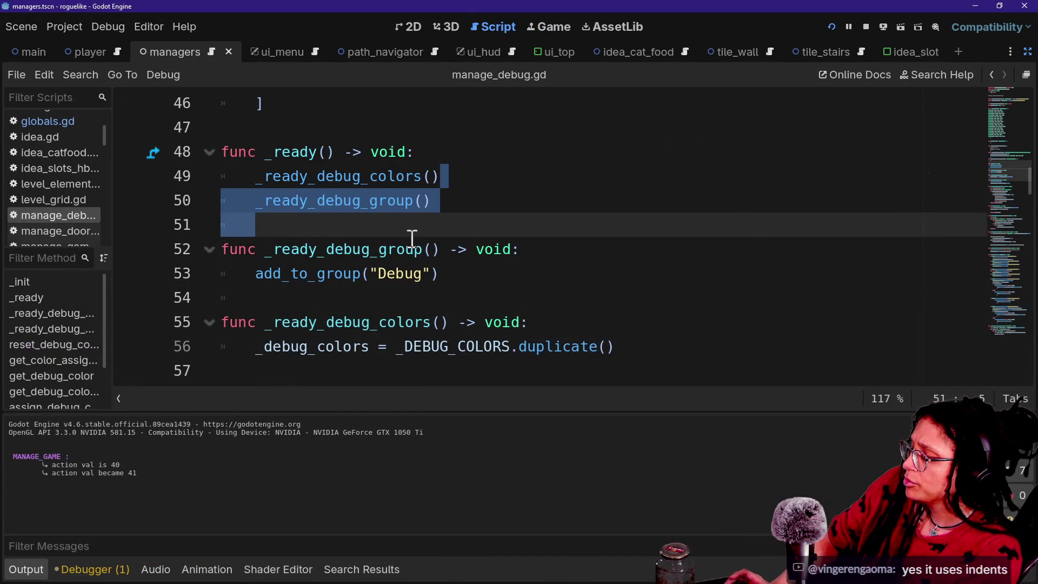
pyautogui.hotkey('shift', 'alt', 'o')
pyautogui.press('Down')
pyautogui.press('Return')
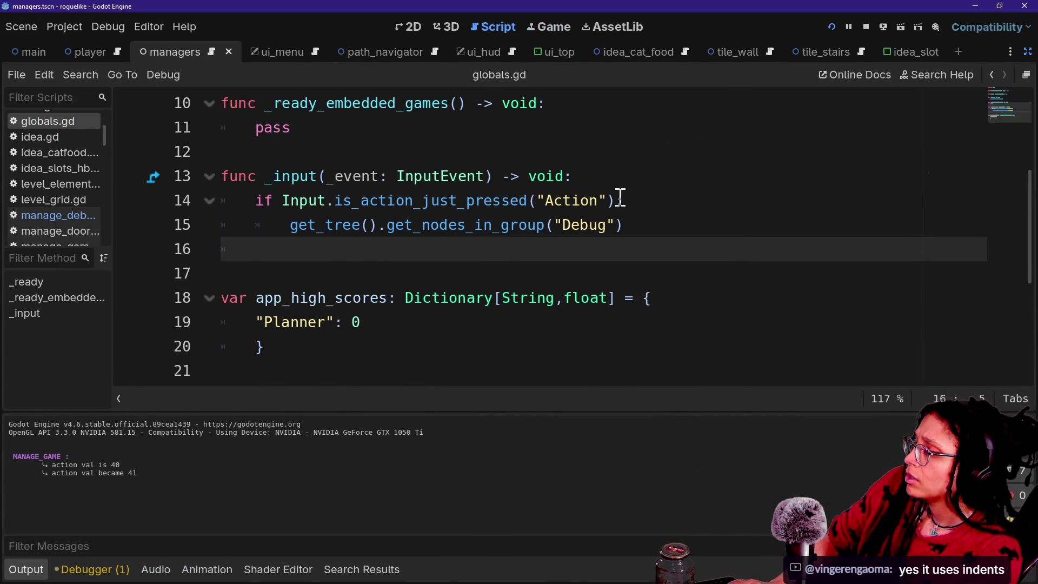
# Step: Wrap line 15 in print.fancy([FFX.HIGHLIGHT], ...) and save globals.gd
pyautogui.click(285, 232)
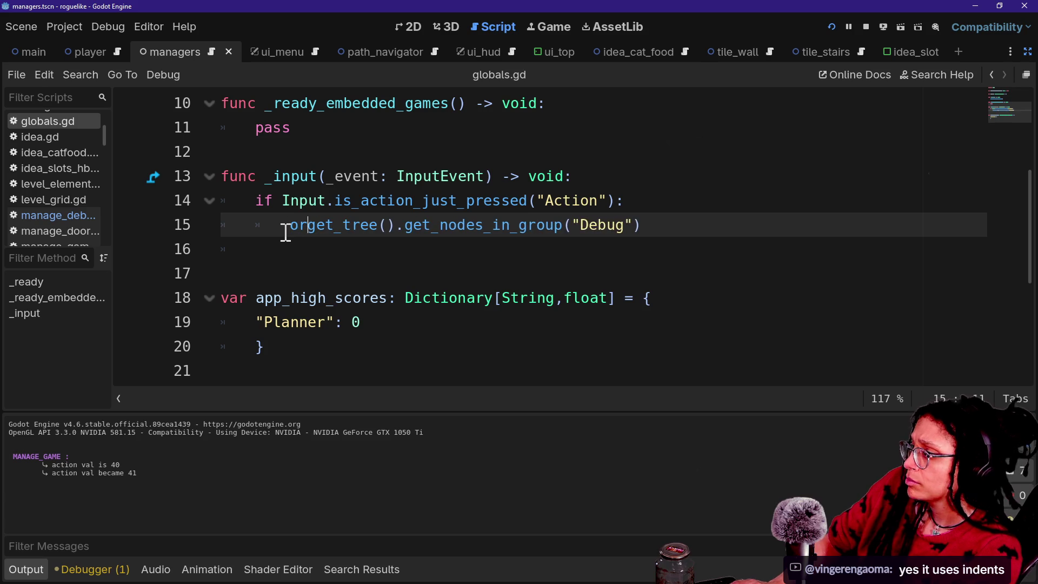
pyautogui.write('print.fanc')
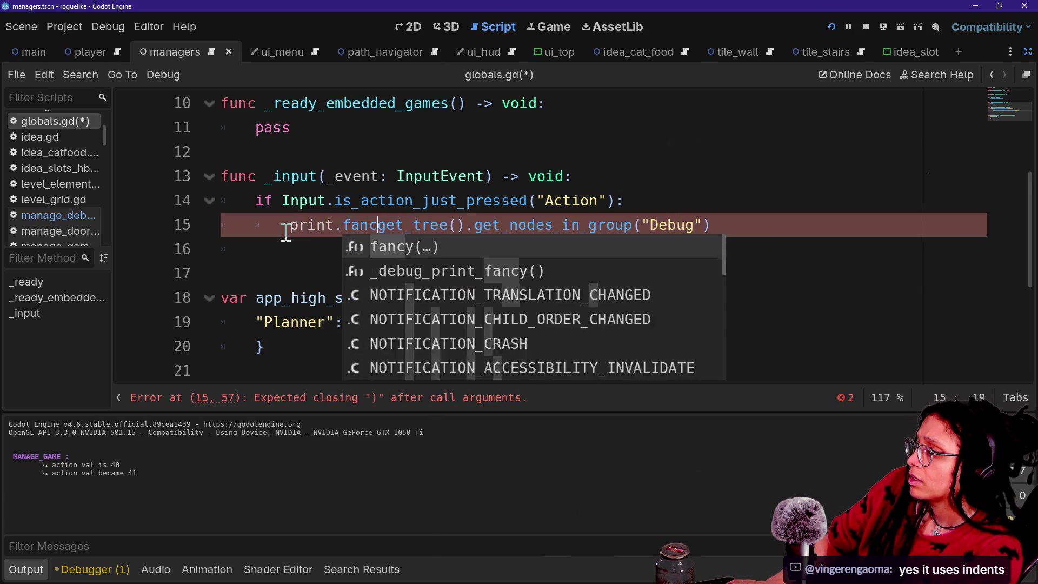
pyautogui.write('y(')
pyautogui.write('[FFX.HIGHLIGHT')
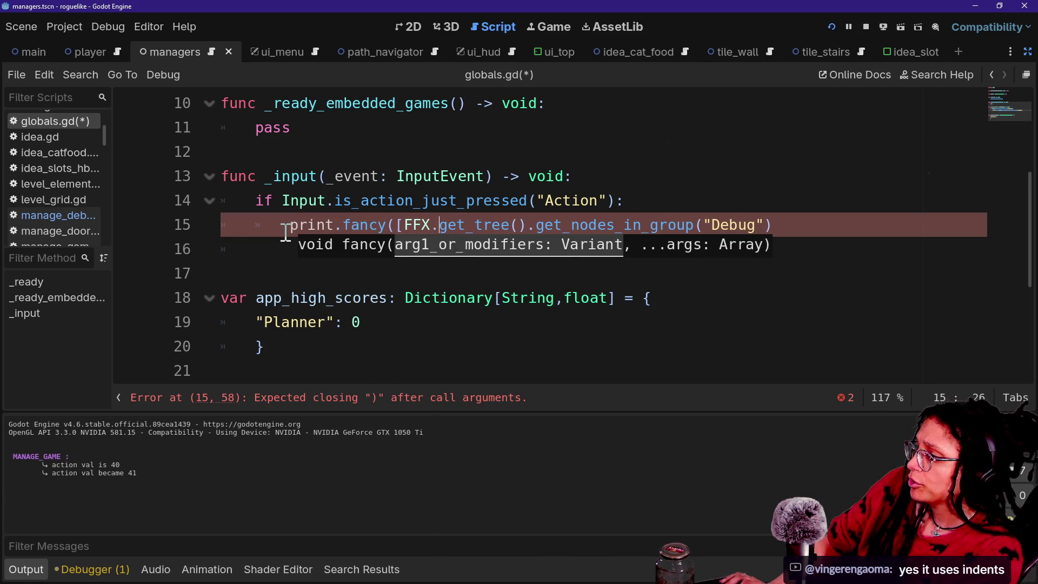
pyautogui.write(']')
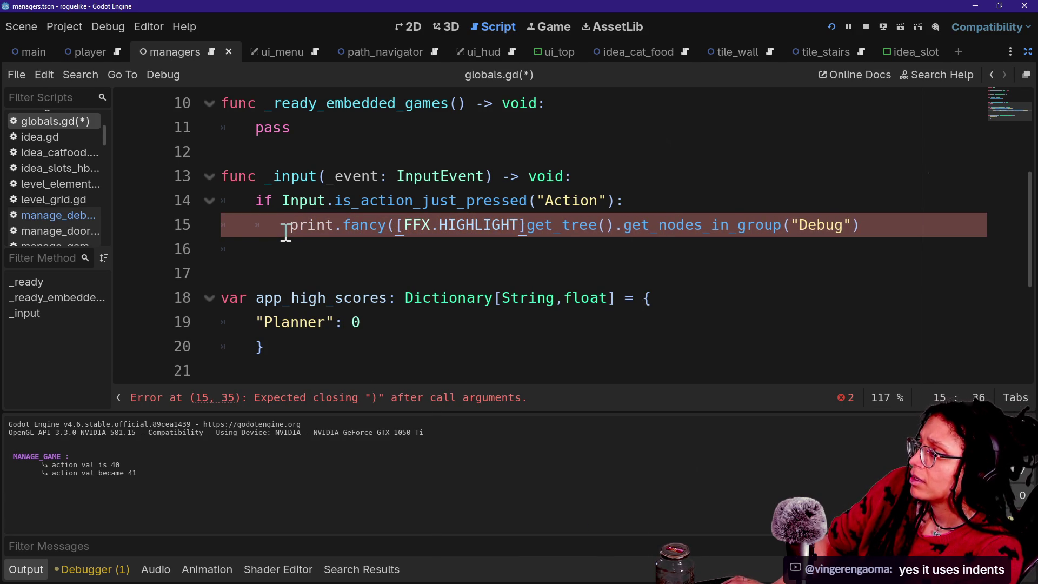
pyautogui.write(',')
pyautogui.click(873, 219)
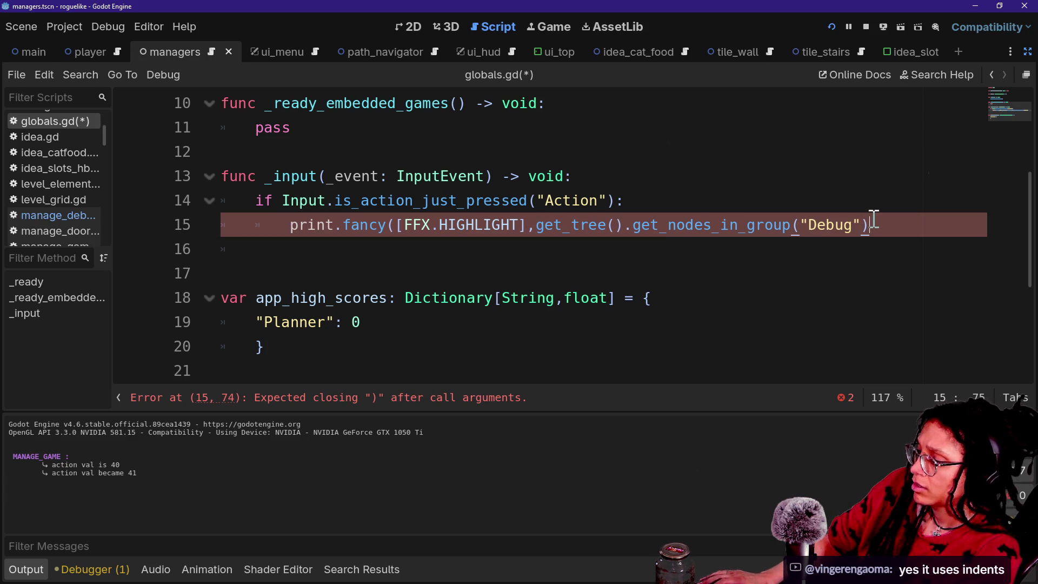
pyautogui.hotkey('ctrl', 's')
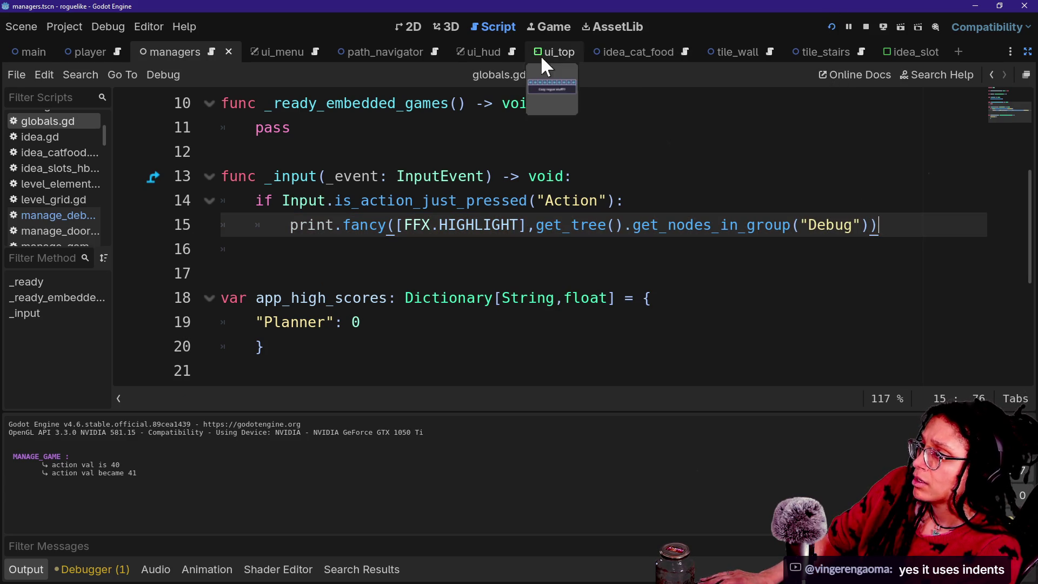
pyautogui.click(553, 27)
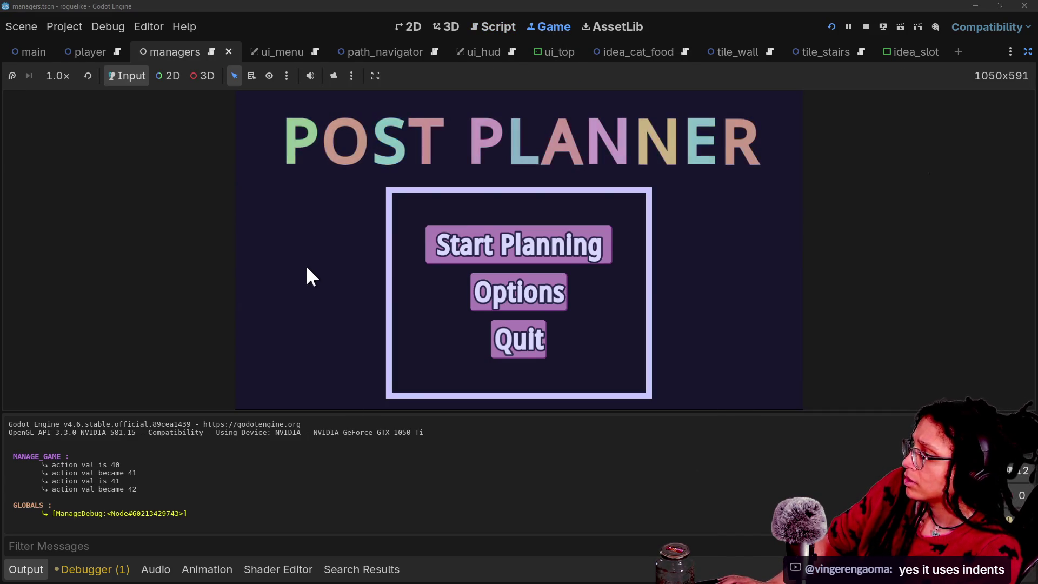
# Step: Confirm the output lists ManageDebug under GLOBALS, then duplicate line 15 of globals.gd
pyautogui.moveTo(53, 513); pyautogui.dragTo(174, 508)
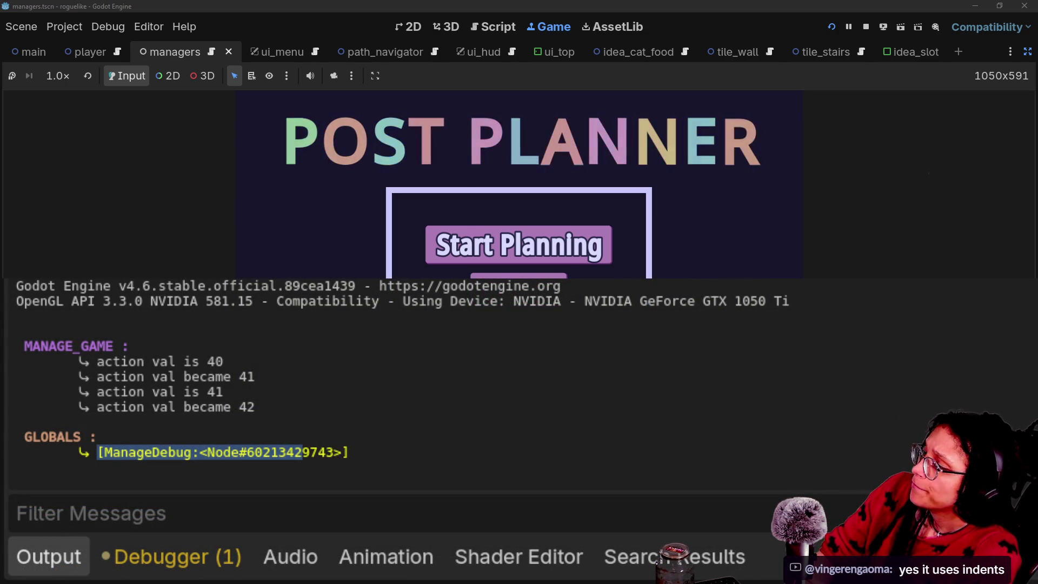
pyautogui.moveTo(69, 459); pyautogui.dragTo(217, 457)
pyautogui.click(574, 433)
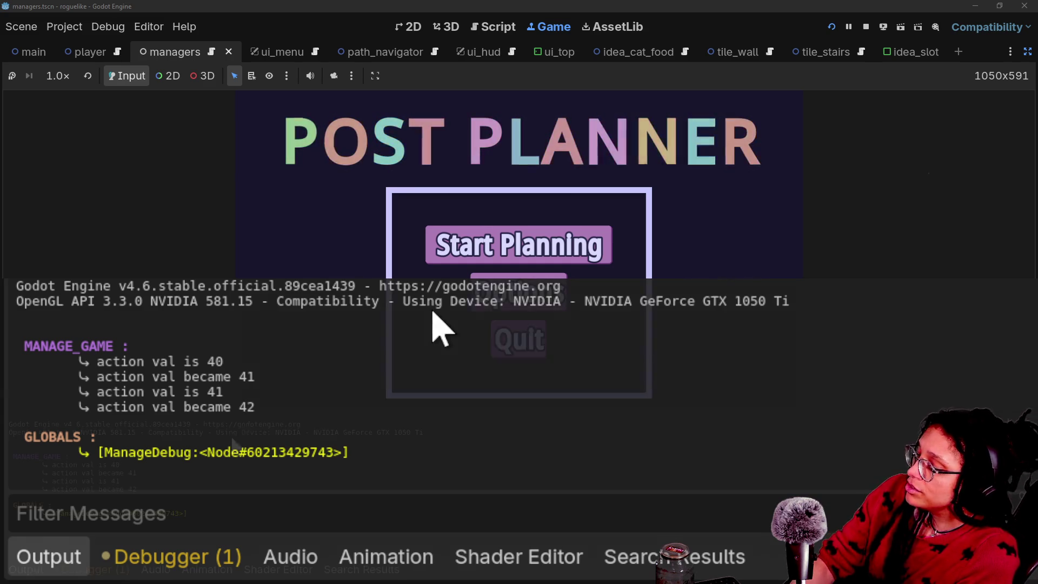
pyautogui.click(493, 27)
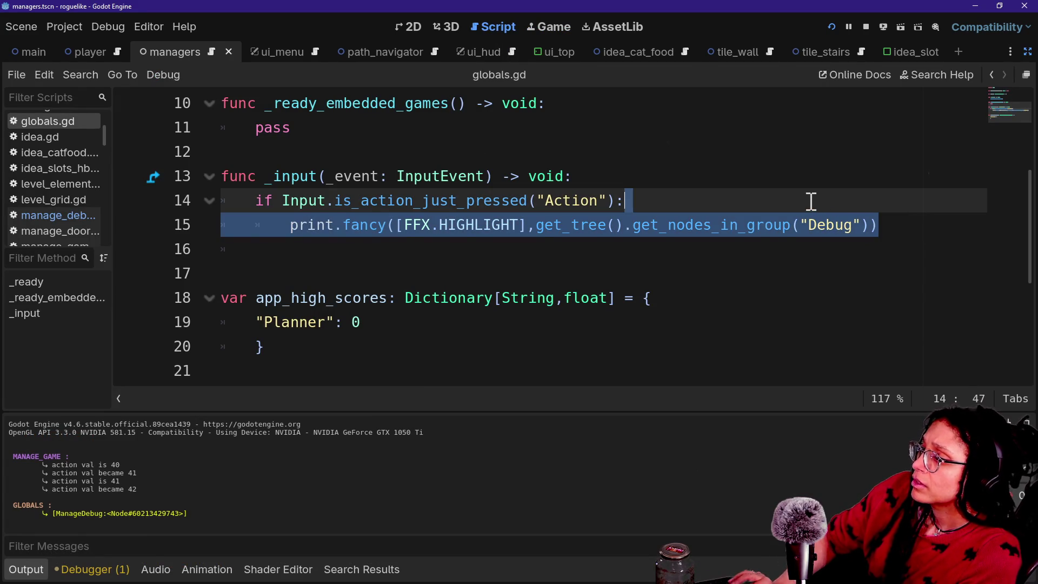
pyautogui.hotkey('ctrl', 'shift', 'd')
# Step: Try a get_groups() print on the duplicated line, then delete that unfinished line and save
pyautogui.moveTo(633, 224); pyautogui.dragTo(890, 225)
pyautogui.write('get')
pyautogui.write('_groups')
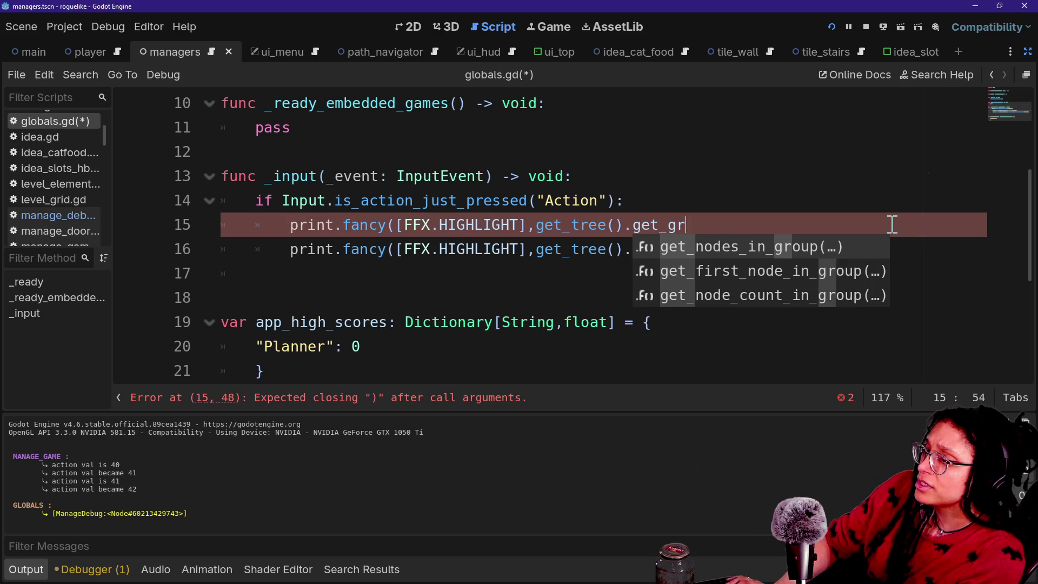
pyautogui.press('BackSpace')
pyautogui.press('BackSpace')
pyautogui.press('BackSpace')
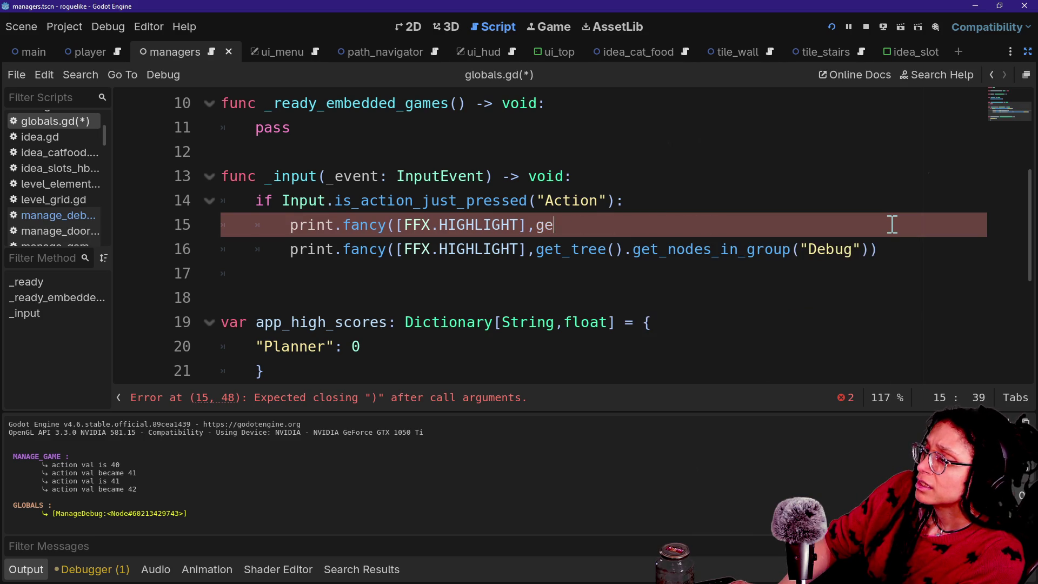
pyautogui.write('get_groups')
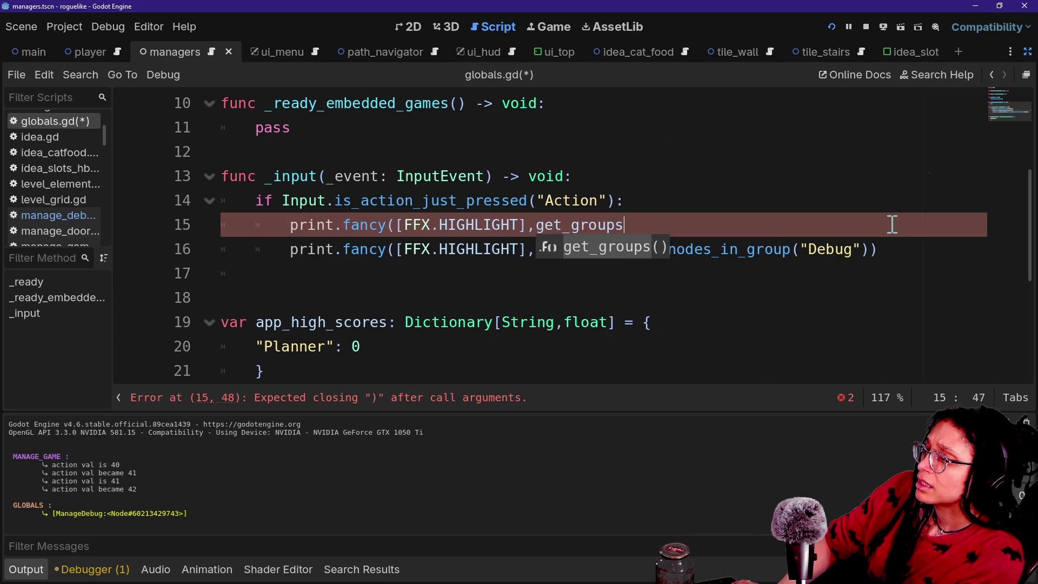
pyautogui.write(')()')
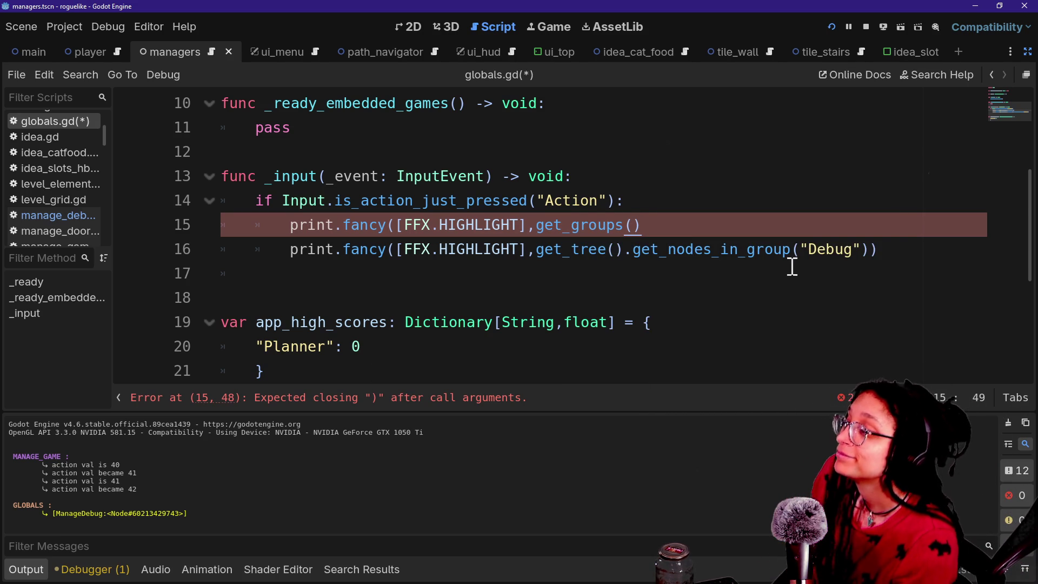
pyautogui.click(661, 244)
pyautogui.click(668, 225)
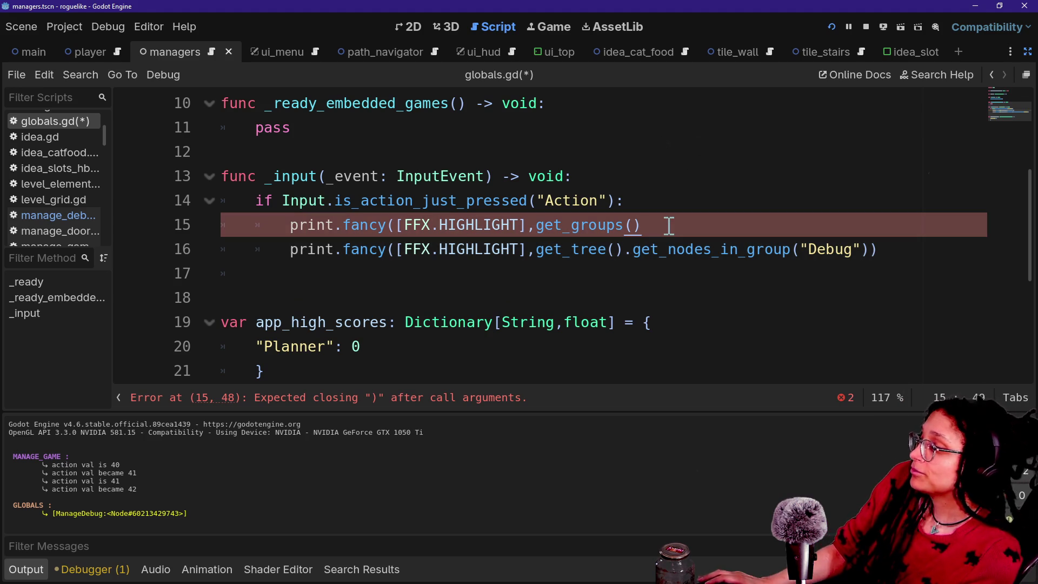
pyautogui.moveTo(668, 225); pyautogui.dragTo(674, 213)
pyautogui.press('BackSpace')
pyautogui.hotkey('ctrl', 's')
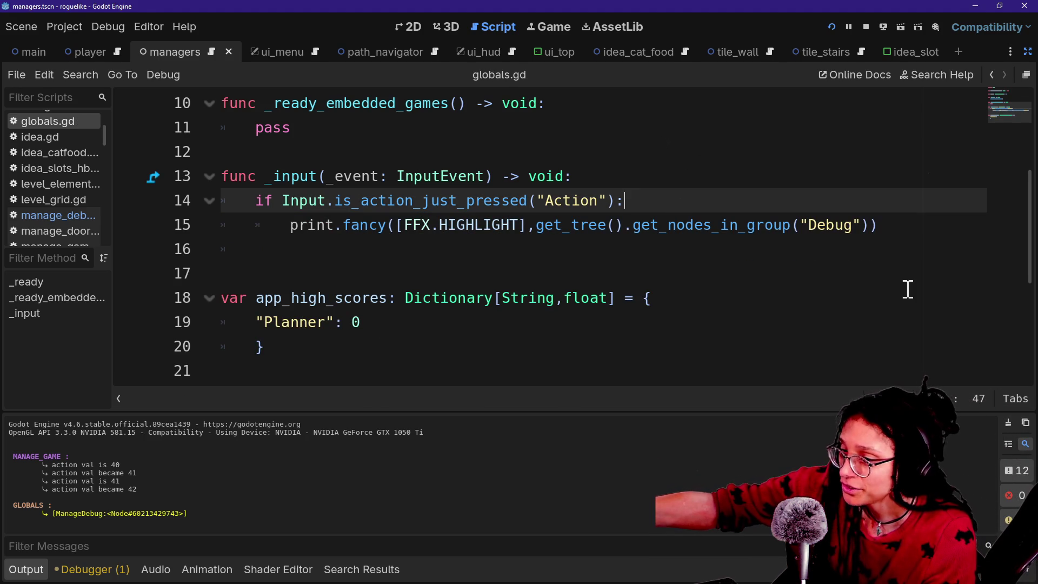
# Step: Add the missing closing parenthesis to the Debug-group print line and clear the output log
pyautogui.click(881, 222)
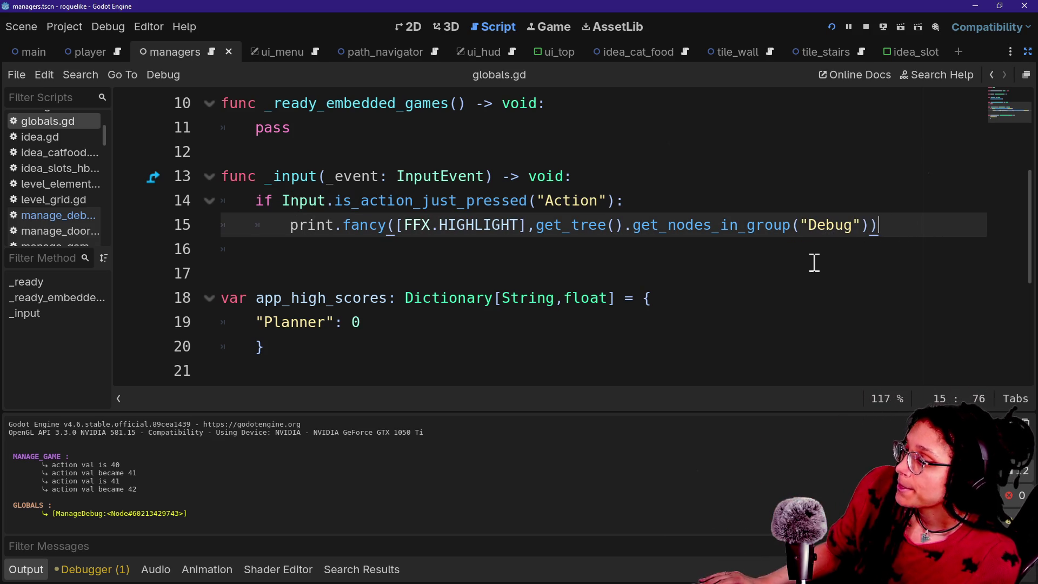
pyautogui.moveTo(797, 223); pyautogui.dragTo(863, 224)
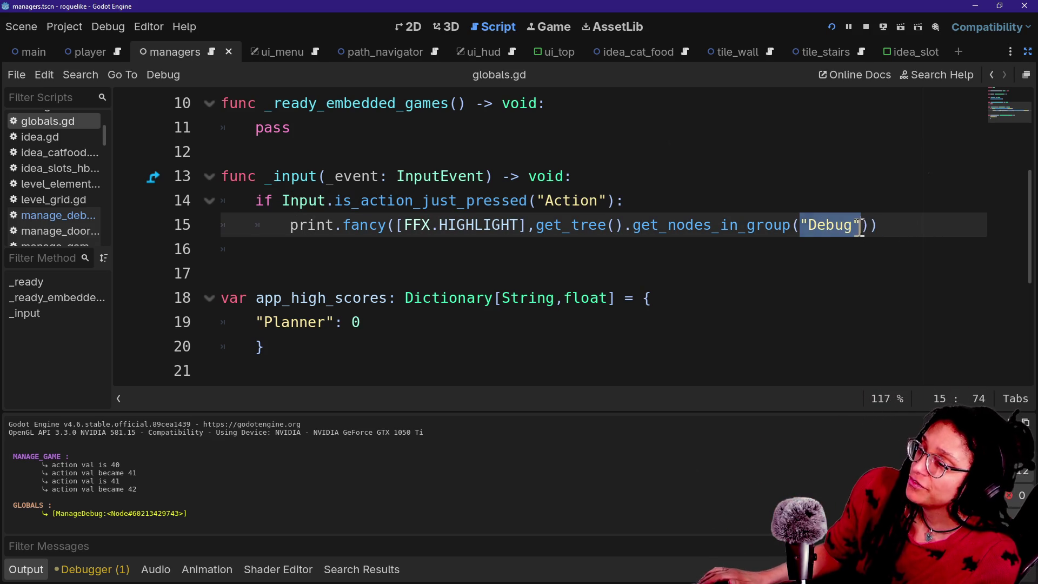
pyautogui.click(873, 225)
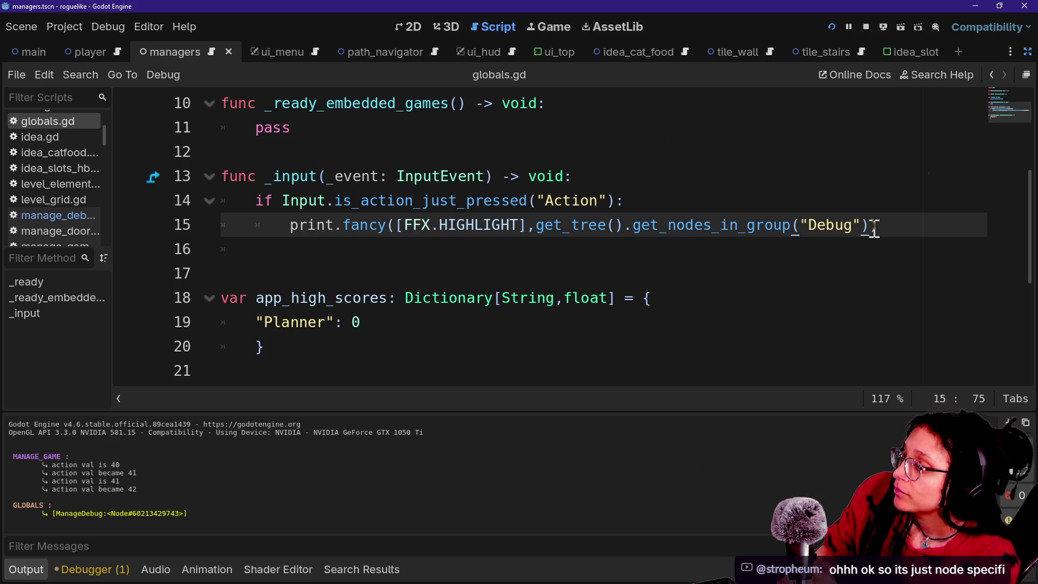
pyautogui.moveTo(800, 225); pyautogui.dragTo(882, 226)
pyautogui.click(880, 227)
pyautogui.write(')')
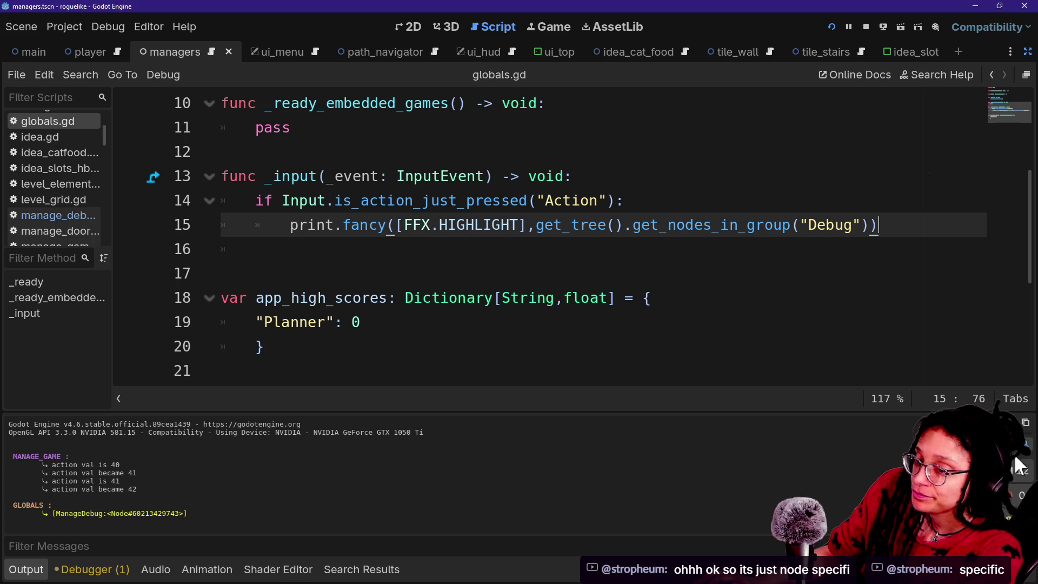
pyautogui.click(1031, 460)
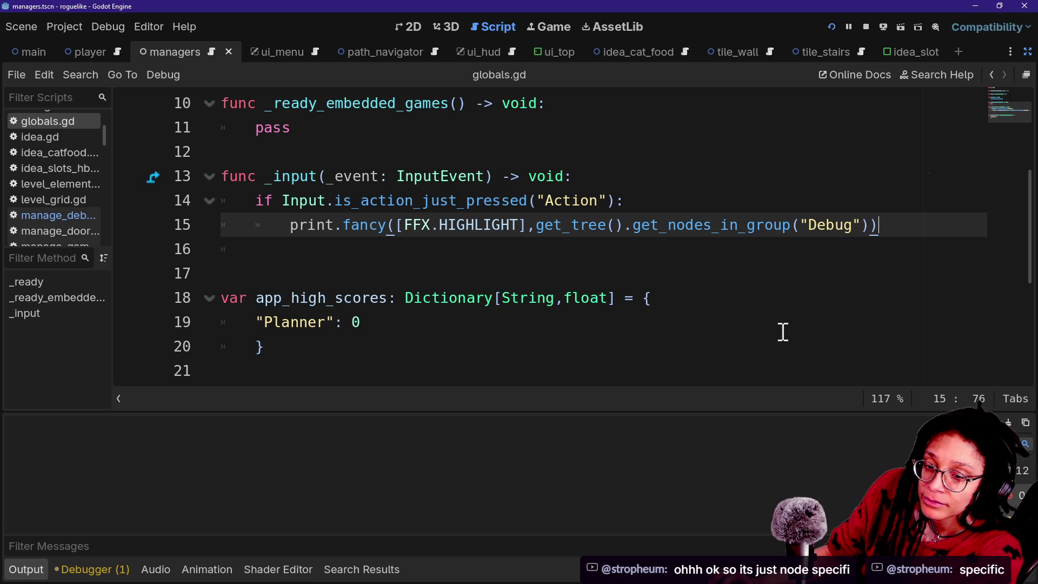
pyautogui.click(664, 250)
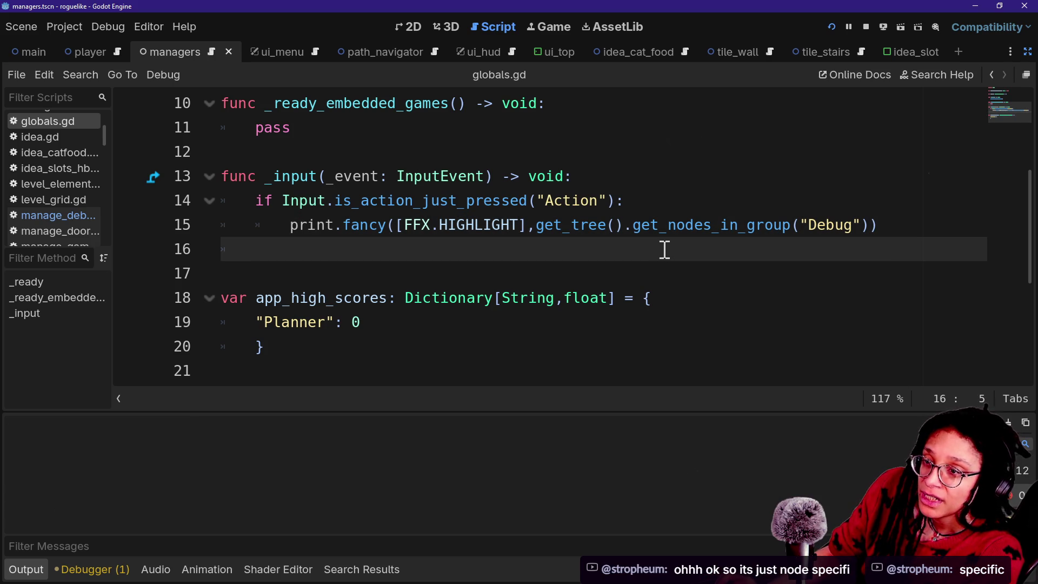
pyautogui.hotkey('alt', 'Tab')
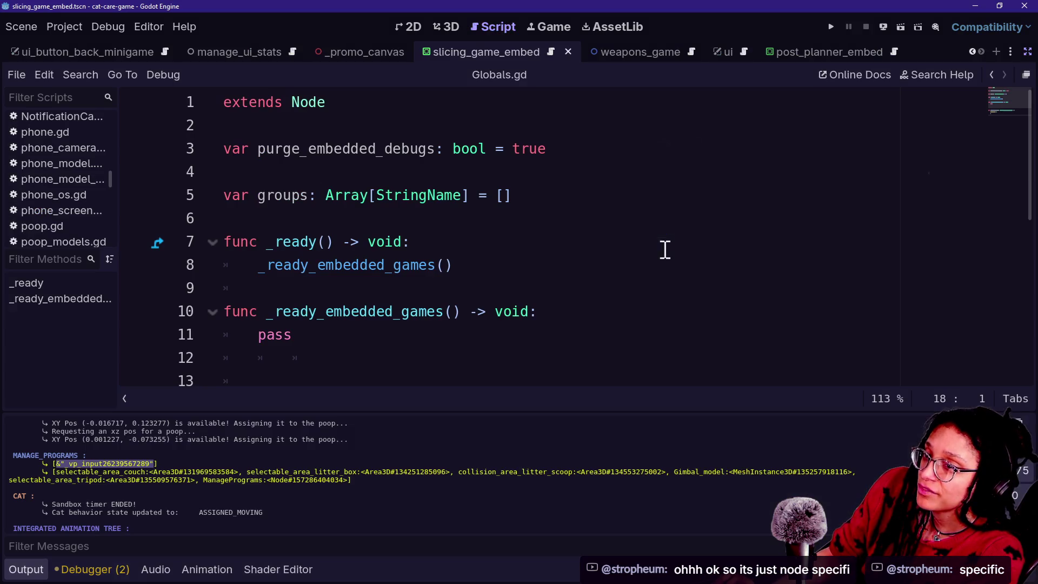
# Step: Bring the browser with the Twitch and YouTube live chats to the front
pyautogui.hotkey('alt', 'Tab')
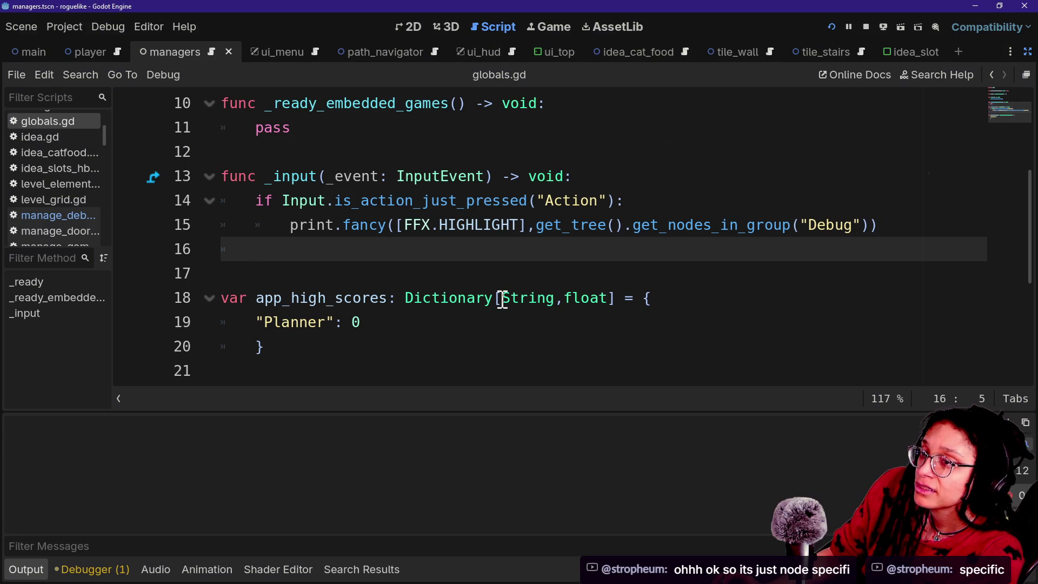
pyautogui.hotkey('alt', 'Tab')
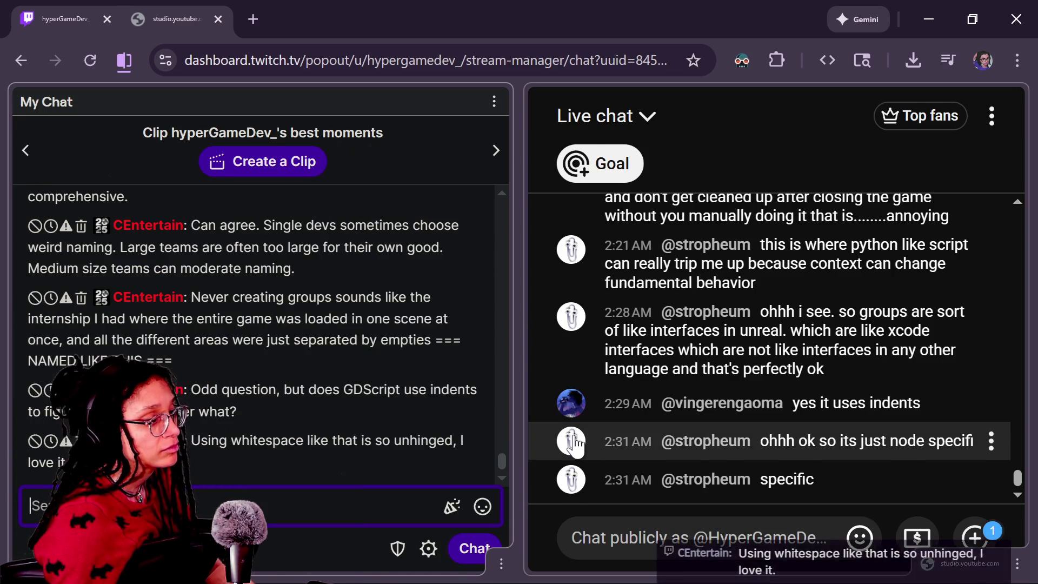
# Step: Read back through the YouTube live chat replies about GDScript indents, then return to Godot
pyautogui.scroll(2, 575, 440)
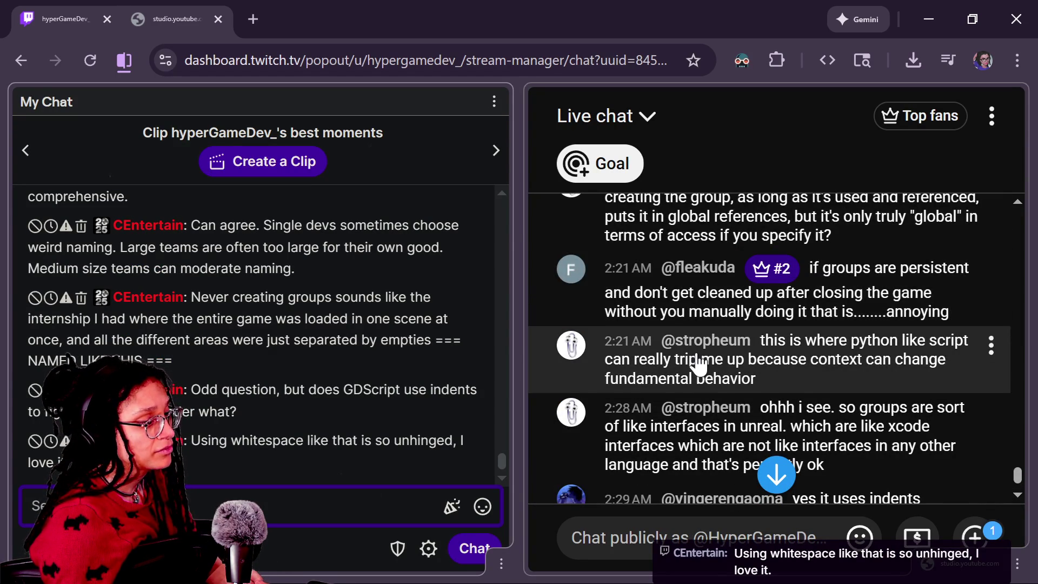
pyautogui.scroll(-2, 699, 365)
pyautogui.scroll(4, 697, 364)
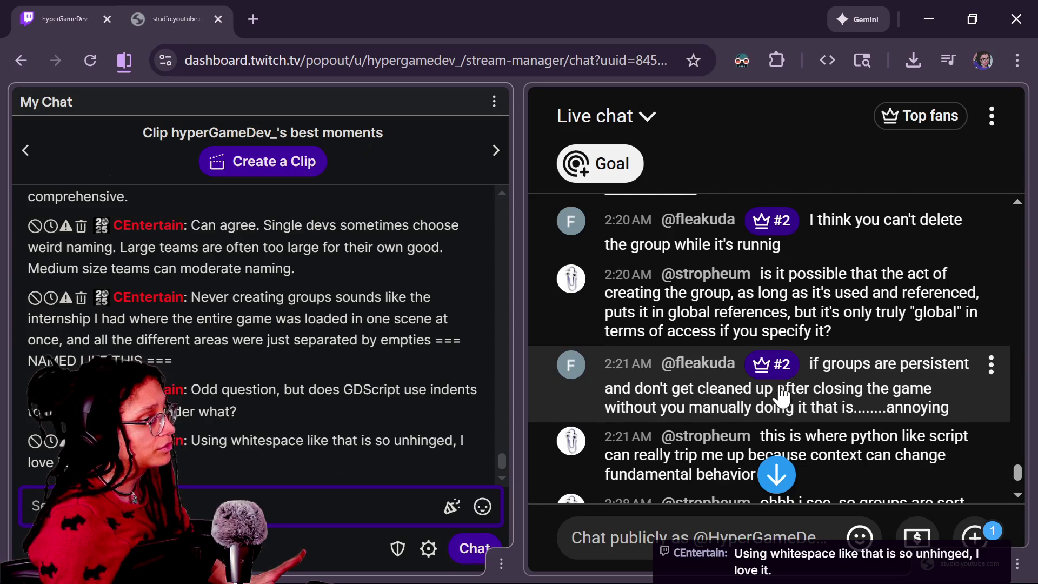
pyautogui.scroll(-4, 779, 398)
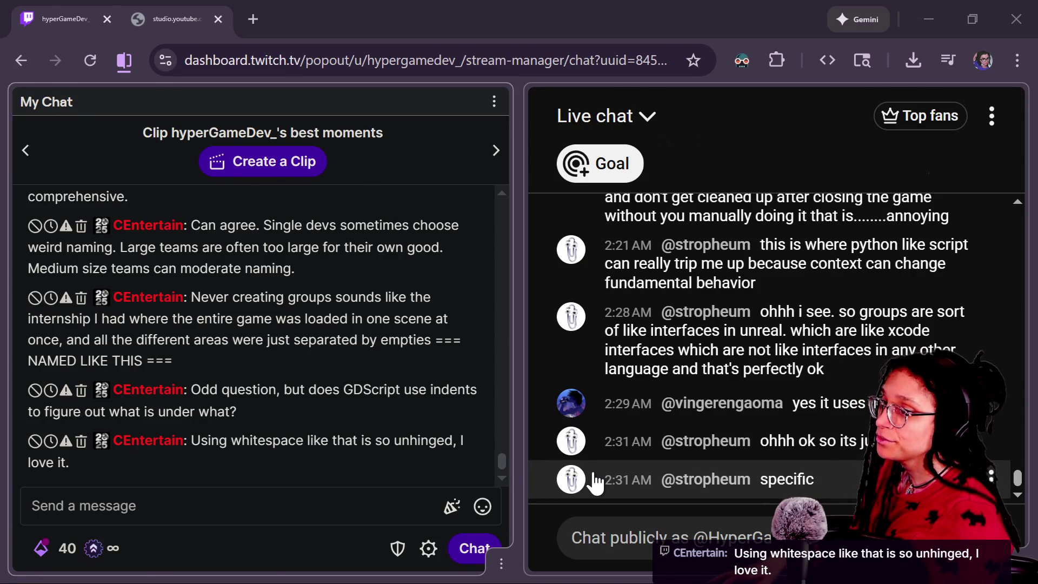
pyautogui.hotkey('alt', 'Tab')
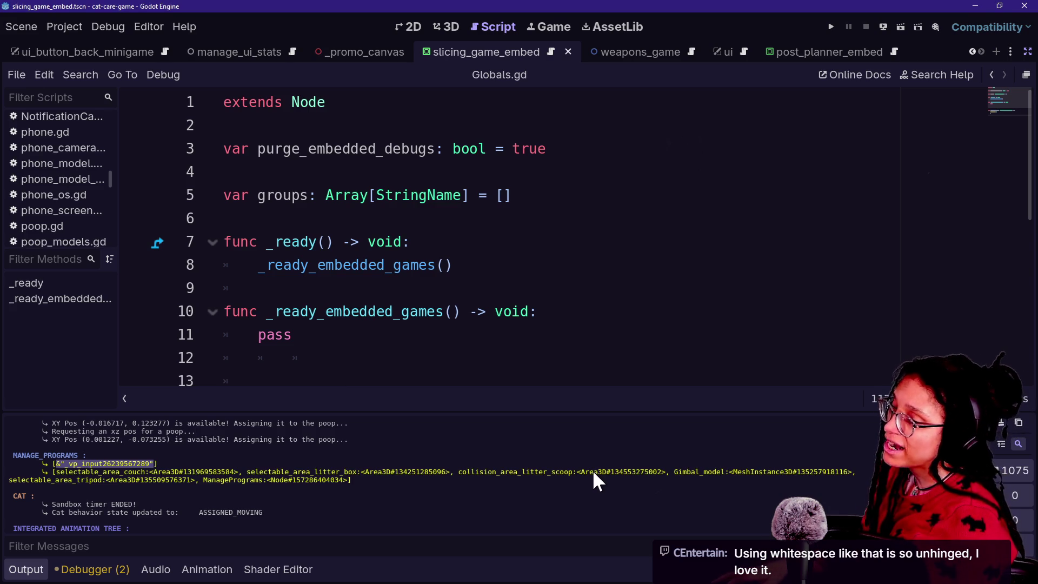
# Step: Bring the roguelike project's window forward and place the caret in globals.gd
pyautogui.hotkey('alt', 'Tab')
pyautogui.click(536, 331)
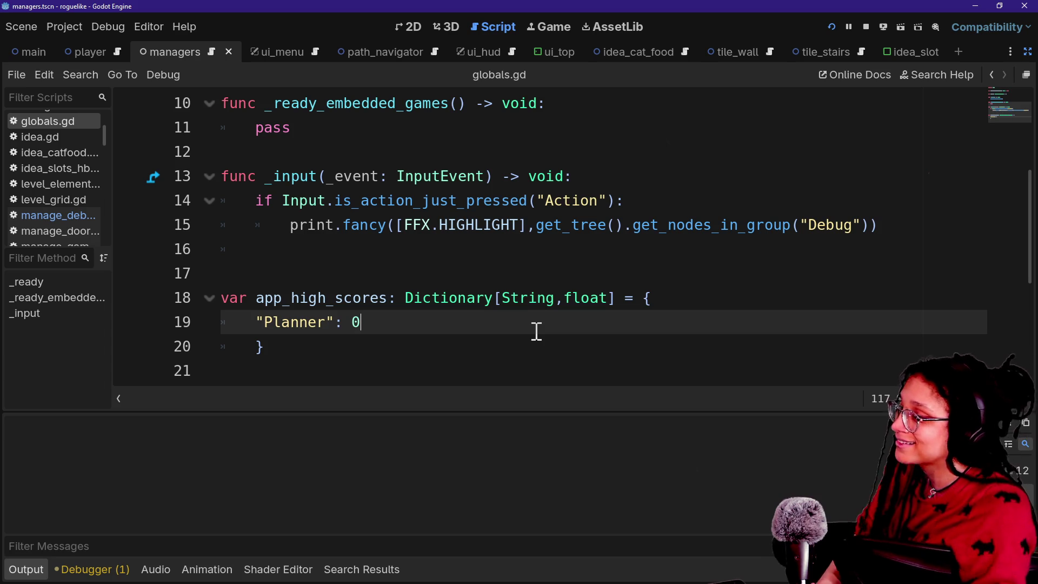
# Step: Remove the stray indent on line 16 and save globals.gd
pyautogui.click(701, 249)
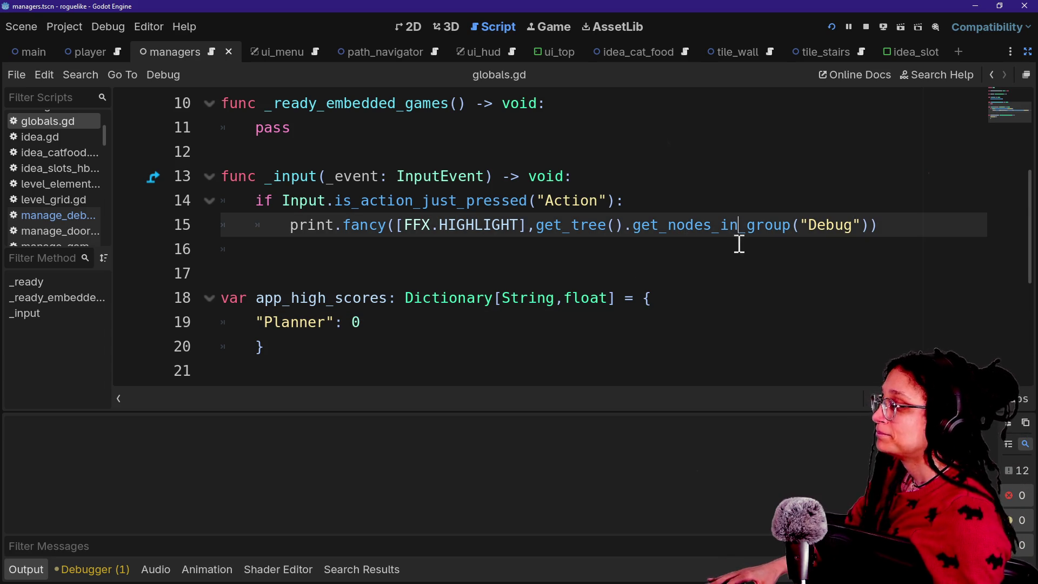
pyautogui.press('BackSpace')
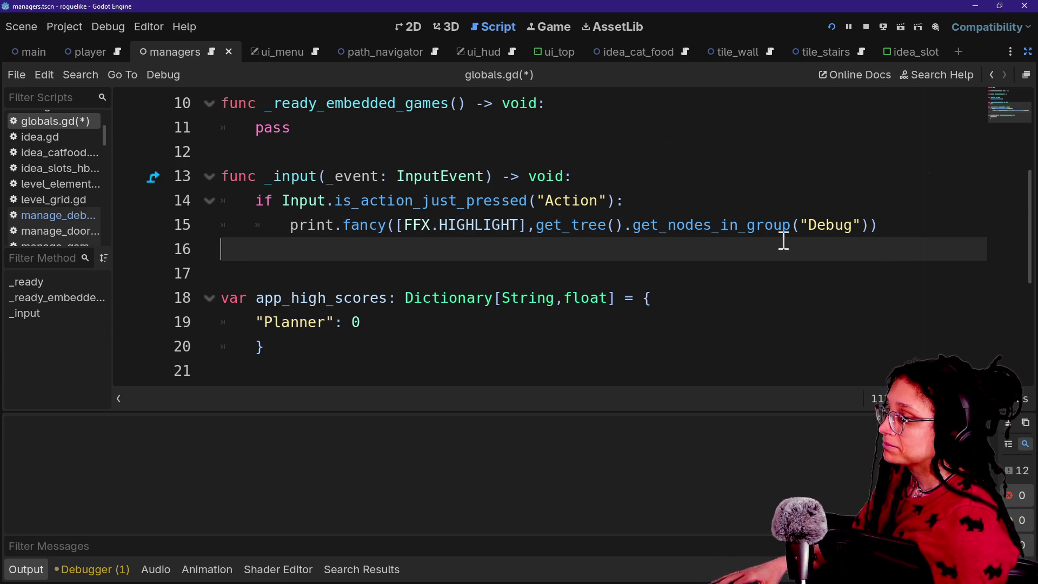
pyautogui.click(885, 224)
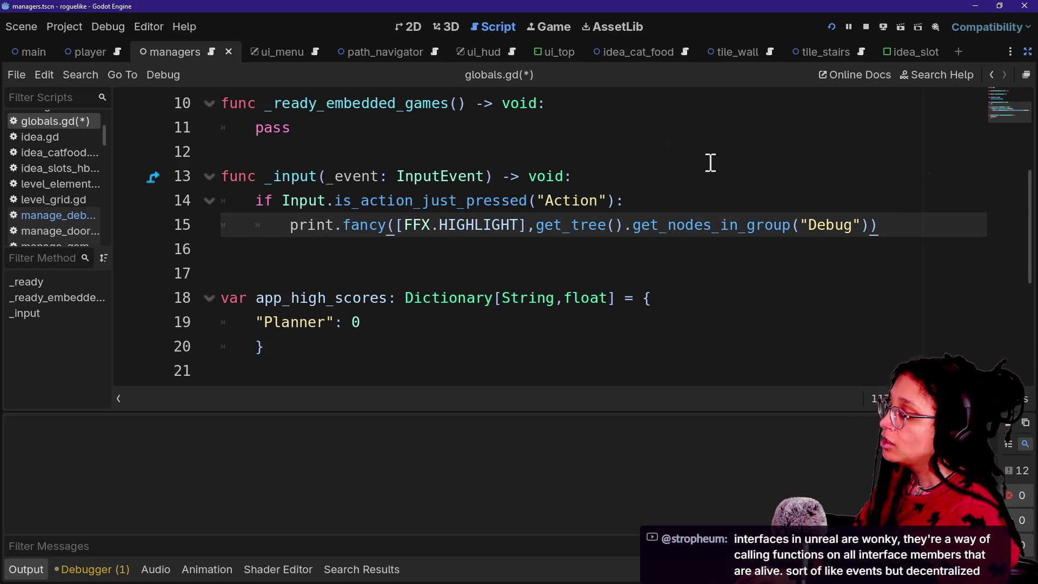
pyautogui.hotkey('ctrl', 's')
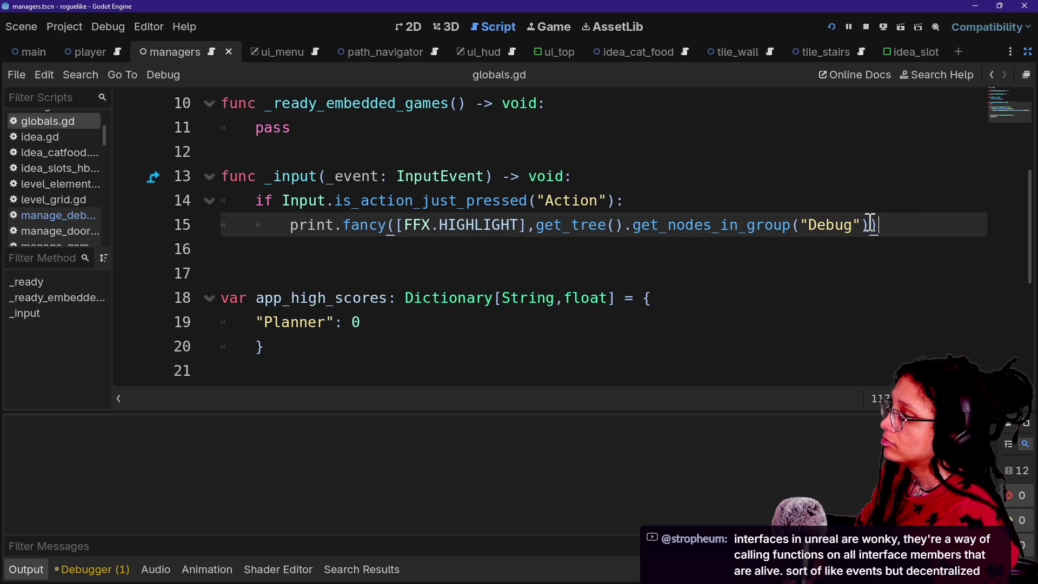
# Step: Delete from pass through 'HIGHLIGHT],' so _ready_embedded_games calls get_nodes_in_group("Debug") and _input is removed
pyautogui.scroll(1, 872, 224)
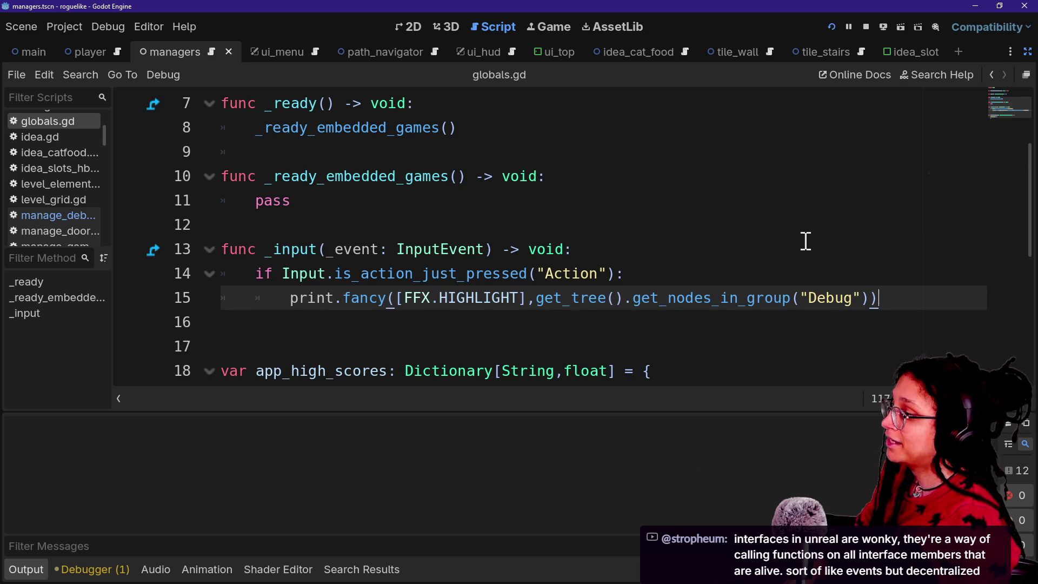
pyautogui.keyDown('shift'); pyautogui.click(828, 190); pyautogui.keyUp('shift')
pyautogui.press('BackSpace')
pyautogui.press('BackSpace')
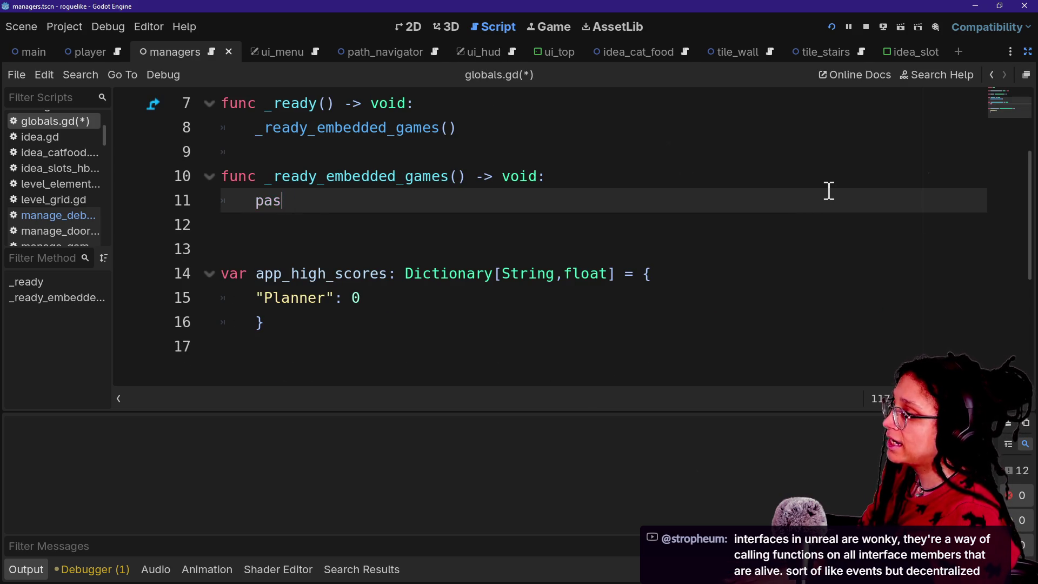
pyautogui.press('BackSpace')
pyautogui.press('BackSpace')
pyautogui.hotkey('ctrl', 'z')
pyautogui.hotkey('ctrl', 'z')
pyautogui.hotkey('ctrl', 'z')
pyautogui.moveTo(535, 298)
pyautogui.mouseDown()
pyautogui.moveTo(324, 292)
pyautogui.moveTo(395, 186)
pyautogui.moveTo(257, 207)
pyautogui.mouseUp()
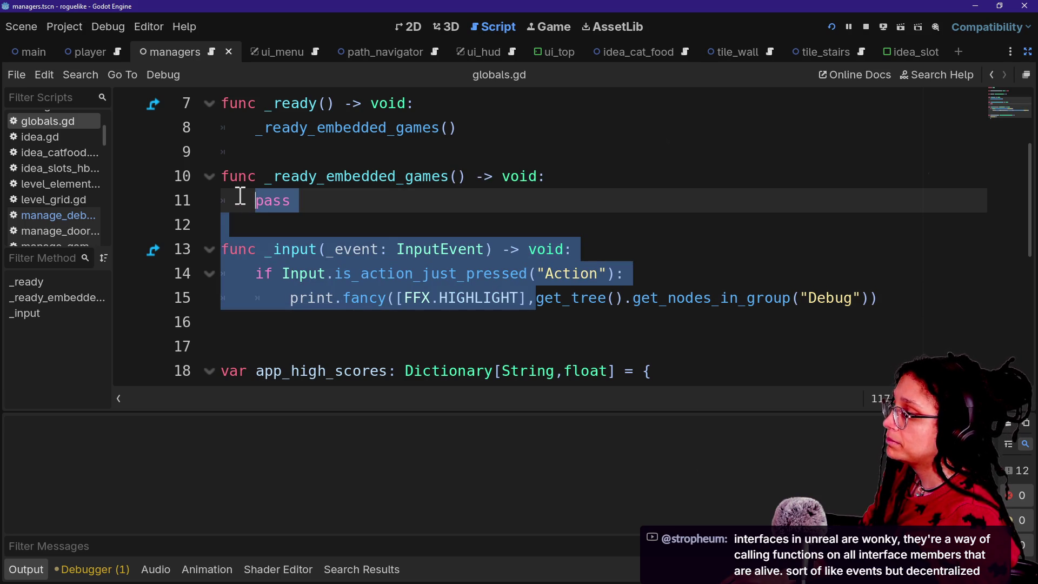
pyautogui.press('BackSpace')
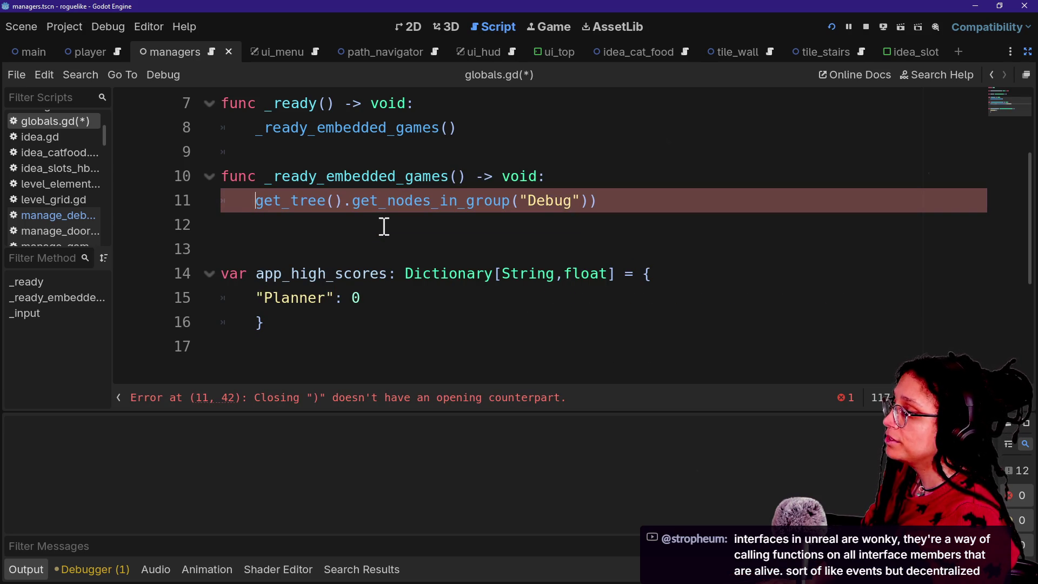
pyautogui.write('fp')
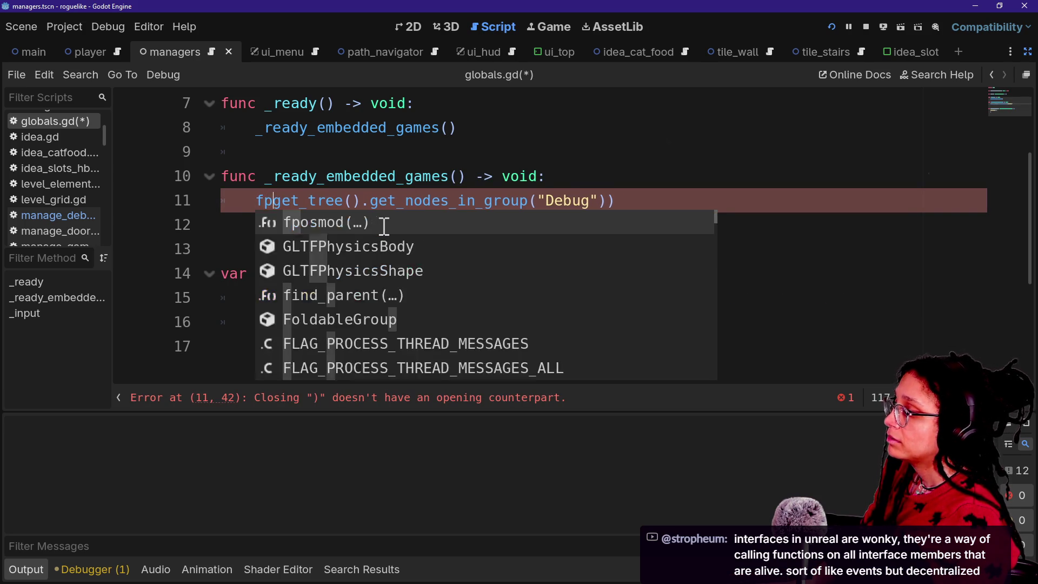
pyautogui.press('BackSpace')
pyautogui.scroll(2, 466, 156)
pyautogui.click(599, 198)
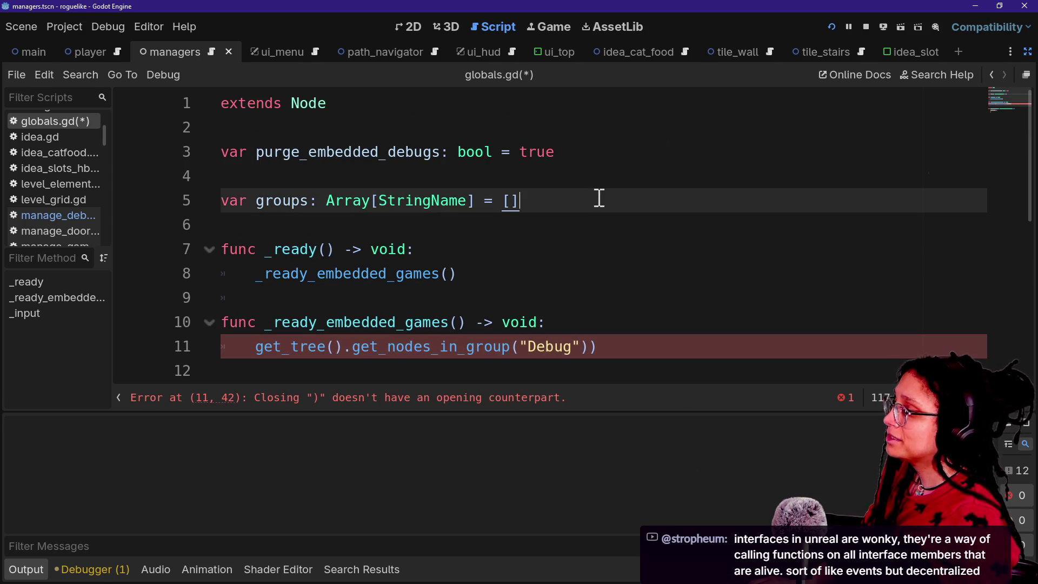
# Step: Start a const _DEBUG_GROUP line and delete the old purge_embedded_debugs and groups variables
pyautogui.click(580, 129)
pyautogui.press('Return')
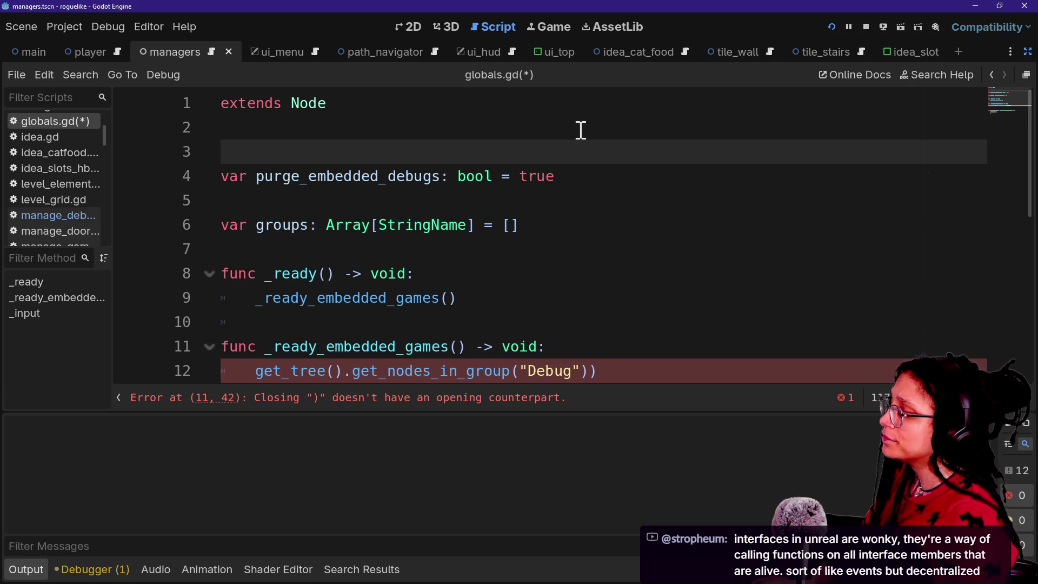
pyautogui.write('const _D')
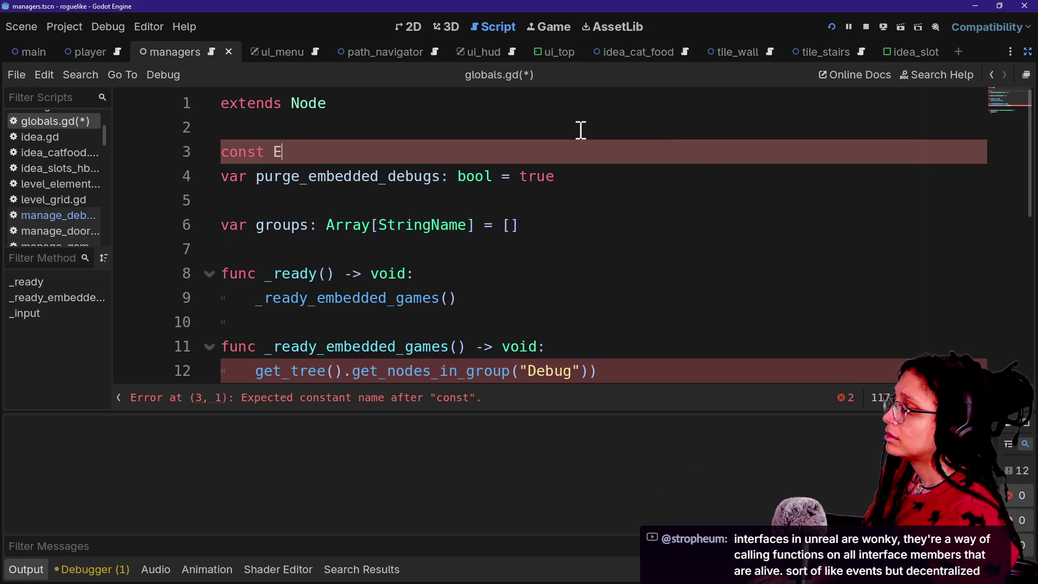
pyautogui.write('EBUG_GROUP')
pyautogui.moveTo(544, 225); pyautogui.dragTo(520, 147)
pyautogui.press('BackSpace')
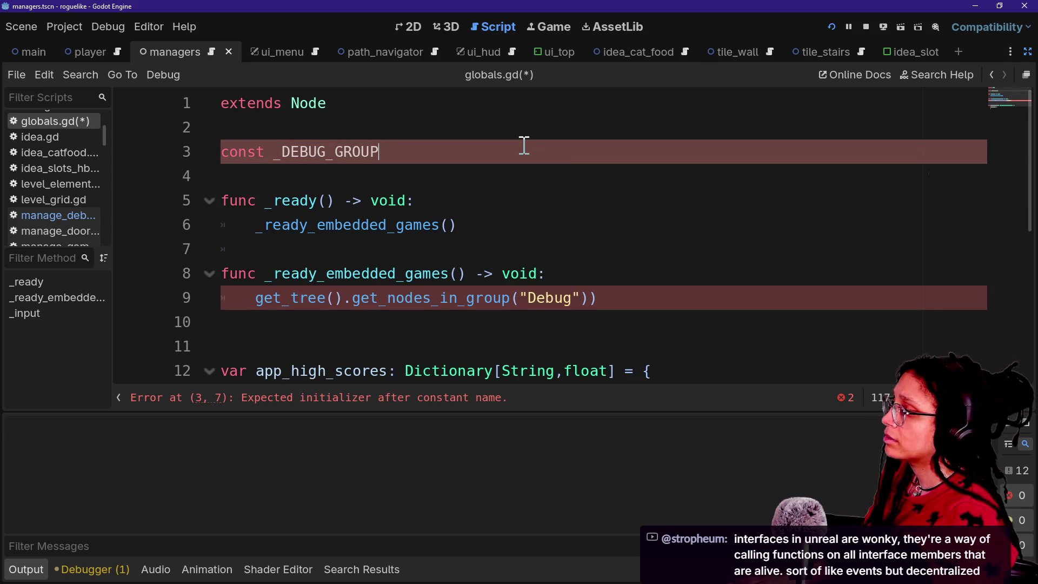
# Step: Complete the constant as const _DEBUG_GROUP: StringName = &"DEBUG"
pyautogui.write(': Str')
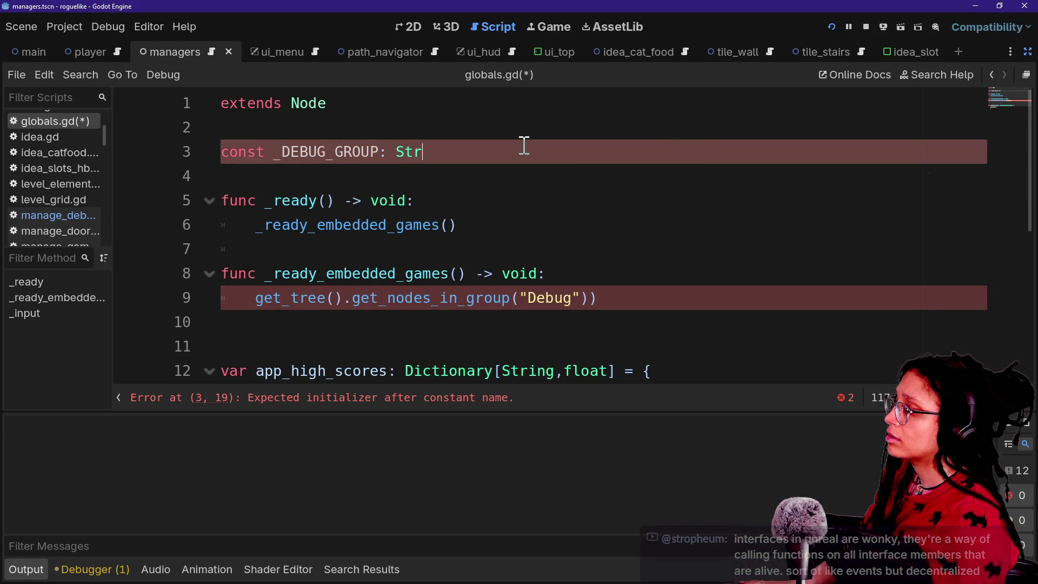
pyautogui.write('ingName =')
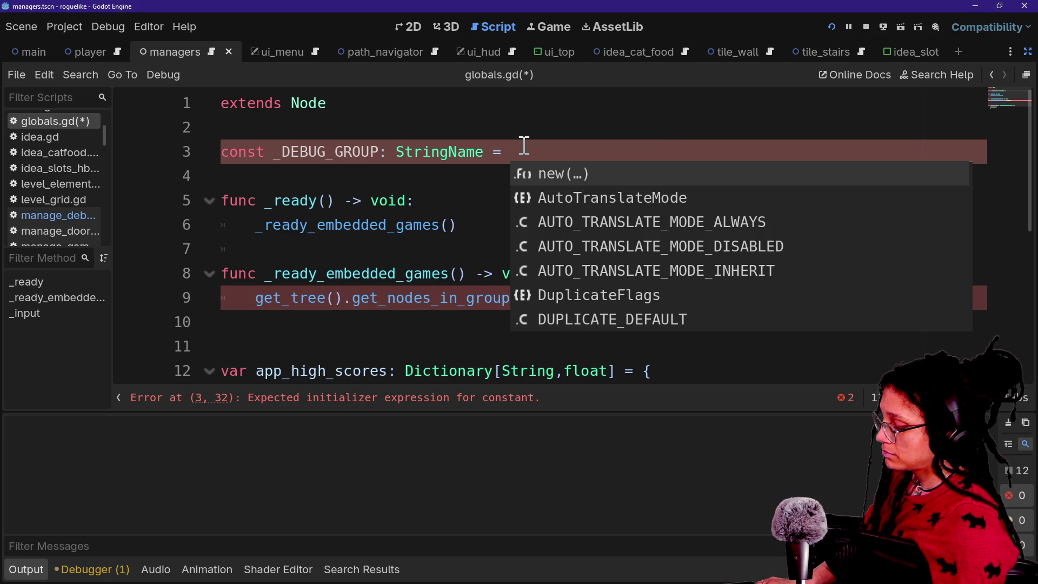
pyautogui.write('%_DEBUG')
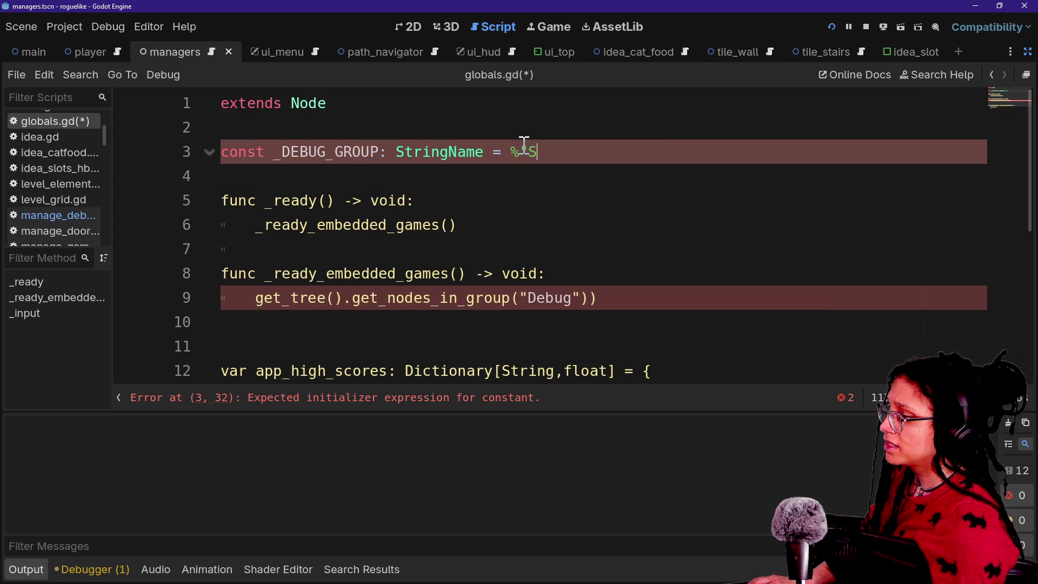
pyautogui.press('BackSpace')
pyautogui.write('DEBUG')
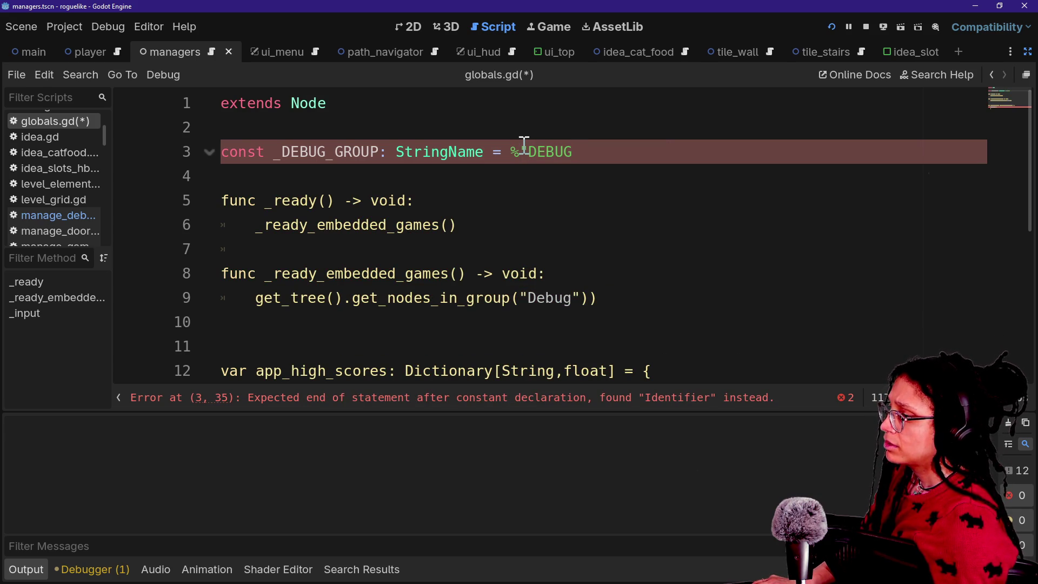
pyautogui.hotkey('ctrl', 'Delete')
pyautogui.press('BackSpace')
pyautogui.write('&')
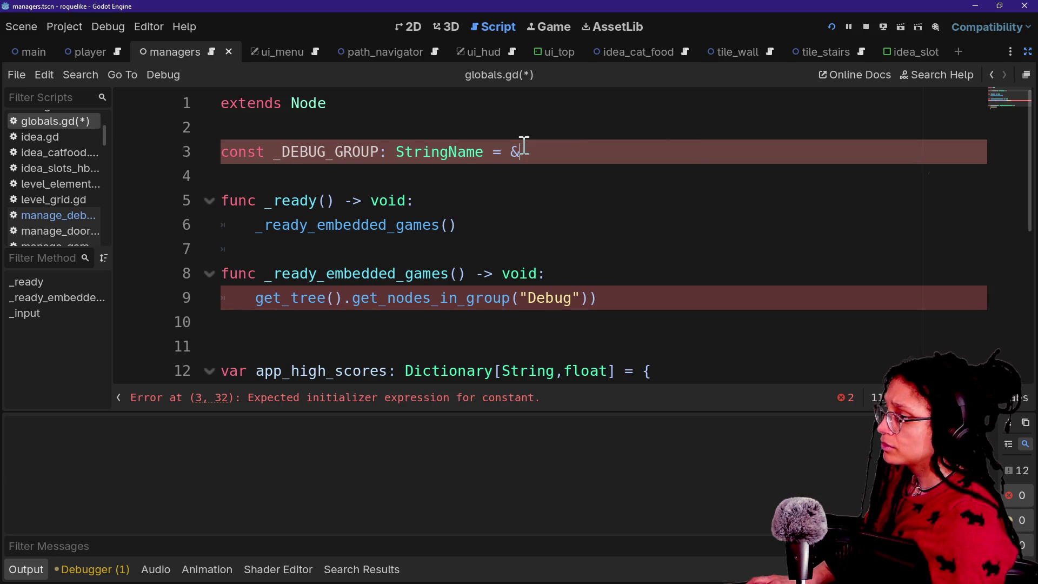
pyautogui.write('"DEB')
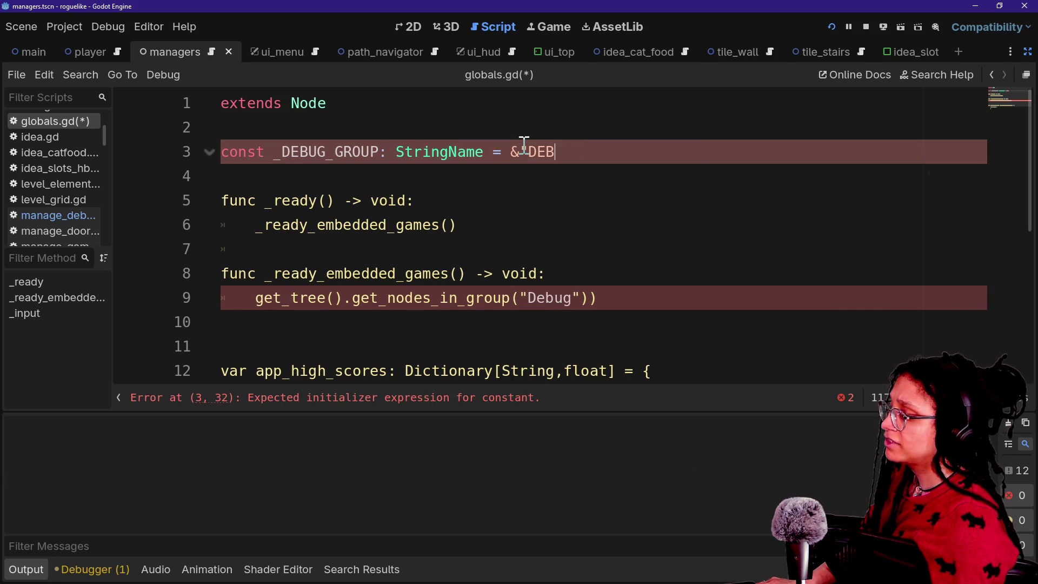
pyautogui.write('UG"')
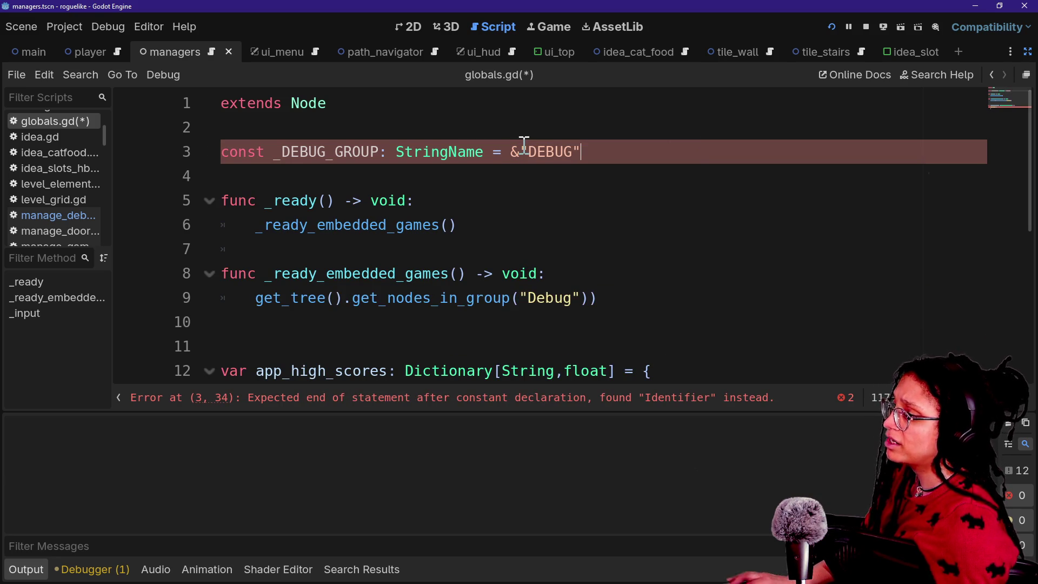
pyautogui.click(563, 201)
pyautogui.moveTo(509, 155); pyautogui.dragTo(588, 152)
pyautogui.click(588, 152)
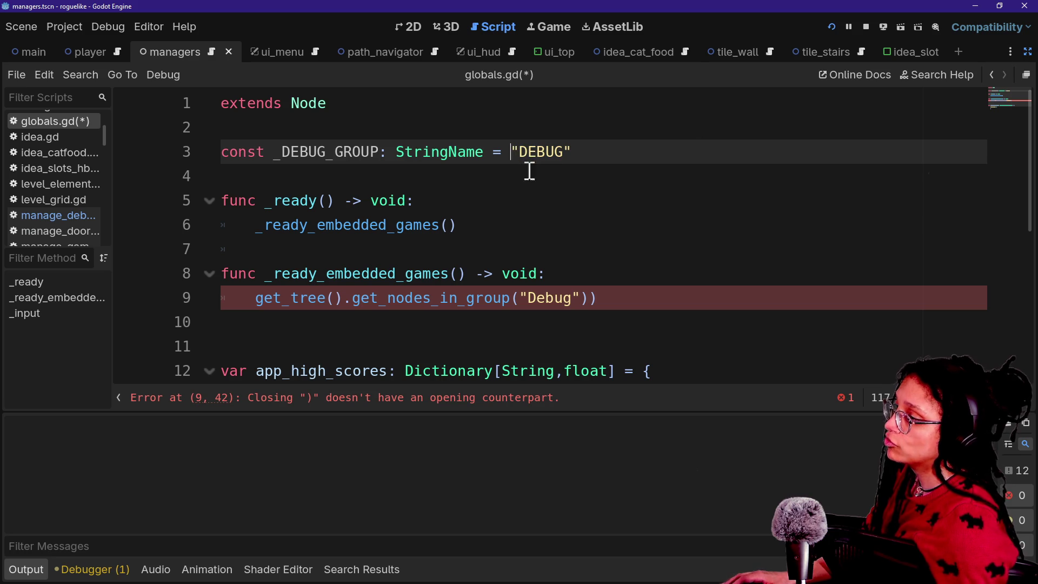
pyautogui.click(557, 183)
pyautogui.click(523, 153)
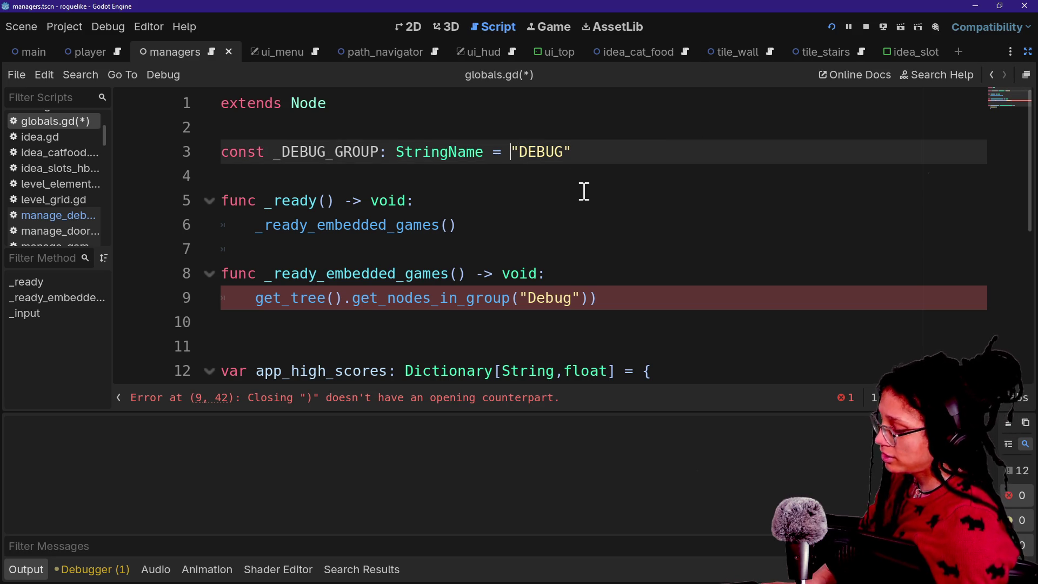
pyautogui.write('&')
pyautogui.click(572, 190)
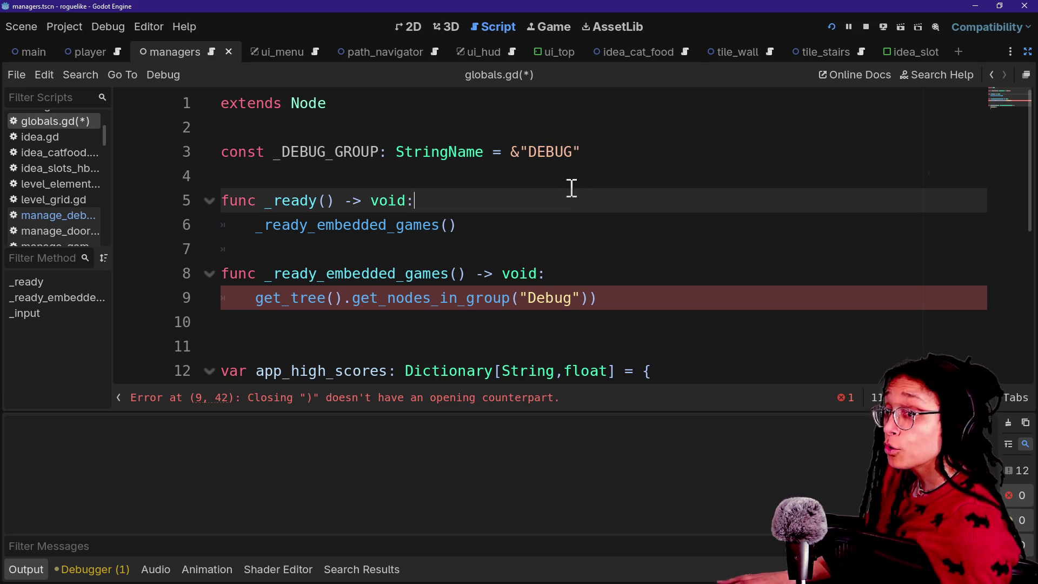
pyautogui.click(510, 216)
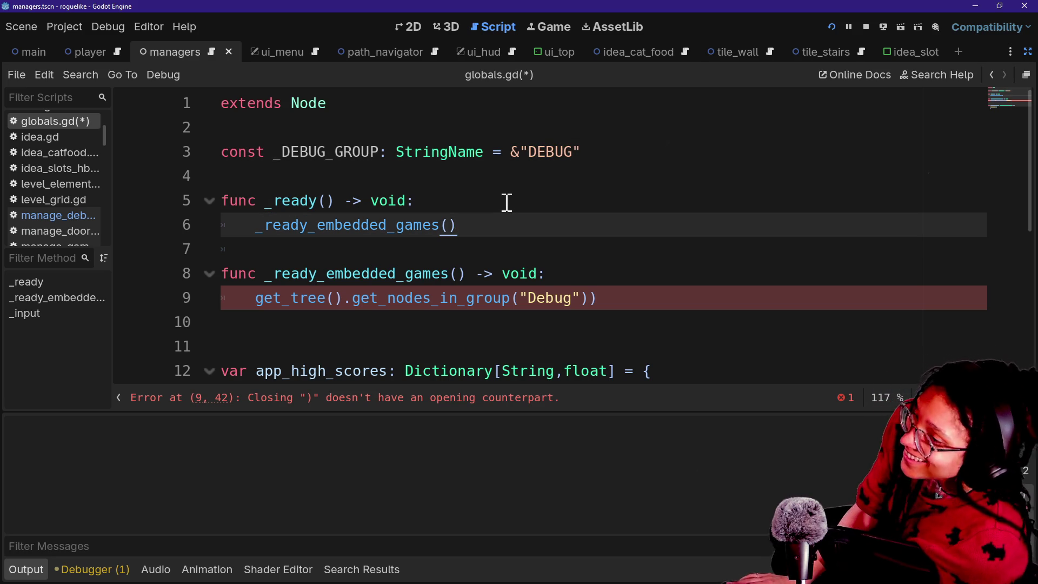
# Step: Replace "Debug" with _DEBUG_GROUP in the group lookup and drop the extra closing parenthesis
pyautogui.click(508, 170)
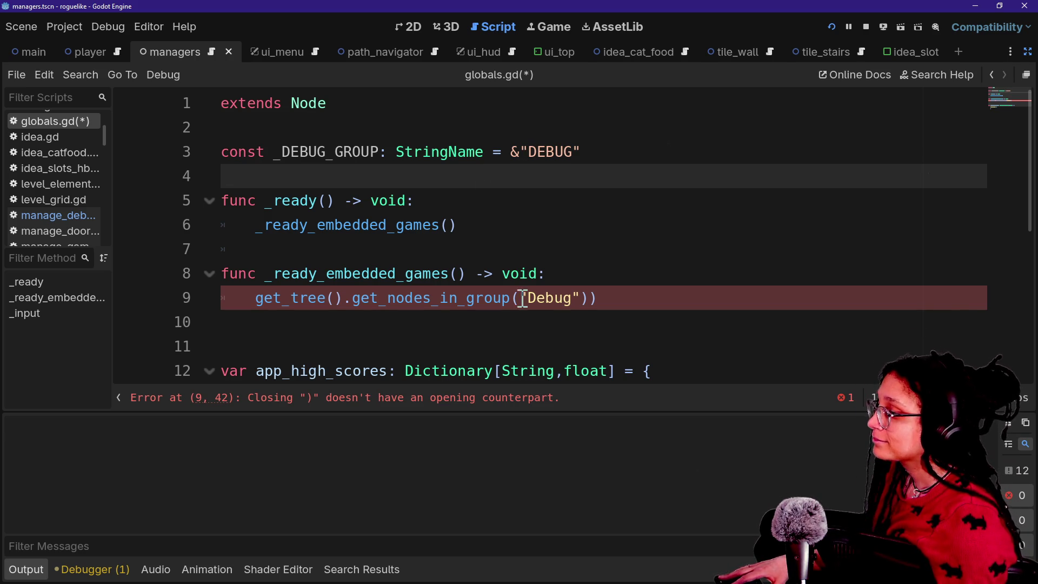
pyautogui.moveTo(520, 298); pyautogui.dragTo(583, 299)
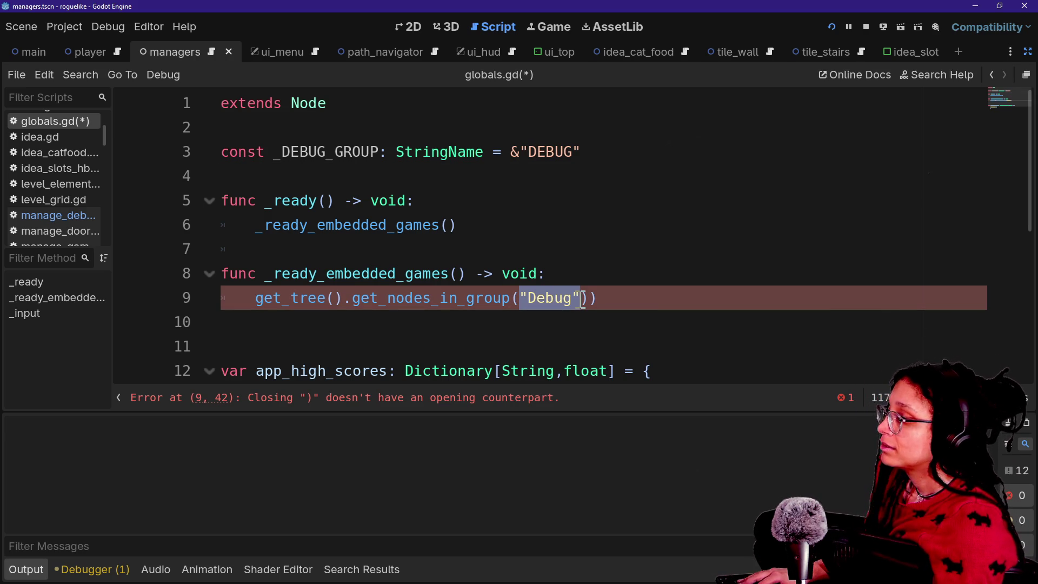
pyautogui.write('_DEBUG_GROUP')
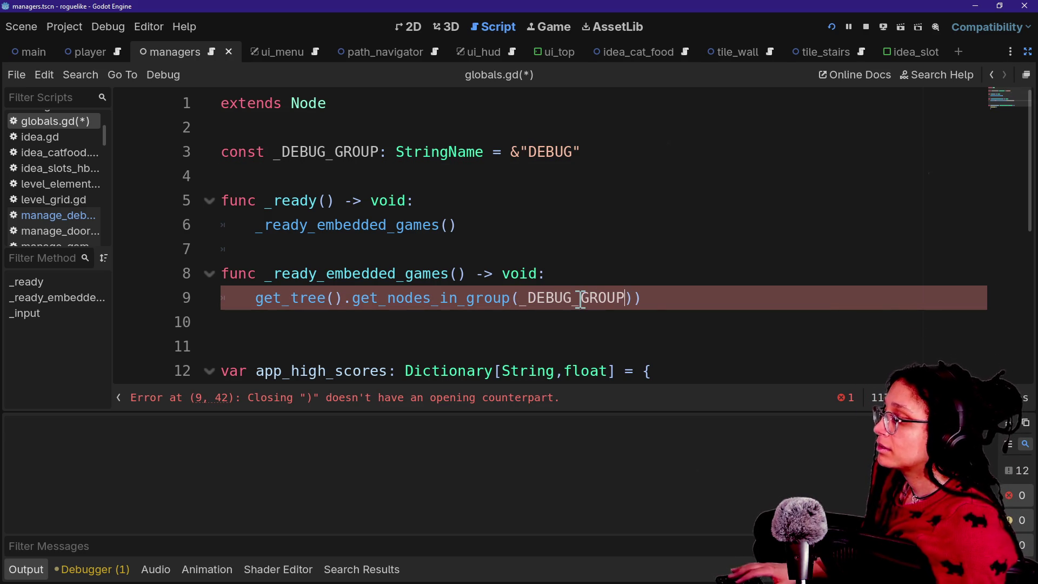
pyautogui.click(407, 201)
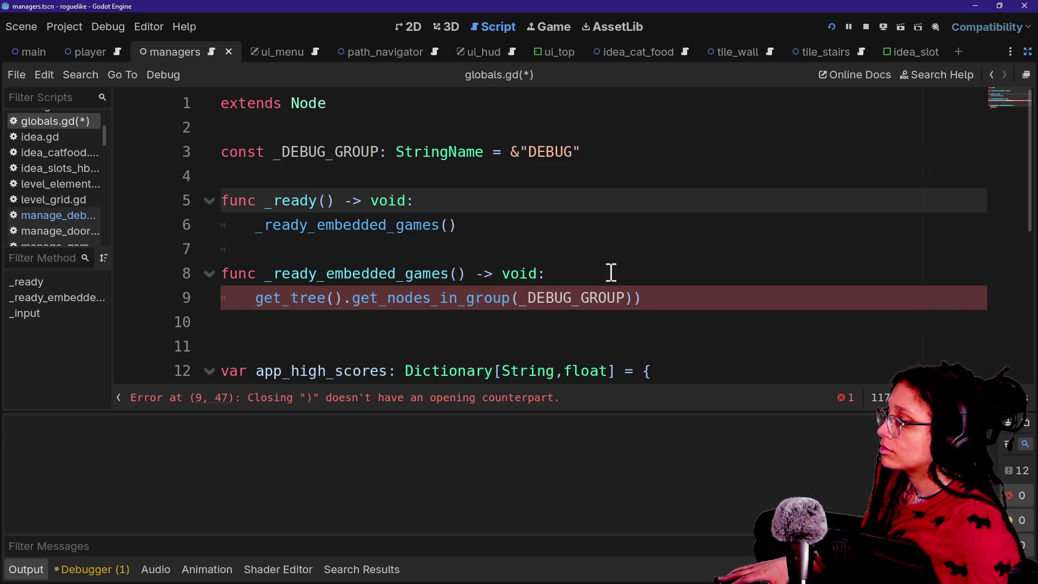
pyautogui.click(639, 295)
pyautogui.press('BackSpace')
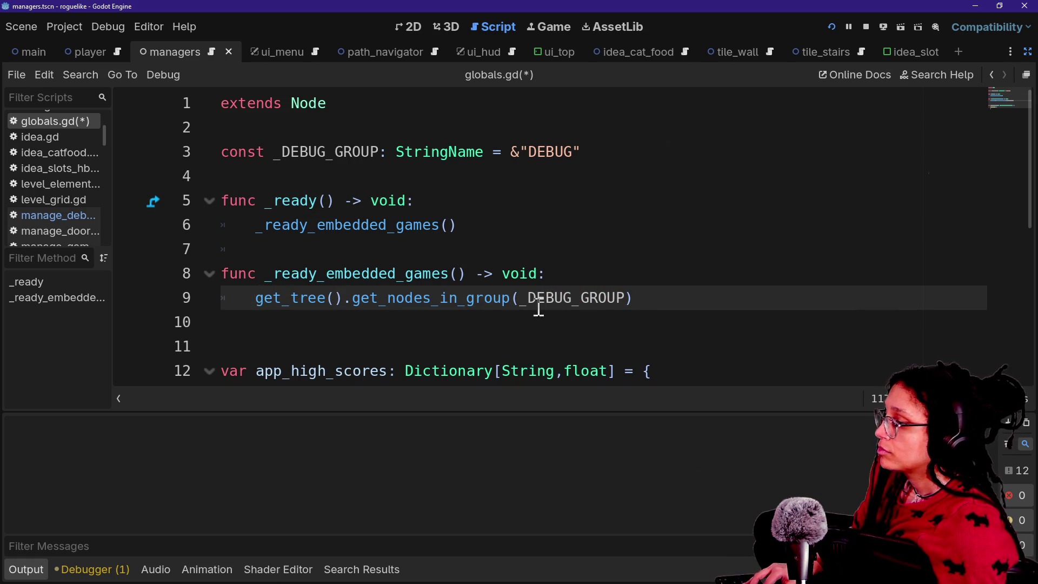
# Step: Try a var prefix on line 9, then remove it and restore the lookup edits
pyautogui.press('Home')
pyautogui.write('vra')
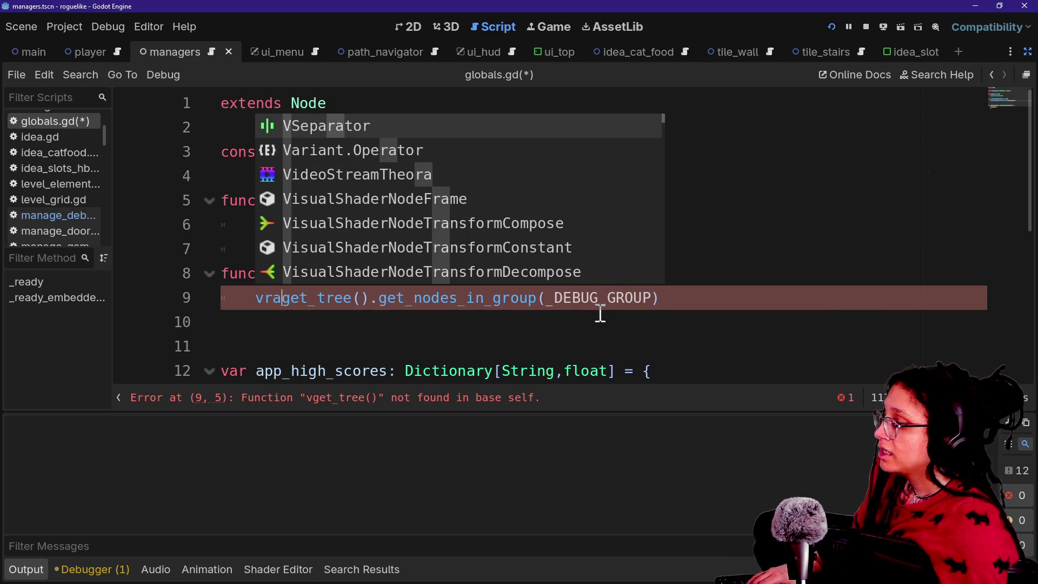
pyautogui.press('BackSpace')
pyautogui.press('BackSpace')
pyautogui.press('BackSpace')
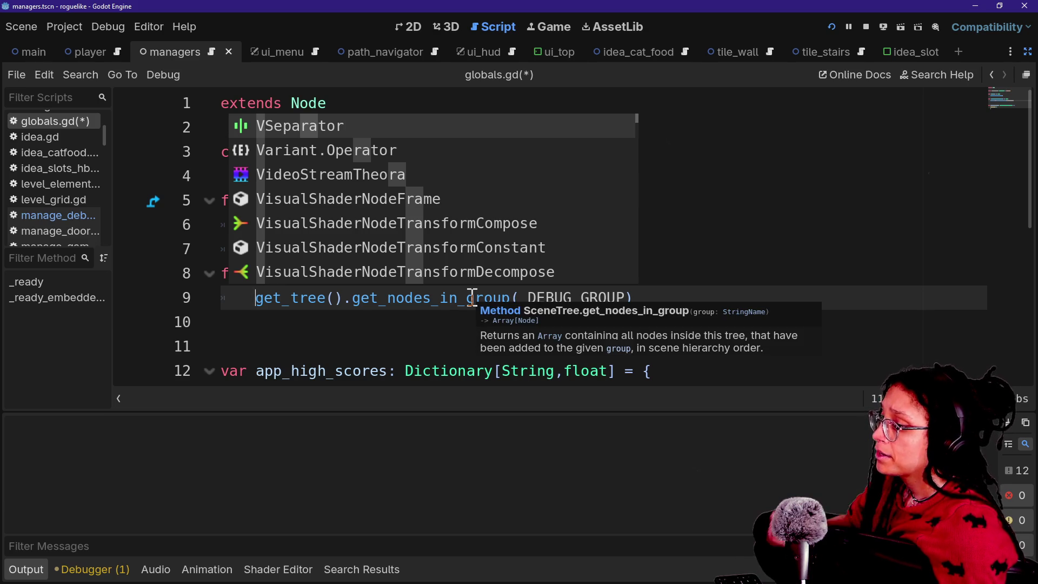
pyautogui.press('Escape')
pyautogui.write('var')
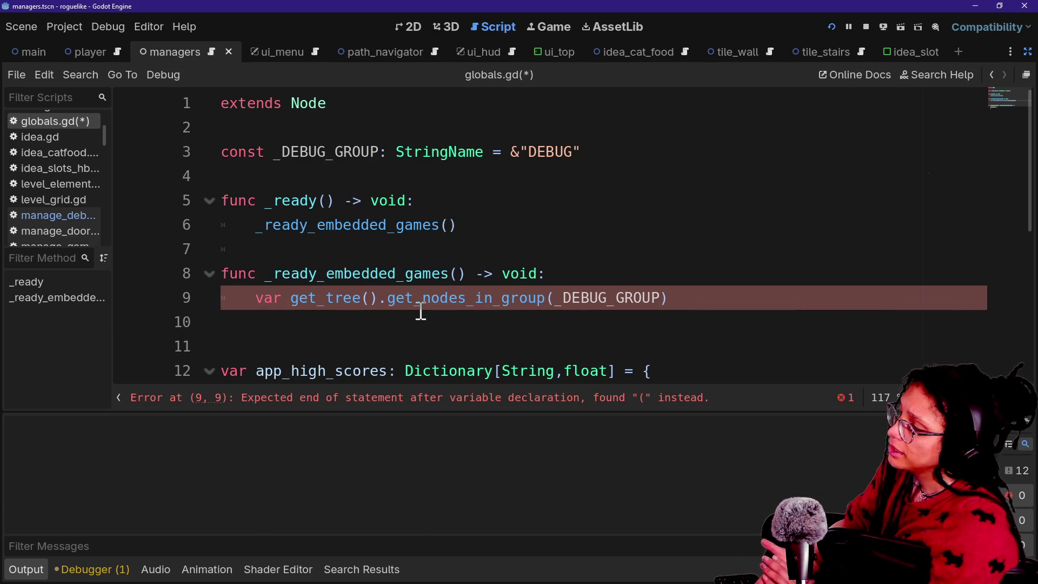
pyautogui.press('BackSpace')
pyautogui.press('BackSpace')
pyautogui.press('BackSpace')
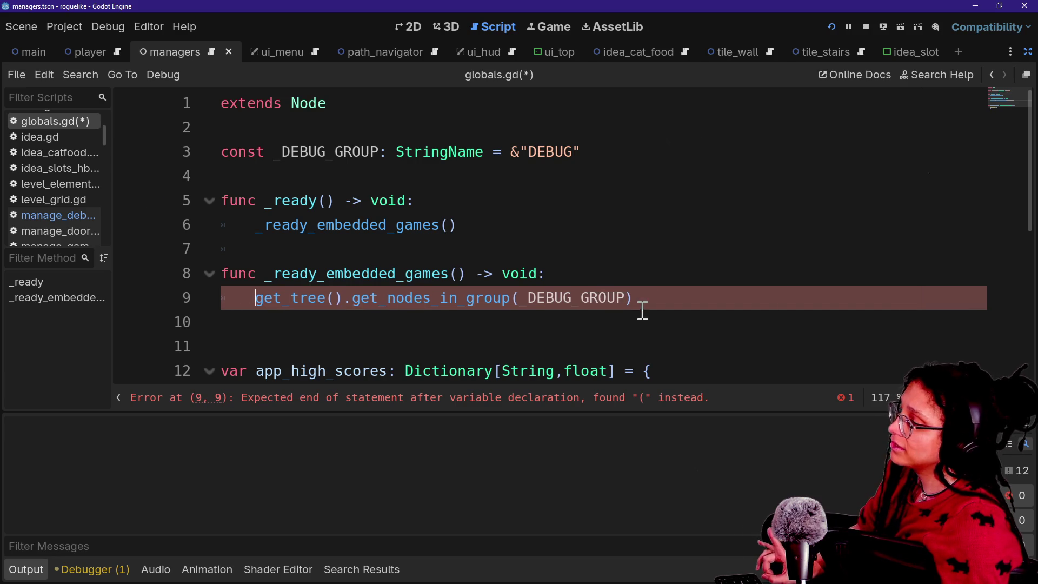
pyautogui.click(629, 275)
pyautogui.press('Return')
pyautogui.hotkey('ctrl', 'z')
pyautogui.hotkey('ctrl', 'z')
pyautogui.hotkey('ctrl', 'z')
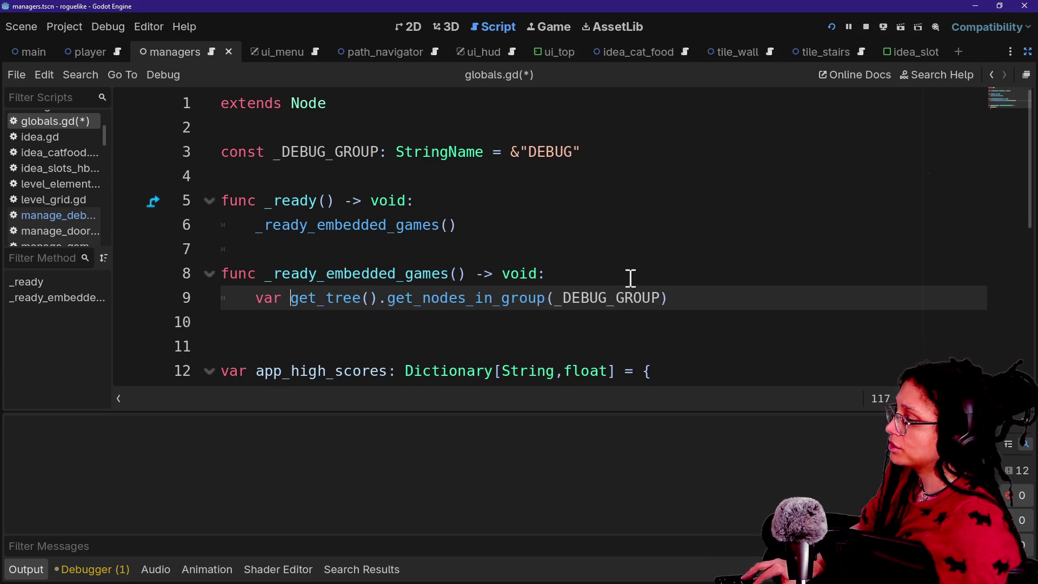
pyautogui.hotkey('ctrl', 'y')
pyautogui.hotkey('ctrl', 'y')
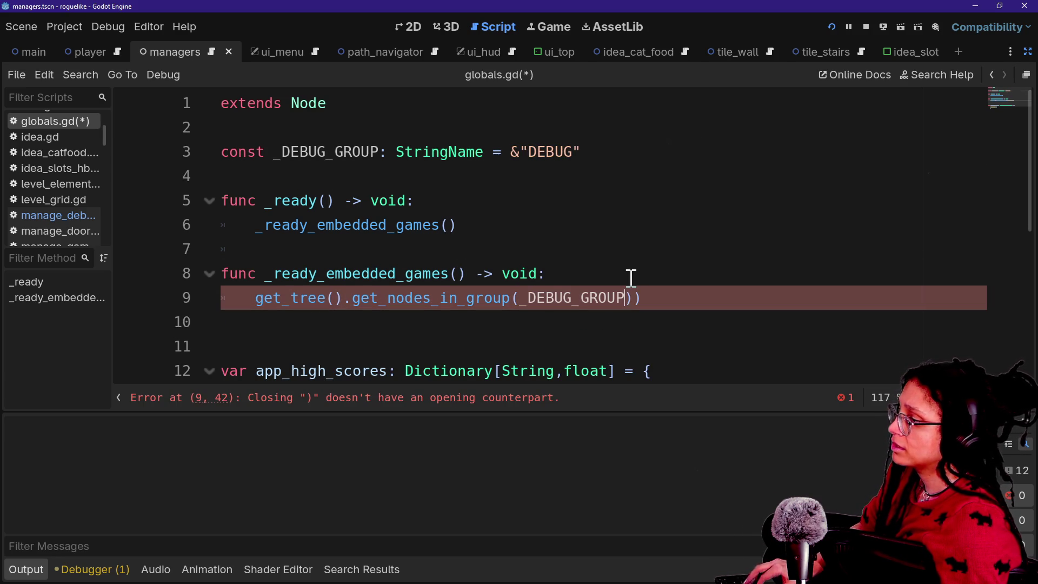
# Step: Wrap the _DEBUG_GROUP lookup in print.fancy and run the project
pyautogui.write('print.')
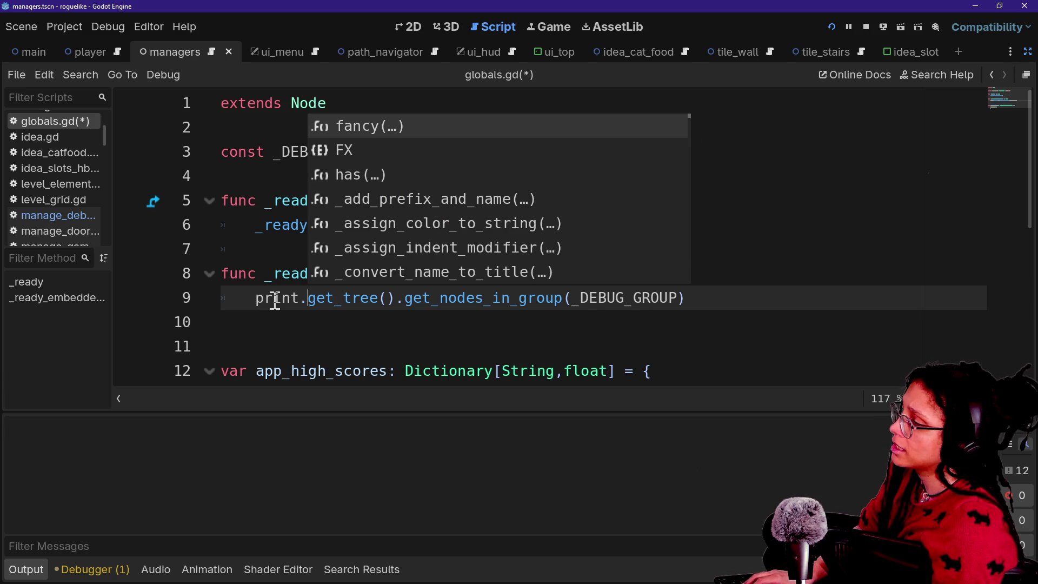
pyautogui.write('fancy')
pyautogui.press('Return')
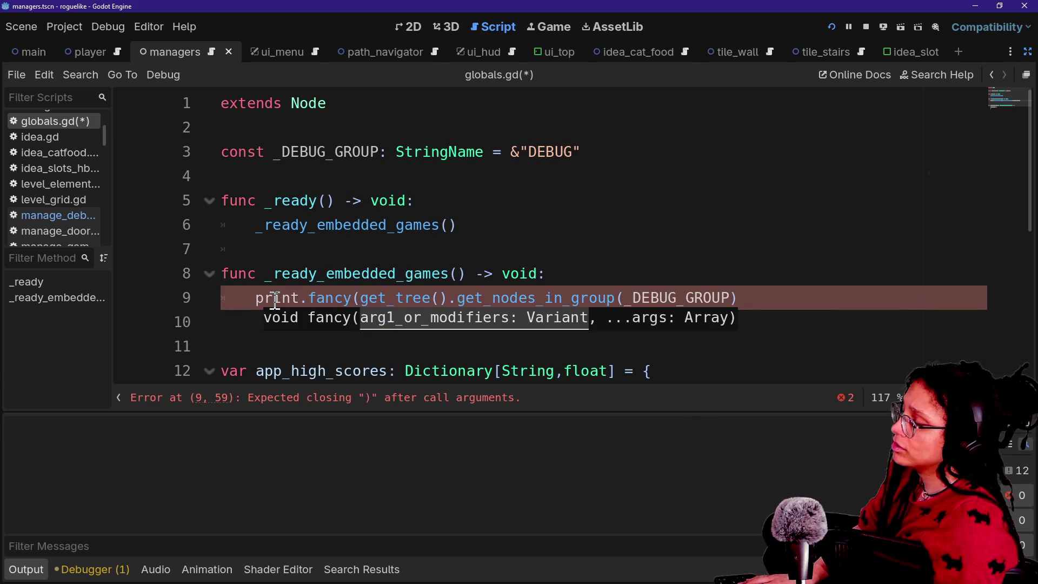
pyautogui.click(797, 292)
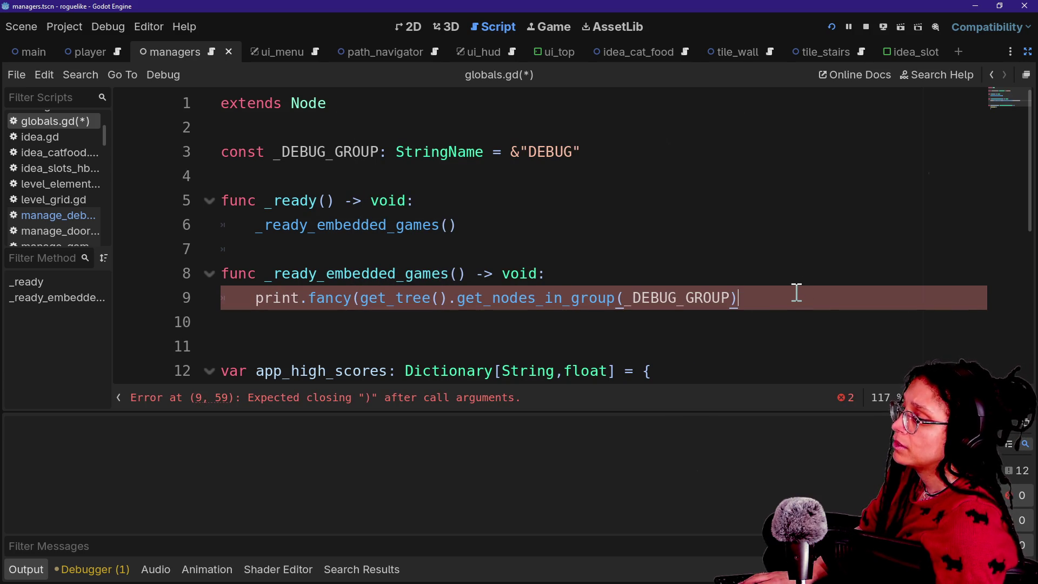
pyautogui.write(')')
pyautogui.click(847, 25)
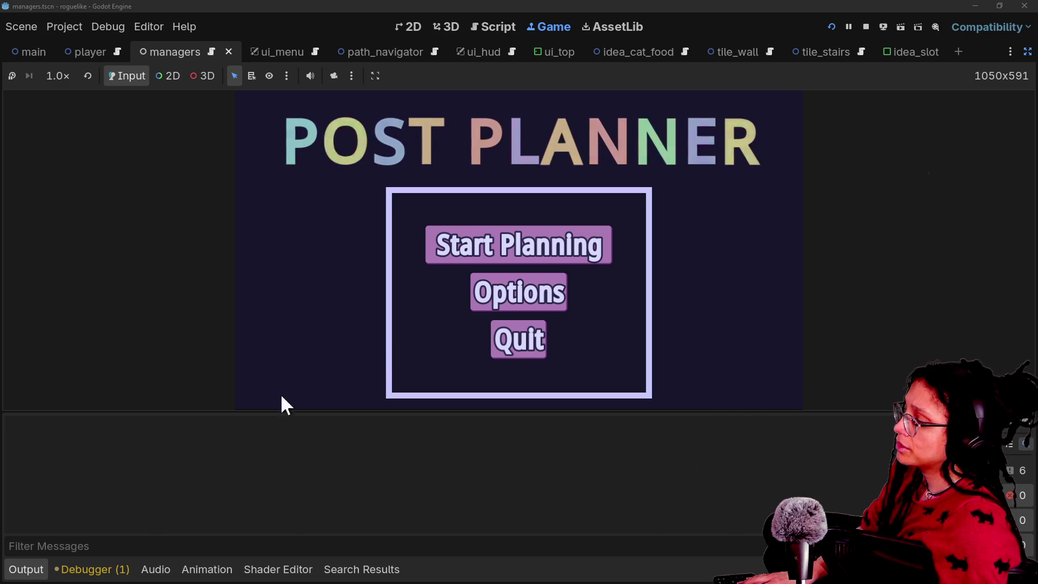
# Step: Paste the saved _input function from clipboard history below _ready_embedded_games
pyautogui.click(488, 33)
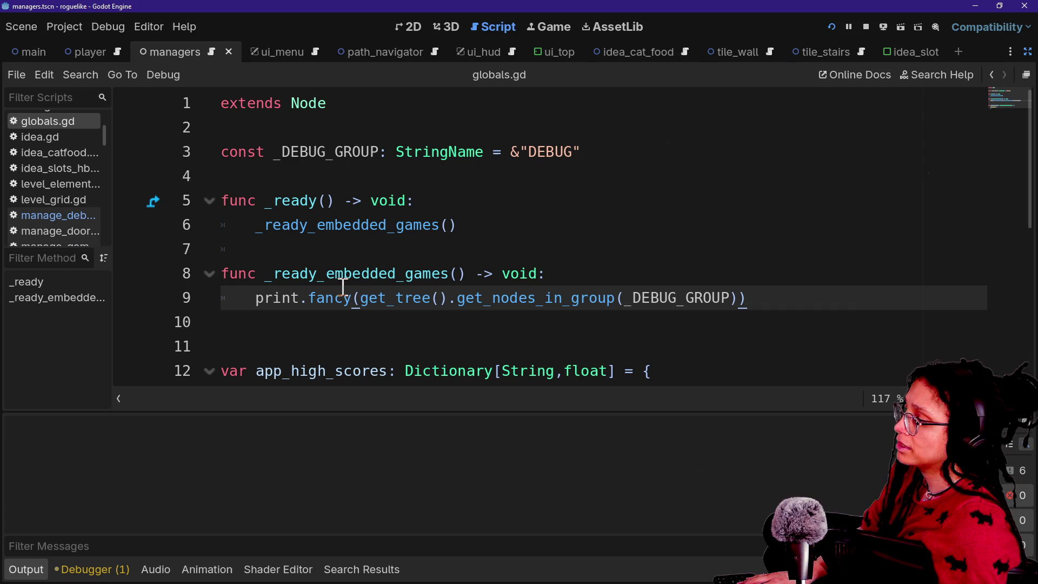
pyautogui.press('Return')
pyautogui.press('Return')
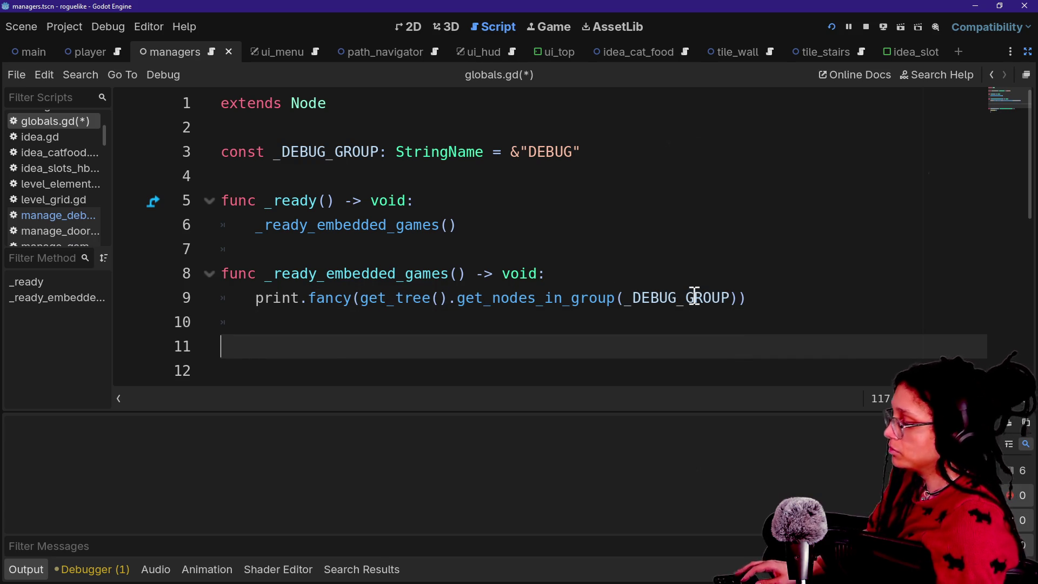
pyautogui.press('super+v')
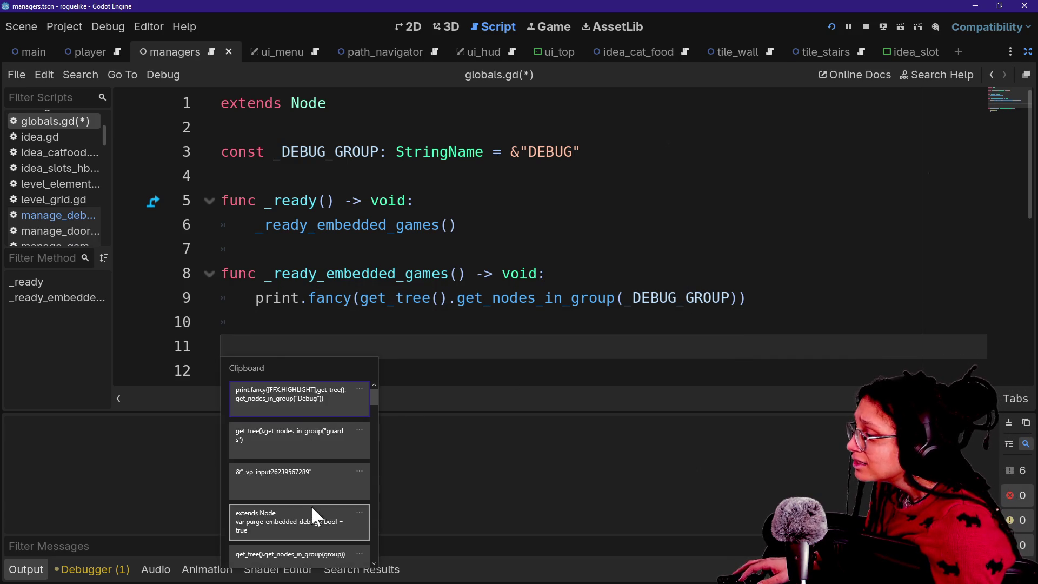
pyautogui.scroll(-1, 309, 508)
pyautogui.scroll(-3, 309, 508)
pyautogui.click(309, 508)
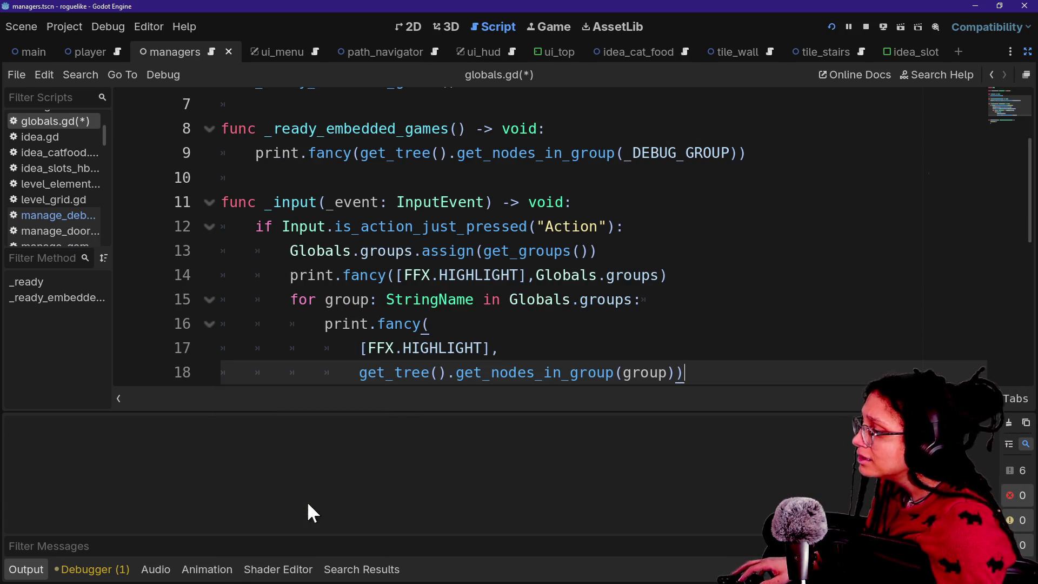
# Step: Replace _ready_embedded_games' print line with pass
pyautogui.moveTo(763, 143); pyautogui.dragTo(755, 130)
pyautogui.hotkey('ctrl', 'c')
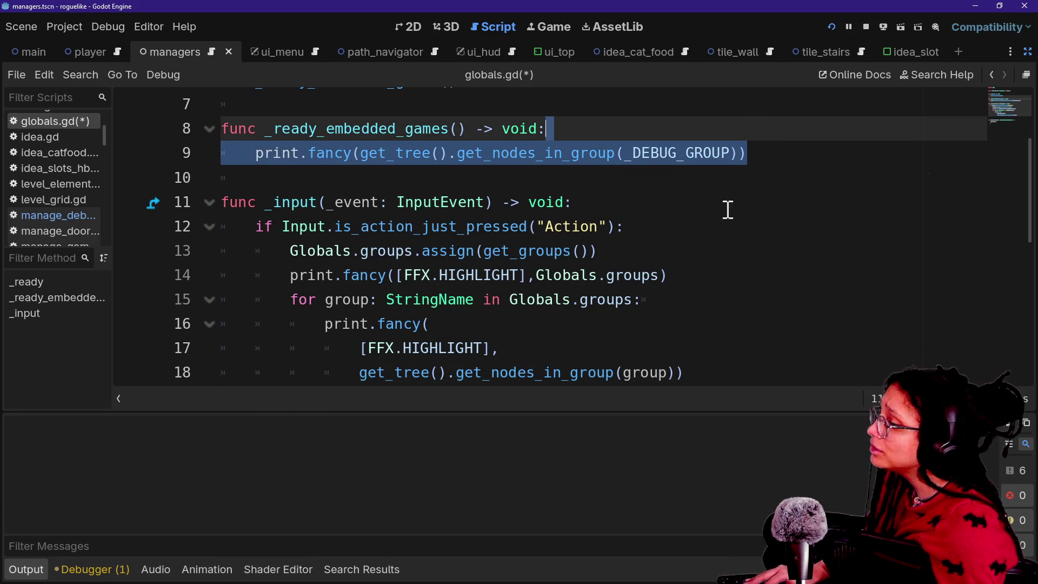
pyautogui.press('BackSpace')
pyautogui.press('Return')
pyautogui.write('pass')
pyautogui.click(352, 152)
# Step: Put the _DEBUG_GROUP print.fancy call under _input's Action check, save, and run the project
pyautogui.moveTo(287, 274); pyautogui.dragTo(371, 297)
pyautogui.scroll(-2, 507, 271)
pyautogui.keyDown('shift'); pyautogui.click(710, 257); pyautogui.keyUp('shift')
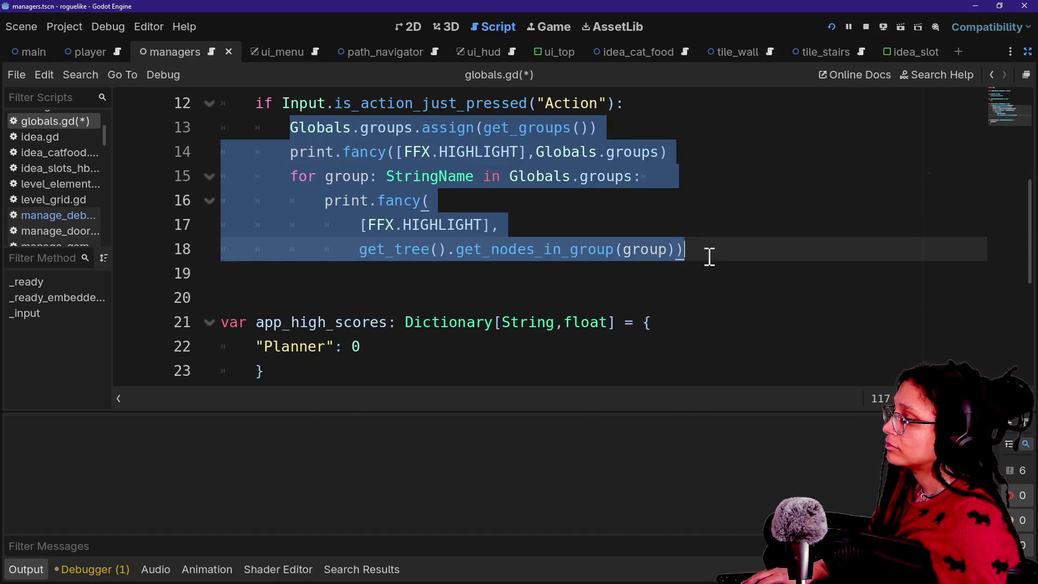
pyautogui.hotkey('ctrl', 'v')
pyautogui.click(254, 151)
pyautogui.press('Tab')
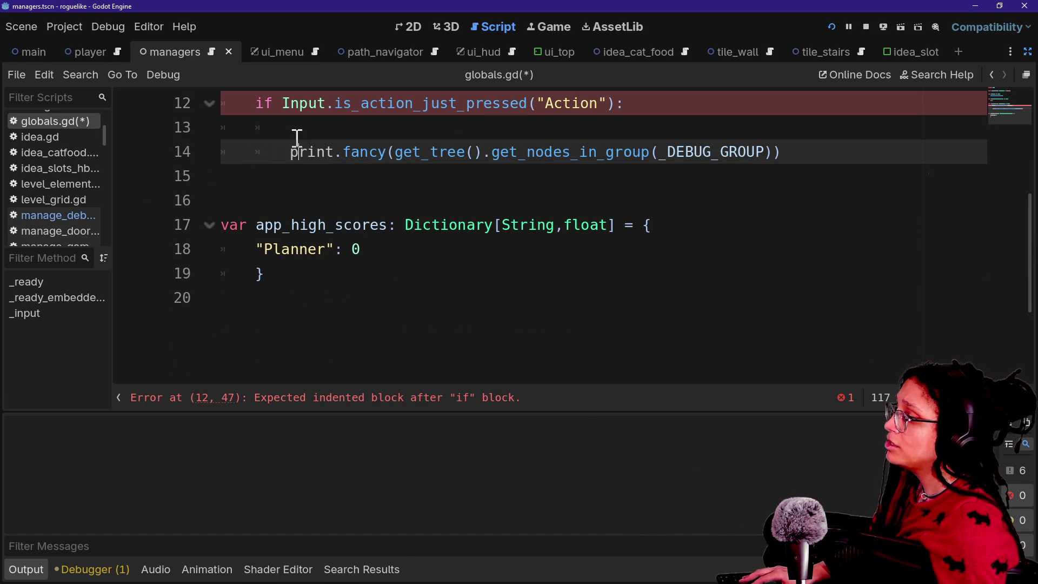
pyautogui.press('Delete')
pyautogui.press('BackSpace')
pyautogui.press('BackSpace')
pyautogui.press('BackSpace')
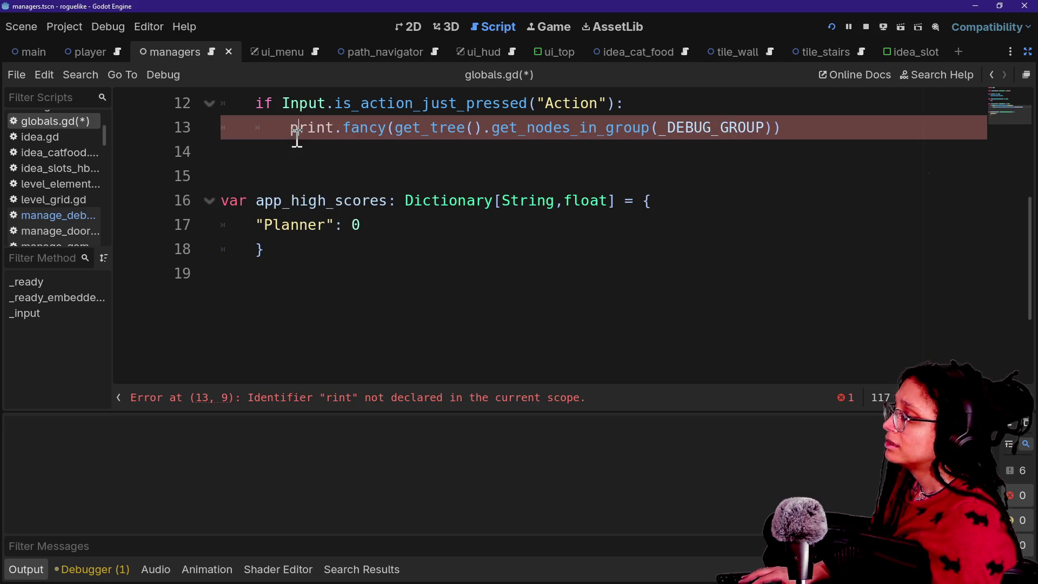
pyautogui.write('p')
pyautogui.hotkey('ctrl', 's')
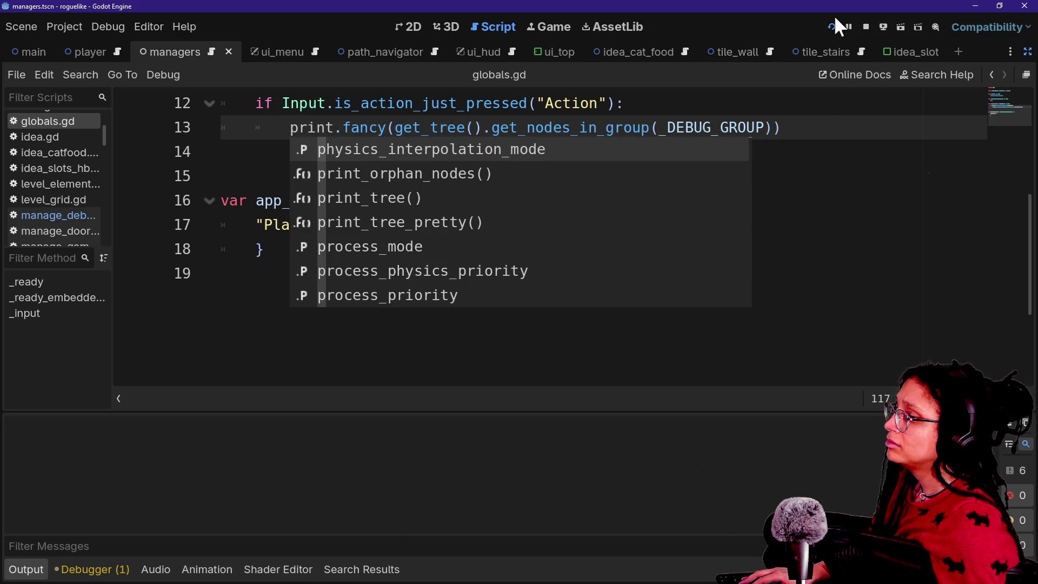
pyautogui.click(839, 25)
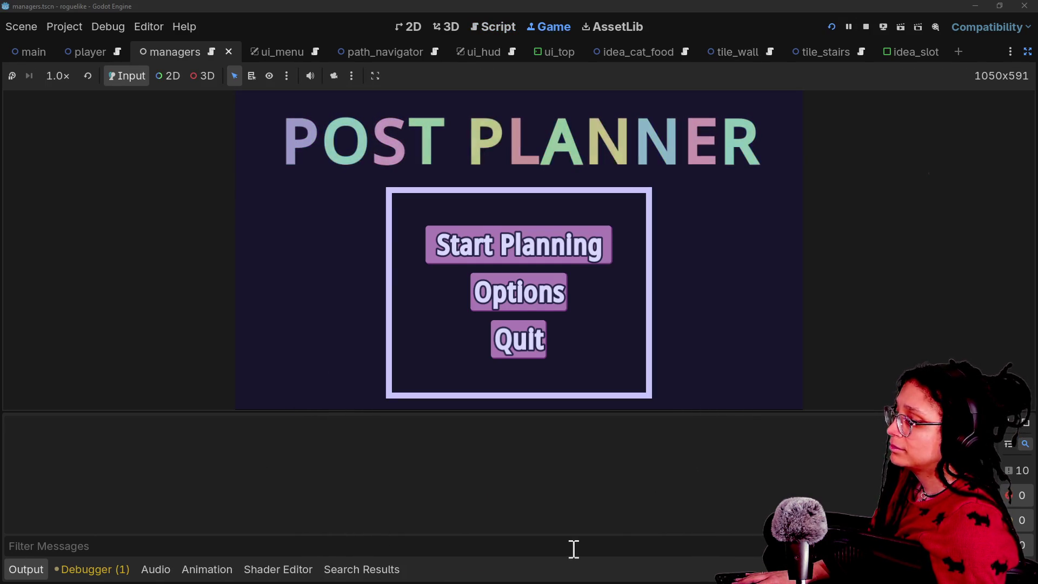
# Step: Compare the Debugger and Output panels, then return to globals.gd with autocomplete dismissed
pyautogui.click(70, 569)
pyautogui.click(24, 569)
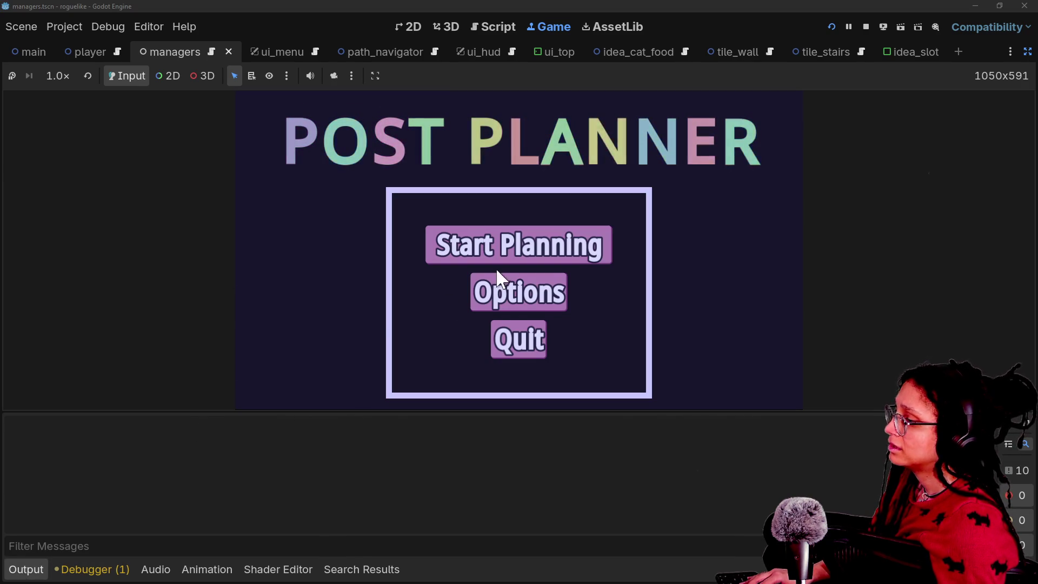
pyautogui.click(77, 570)
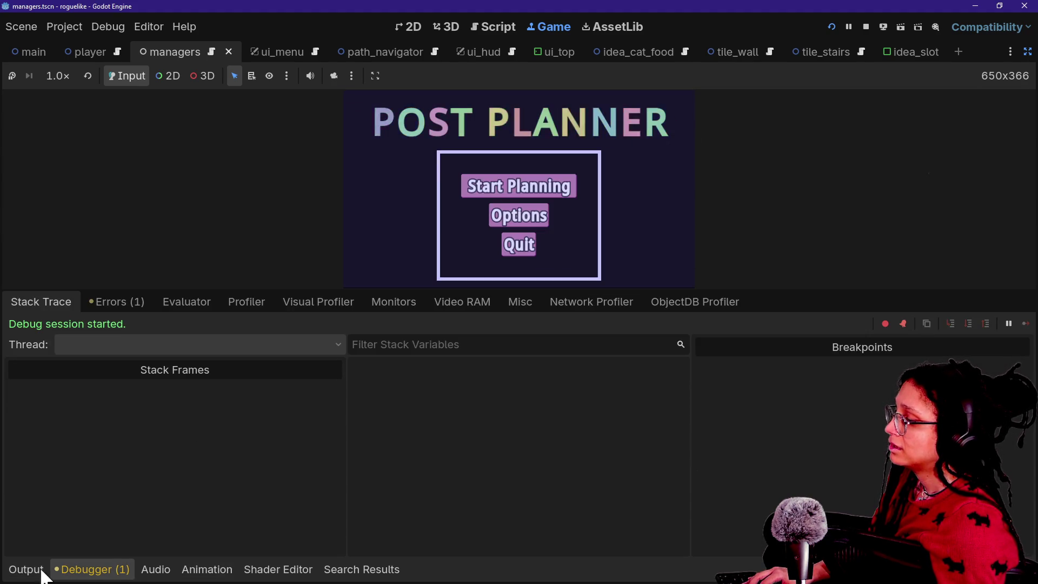
pyautogui.click(34, 570)
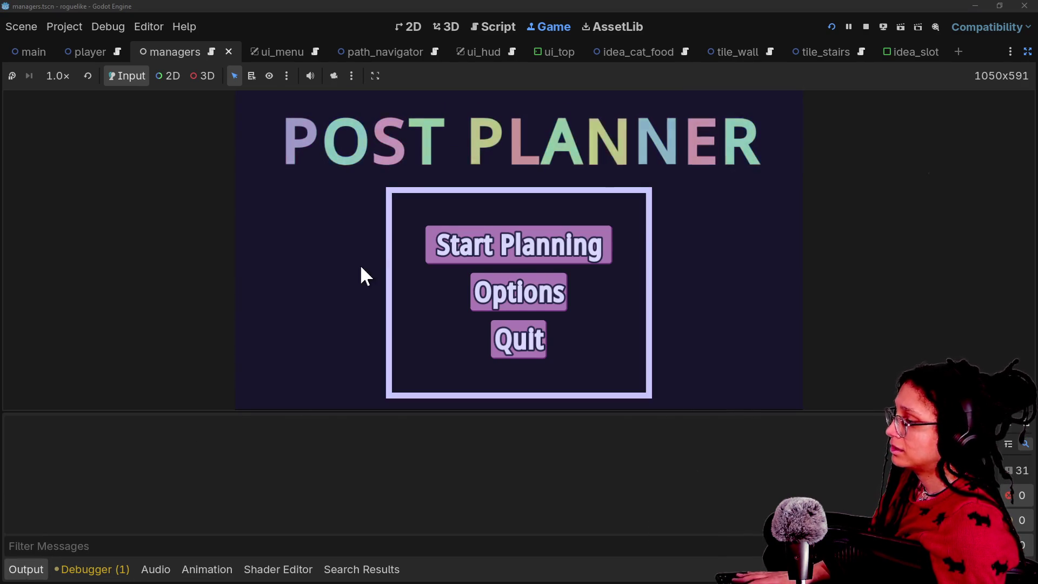
pyautogui.click(485, 27)
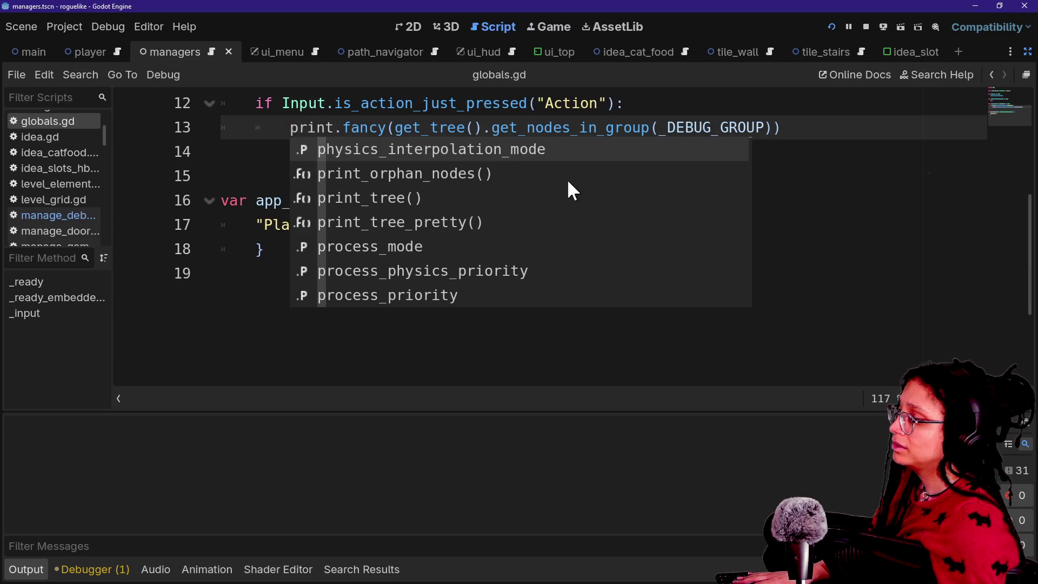
pyautogui.click(617, 333)
pyautogui.scroll(3, 562, 265)
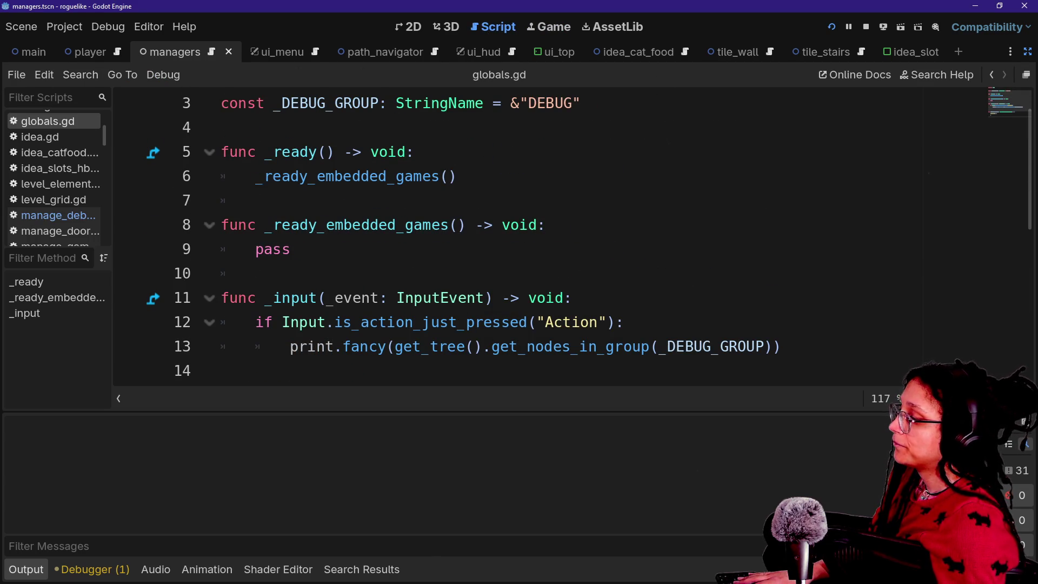
# Step: In the running game, choose Start Planning and then the MewTube platform to enter a level
pyautogui.click(452, 28)
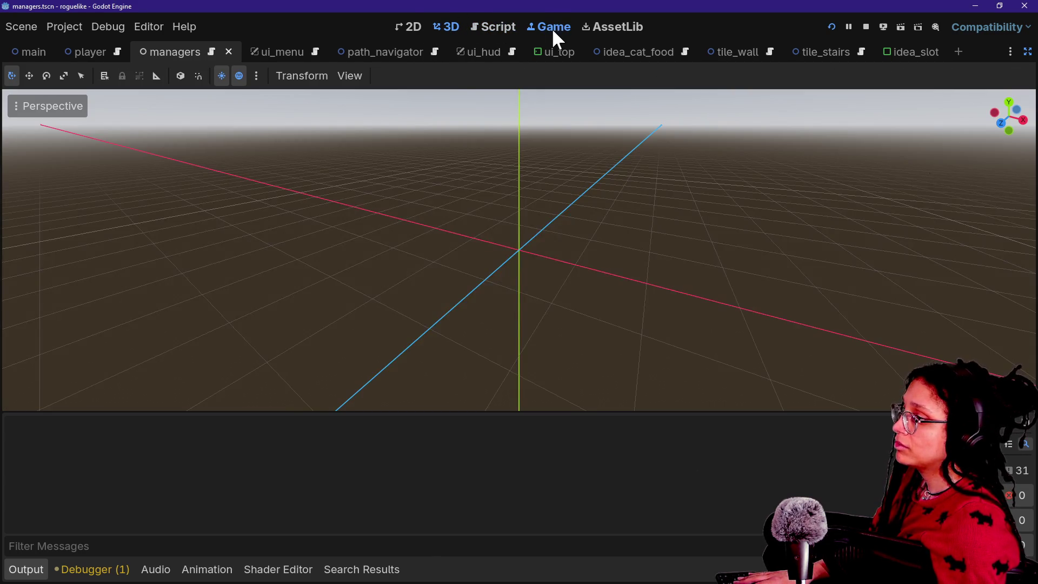
pyautogui.click(553, 28)
pyautogui.click(457, 239)
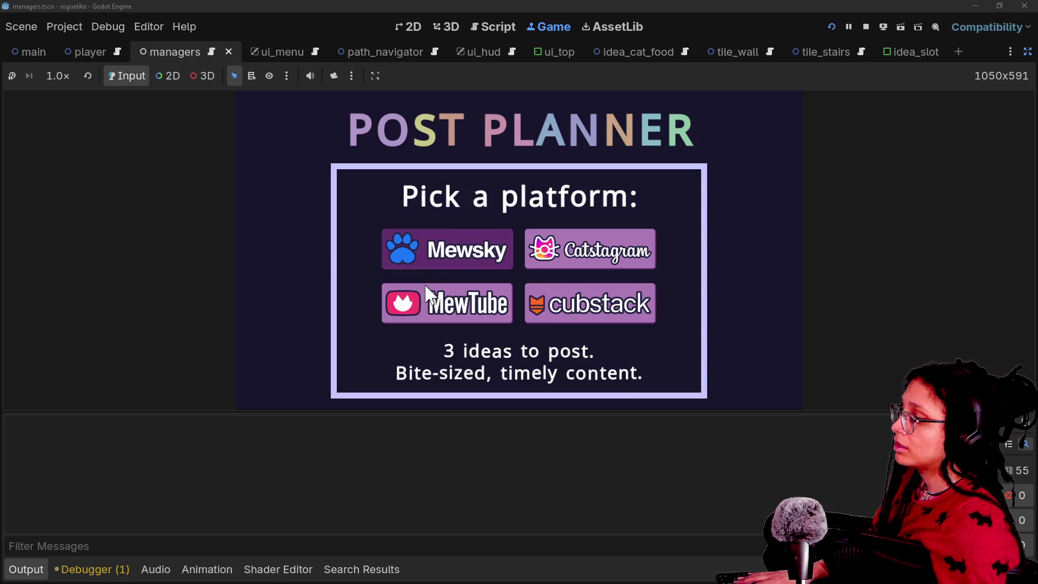
pyautogui.click(426, 287)
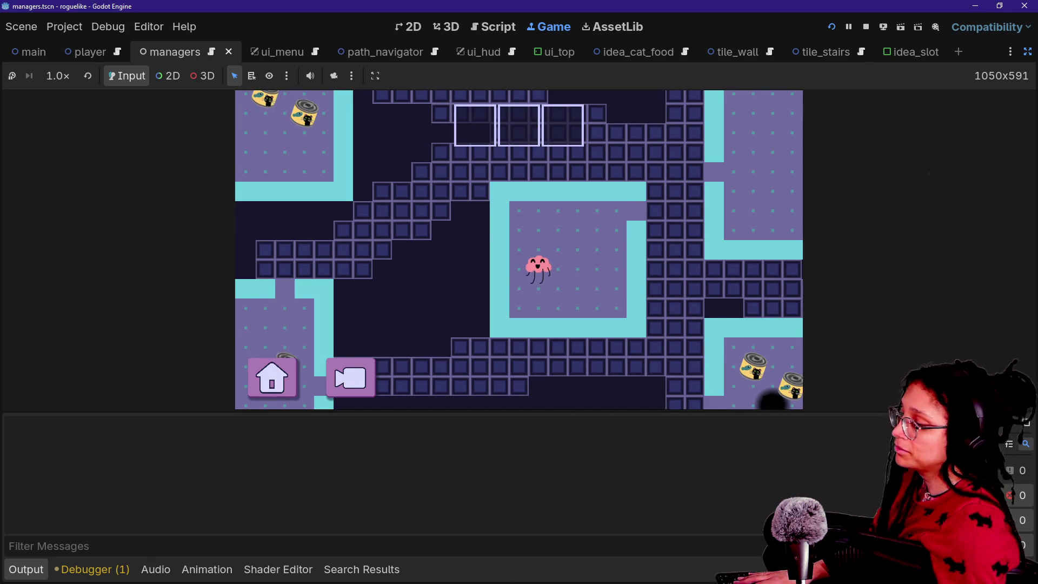
# Step: Try typing into the Output message filter, then clear the filter text
pyautogui.click(127, 547)
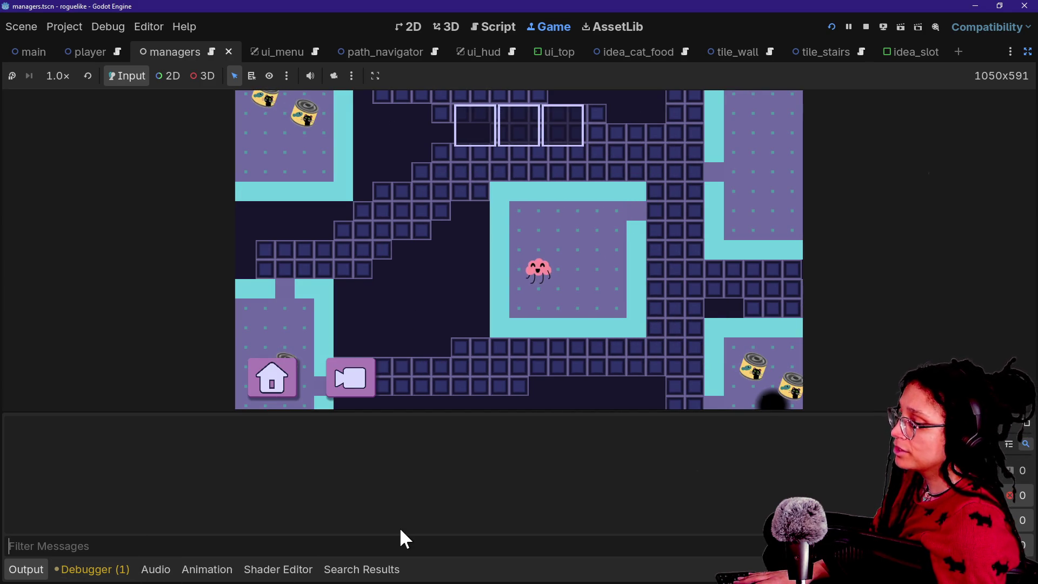
pyautogui.write('ecd')
pyautogui.press('BackSpace')
pyautogui.press('BackSpace')
pyautogui.press('BackSpace')
pyautogui.write('efsef se f sfsef s')
pyautogui.press('BackSpace')
pyautogui.press('BackSpace')
pyautogui.press('BackSpace')
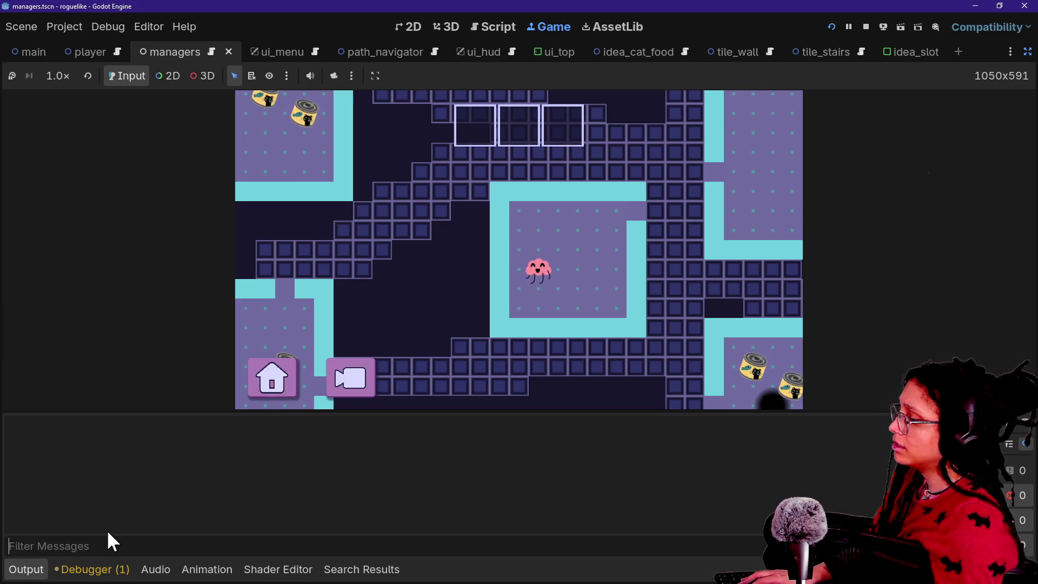
# Step: Recheck the Debugger, enlarge the Output panel and stop the running game
pyautogui.click(93, 567)
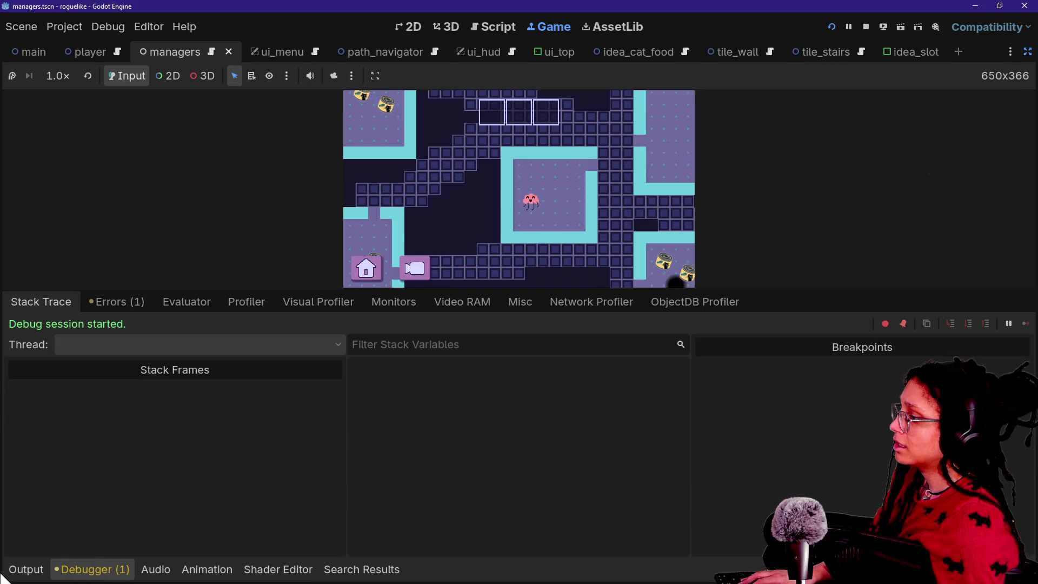
pyautogui.click(37, 568)
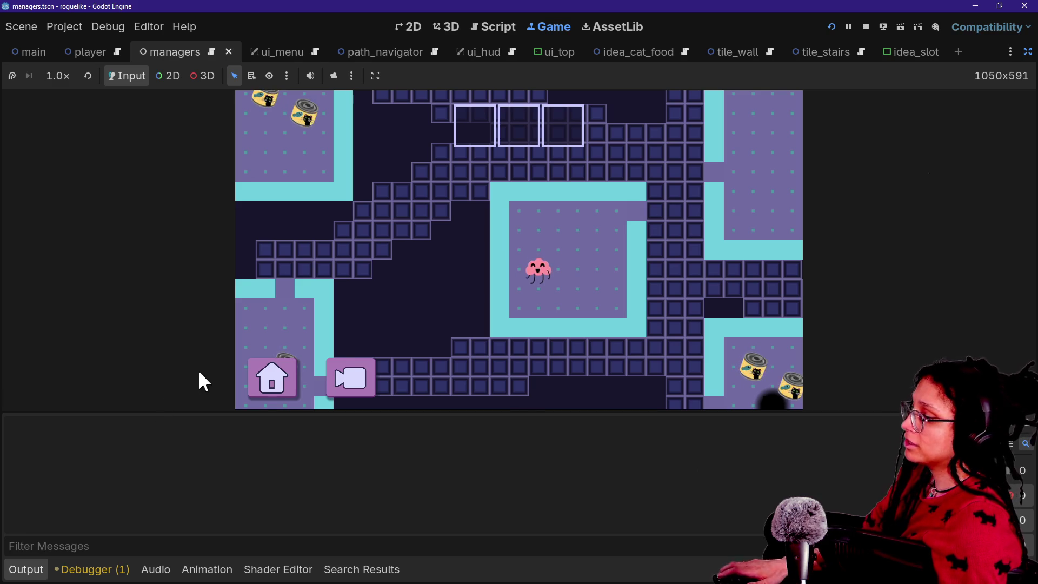
pyautogui.moveTo(194, 413)
pyautogui.mouseDown()
pyautogui.moveTo(232, 299)
pyautogui.moveTo(259, 135)
pyautogui.moveTo(179, 220)
pyautogui.moveTo(209, 347)
pyautogui.moveTo(219, 268)
pyautogui.moveTo(672, 378)
pyautogui.mouseUp()
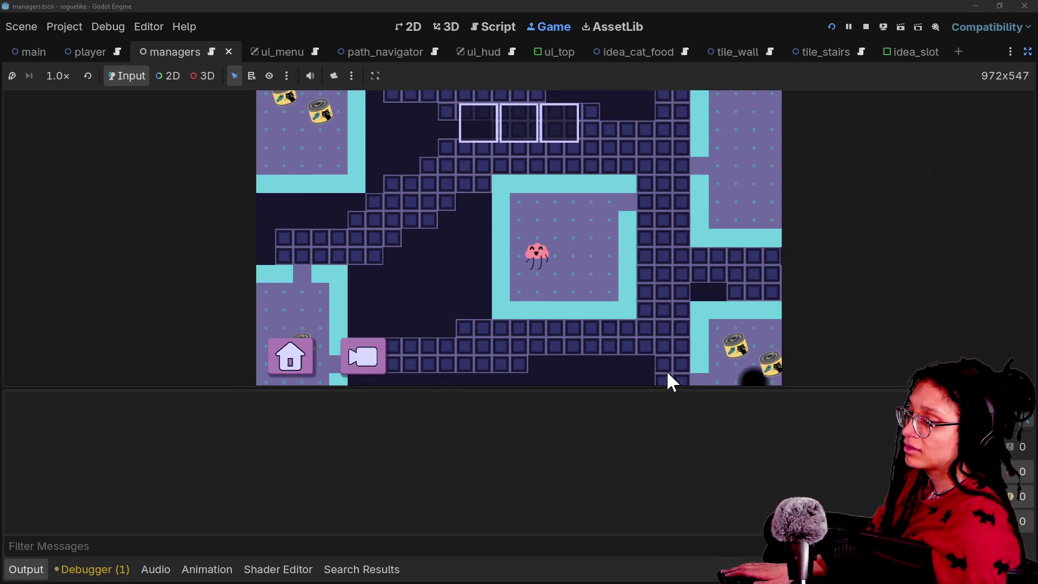
pyautogui.click(1025, 420)
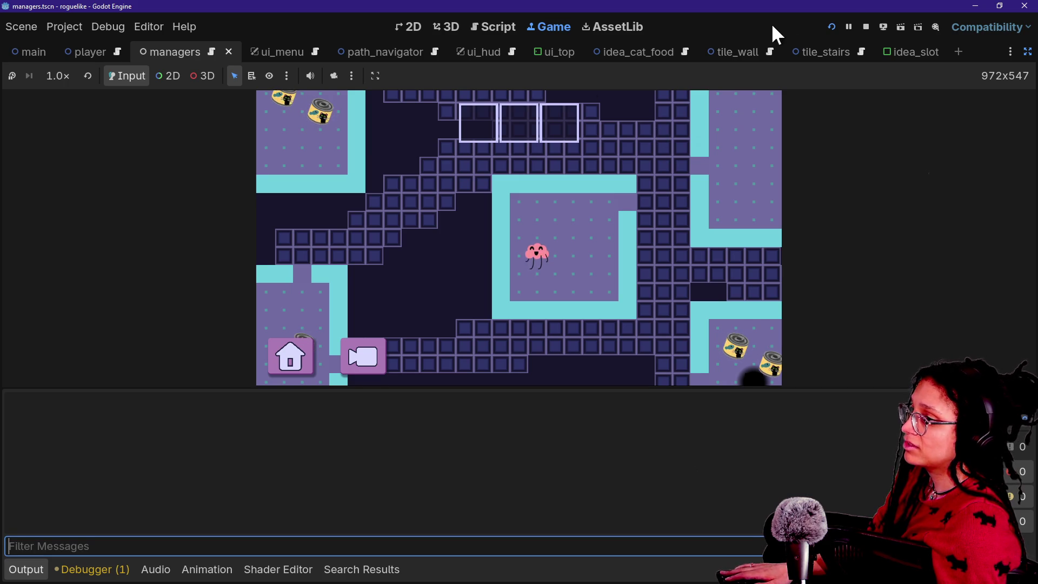
pyautogui.click(867, 27)
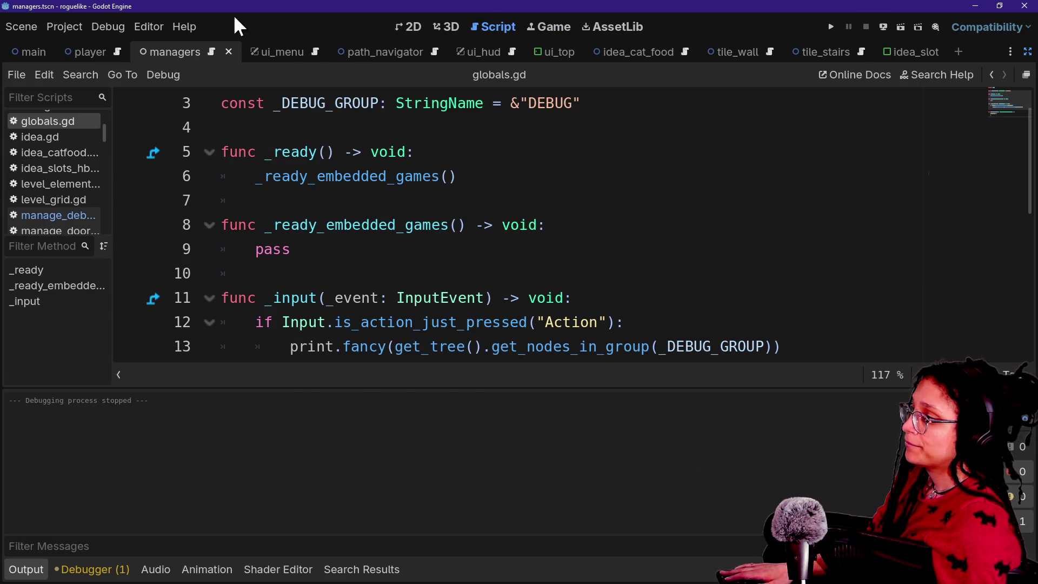
pyautogui.click(65, 27)
pyautogui.click(134, 215)
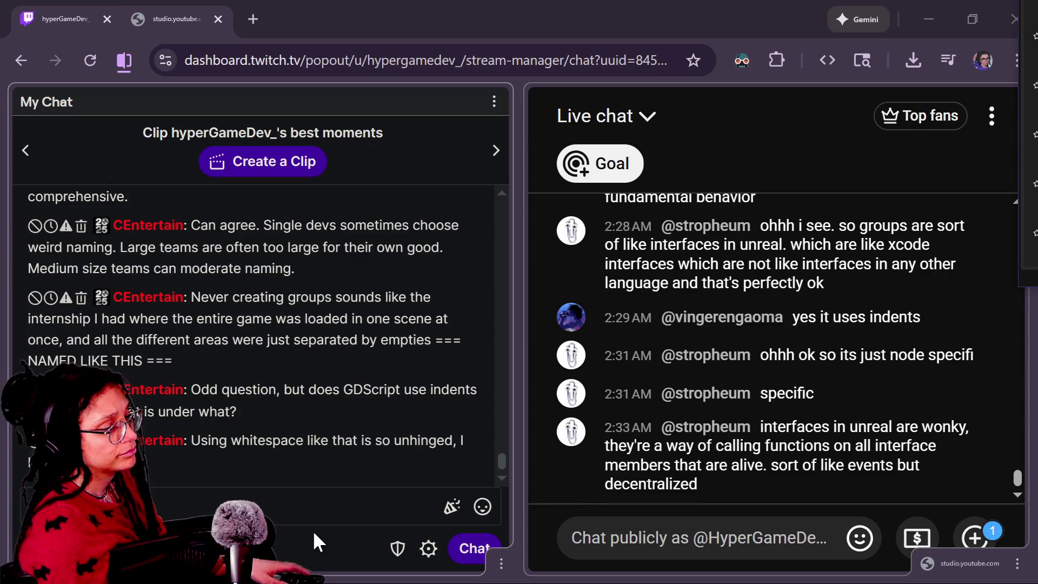
# Step: Focus the Twitch stream-manager chat message box to write a reply
pyautogui.click(312, 530)
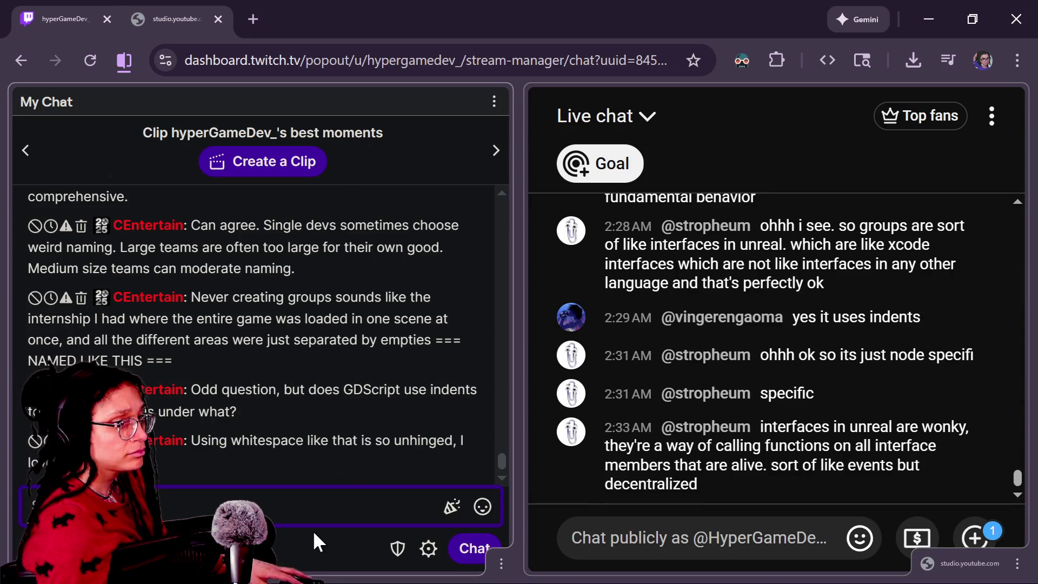
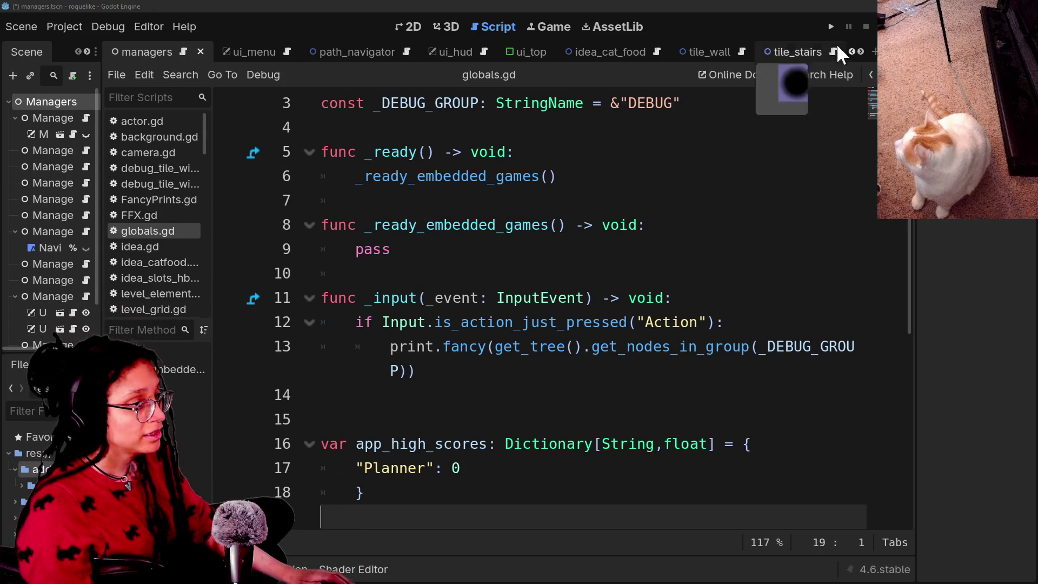
# Step: Run the Post Planner game to its Pick a platform screen and toggle the Output message filters
pyautogui.click(833, 28)
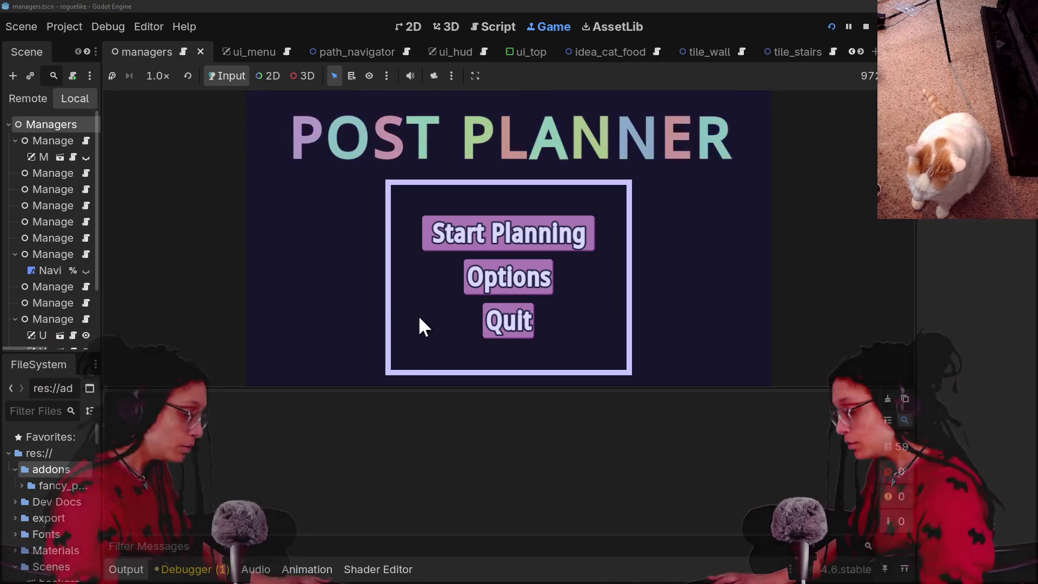
pyautogui.click(491, 225)
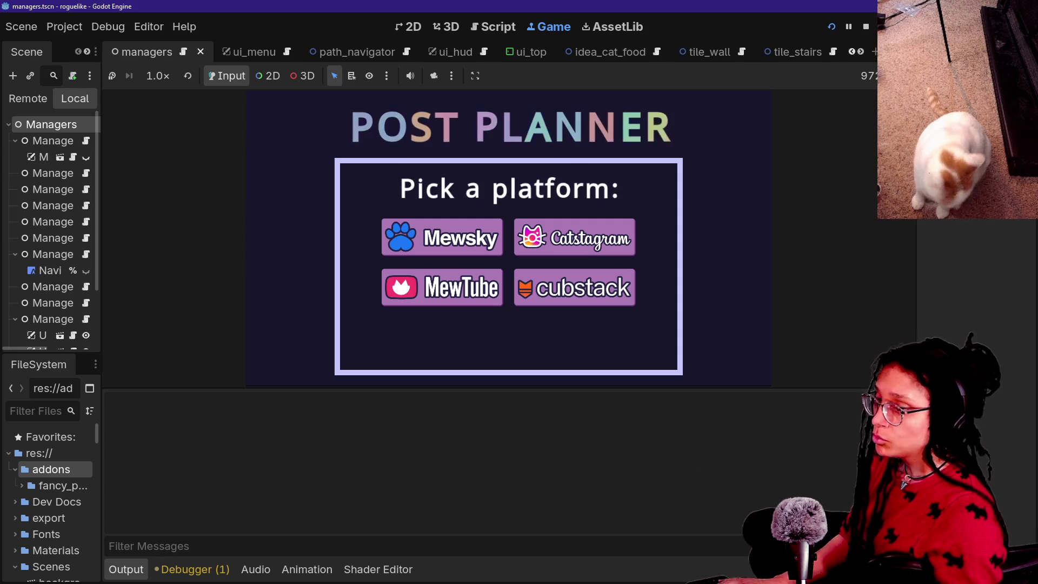
pyautogui.click(897, 447)
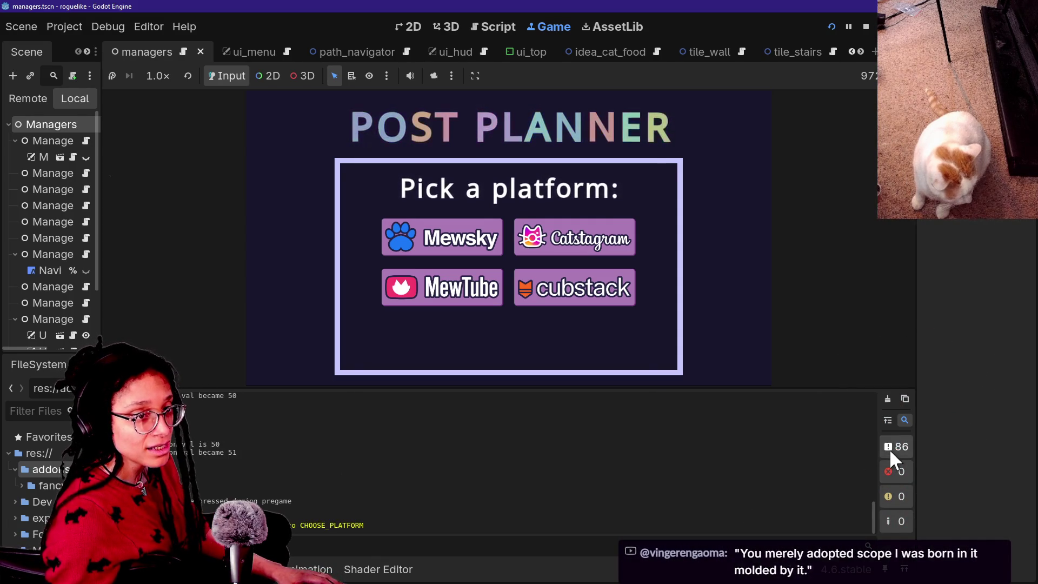
pyautogui.click(893, 476)
pyautogui.click(896, 499)
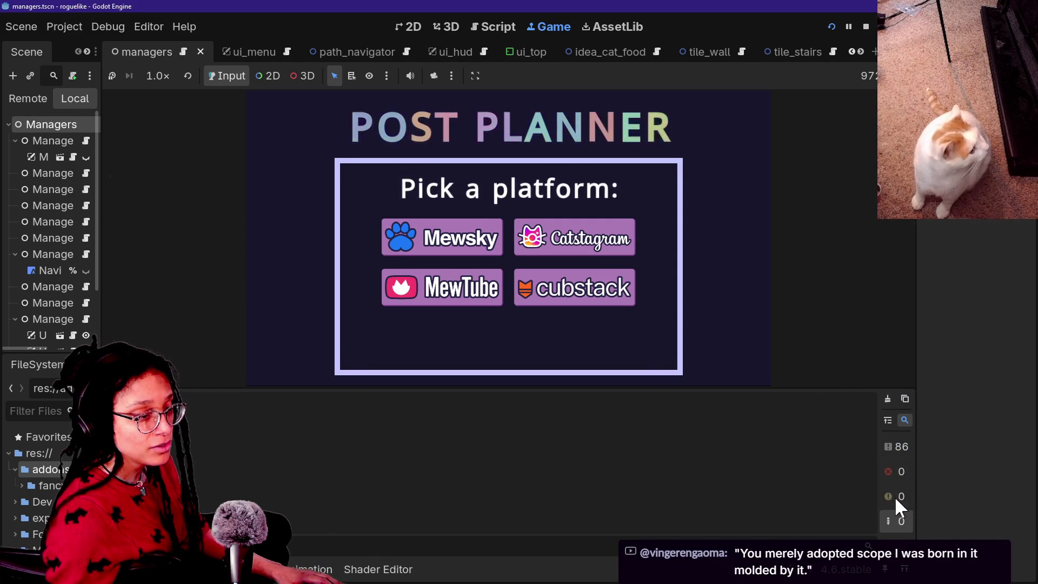
pyautogui.click(891, 472)
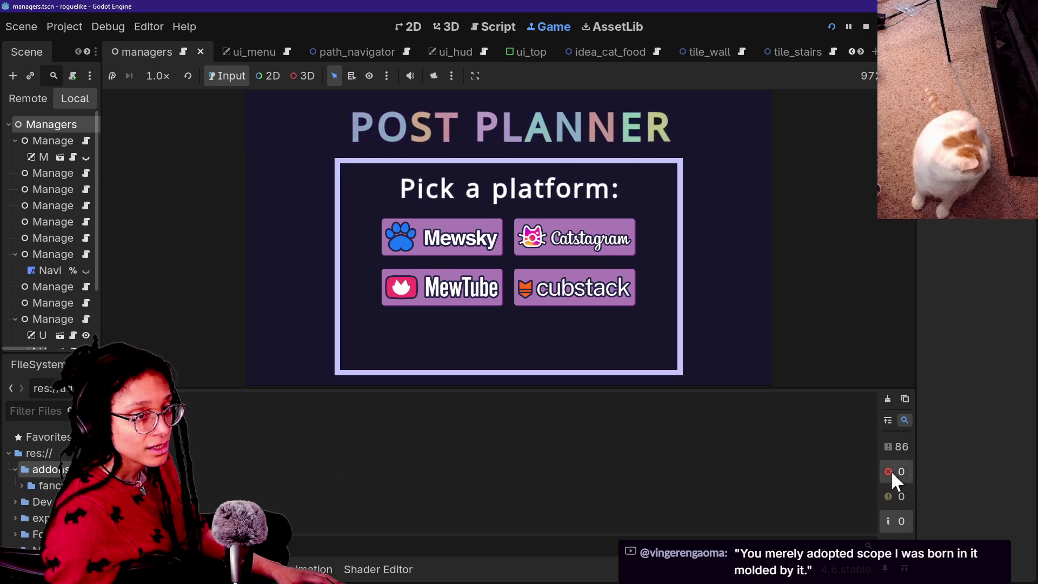
# Step: Re-toggle the Output log filters, hiding warnings, then check stream chat and return to Globals.gd
pyautogui.click(893, 448)
pyautogui.click(900, 496)
pyautogui.click(901, 470)
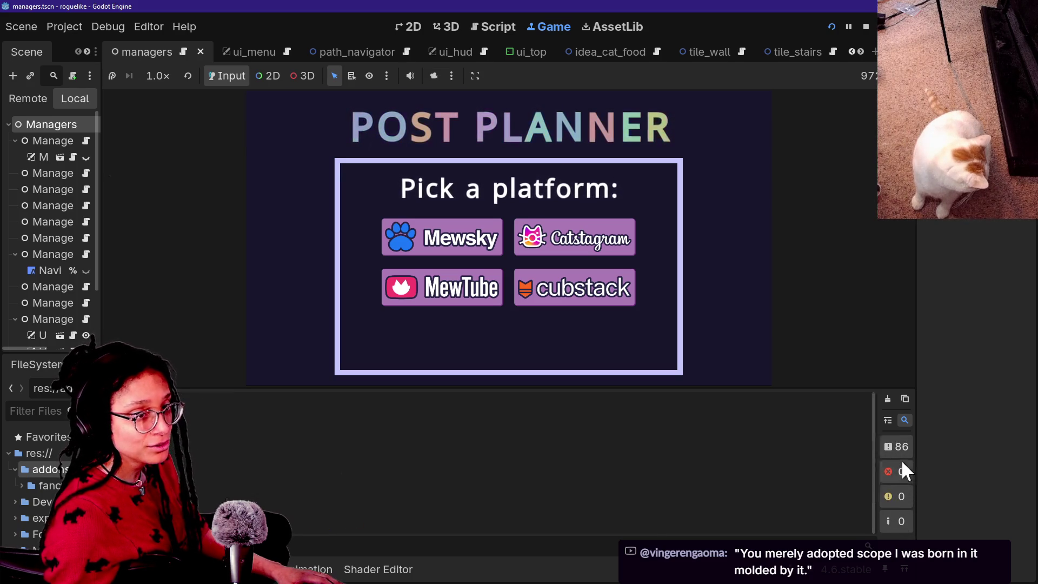
pyautogui.click(900, 454)
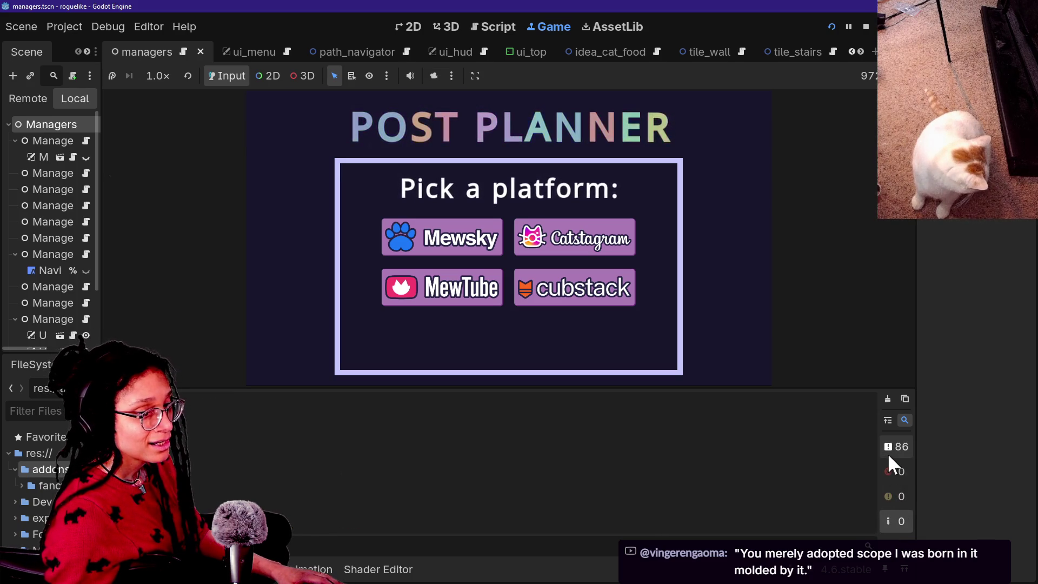
pyautogui.click(889, 475)
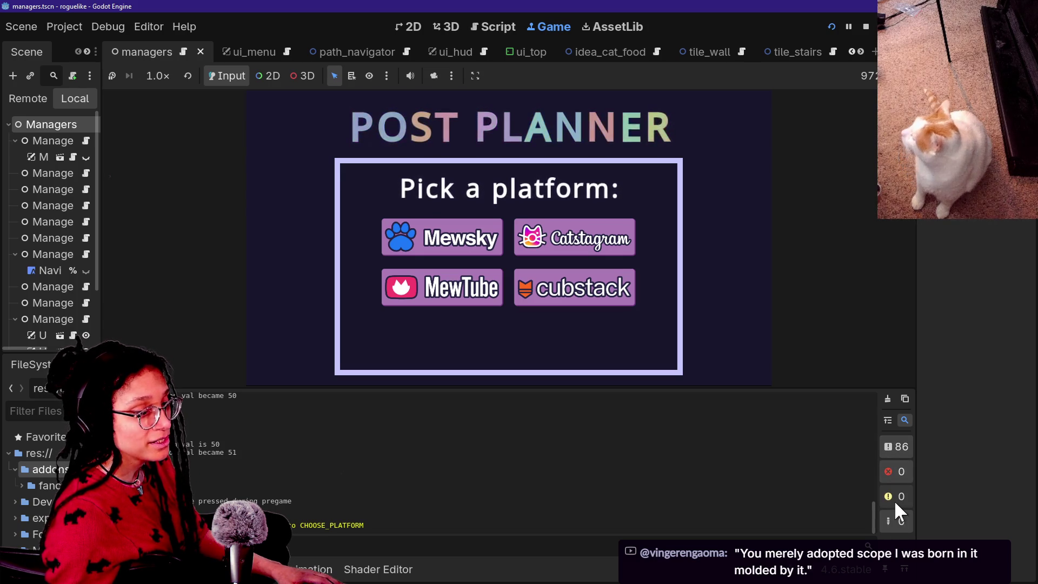
pyautogui.click(894, 502)
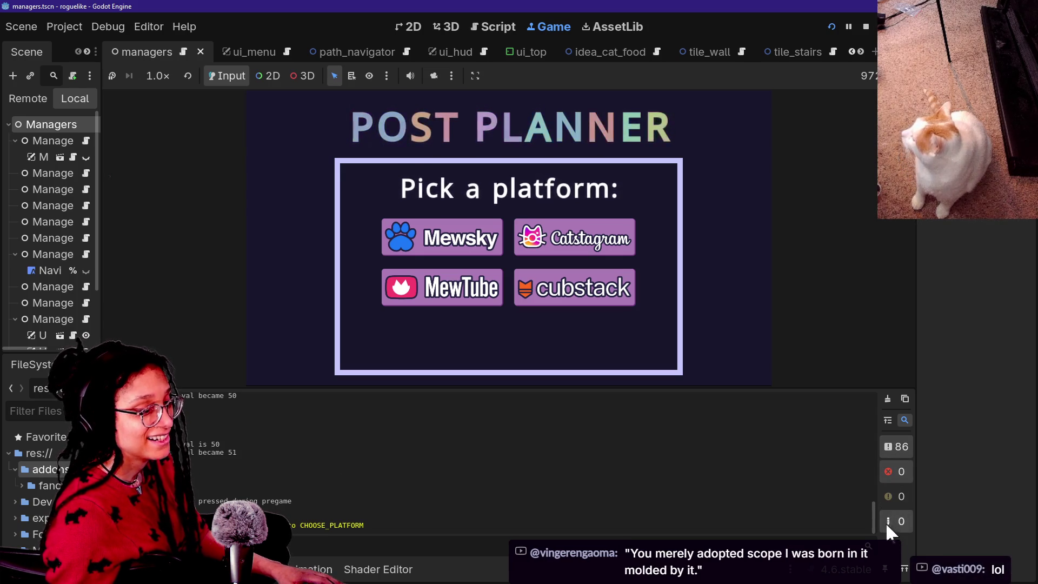
pyautogui.click(884, 448)
pyautogui.click(884, 449)
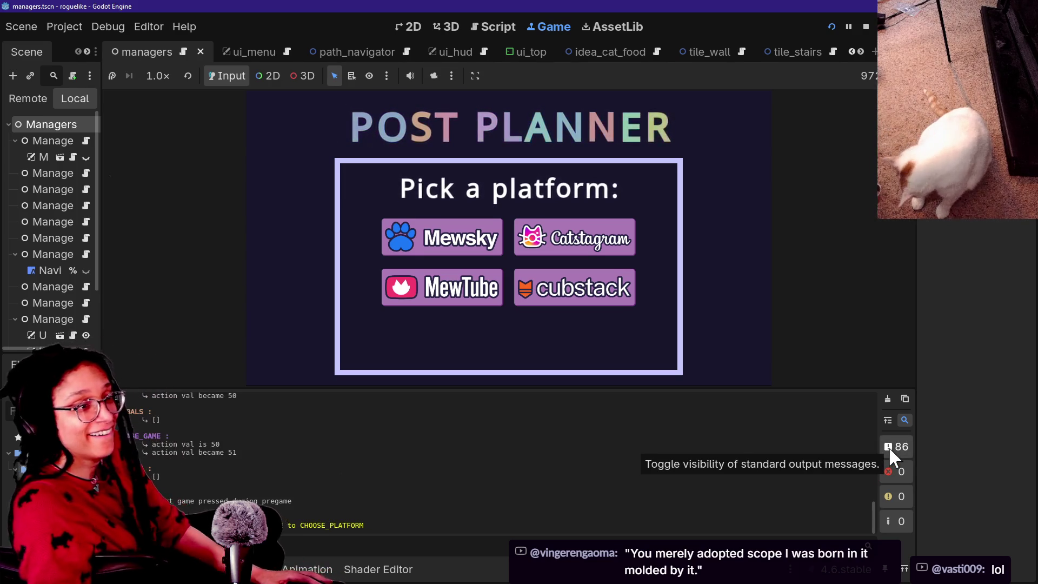
pyautogui.hotkey('alt', 'Tab')
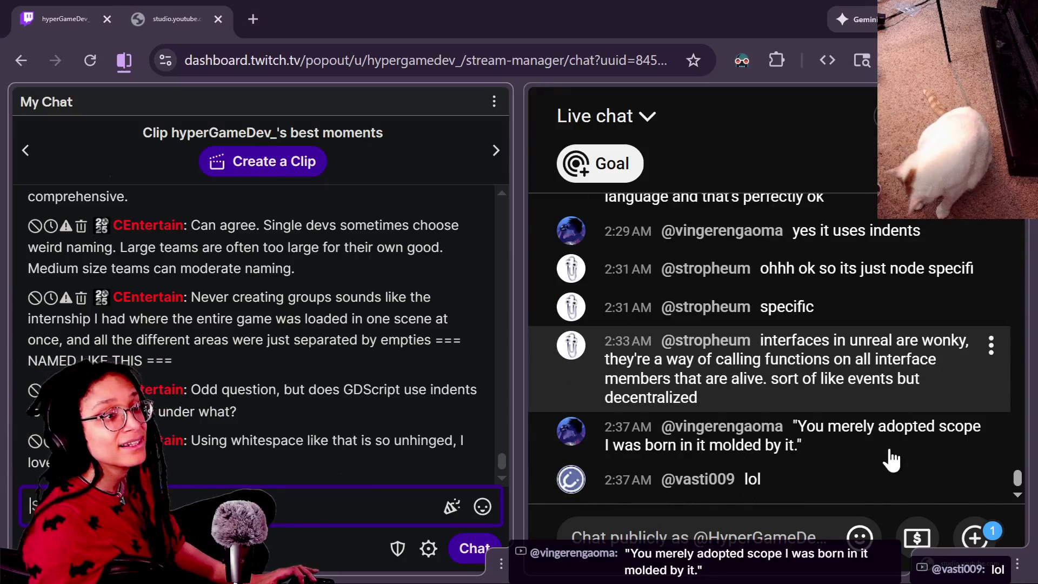
pyautogui.hotkey('alt', 'Tab')
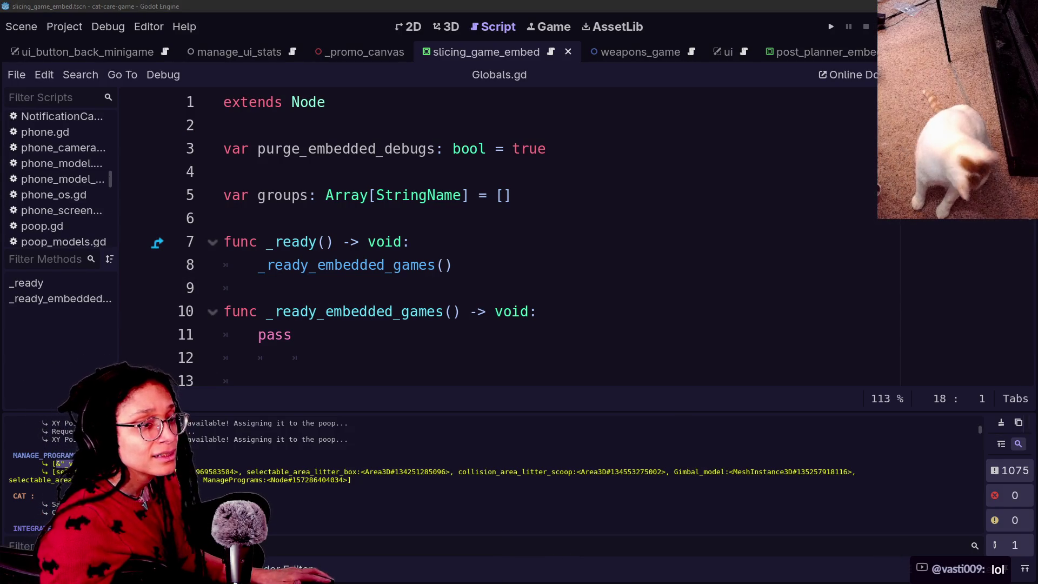
# Step: In the gdscript project, run the node_2d scene and toggle standard and editor Output messages
pyautogui.hotkey('alt', 'Tab')
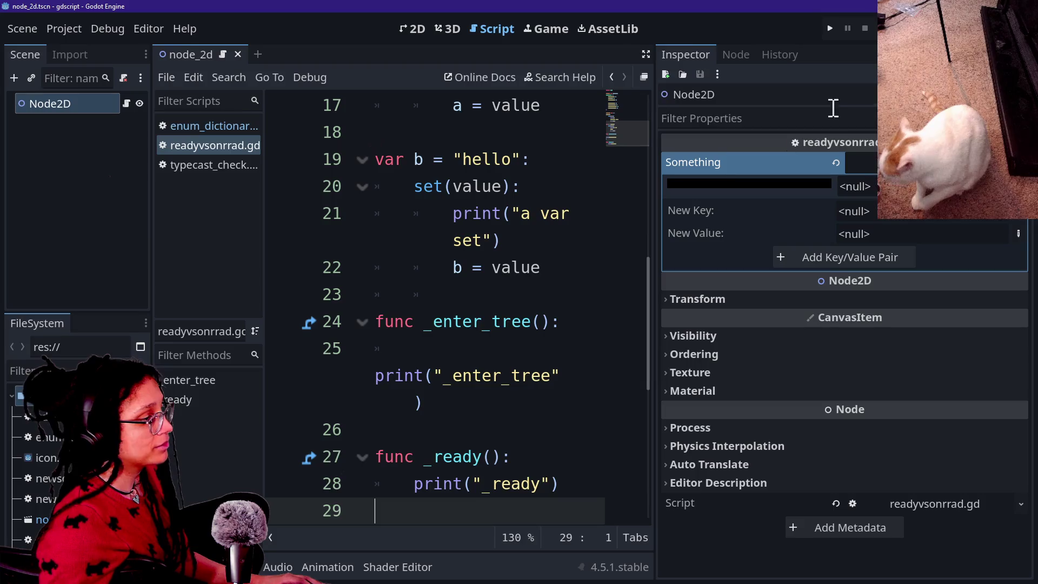
pyautogui.click(829, 30)
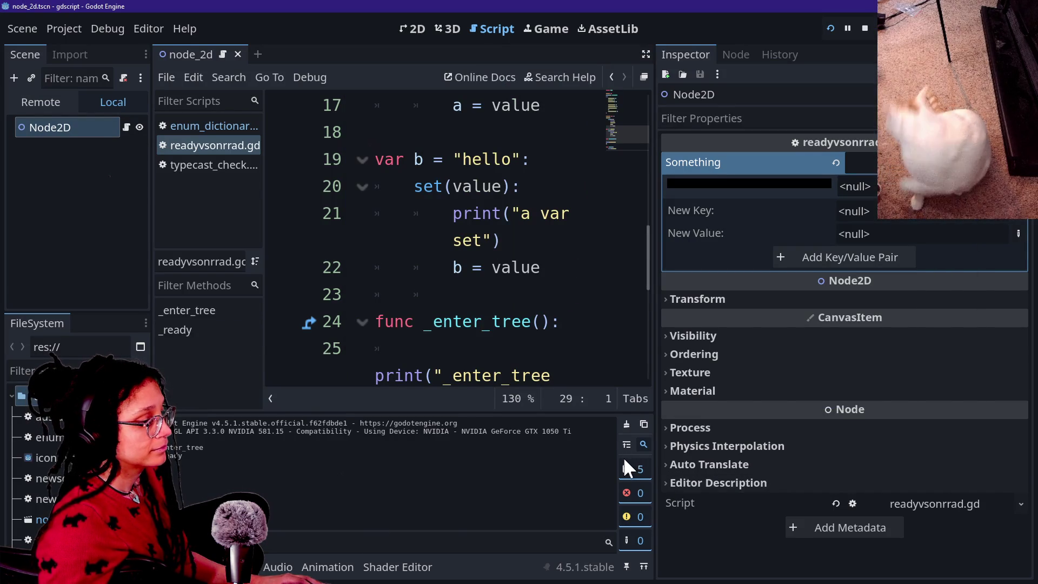
pyautogui.click(635, 469)
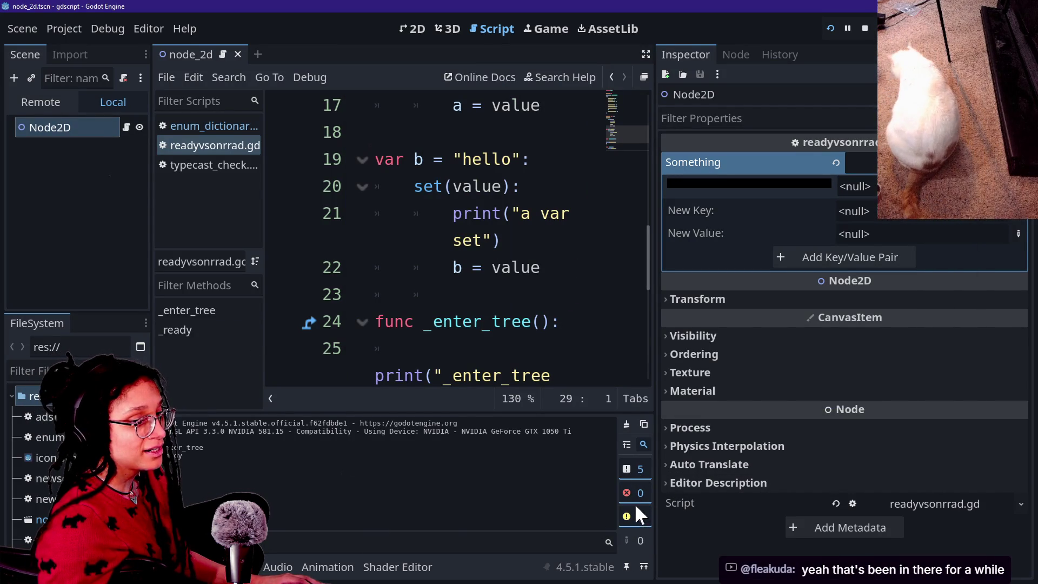
pyautogui.click(634, 476)
pyautogui.click(635, 534)
pyautogui.click(633, 473)
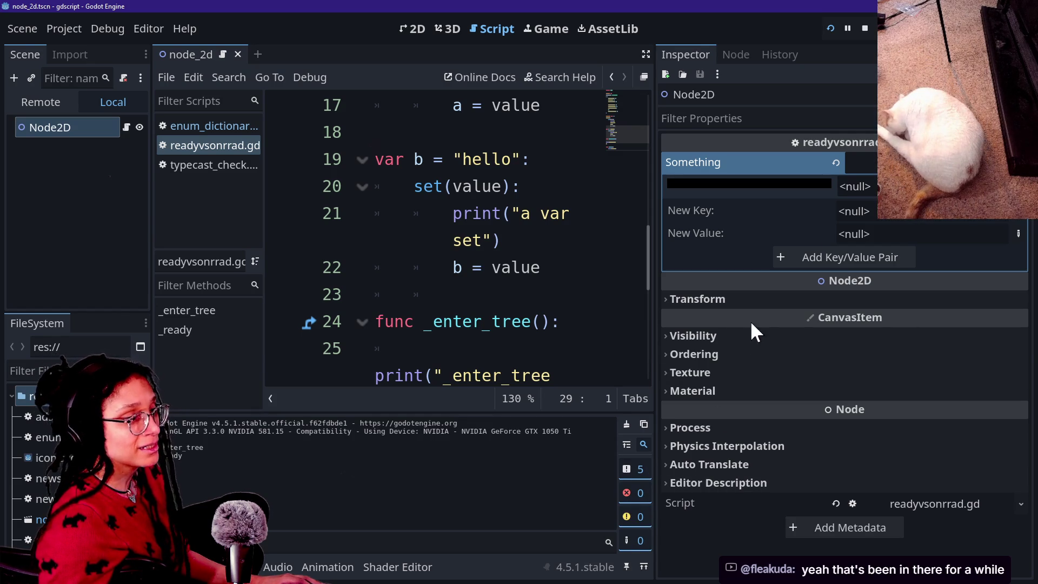
# Step: Stop the test scene and adjust Output filters, hiding standard messages and errors
pyautogui.click(865, 30)
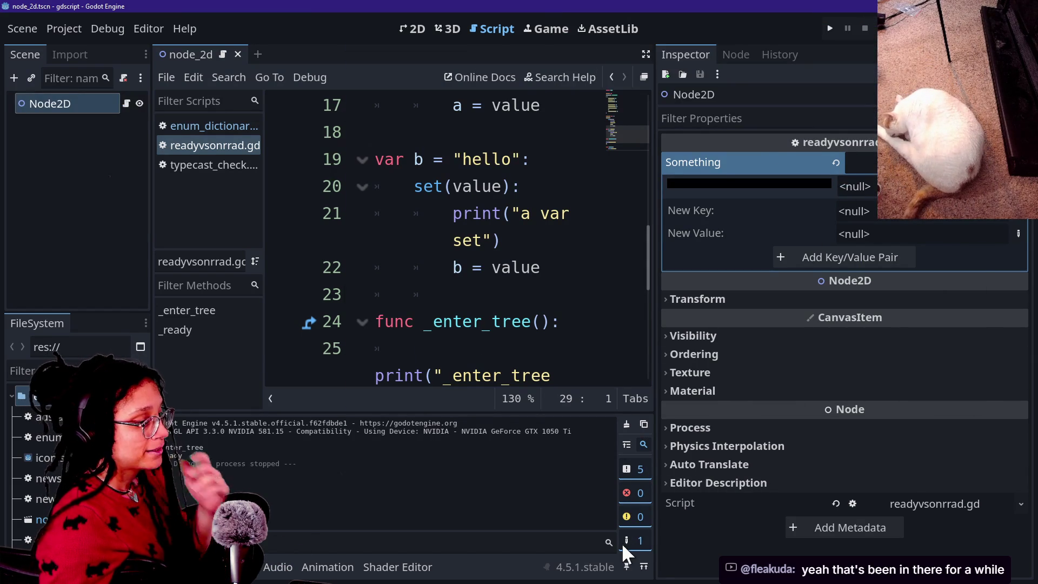
pyautogui.click(634, 537)
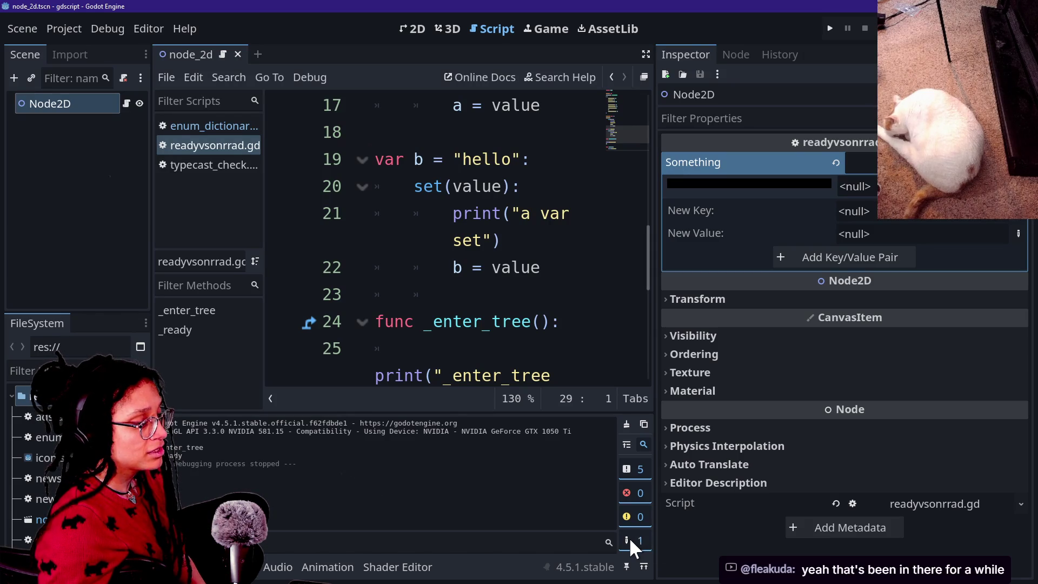
pyautogui.click(629, 538)
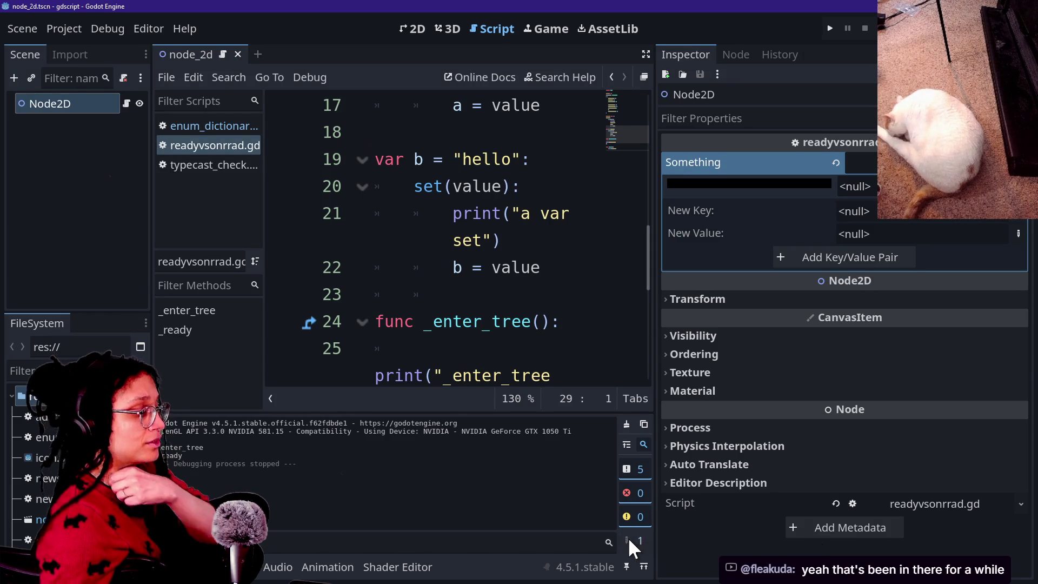
pyautogui.click(628, 542)
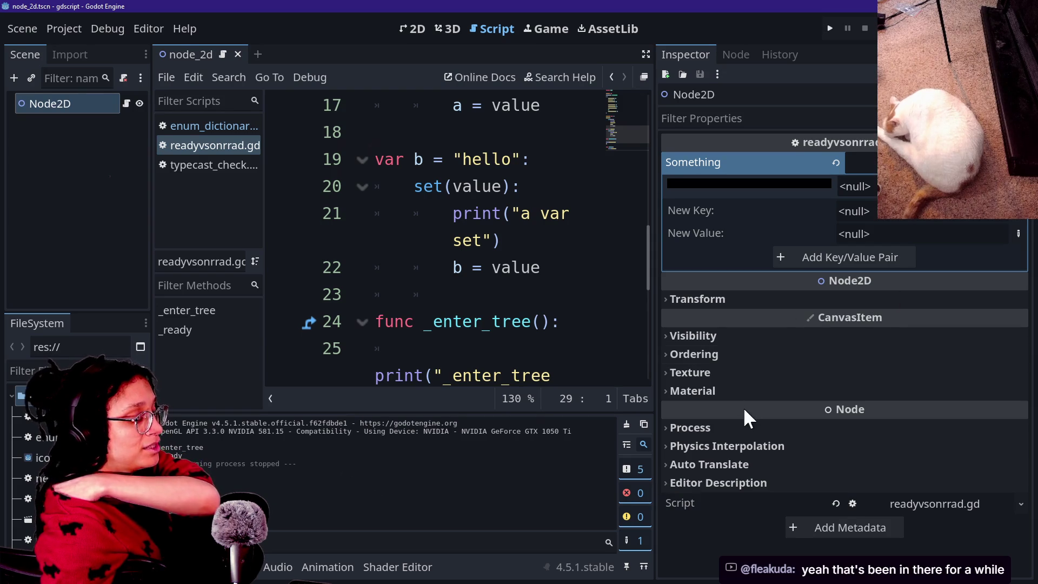
pyautogui.click(634, 468)
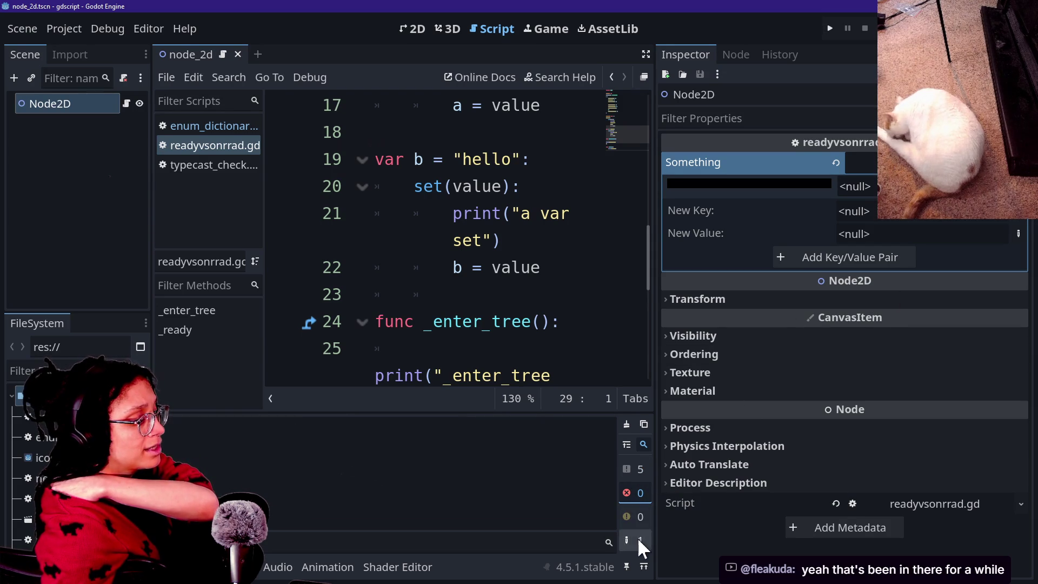
pyautogui.click(629, 492)
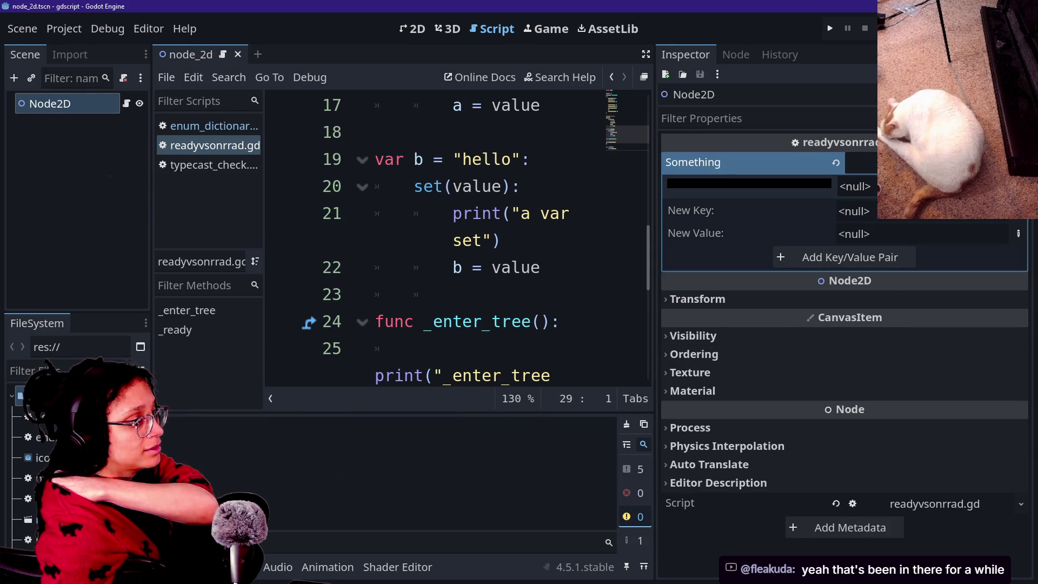
# Step: Switch back to the cat-care project with the caret after pass on line 11
pyautogui.hotkey('alt', 'Tab')
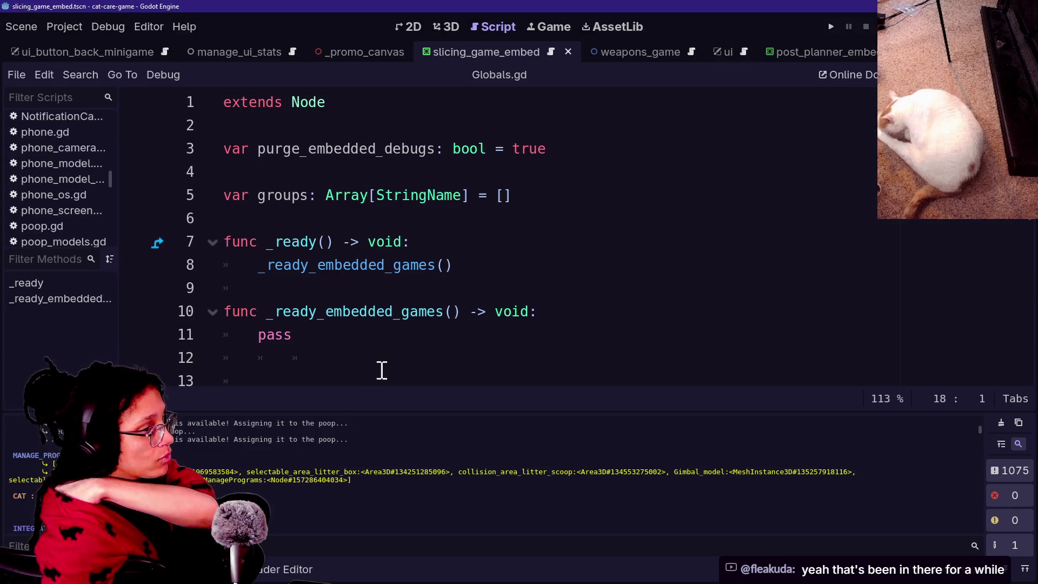
pyautogui.click(346, 332)
pyautogui.press('Up')
pyautogui.press('Up')
pyautogui.click(337, 339)
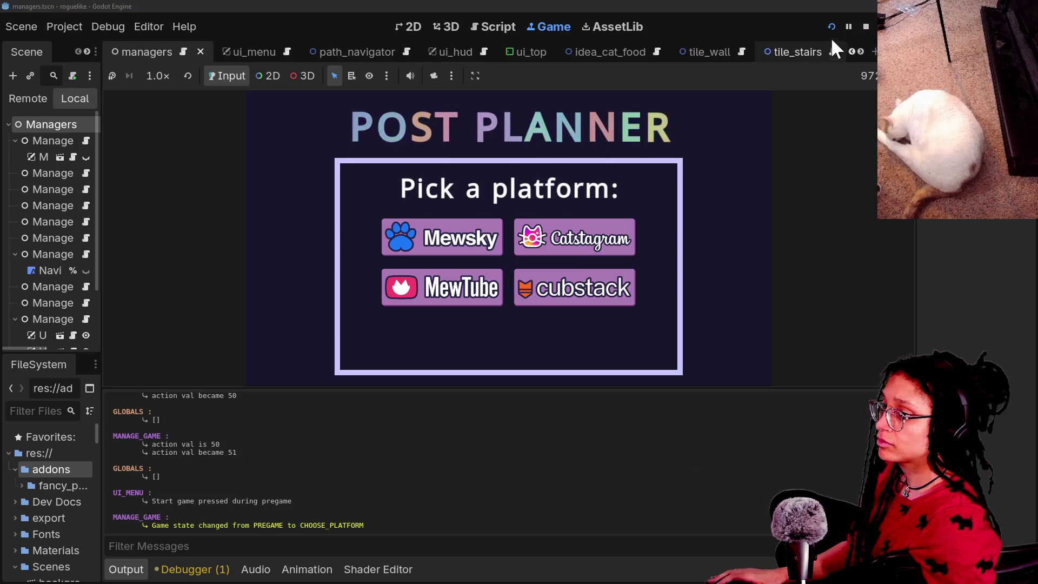
# Step: Open globals.gd in the roguelike project through the quick file search
pyautogui.click(866, 27)
pyautogui.scroll(1, 494, 232)
pyautogui.hotkey('shift', 'alt', 'o')
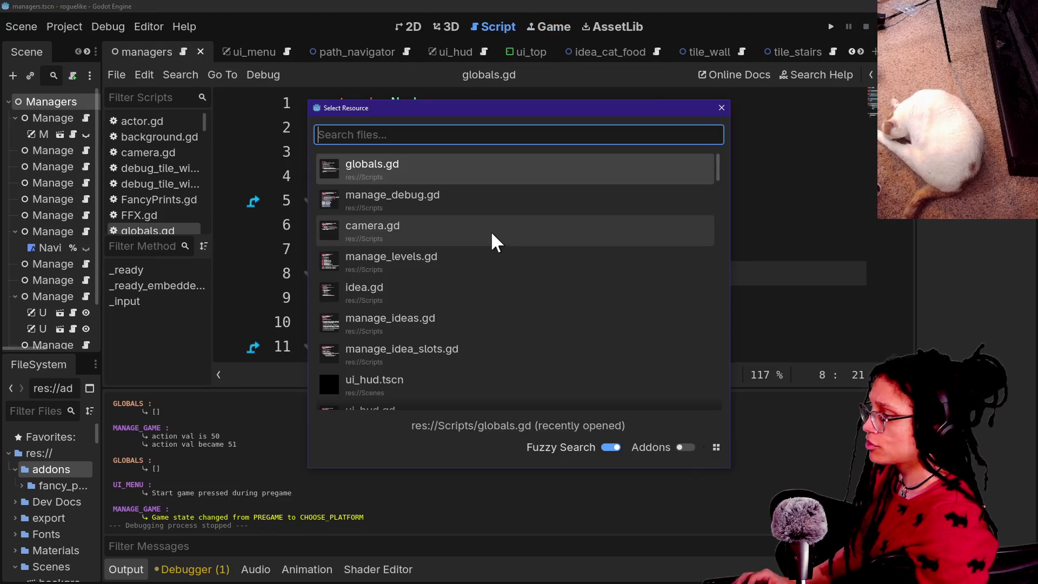
pyautogui.press('Up')
pyautogui.press('Return')
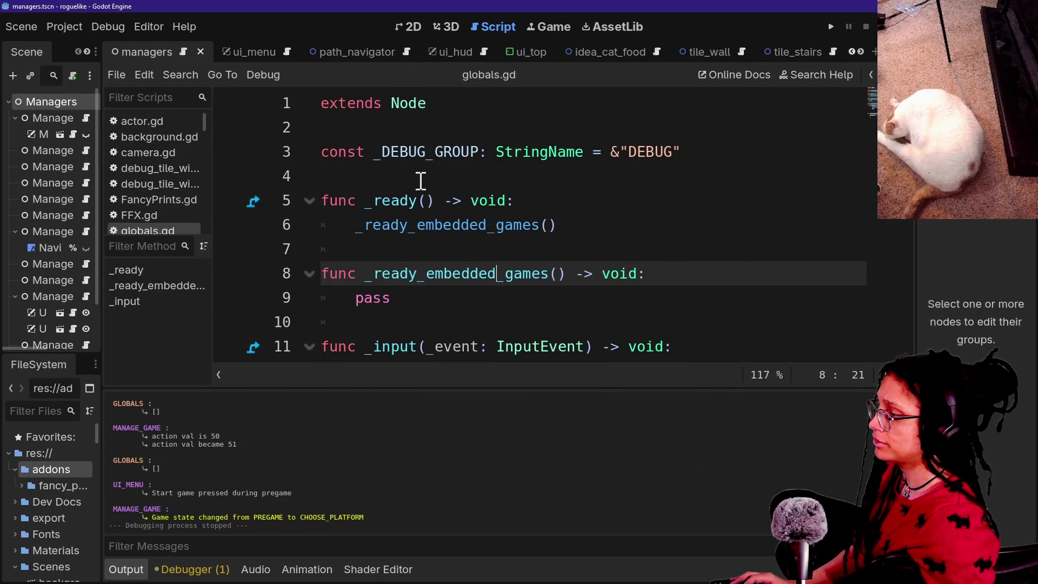
pyautogui.scroll(-3, 520, 258)
# Step: Move the print statement out of _input into _ready_embedded_games, replacing pass
pyautogui.moveTo(703, 198); pyautogui.dragTo(752, 142)
pyautogui.hotkey('ctrl', 'c')
pyautogui.press('BackSpace')
pyautogui.scroll(2, 584, 202)
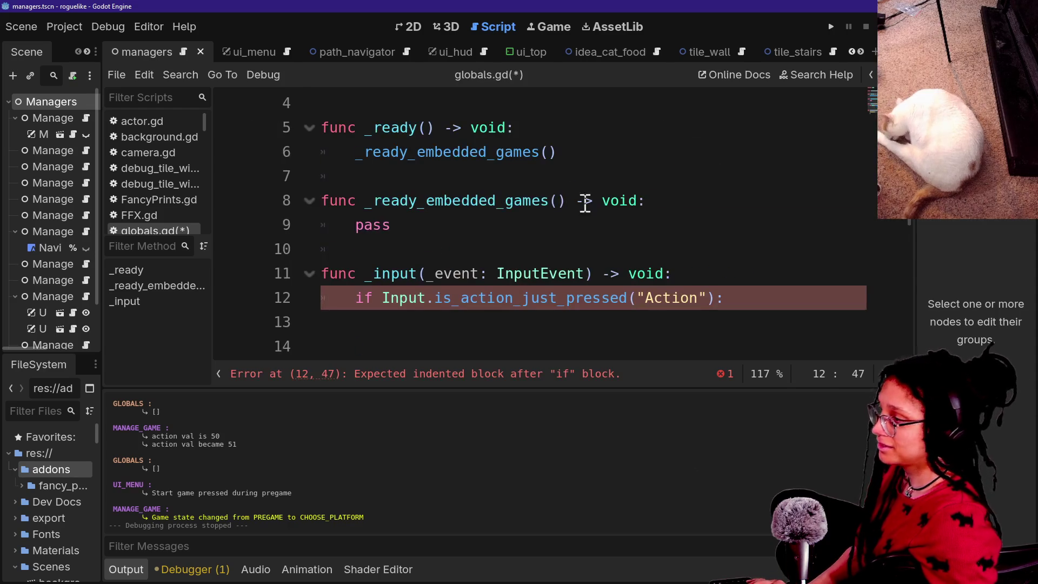
pyautogui.click(605, 226)
pyautogui.press('BackSpace')
pyautogui.hotkey('ctrl', 'v')
# Step: Delete the leftover _input function, unindent the print line and remove empty line 9
pyautogui.moveTo(670, 302); pyautogui.dragTo(707, 331)
pyautogui.press('BackSpace')
pyautogui.press('Delete')
pyautogui.press('Delete')
pyautogui.press('Up')
pyautogui.hotkey('ctrl', 'shift', 'Left')
pyautogui.hotkey('ctrl', 'shift', 'Left')
pyautogui.hotkey('ctrl', 'shift', 'Left')
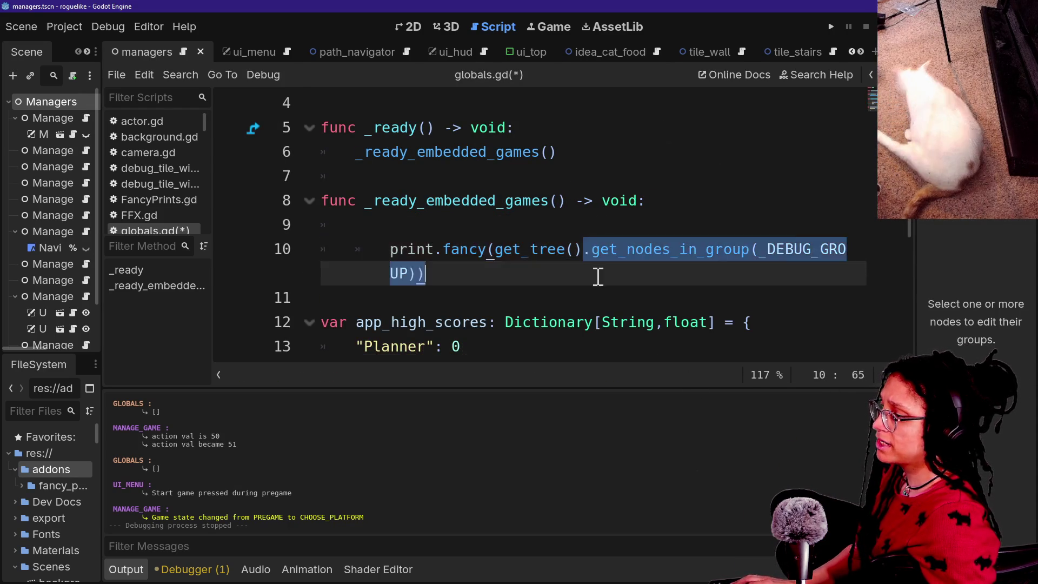
pyautogui.hotkey('shift', 'Tab')
pyautogui.click(582, 226)
pyautogui.press('BackSpace')
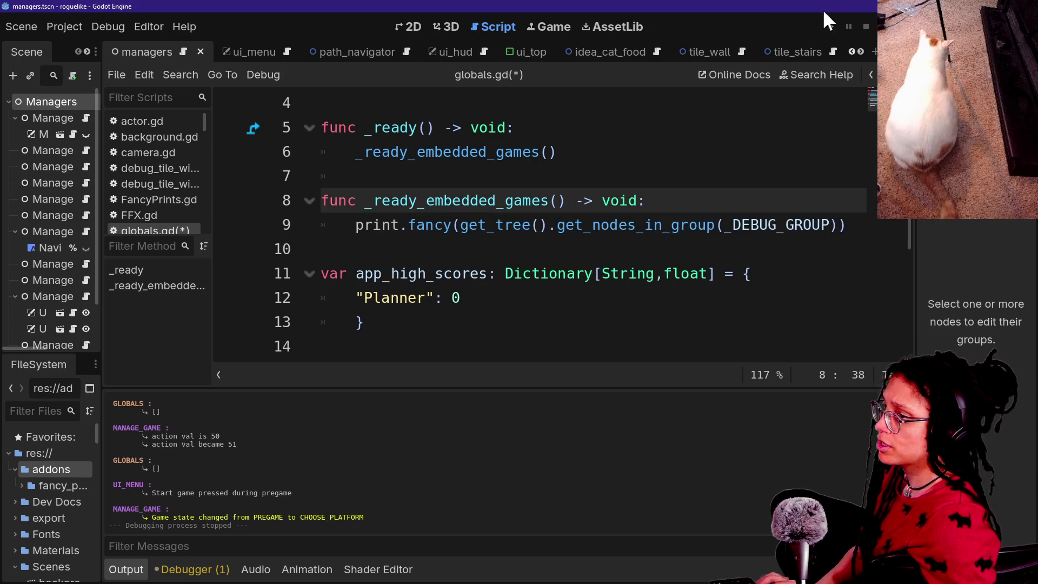
# Step: Test-run the project, then delete the _ready and _ready_embedded_games functions
pyautogui.click(831, 27)
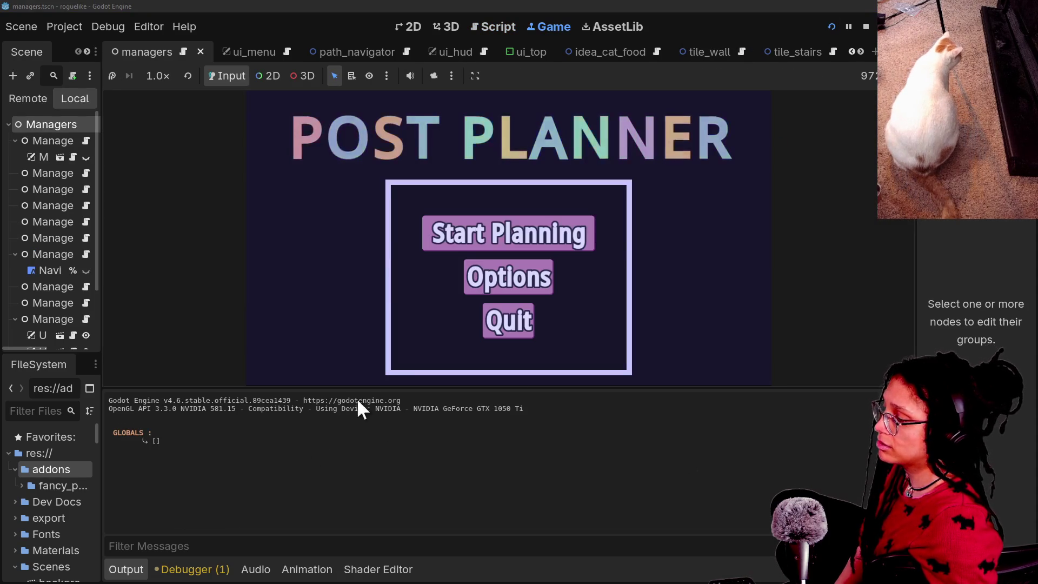
pyautogui.click(493, 27)
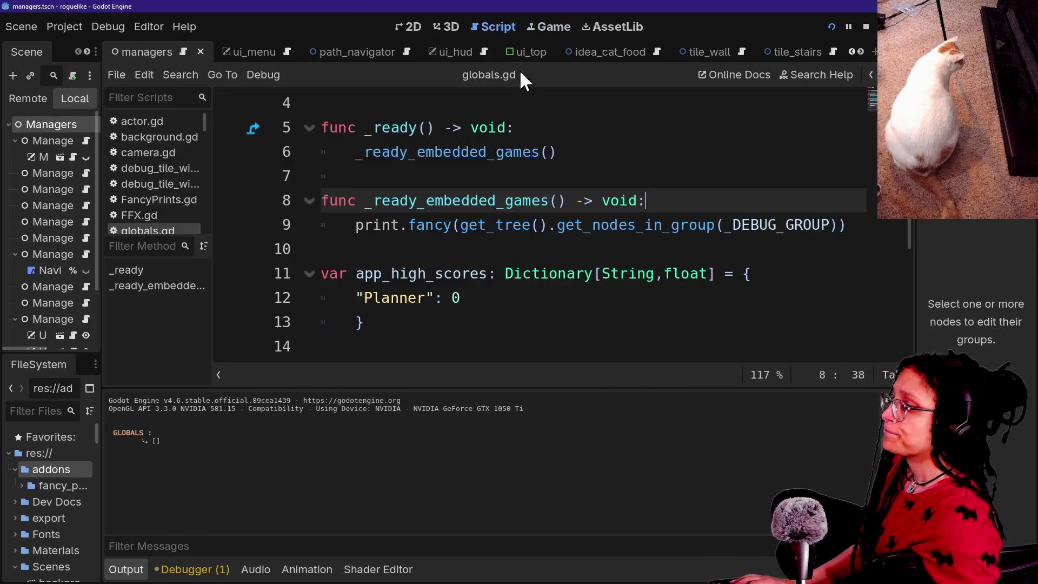
pyautogui.click(488, 250)
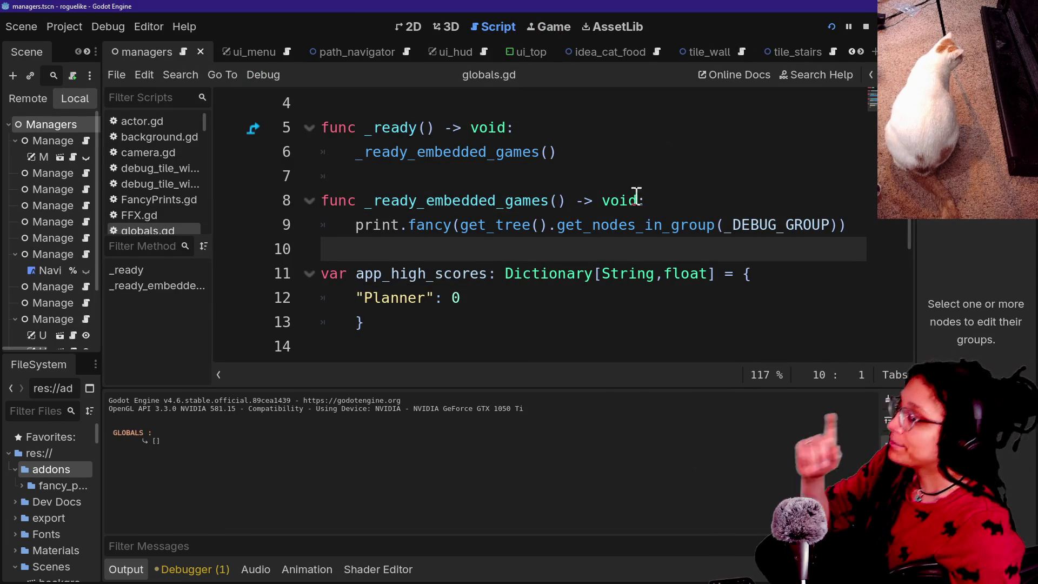
pyautogui.moveTo(853, 225); pyautogui.dragTo(843, 204)
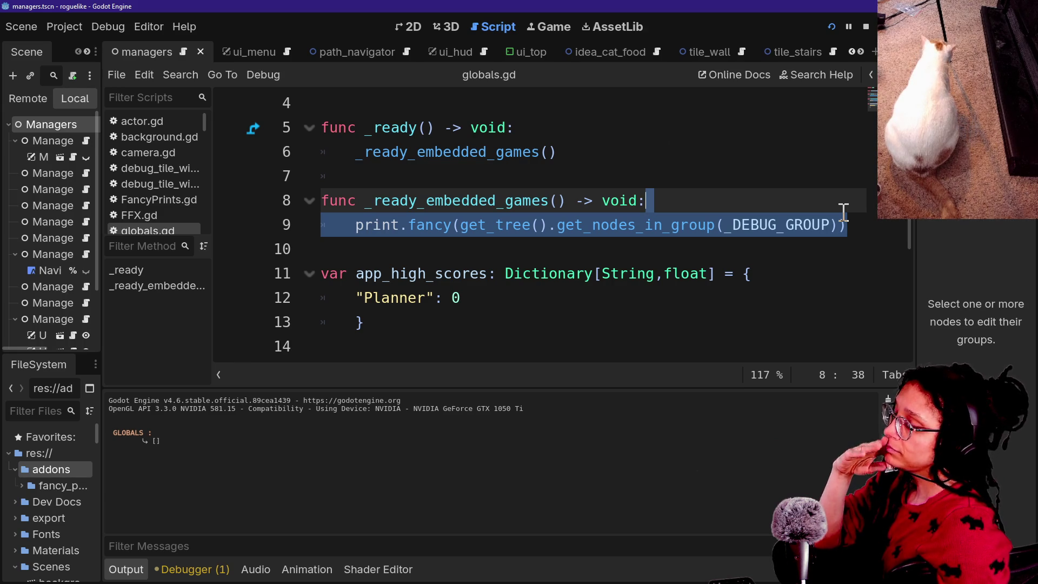
pyautogui.moveTo(844, 232)
pyautogui.mouseDown()
pyautogui.moveTo(850, 180)
pyautogui.moveTo(799, 116)
pyautogui.mouseUp()
pyautogui.press('BackSpace')
pyautogui.press('BackSpace')
pyautogui.press('BackSpace')
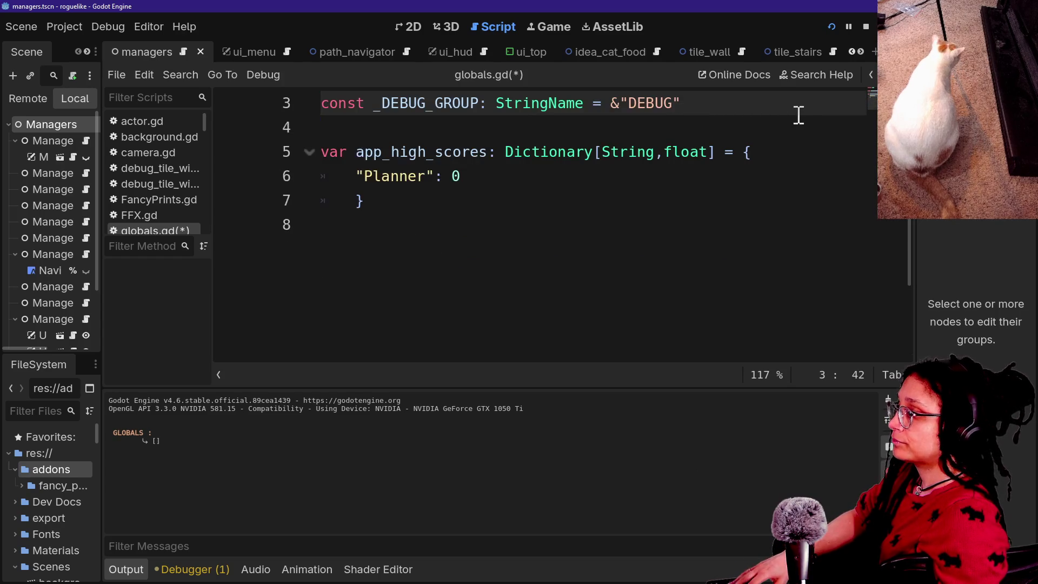
# Step: Below the high-scores dictionary, declare find_and_purge_embedded_debugs() and paste the debug-group print line
pyautogui.scroll(1, 798, 115)
pyautogui.click(729, 225)
pyautogui.click(723, 238)
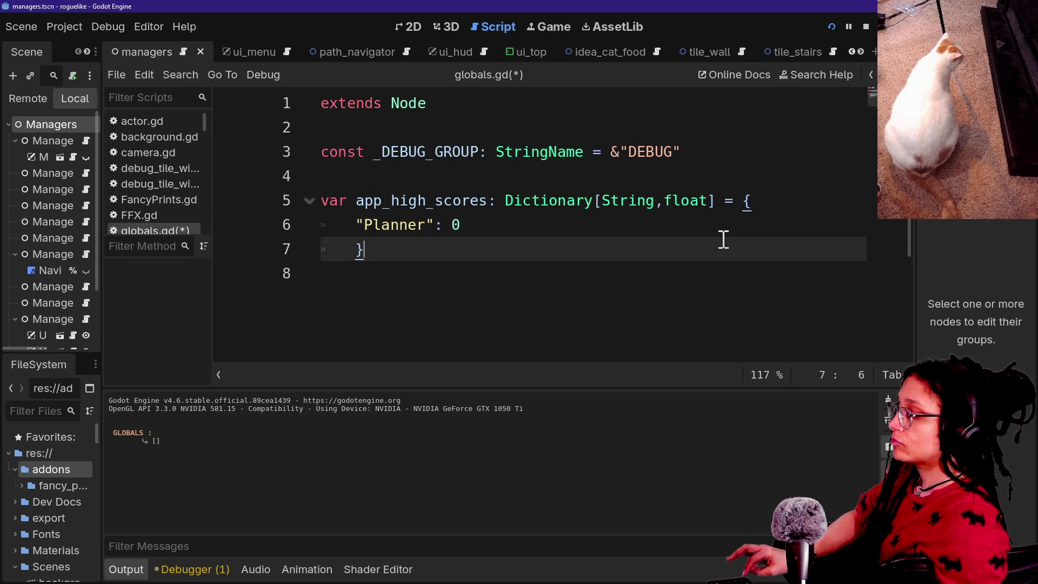
pyautogui.press('Return')
pyautogui.press('Return')
pyautogui.write('func p')
pyautogui.press('BackSpace')
pyautogui.write('+')
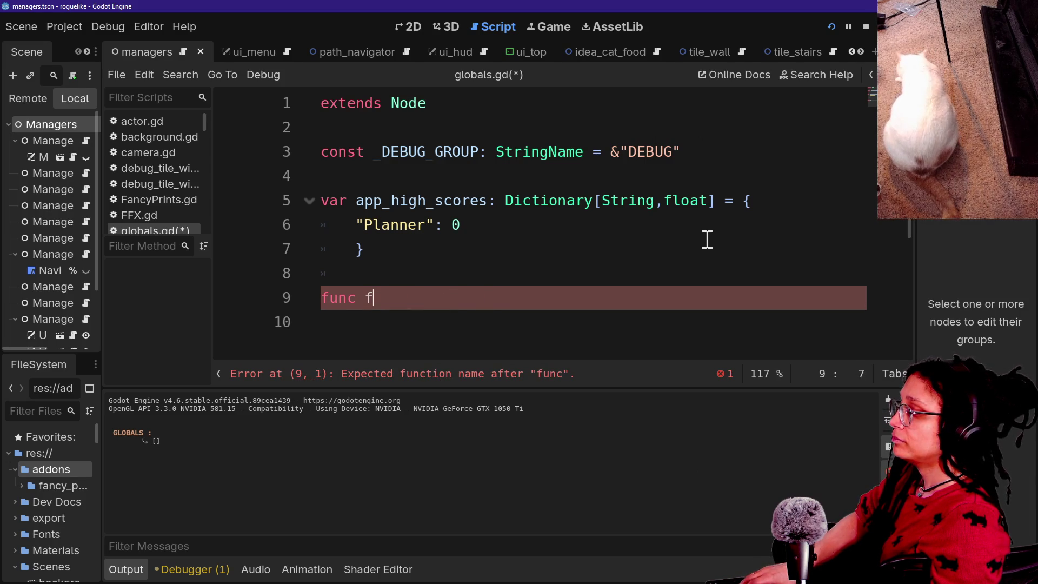
pyautogui.write('_and_purge_embedded_debugs(')
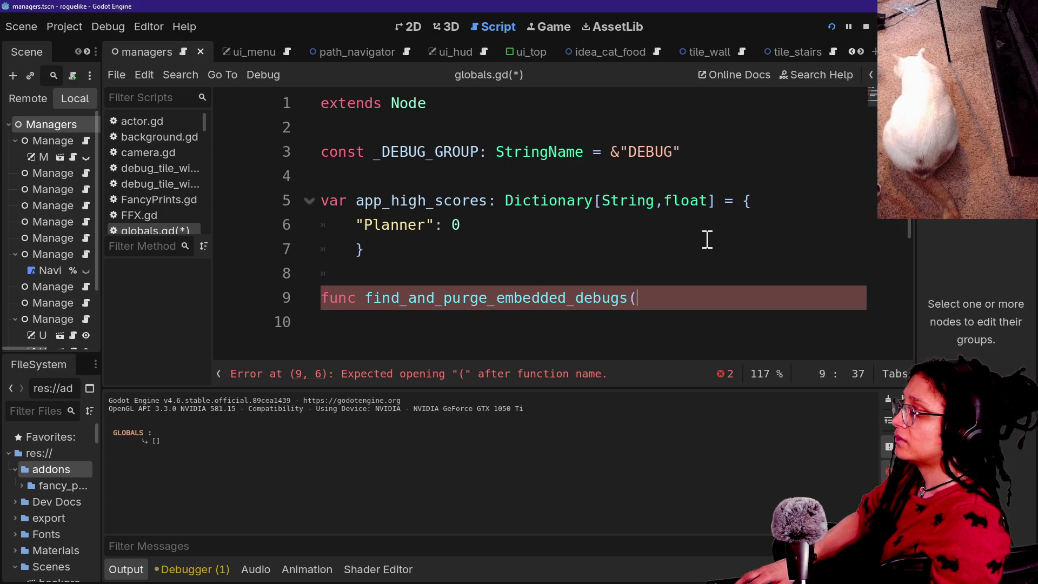
pyautogui.write('-> void:')
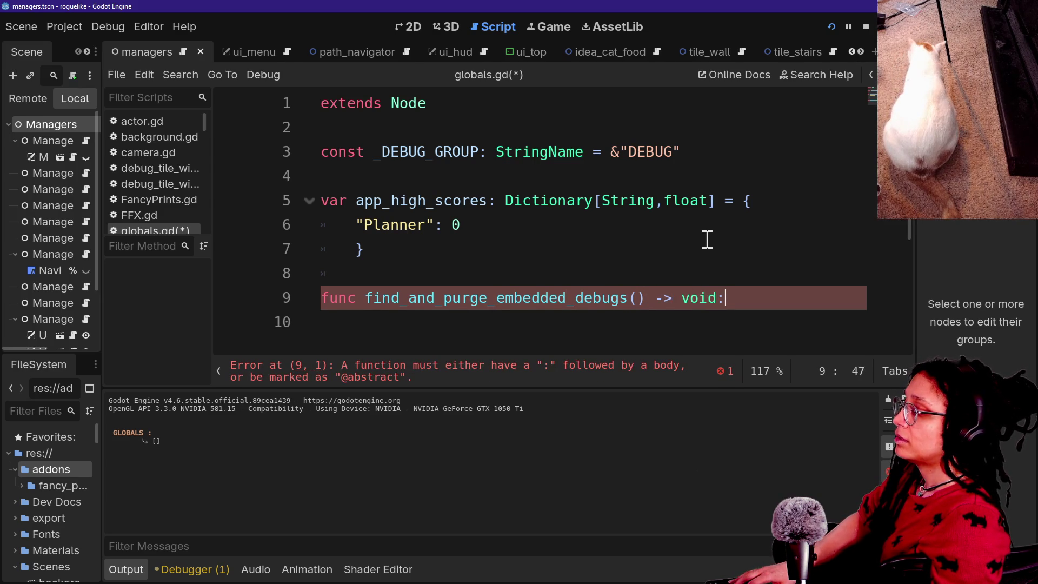
pyautogui.press('Return')
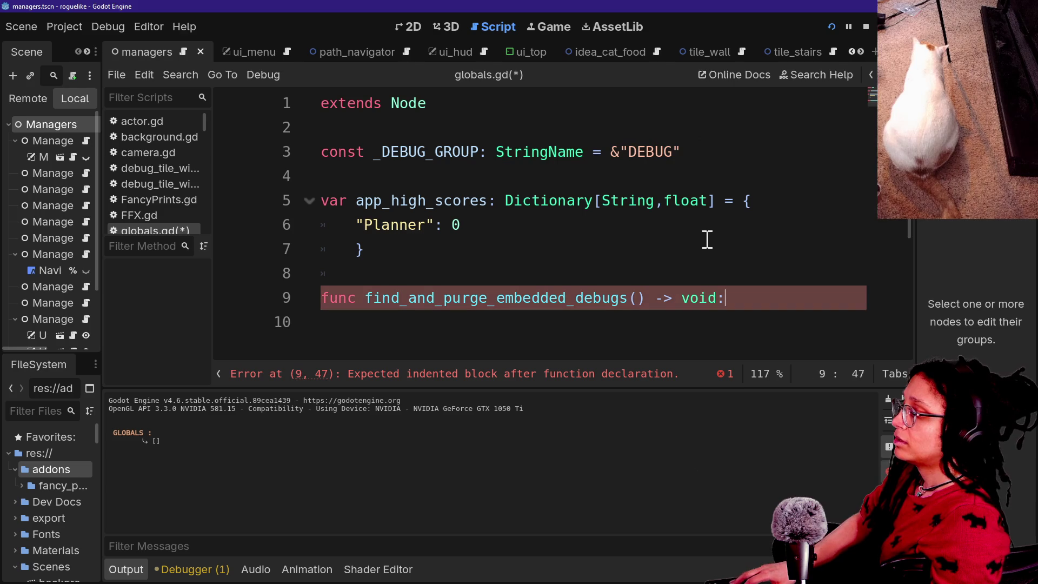
pyautogui.hotkey('ctrl', 'v')
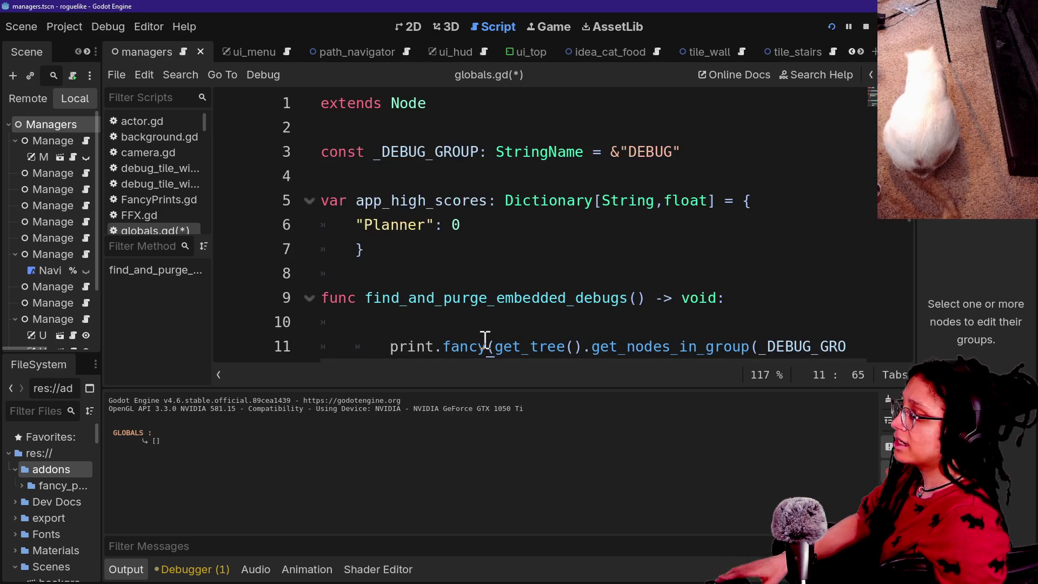
# Step: Replace the print wrapper with an Array[Node] variable holding get_tree().get_nodes_in_group(_DEBUG_GROUP)
pyautogui.click(403, 352)
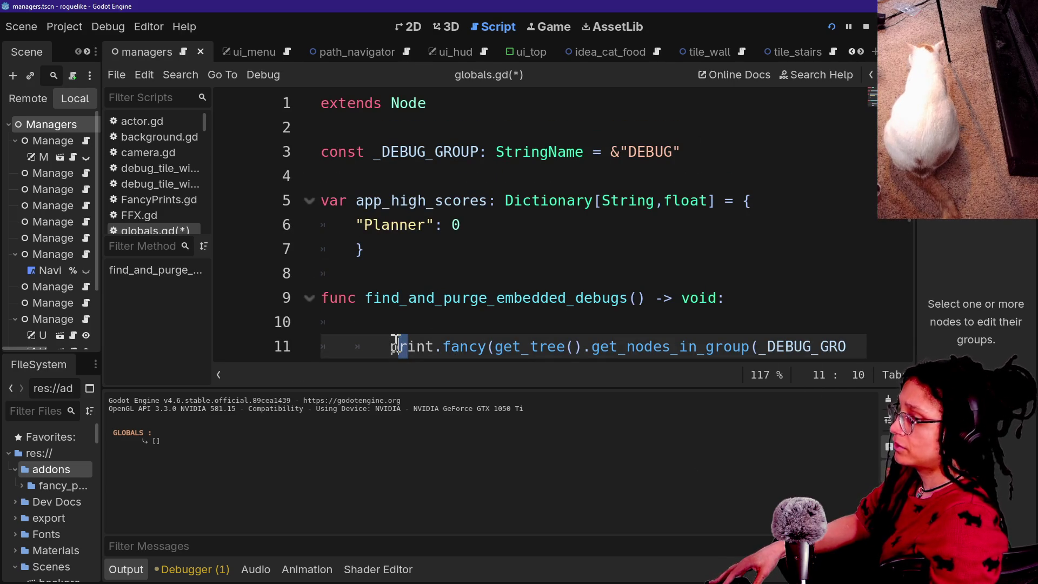
pyautogui.hotkey('ctrl', 'j')
pyautogui.moveTo(383, 346); pyautogui.dragTo(593, 346)
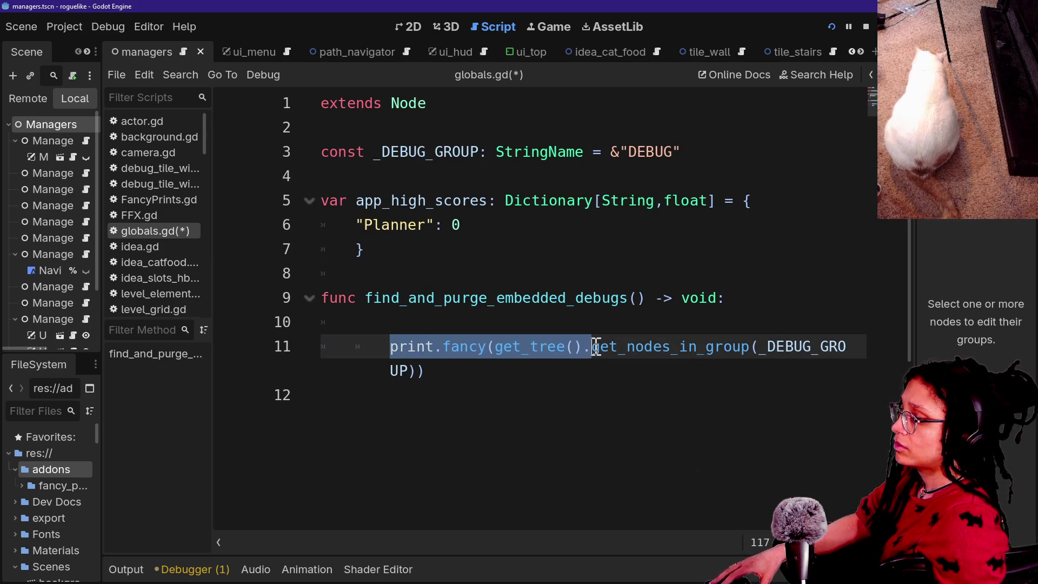
pyautogui.press('BackSpace')
pyautogui.press('BackSpace')
pyautogui.press('BackSpace')
pyautogui.write('var ')
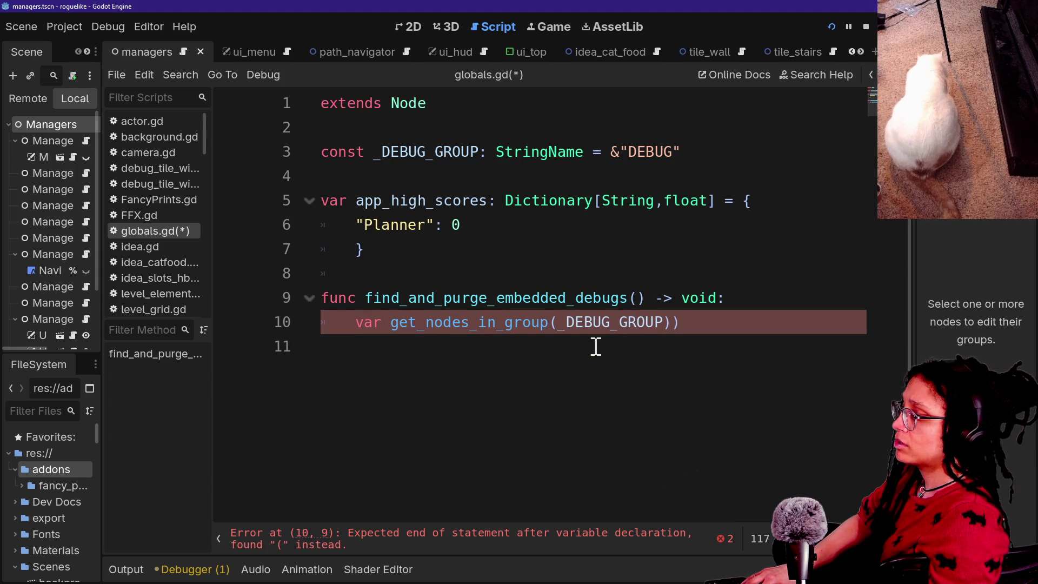
pyautogui.write('debug_node: ')
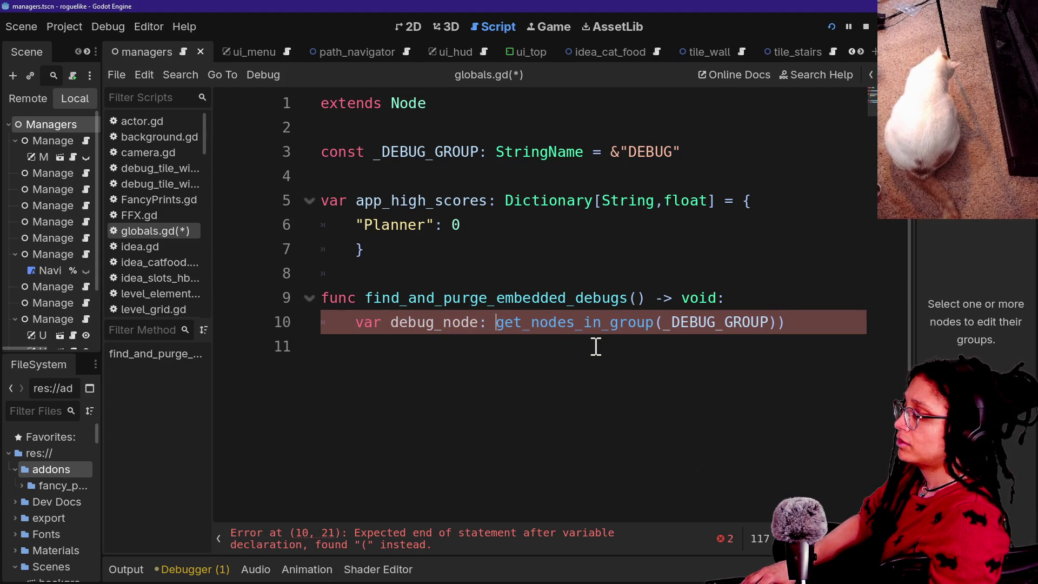
pyautogui.write('Array[N')
pyautogui.write('ode] = ')
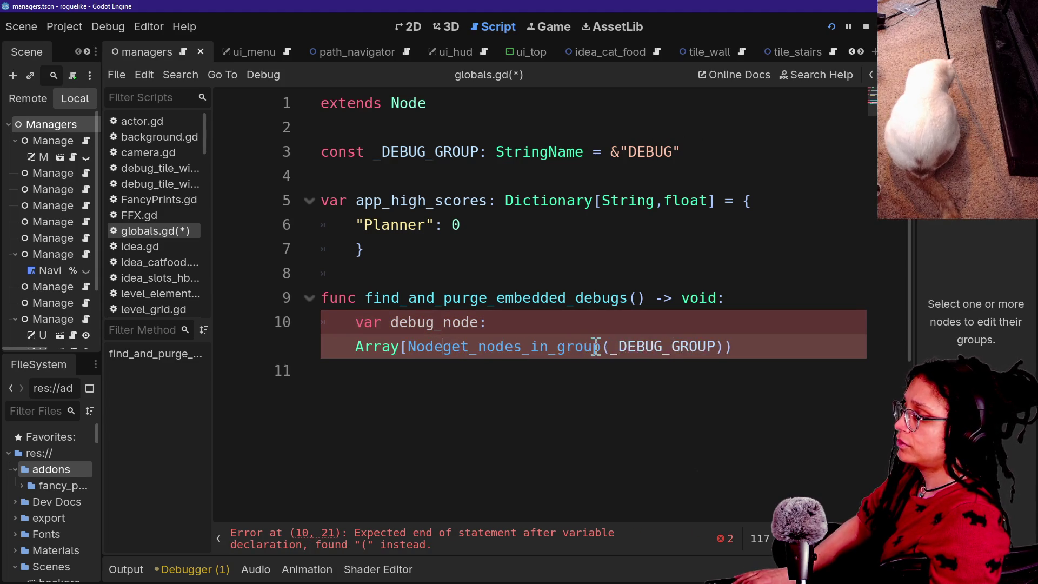
pyautogui.write('get_tre9')
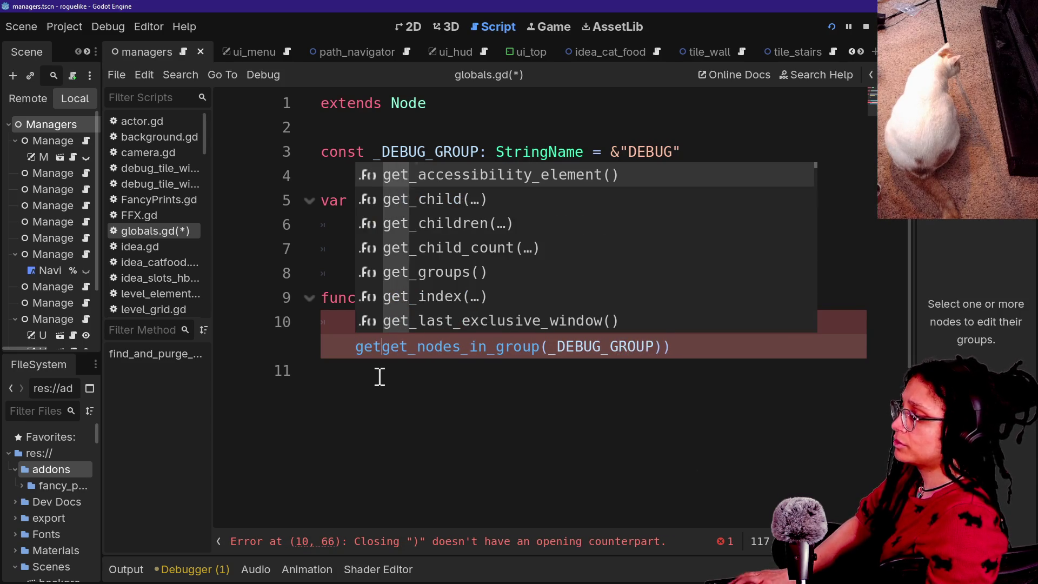
pyautogui.press('BackSpace')
pyautogui.write('e().')
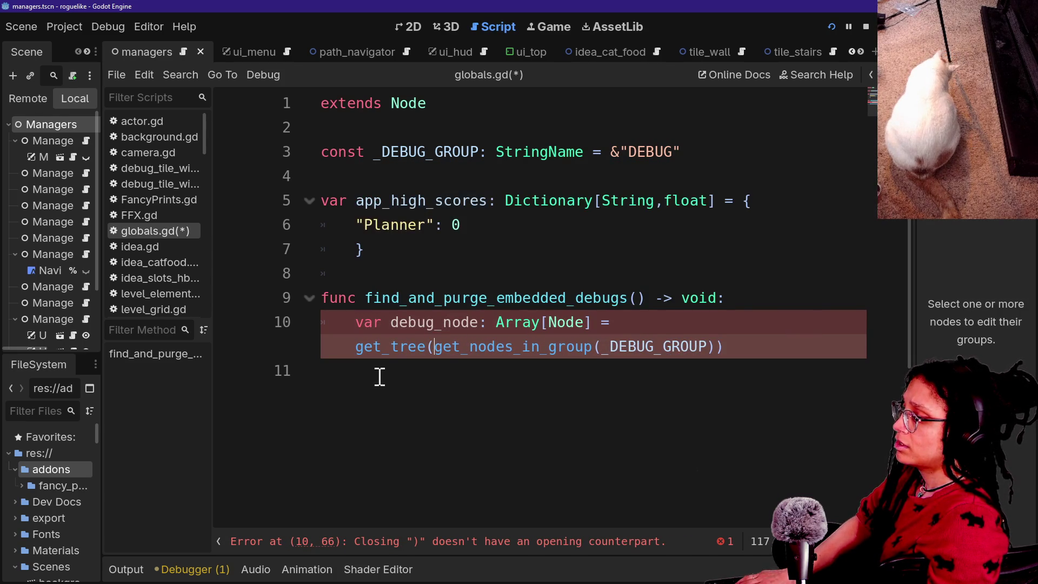
pyautogui.click(771, 364)
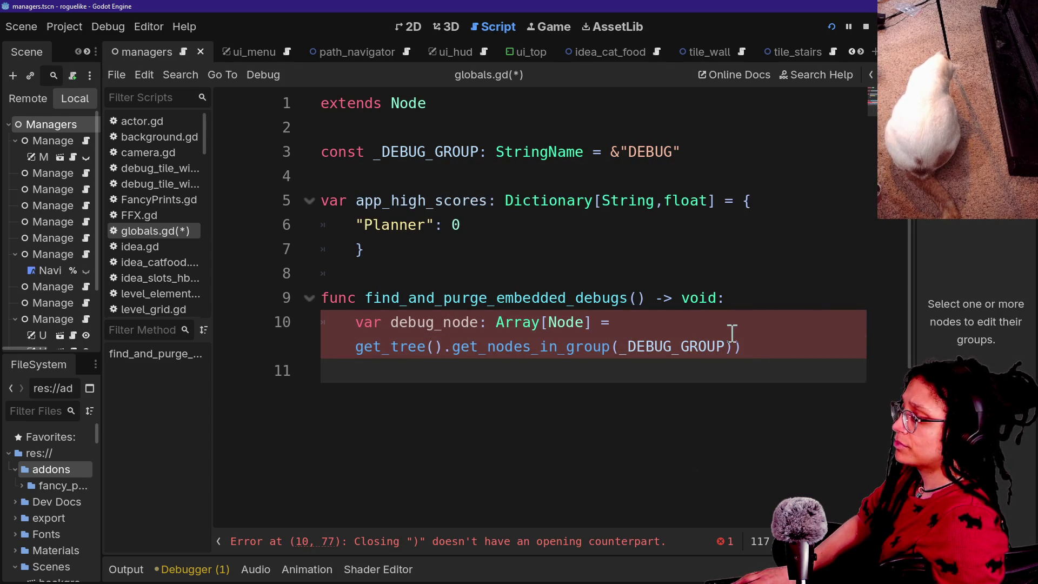
pyautogui.press('BackSpace')
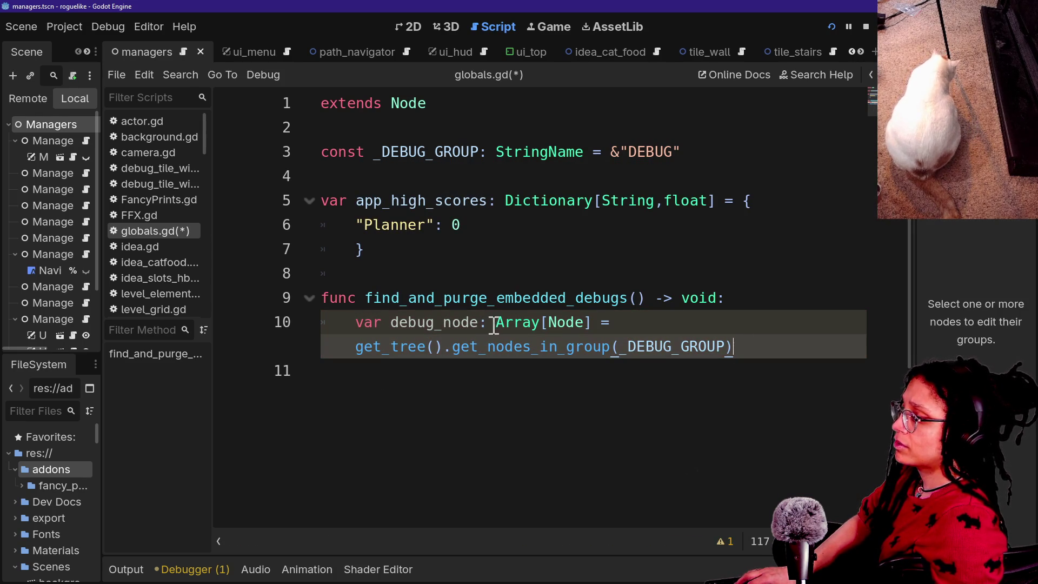
# Step: Break the assignment onto an indented continuation line and save globals.gd
pyautogui.click(614, 323)
pyautogui.press('Return')
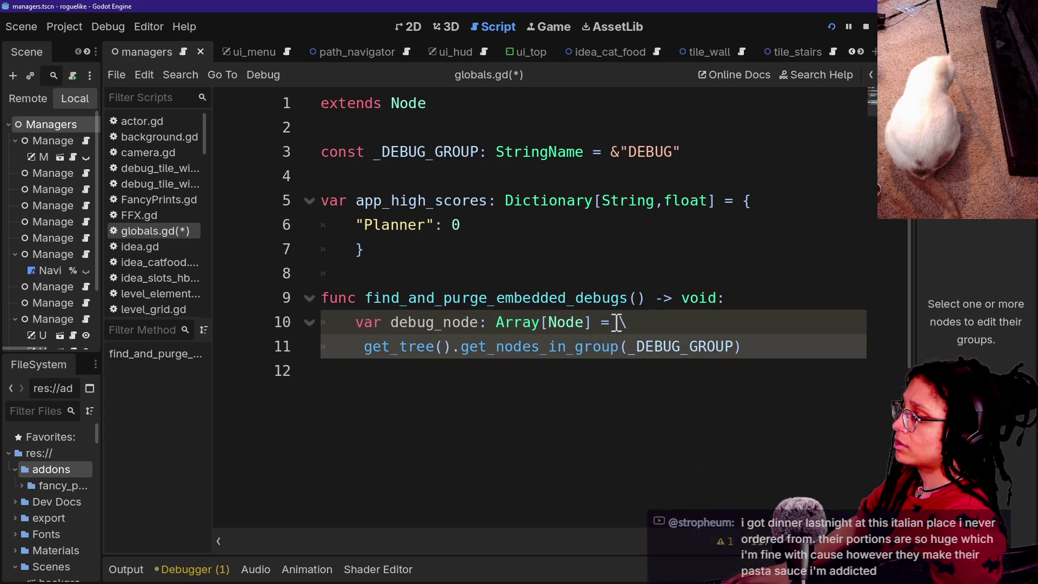
pyautogui.press('Tab')
pyautogui.hotkey('ctrl', 's')
# Step: Start a for loop line and rename the variable to debug_nodes
pyautogui.click(638, 424)
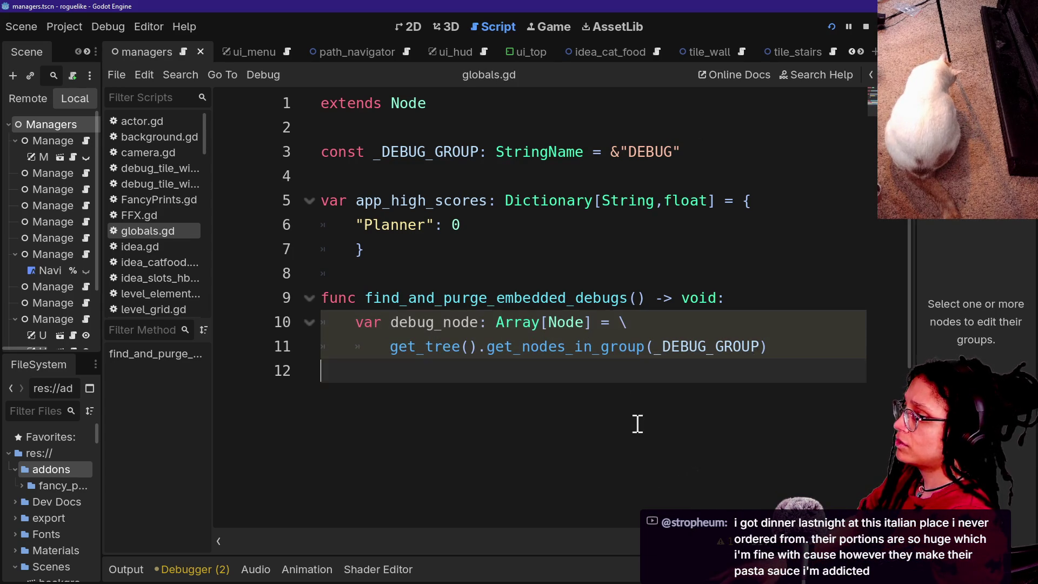
pyautogui.click(782, 349)
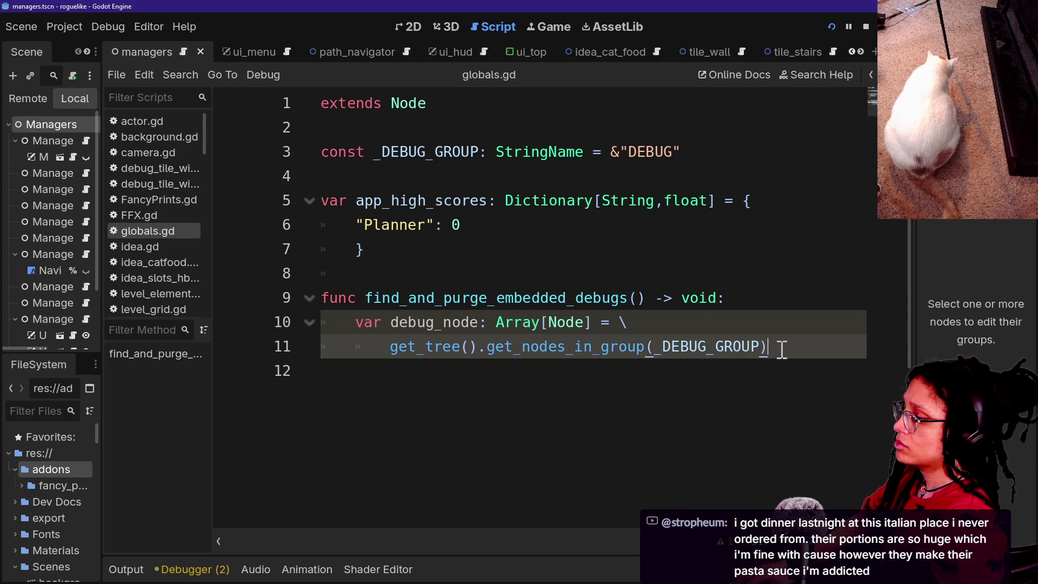
pyautogui.press('Return')
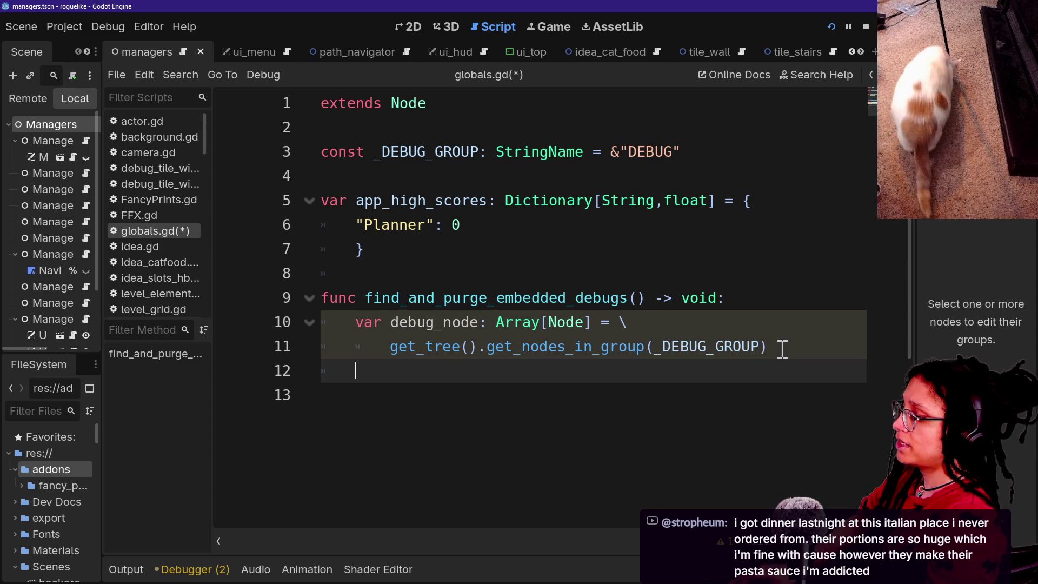
pyautogui.write('fpr')
pyautogui.press('BackSpace')
pyautogui.press('BackSpace')
pyautogui.write('or de')
pyautogui.press('BackSpace')
pyautogui.press('BackSpace')
pyautogui.click(732, 384)
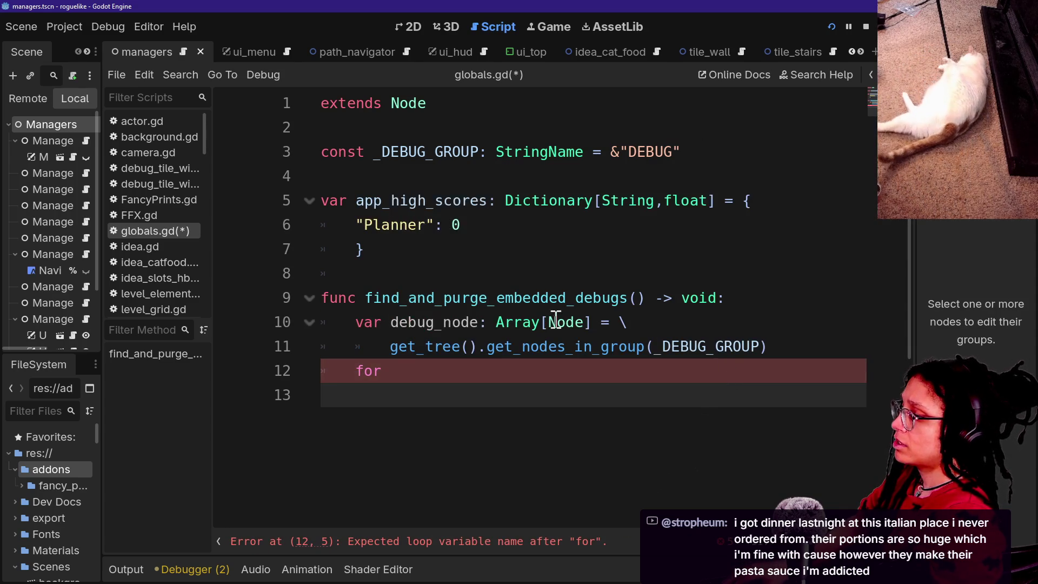
pyautogui.click(475, 323)
pyautogui.write('s')
# Step: Complete the loop header as 'for debug_node: Node in debug_nodes:'
pyautogui.click(463, 372)
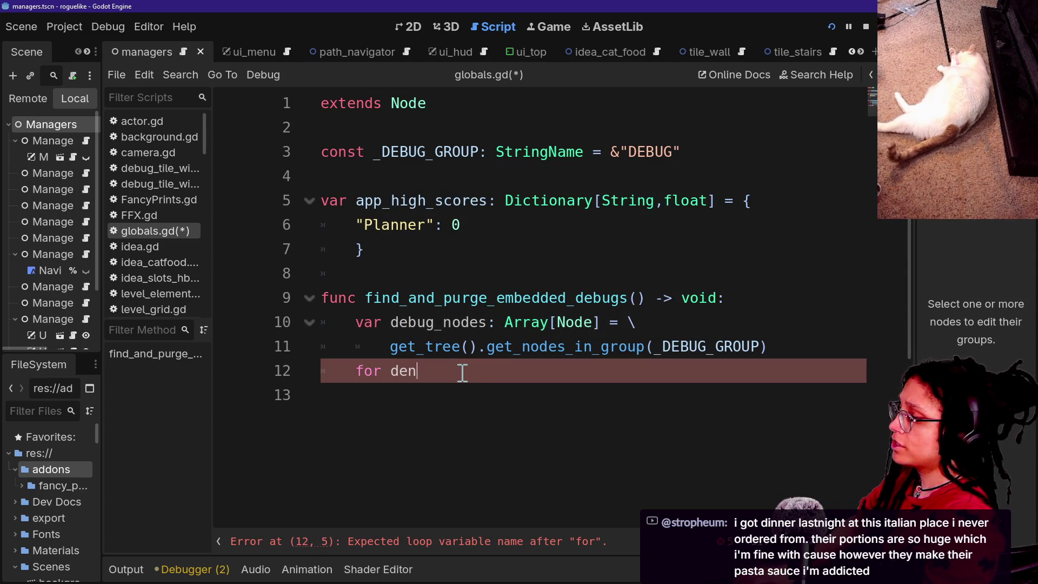
pyautogui.write('ig')
pyautogui.press('BackSpace')
pyautogui.press('BackSpace')
pyautogui.press('BackSpace')
pyautogui.write('bug_node')
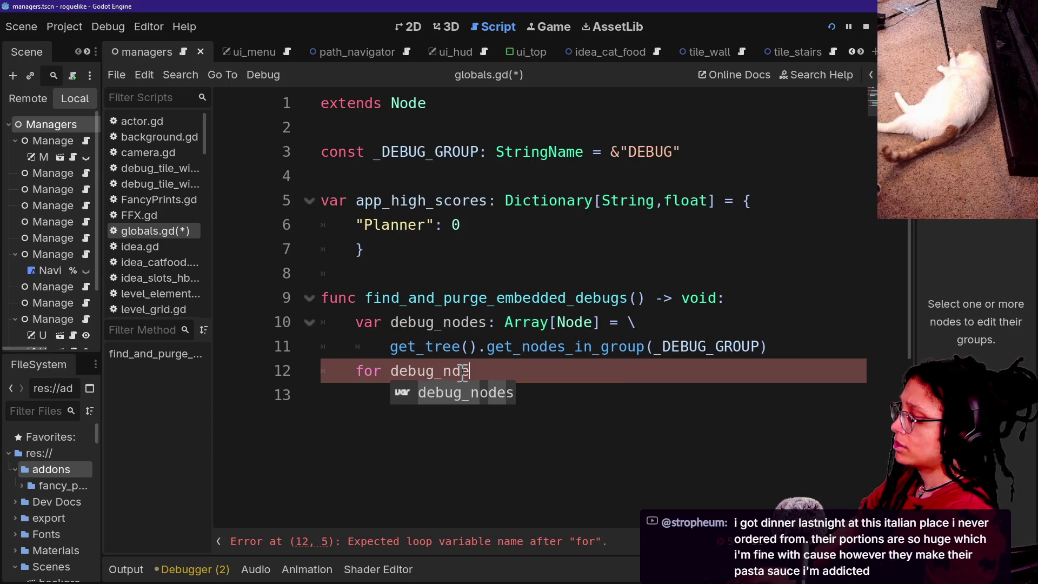
pyautogui.hotkey('ctrl', 'shift', 'F11')
pyautogui.press('BackSpace')
pyautogui.press('BackSpace')
pyautogui.write('ode in')
pyautogui.press('BackSpace')
pyautogui.press('BackSpace')
pyautogui.press('BackSpace')
pyautogui.write(': Node in debug_nodes:')
# Step: Add debug_node.queue_free() as the loop body, save globals.gd and stop the running game
pyautogui.press('Return')
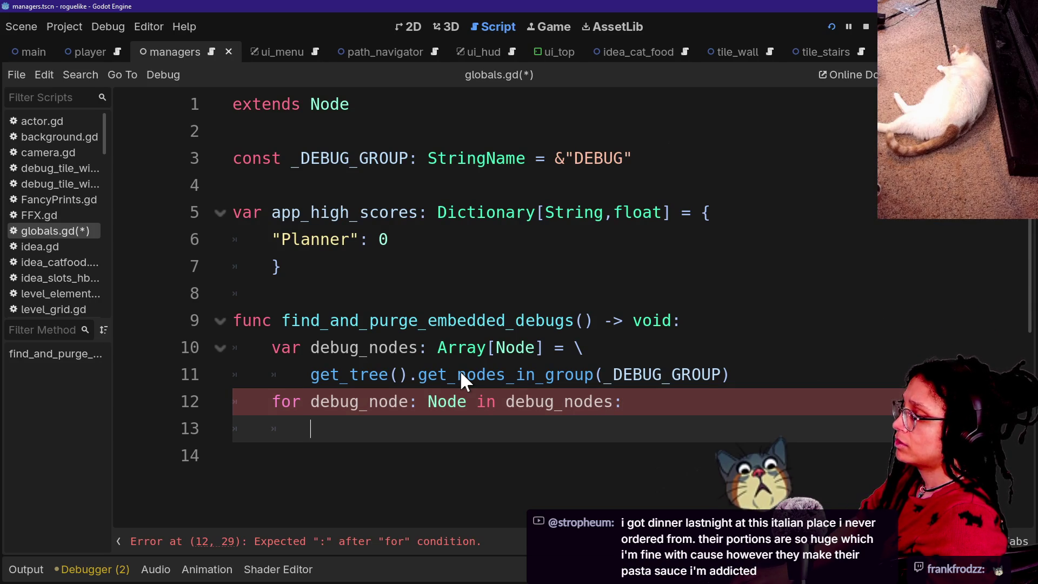
pyautogui.write('debug_node.queue')
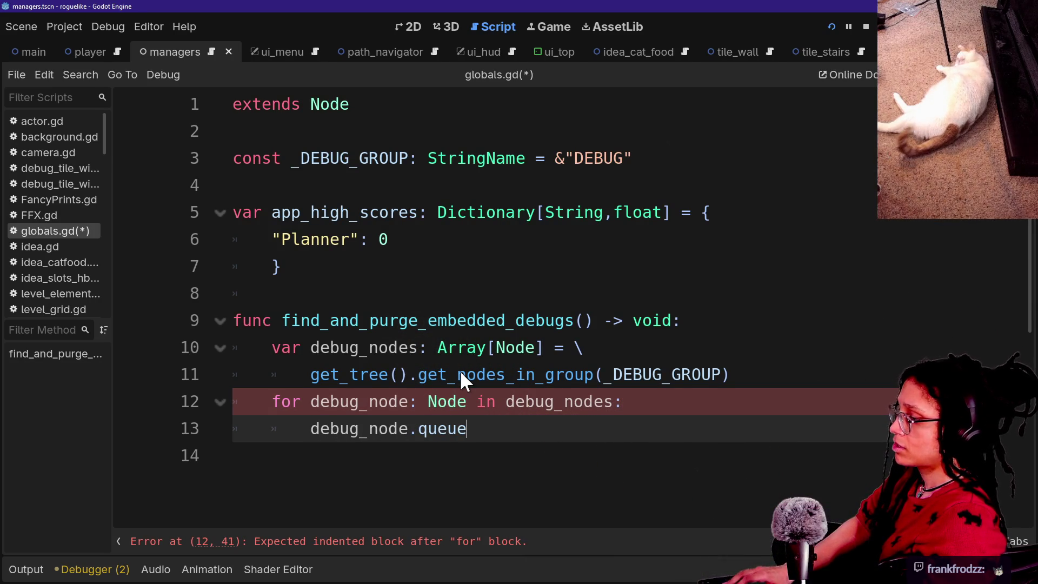
pyautogui.write('_free')
pyautogui.press('Return')
pyautogui.moveTo(460, 371); pyautogui.dragTo(640, 331)
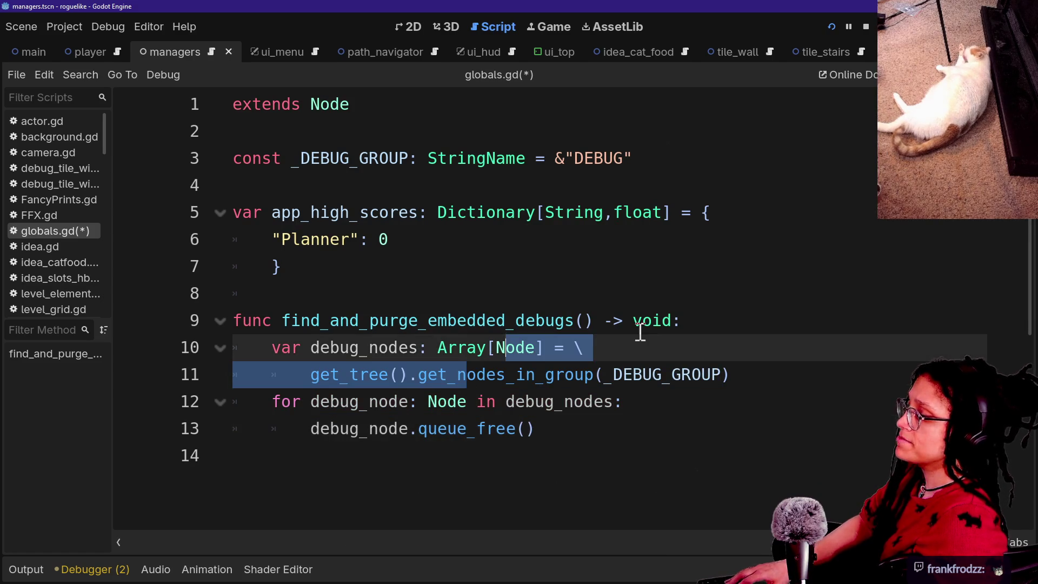
pyautogui.click(530, 322)
pyautogui.hotkey('ctrl', 's')
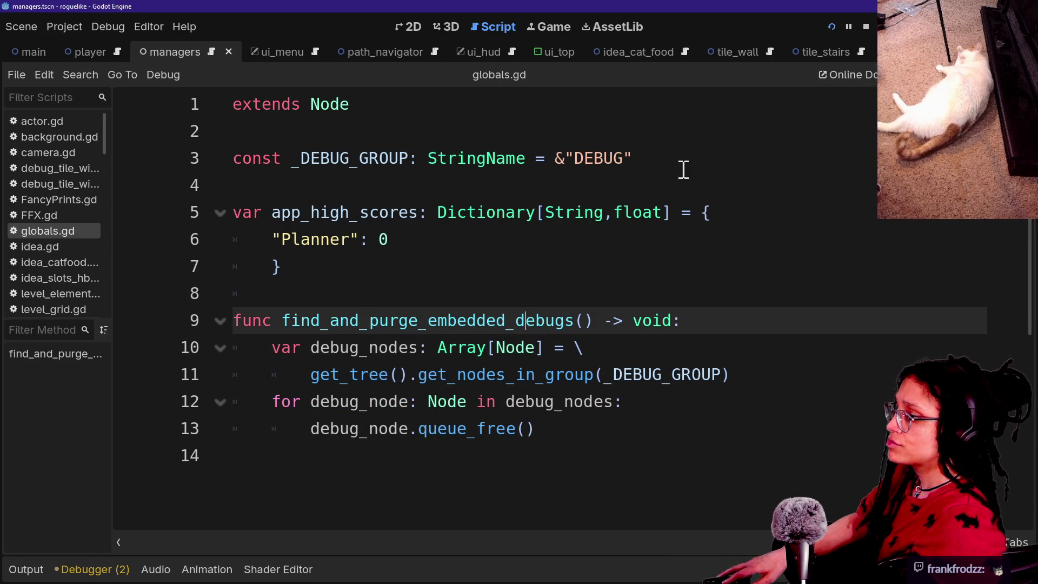
pyautogui.click(866, 26)
pyautogui.click(575, 184)
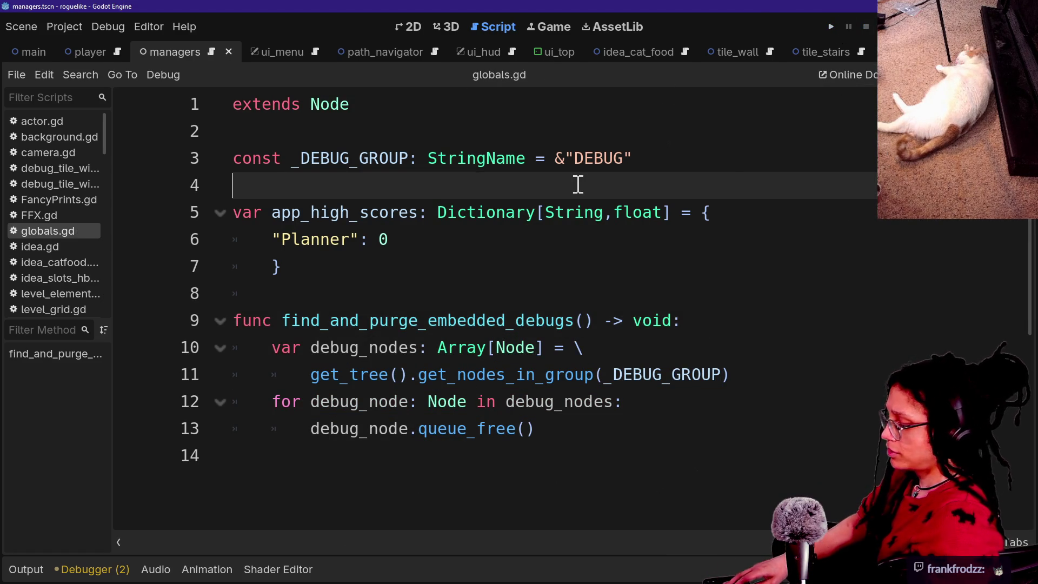
# Step: Open manage_resets.gd via the quick file search
pyautogui.hotkey('shift', 'alt', 'o')
pyautogui.write('manage_reset')
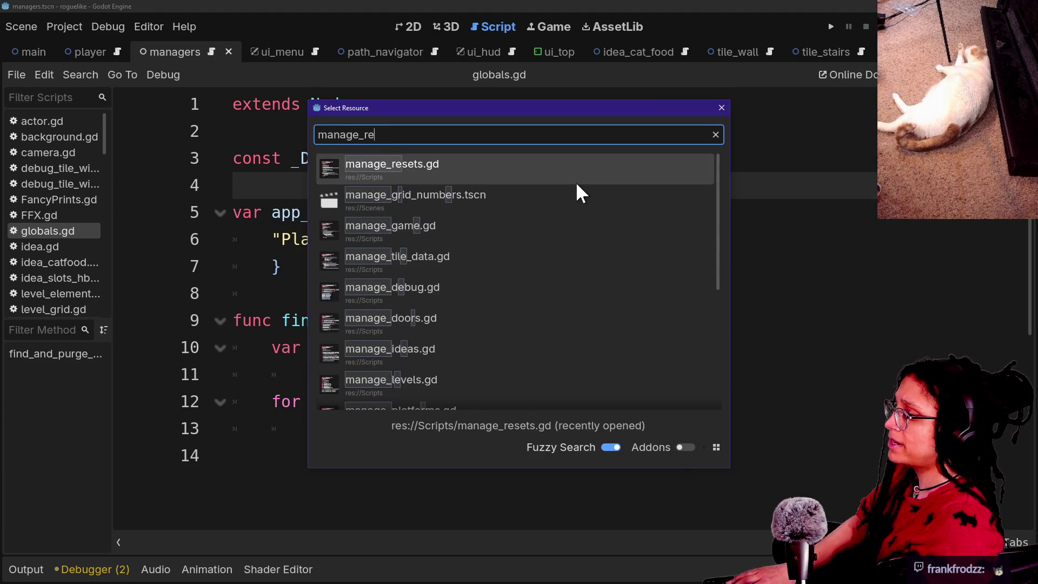
pyautogui.press('Return')
pyautogui.click(297, 186)
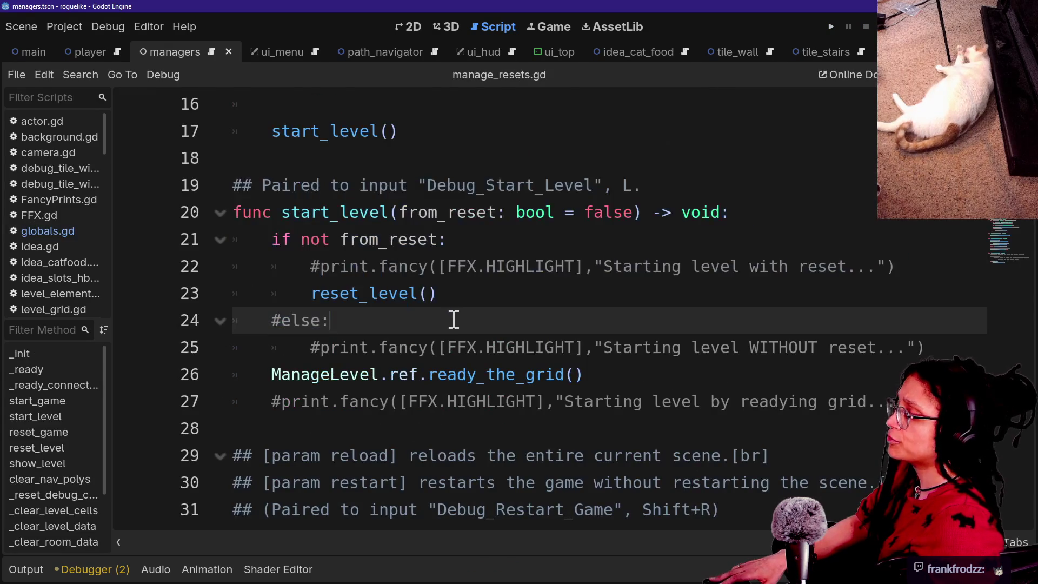
pyautogui.scroll(5, 453, 319)
pyautogui.moveTo(345, 173); pyautogui.dragTo(542, 272)
pyautogui.click(542, 272)
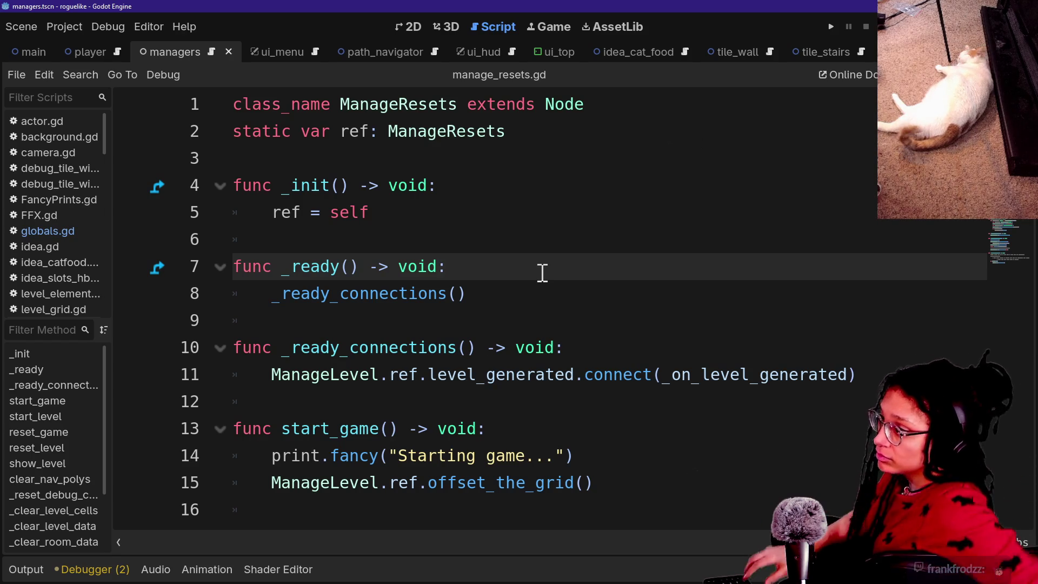
# Step: Append _PostPlanner to the ManageResets class name using two carets, and save
pyautogui.moveTo(262, 132)
pyautogui.mouseDown()
pyautogui.moveTo(475, 318)
pyautogui.moveTo(278, 348)
pyautogui.mouseUp()
pyautogui.click(376, 157)
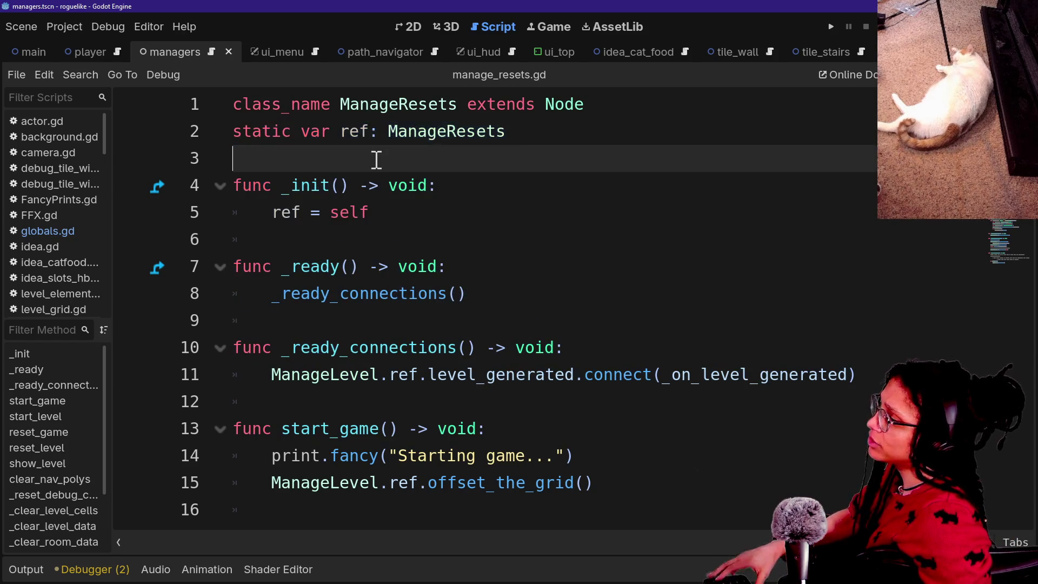
pyautogui.click(420, 104)
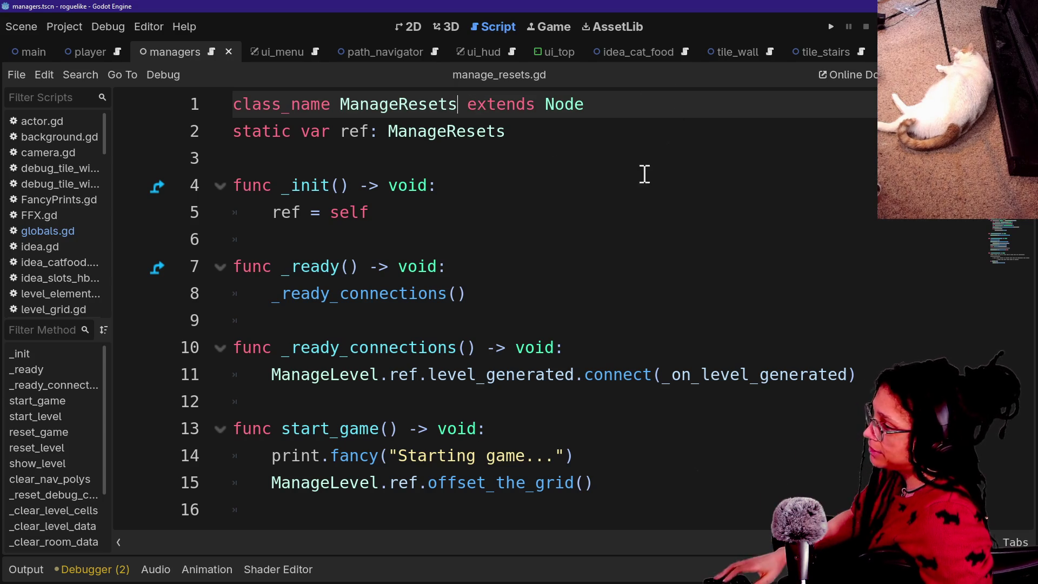
pyautogui.keyDown('alt'); pyautogui.click(522, 131); pyautogui.keyUp('alt')
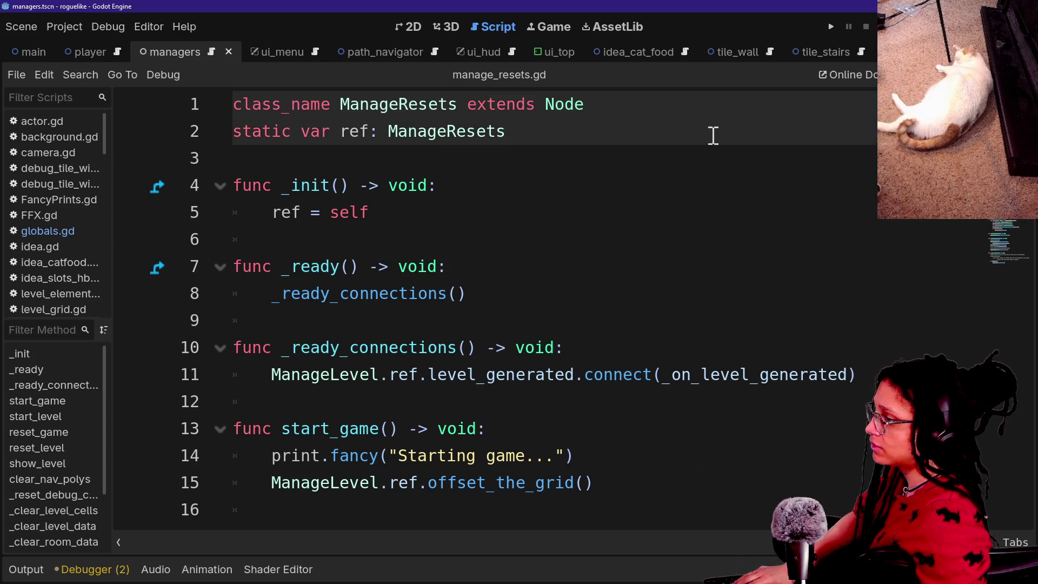
pyautogui.write('_PostPlan')
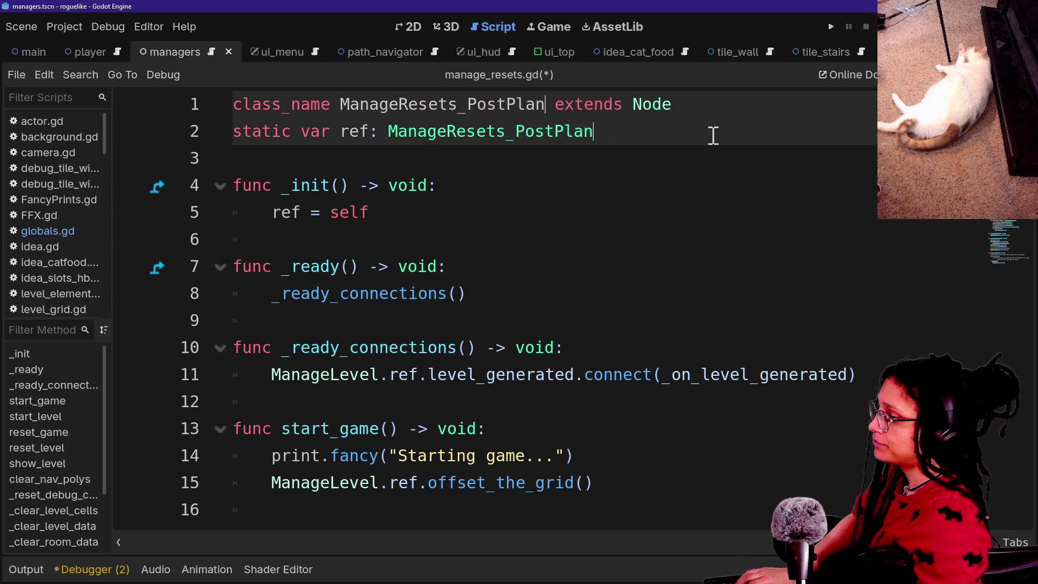
pyautogui.write('ner')
pyautogui.hotkey('ctrl', 's')
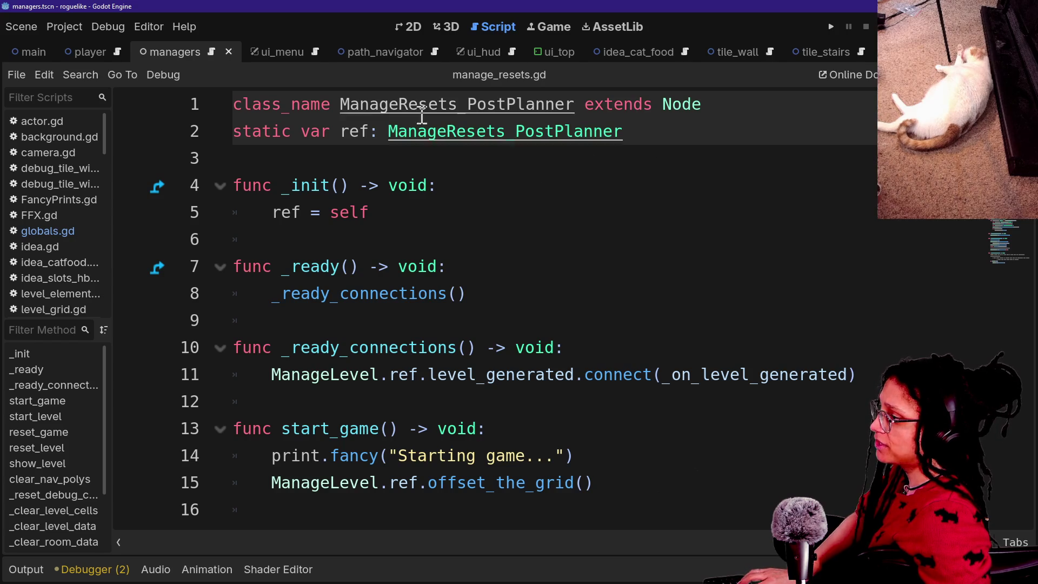
# Step: Replace ManageResets with ManageResets_PostPlanner across all project files
pyautogui.moveTo(343, 106); pyautogui.dragTo(479, 102)
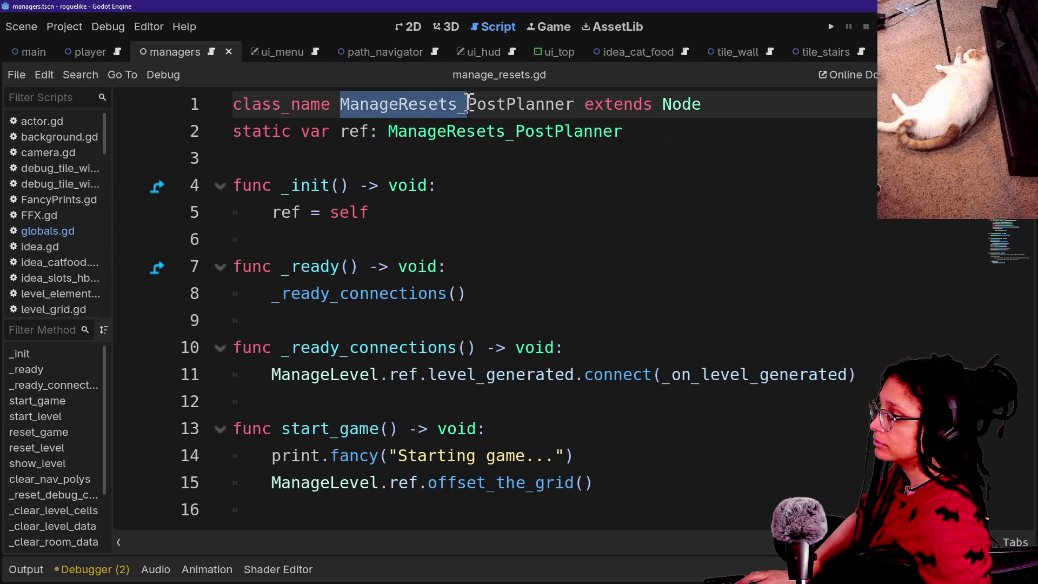
pyautogui.hotkey('ctrl', 'shift', 'f')
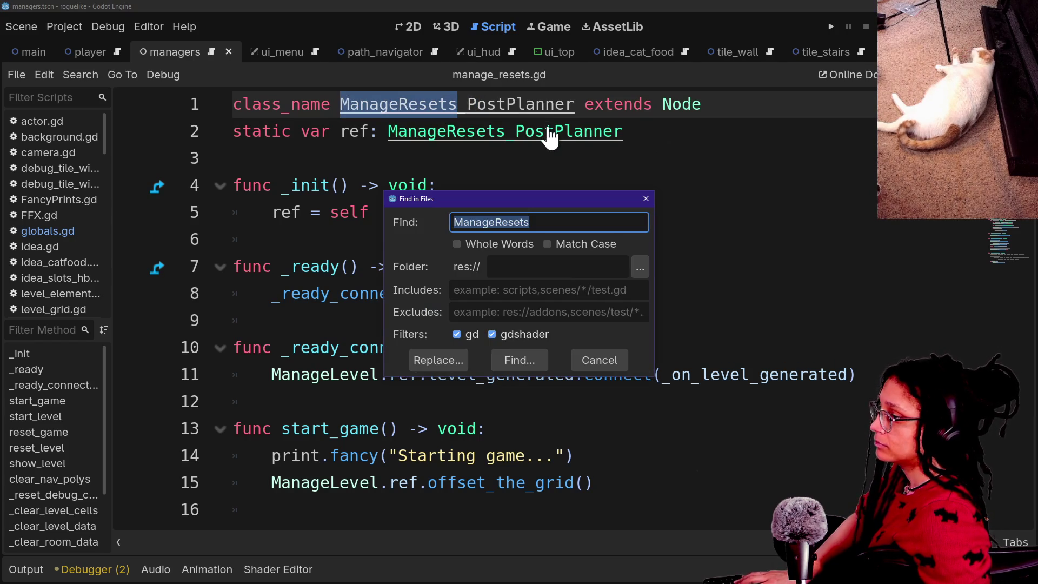
pyautogui.press('Return')
pyautogui.hotkey('ctrl', 'shift', 'r')
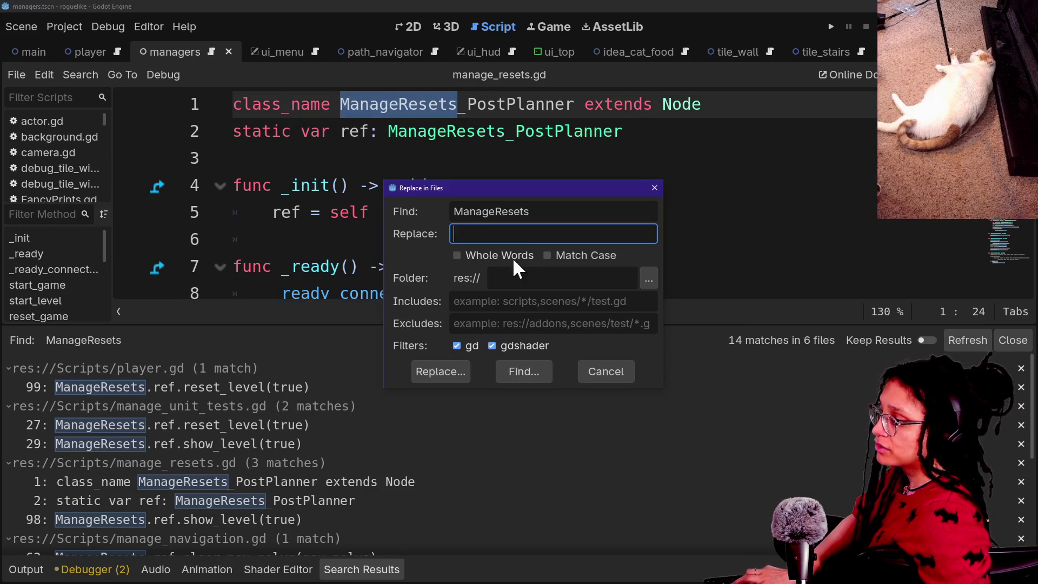
pyautogui.write('Manage')
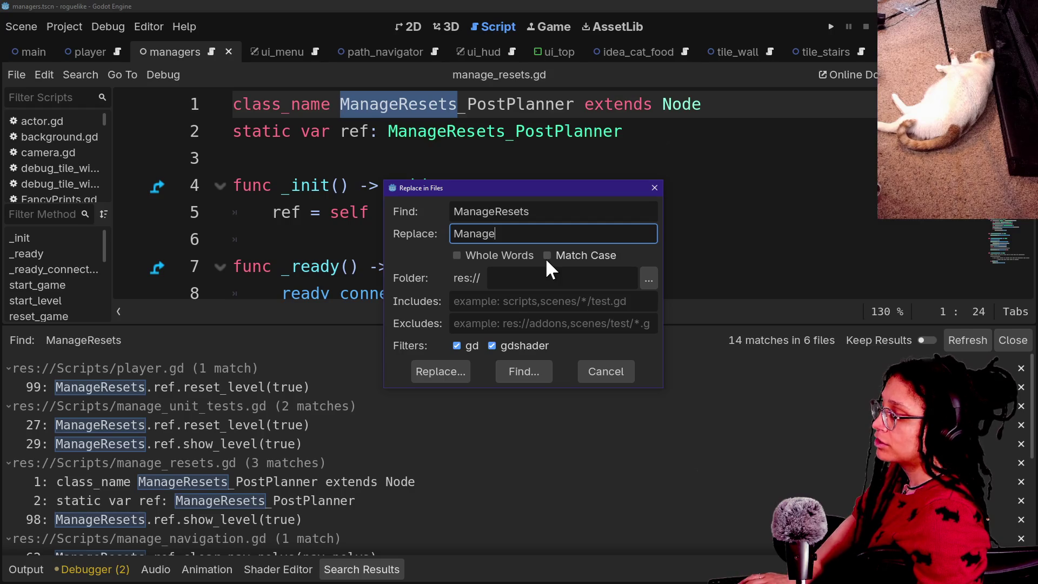
pyautogui.write('Resets.ref')
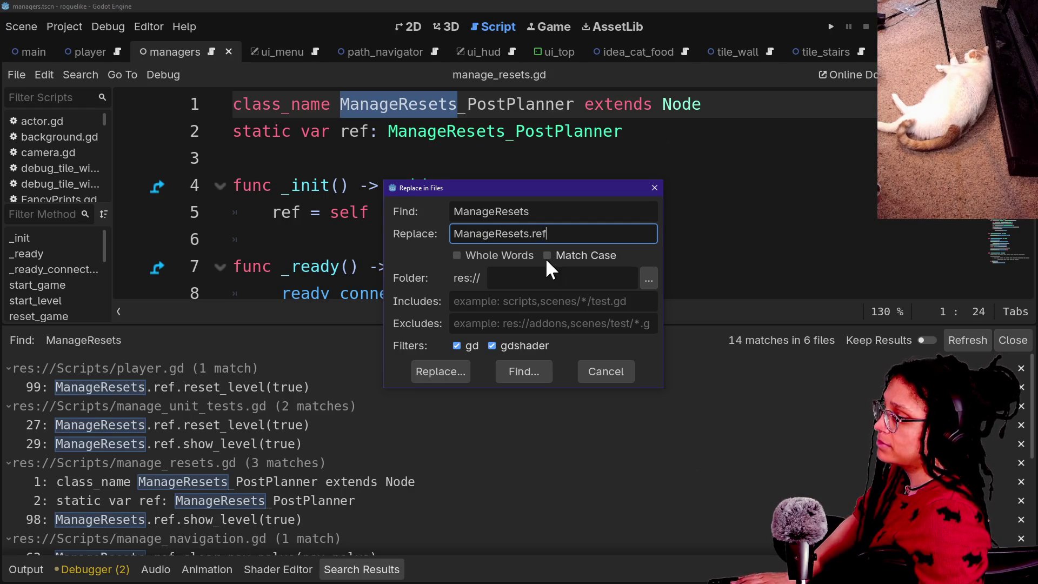
pyautogui.press('BackSpace')
pyautogui.press('BackSpace')
pyautogui.press('BackSpace')
pyautogui.press('BackSpace')
pyautogui.write('_PostPlanner')
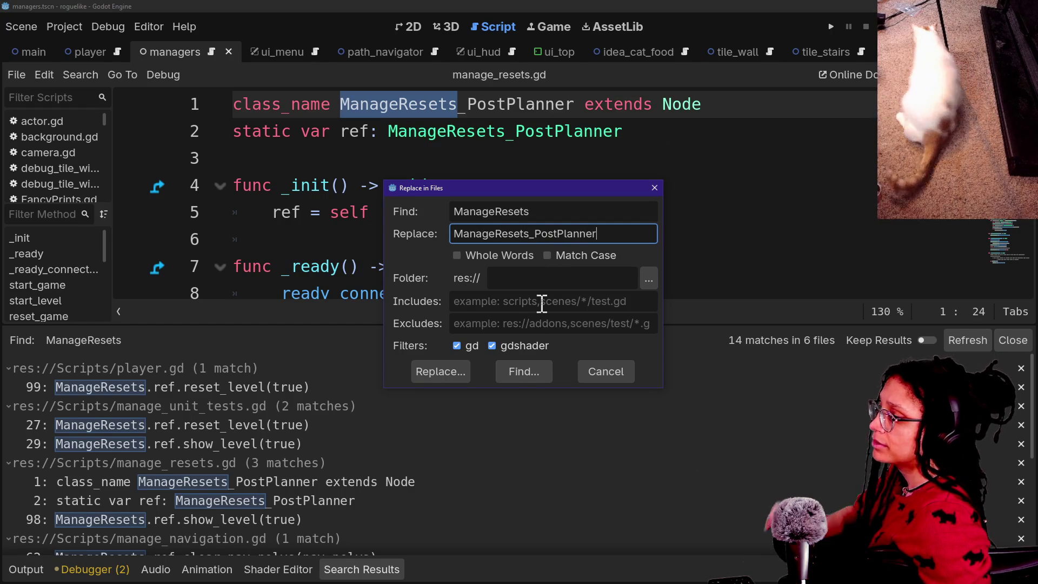
pyautogui.click(439, 373)
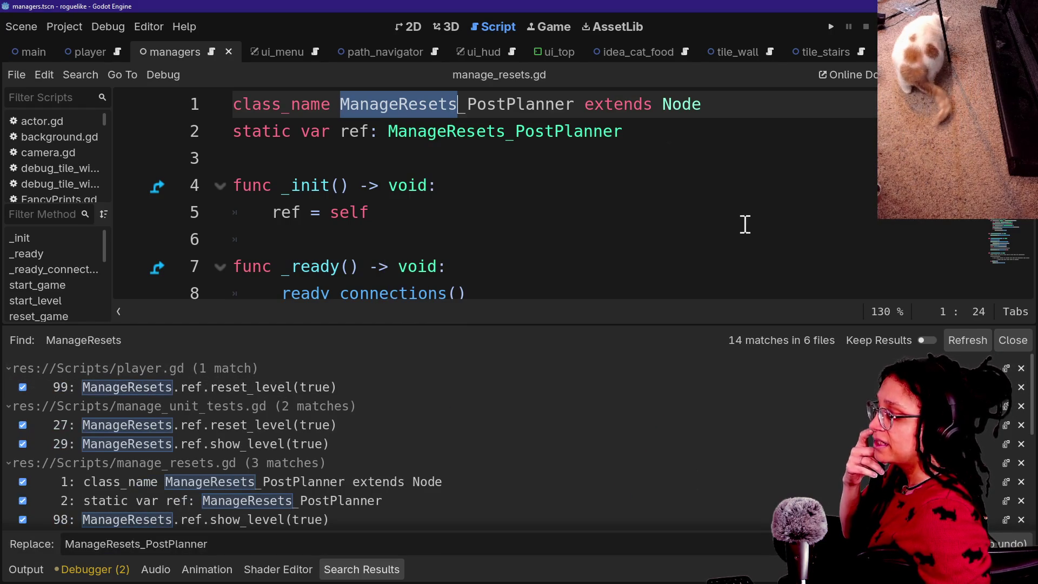
pyautogui.click(1008, 544)
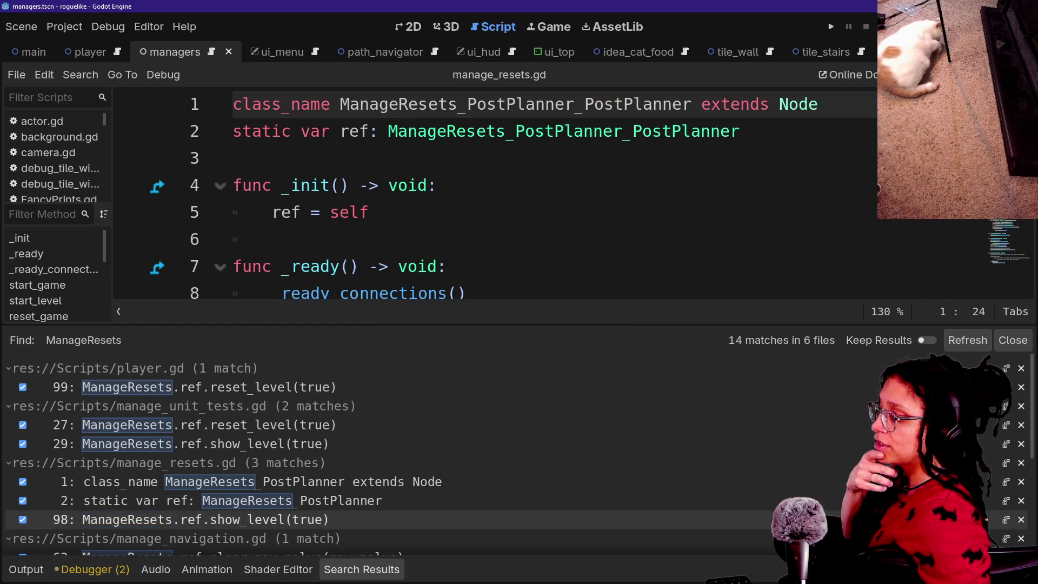
pyautogui.click(830, 26)
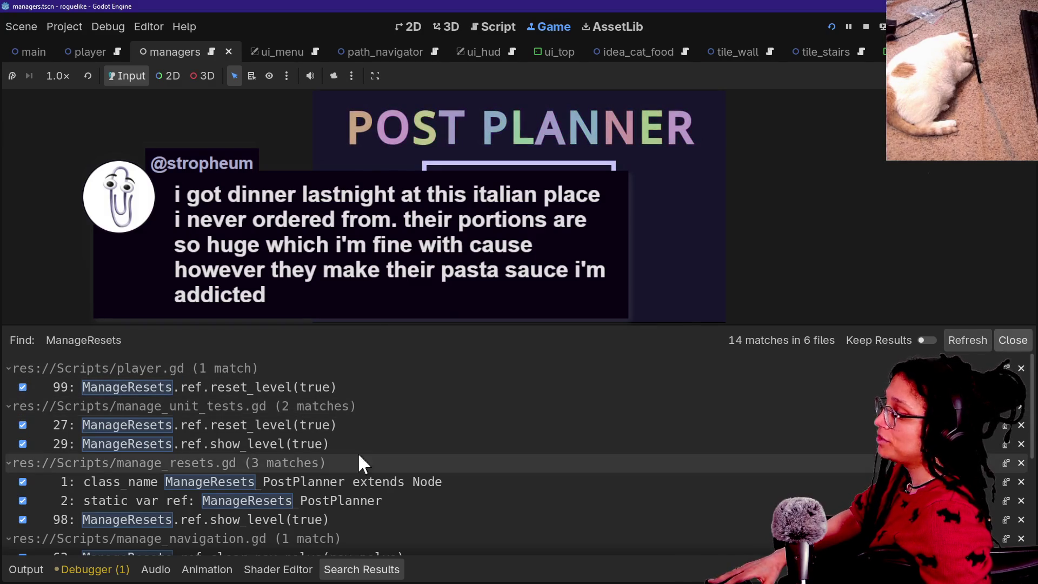
# Step: Start a Post Planner session on Mewsky, bump the player into the cat-food can, then stop the game
pyautogui.click(26, 569)
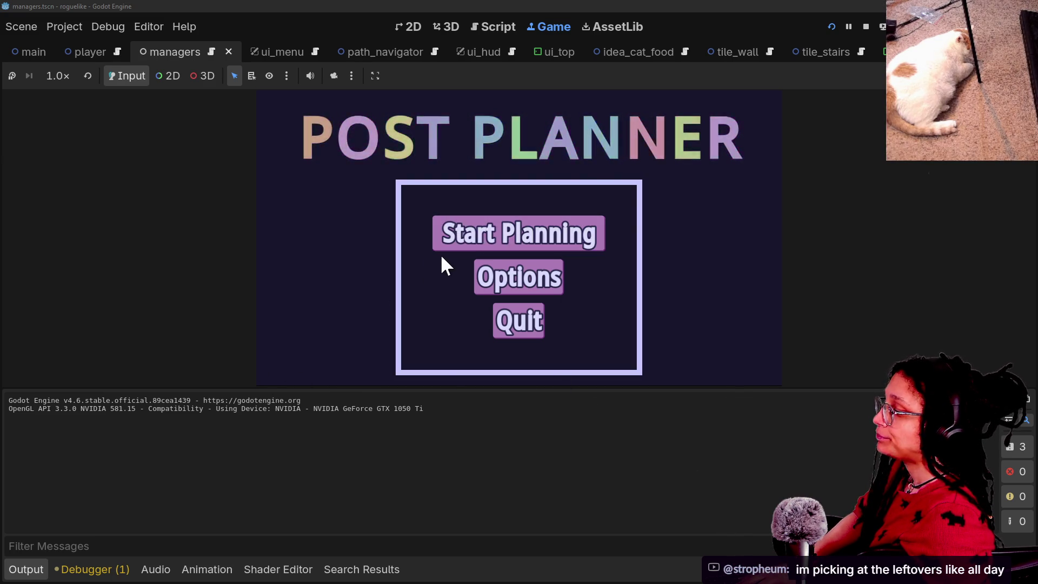
pyautogui.click(449, 240)
pyautogui.click(473, 238)
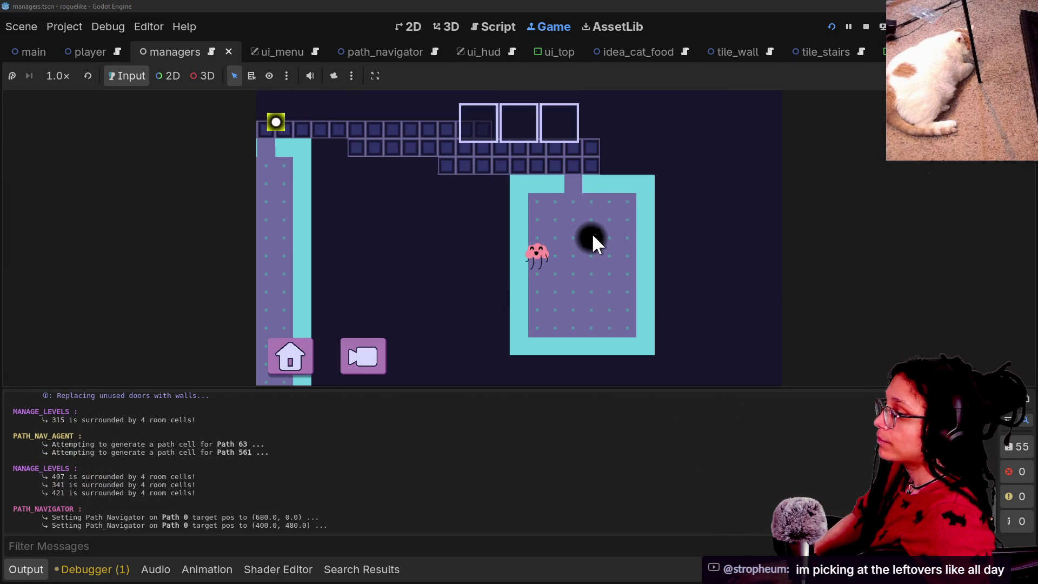
pyautogui.click(593, 238)
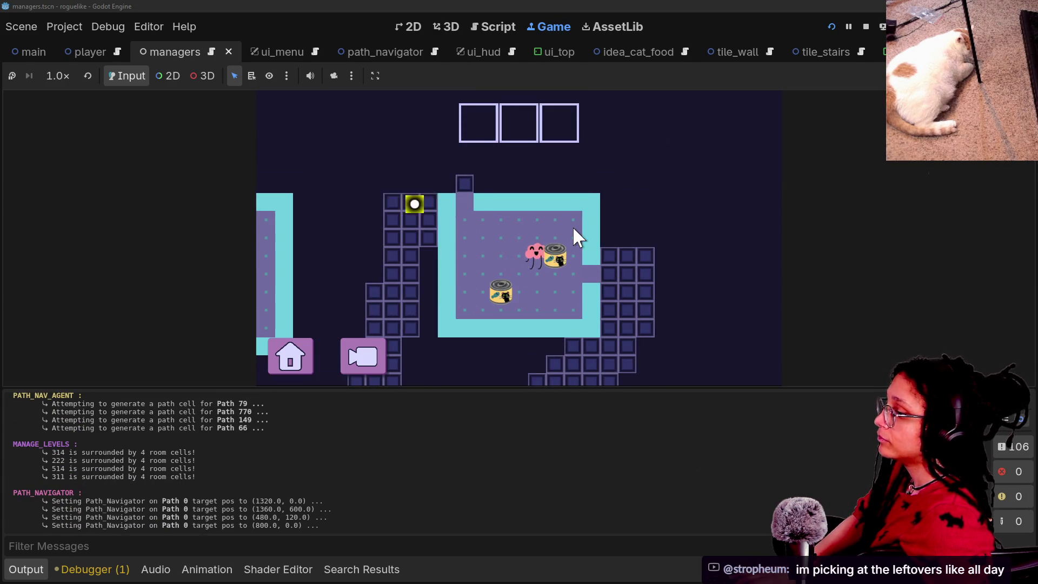
pyautogui.click(574, 228)
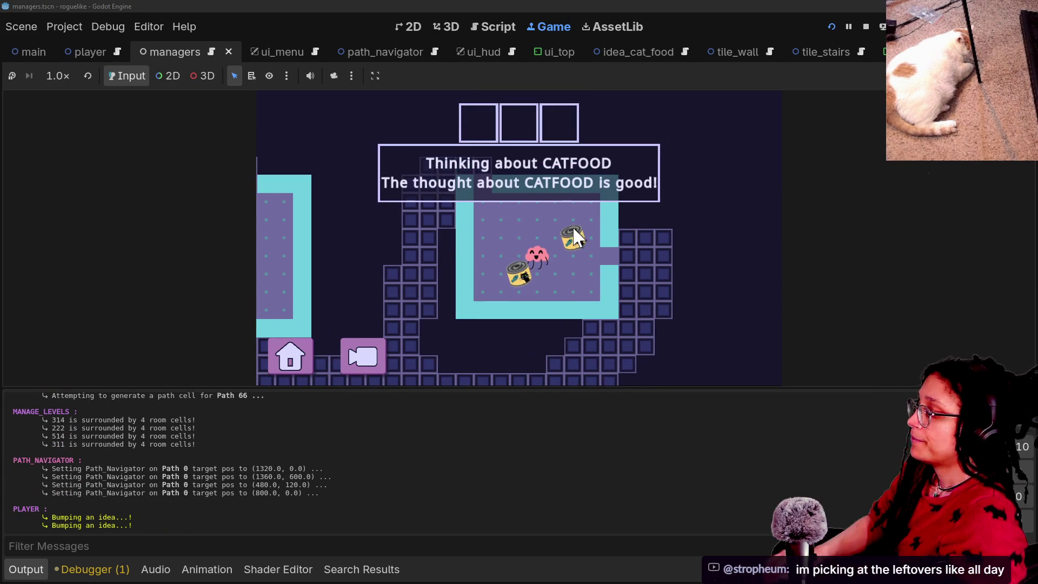
pyautogui.click(867, 26)
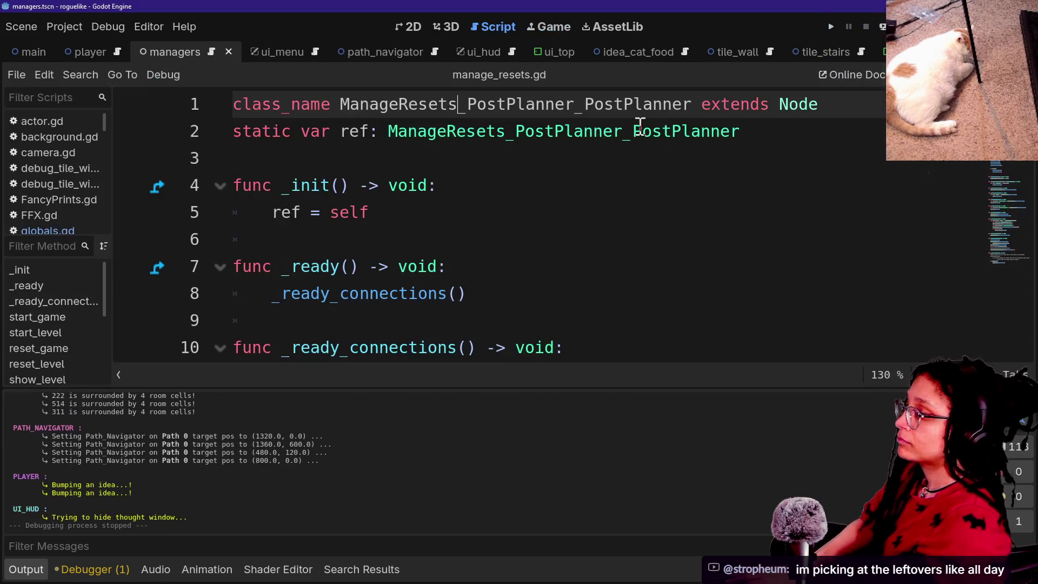
pyautogui.click(546, 189)
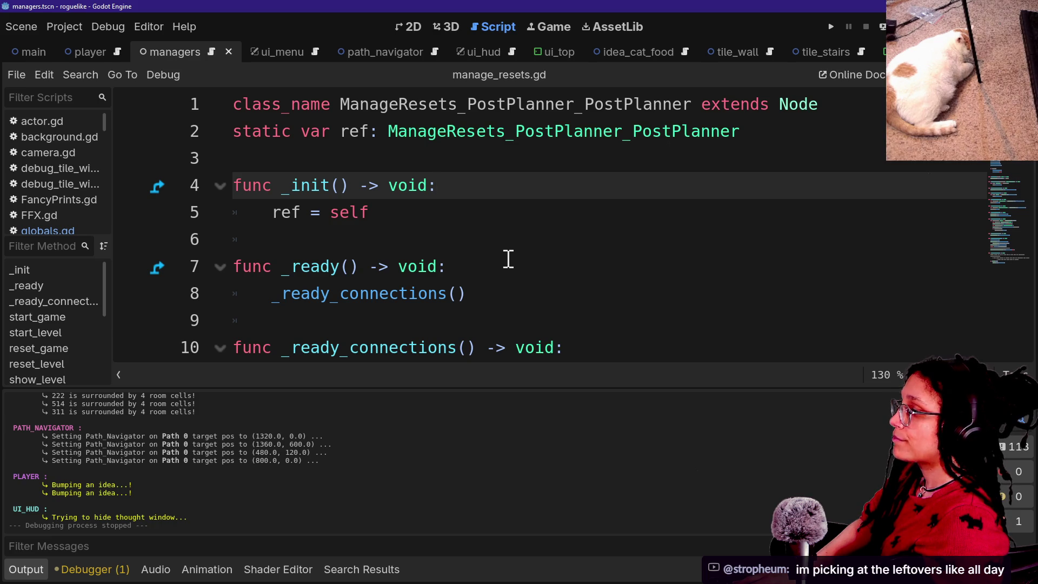
# Step: Leave distraction-free mode in Globals.gd to bring the editor docks back
pyautogui.click(436, 163)
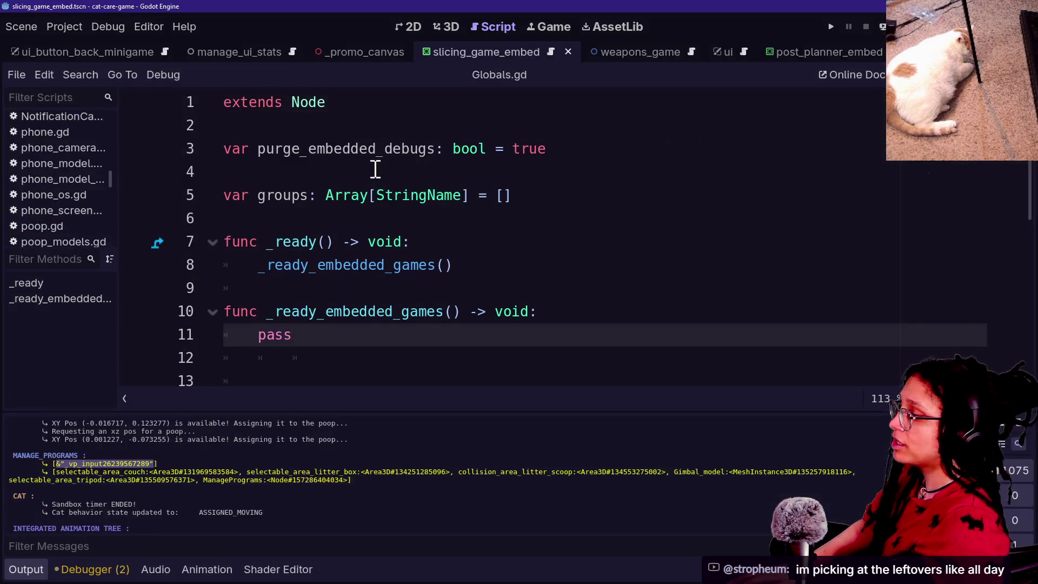
pyautogui.click(375, 169)
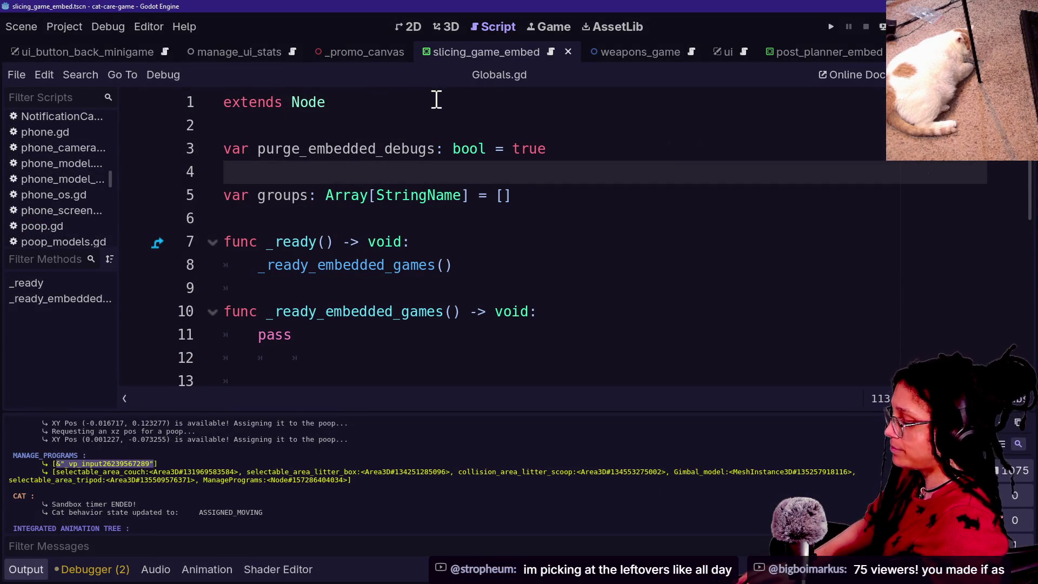
pyautogui.hotkey('ctrl', 'shift', 'F11')
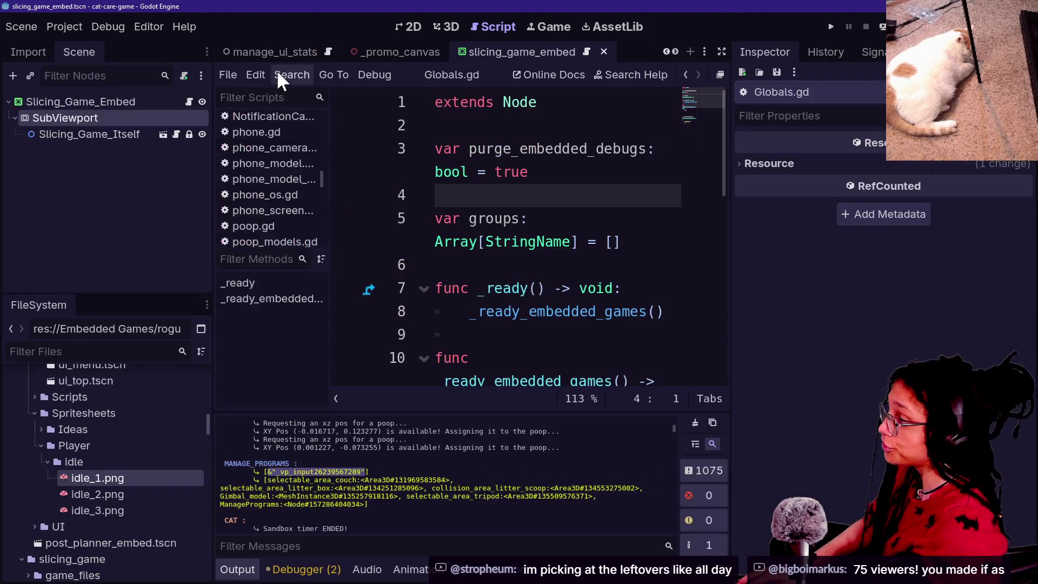
# Step: In the managers scene, look up a ManageResets child node under Managers without adding it
pyautogui.scroll(5, 276, 54)
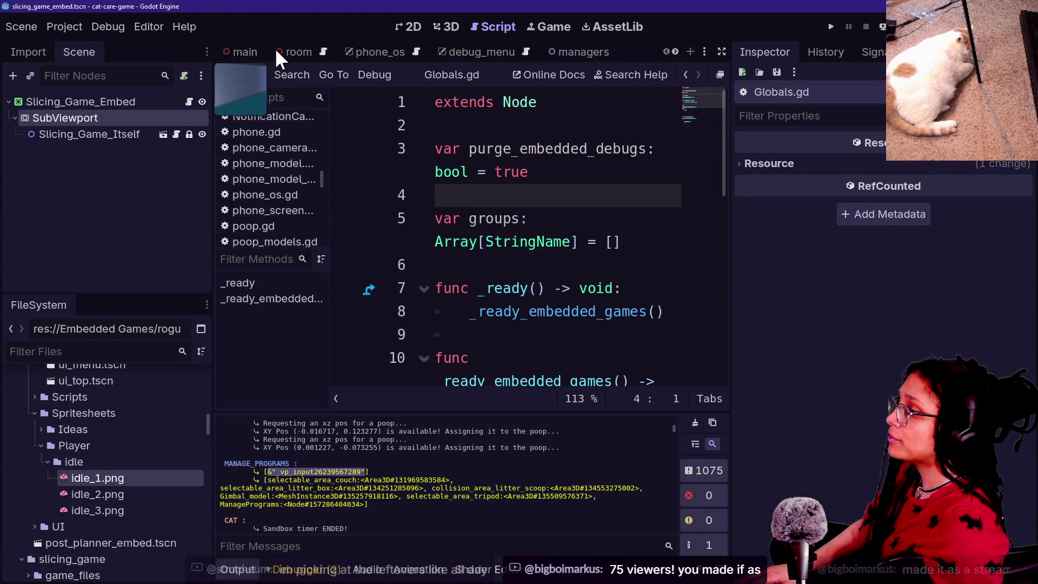
pyautogui.click(551, 45)
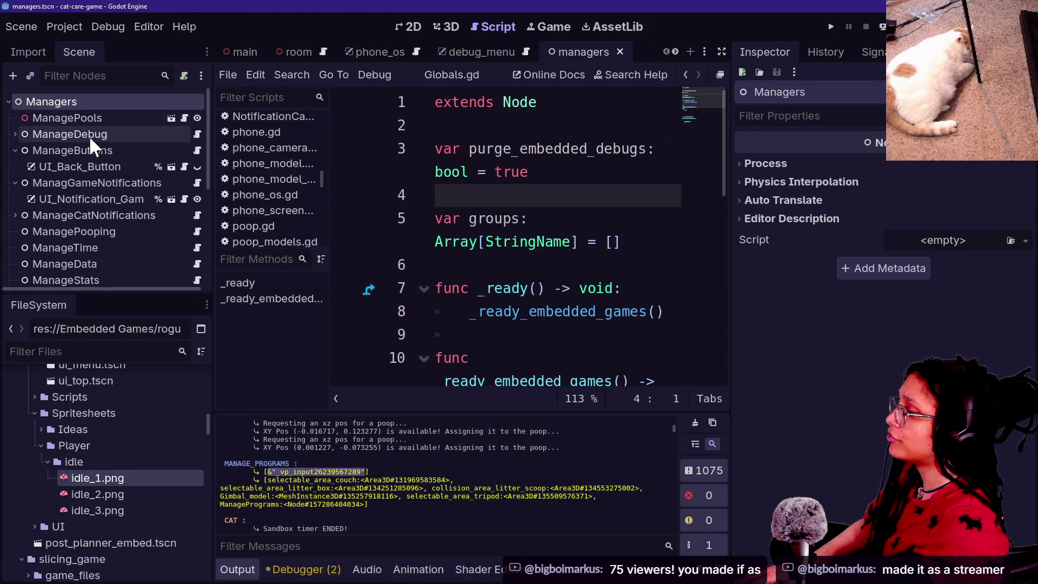
pyautogui.scroll(-6, 109, 182)
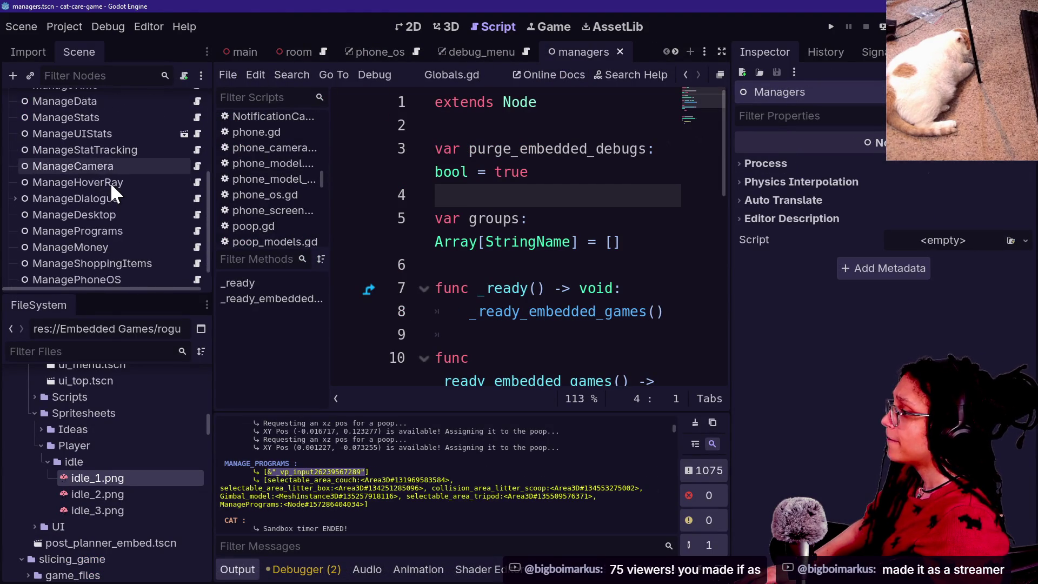
pyautogui.scroll(6, 109, 182)
pyautogui.rightClick(86, 100)
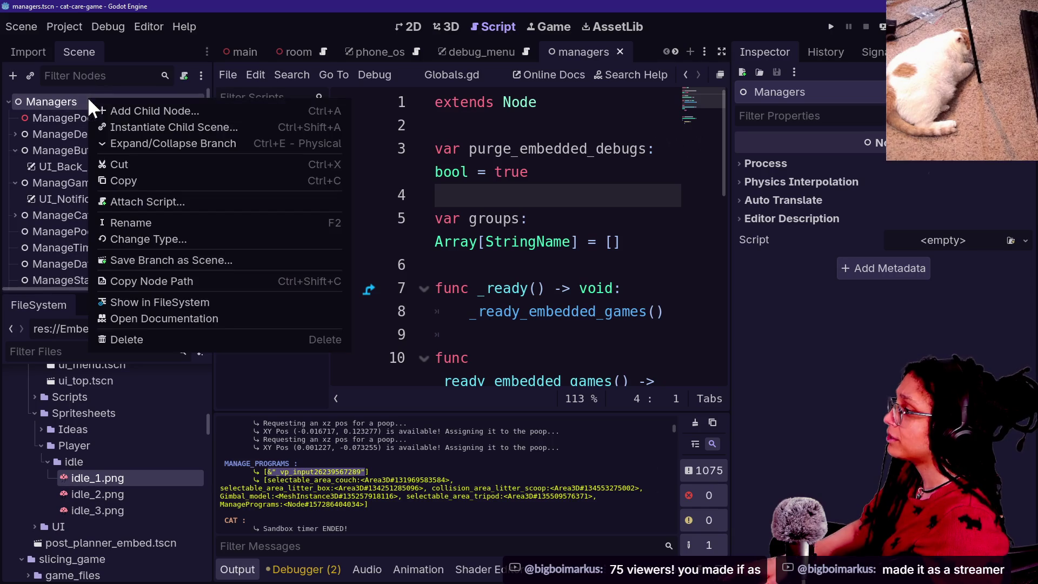
pyautogui.click(118, 114)
pyautogui.write('Man')
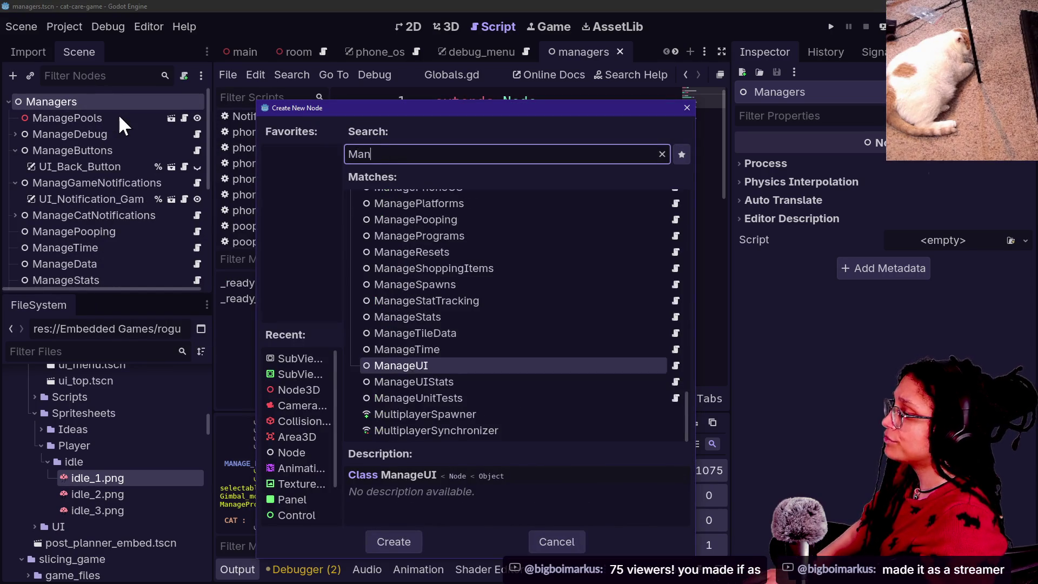
pyautogui.write('ageResets')
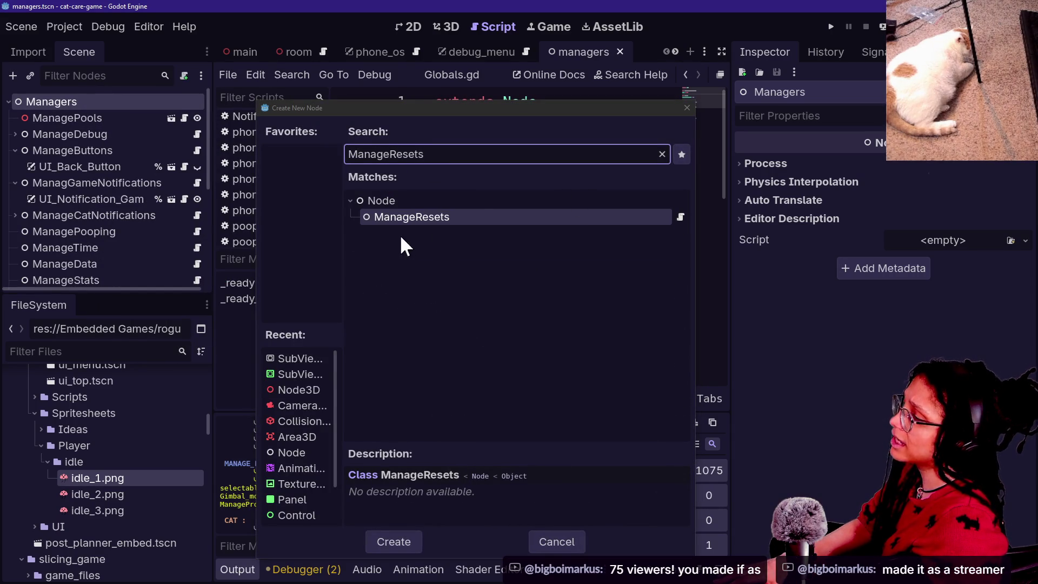
pyautogui.press('Return')
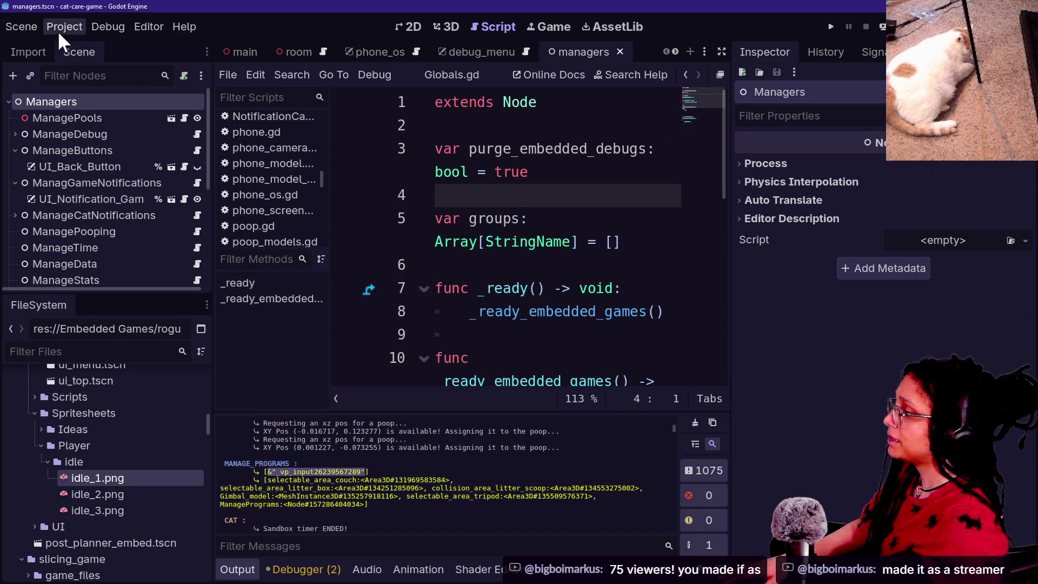
# Step: Dismiss the project-wide file search and select the groups array declaration in Globals.gd
pyautogui.click(400, 273)
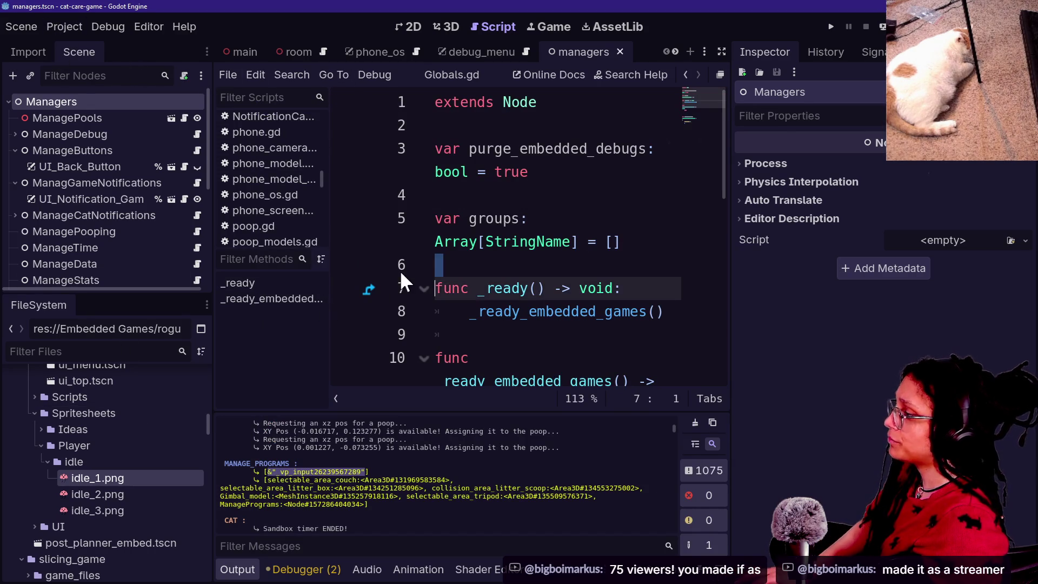
pyautogui.hotkey('ctrl', 'shift', 'f')
pyautogui.press('Escape')
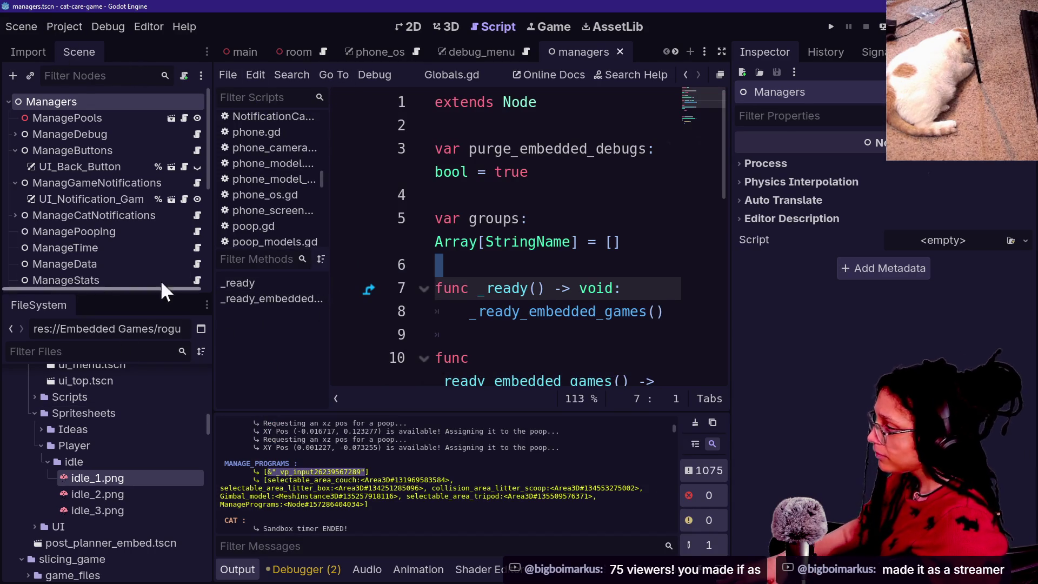
pyautogui.click(413, 209)
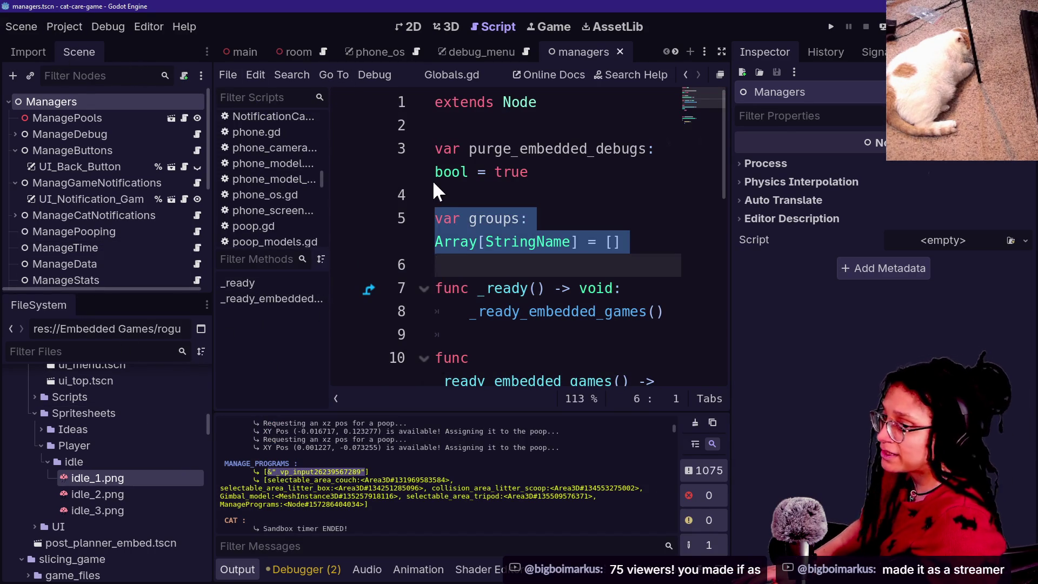
pyautogui.hotkey('ctrl', 'alt', 'o')
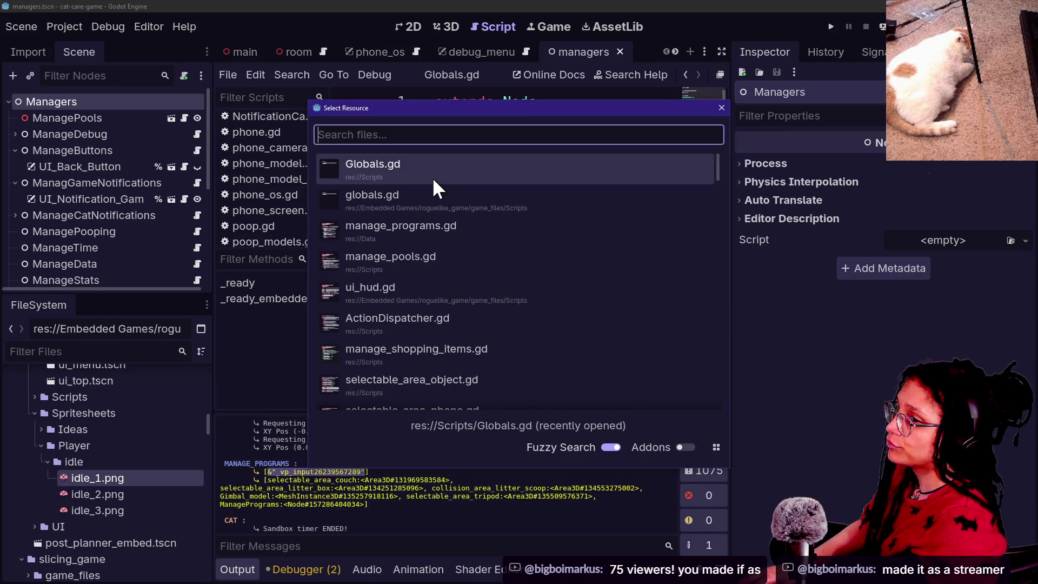
# Step: Quick-open manage_resets.gd and select the ManageResets class name for a project-wide replace
pyautogui.write('manage_r')
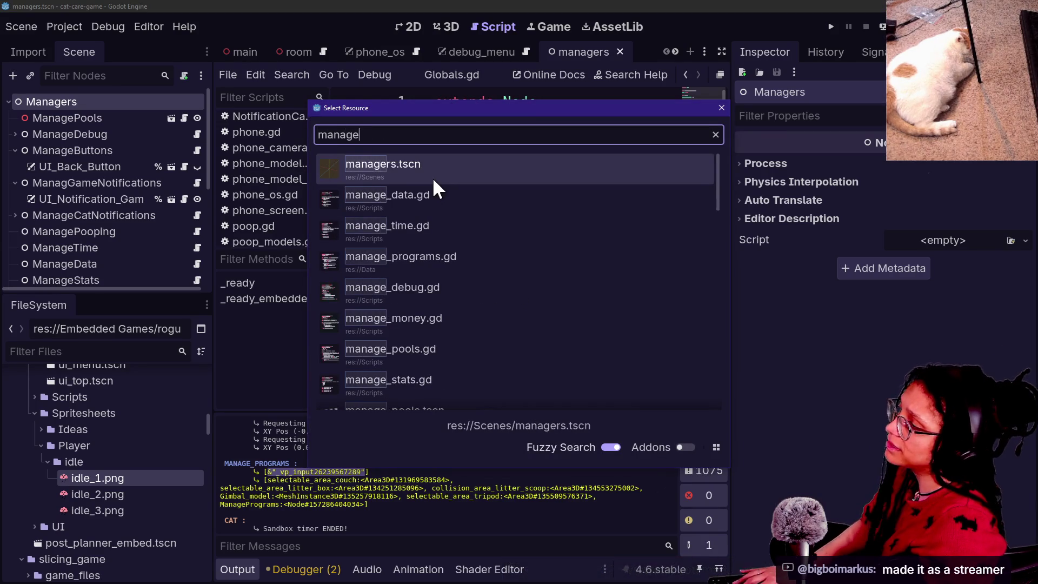
pyautogui.press('Return')
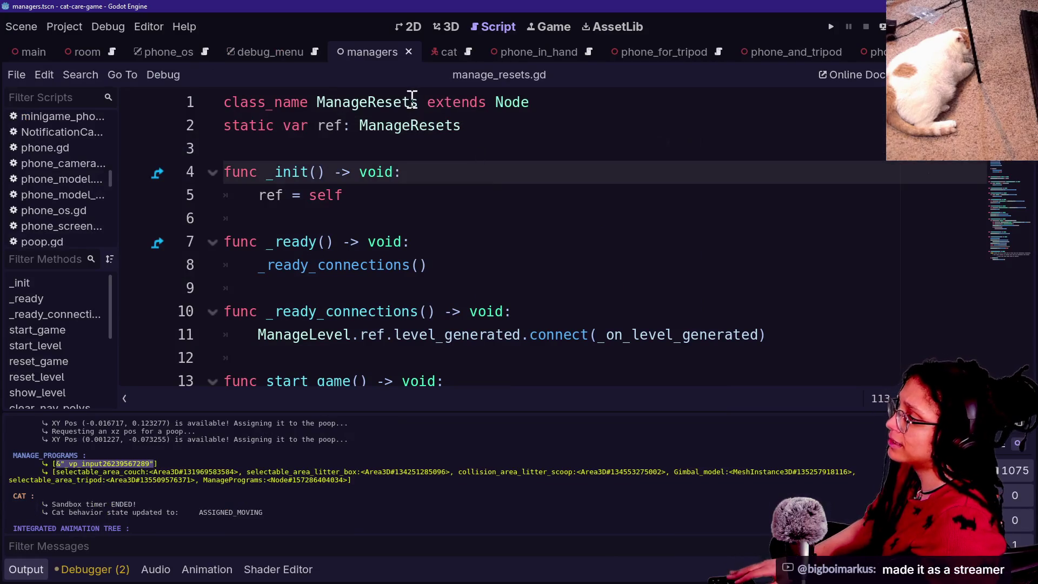
pyautogui.click(419, 102)
pyautogui.doubleClick(326, 104)
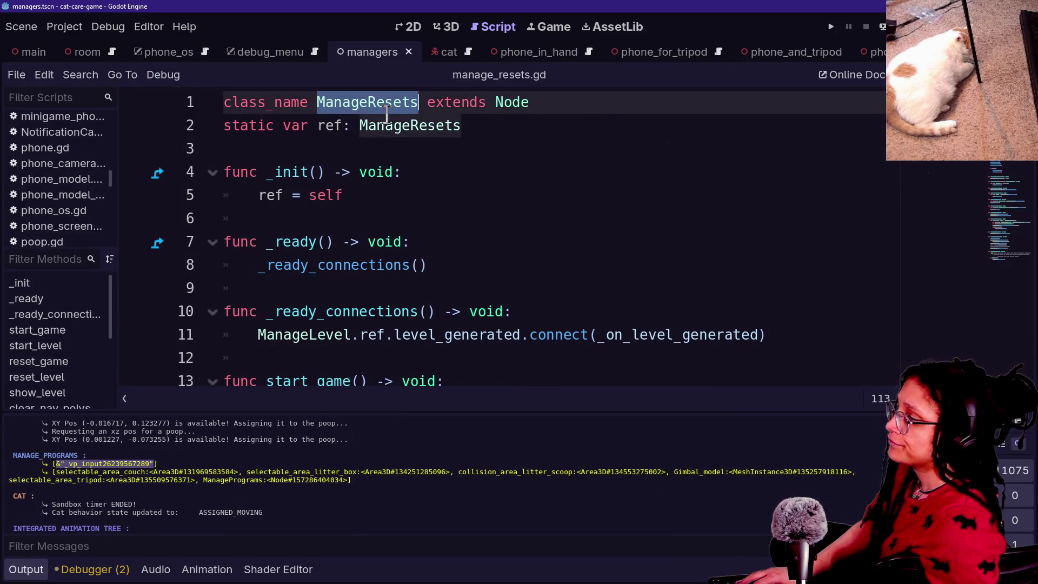
pyautogui.hotkey('ctrl', 'shift', 'r')
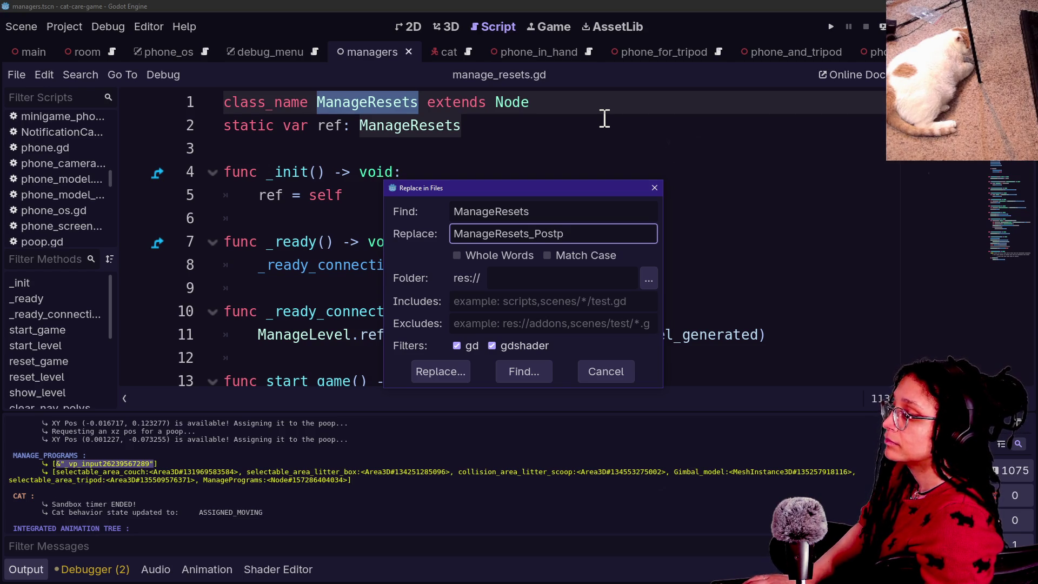
# Step: Replace All ManageResets with ManageResets_PostPlanner, save the scripts, and launch the game
pyautogui.click(436, 375)
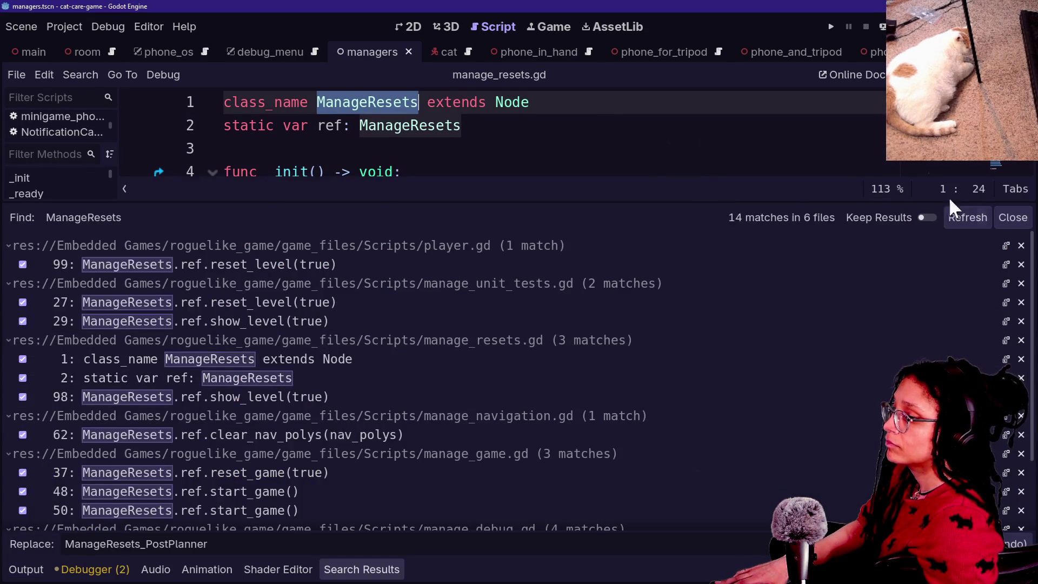
pyautogui.click(995, 544)
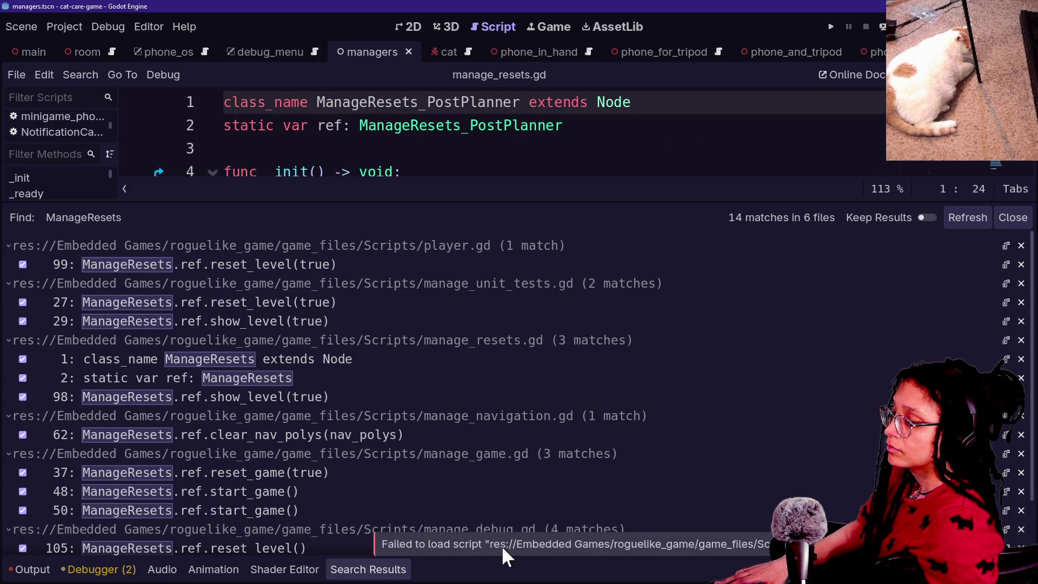
pyautogui.click(679, 128)
pyautogui.hotkey('ctrl', 's')
pyautogui.scroll(-20, 457, 262)
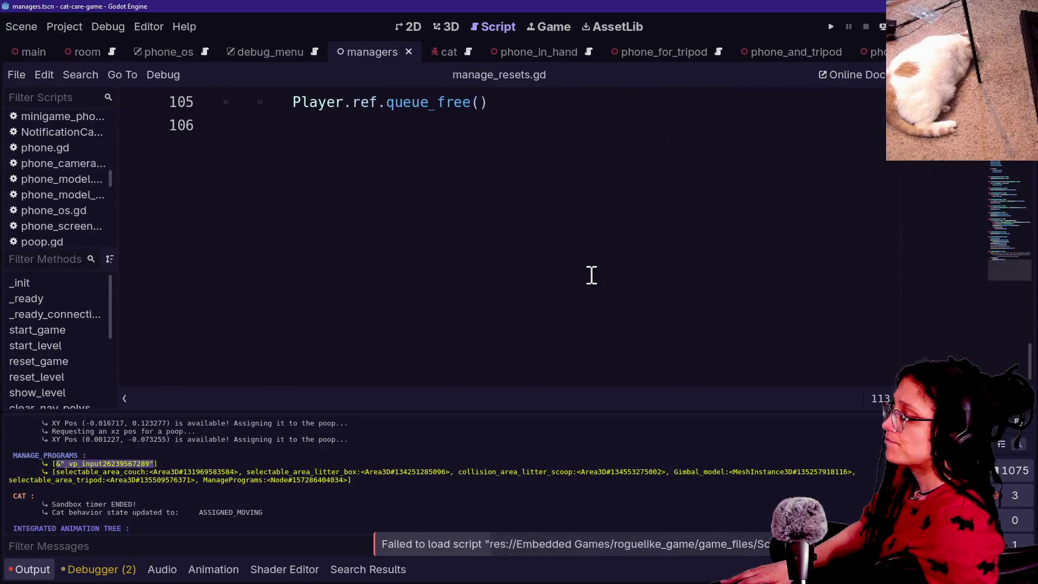
pyautogui.click(831, 27)
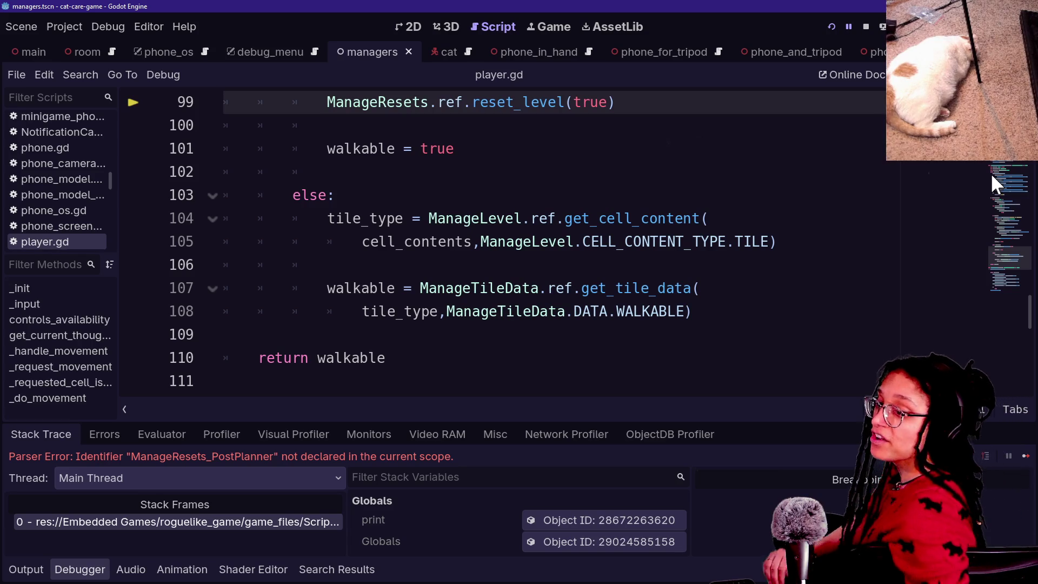
# Step: Select ManageResets on player.gd line 99 and start a project-wide replace for it
pyautogui.click(643, 218)
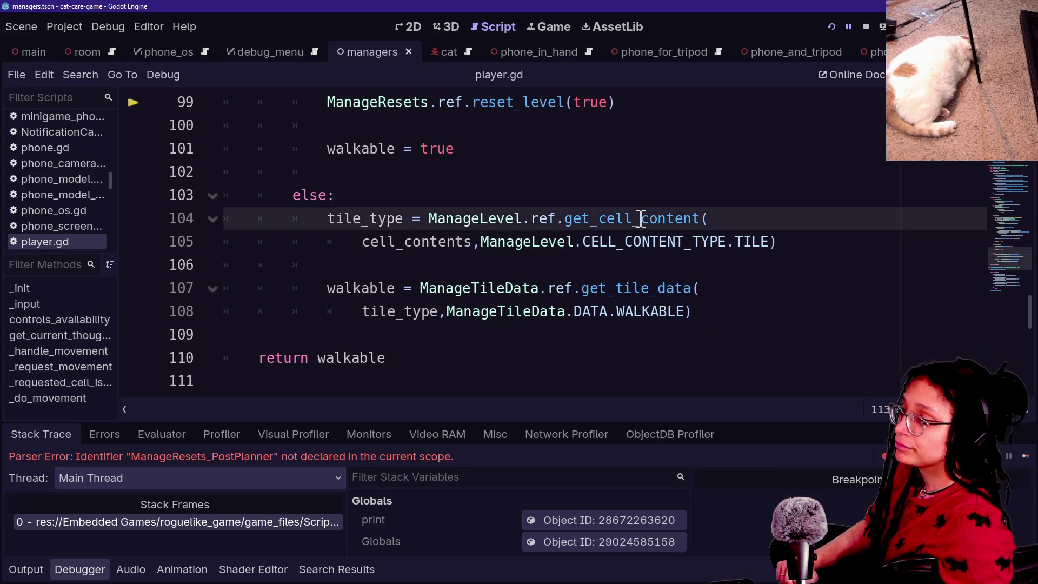
pyautogui.click(446, 153)
pyautogui.press('Up')
pyautogui.press('Up')
pyautogui.press('Up')
pyautogui.press('Down')
pyautogui.press('Down')
pyautogui.press('Down')
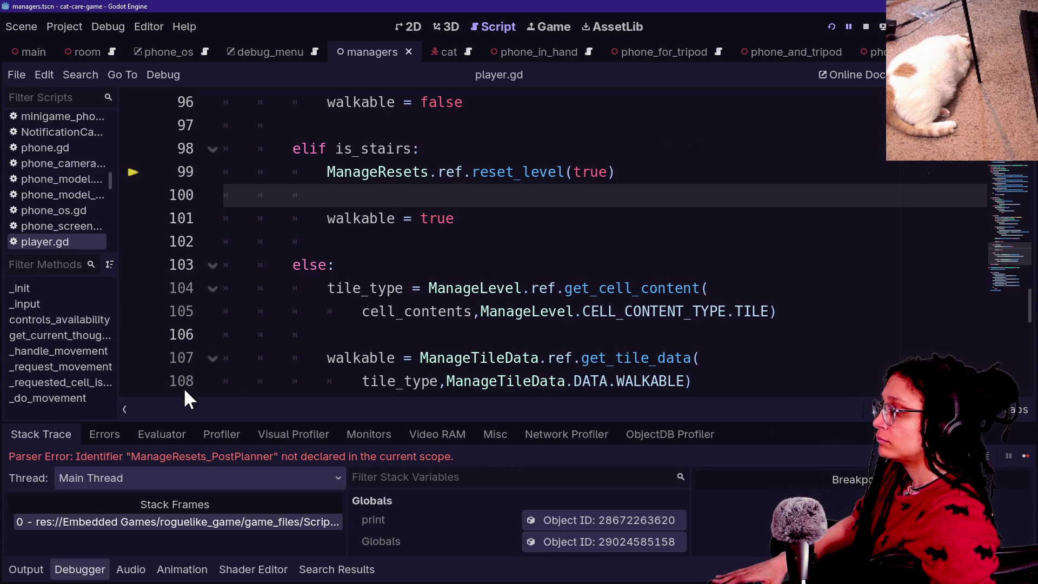
pyautogui.click(405, 173)
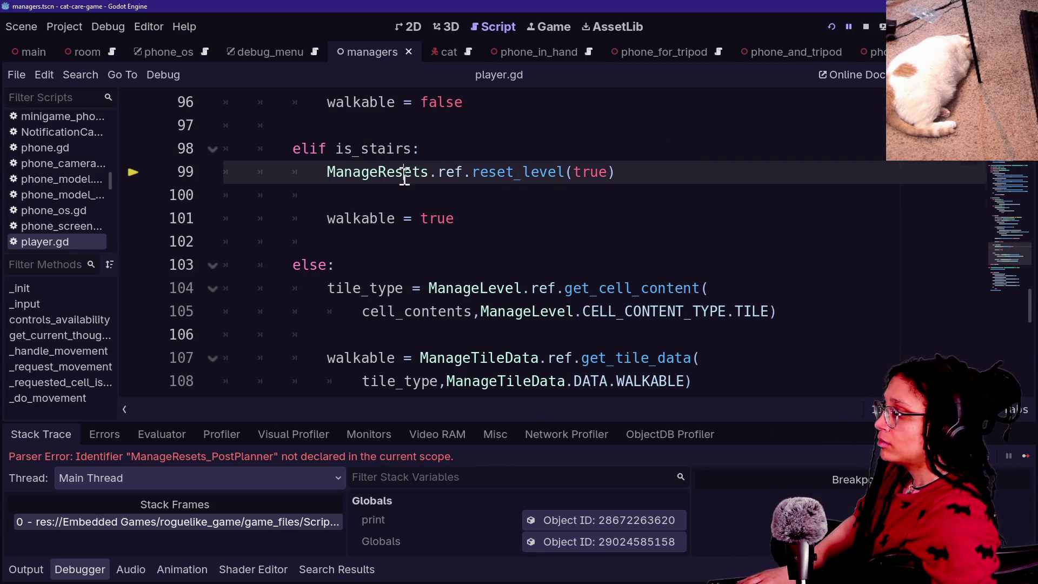
pyautogui.moveTo(327, 173); pyautogui.dragTo(428, 174)
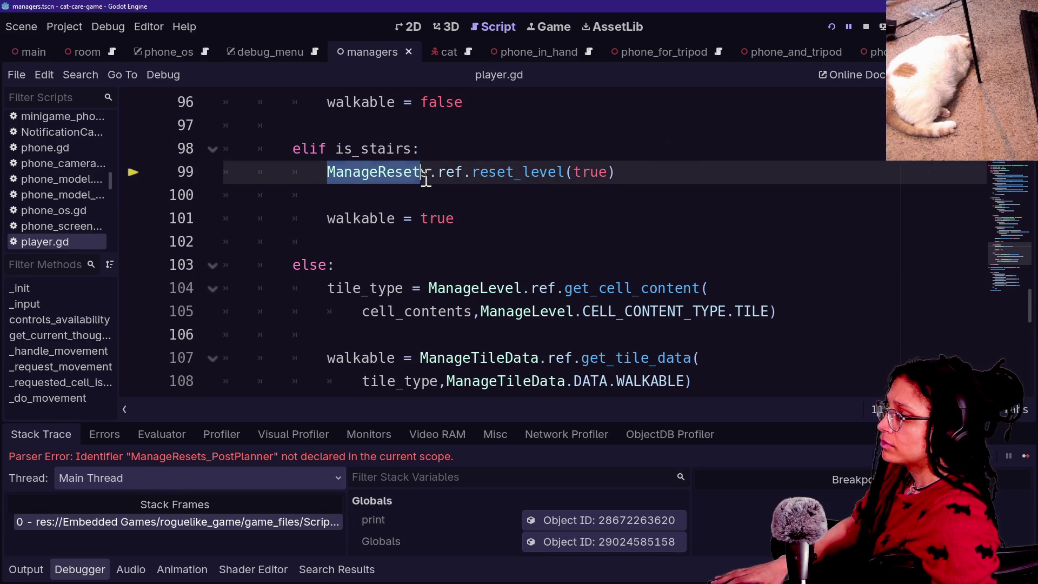
pyautogui.hotkey('ctrl', 'shift', 'r')
# Step: Replace the leftover ManageResets references with ManageResets_PostPlanner and stop the game
pyautogui.click(551, 234)
pyautogui.write('ManageResets_PostPlan')
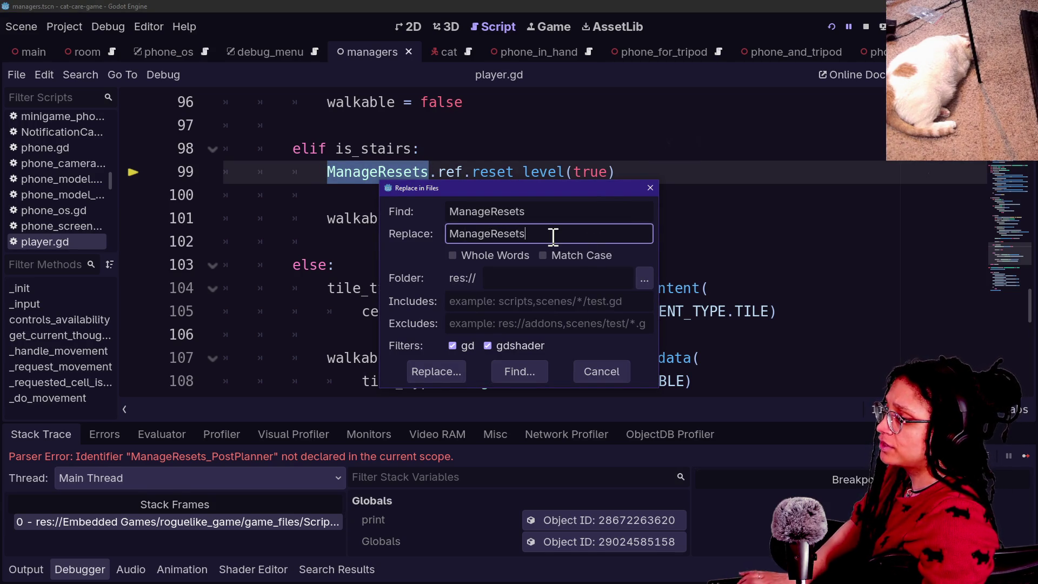
pyautogui.write('ner')
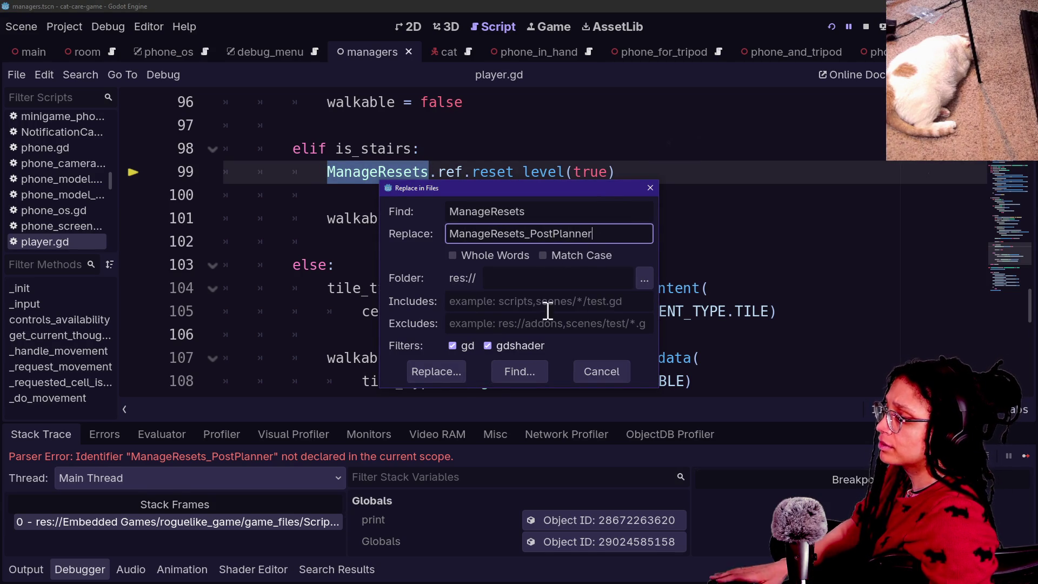
pyautogui.click(432, 372)
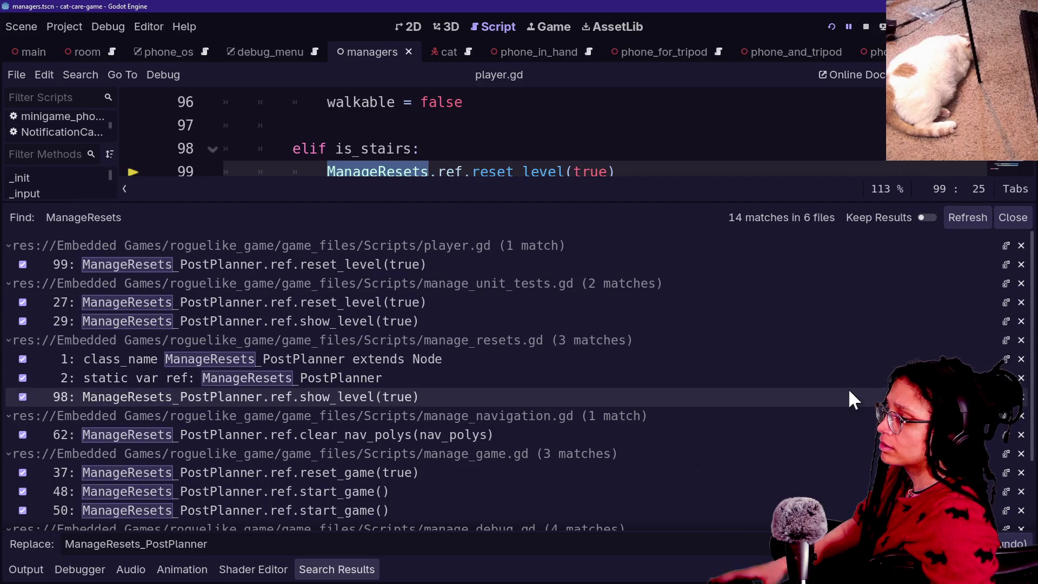
pyautogui.click(850, 31)
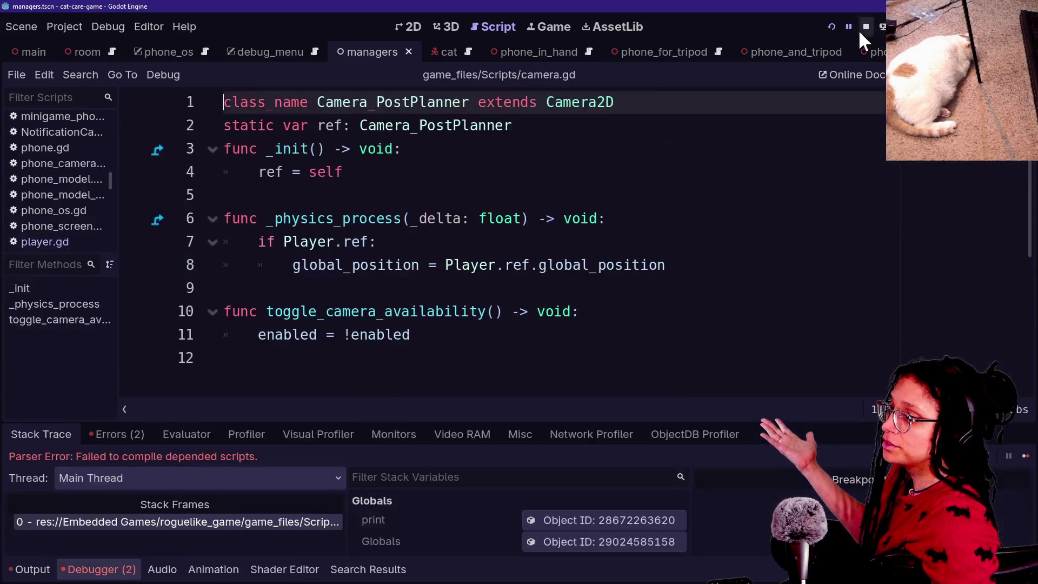
pyautogui.click(583, 314)
# Step: Rerun the ManageResets_PostPlanner replace with Whole Words checked, then relaunch the game
pyautogui.hotkey('ctrl', 'shift', 'r')
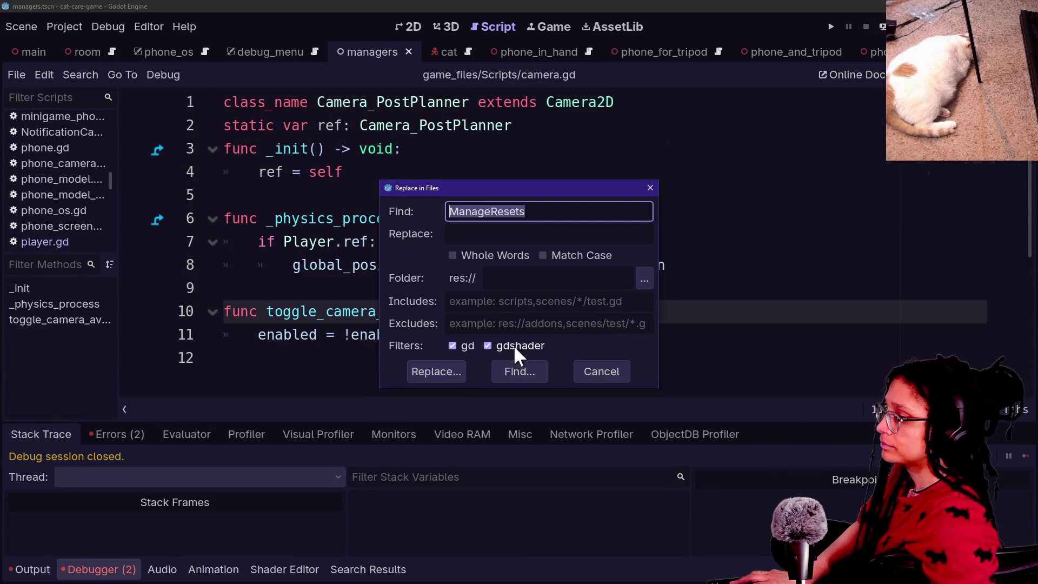
pyautogui.click(494, 253)
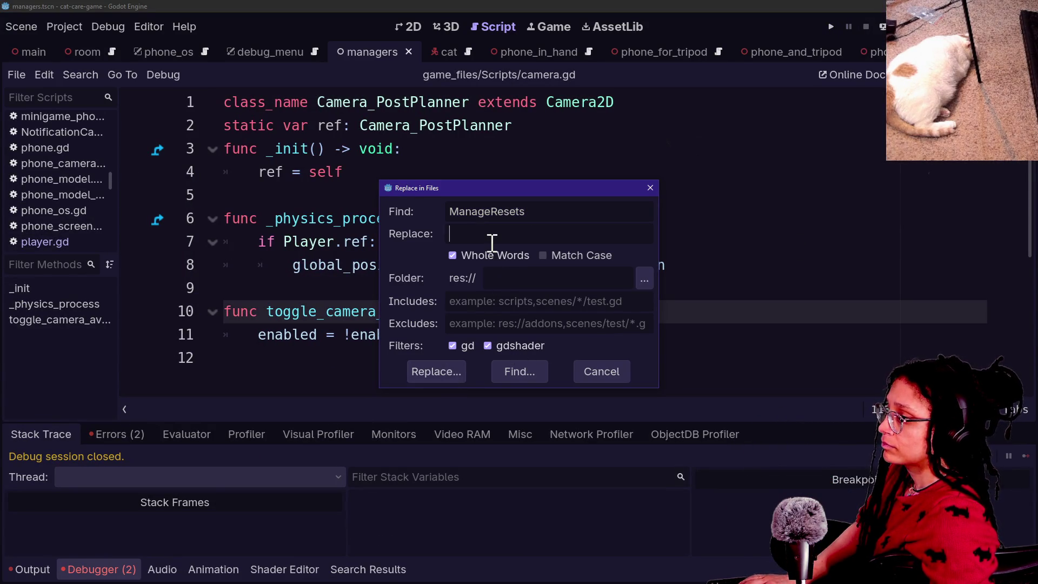
pyautogui.click(491, 234)
pyautogui.write('ManageResets_PostPlanne')
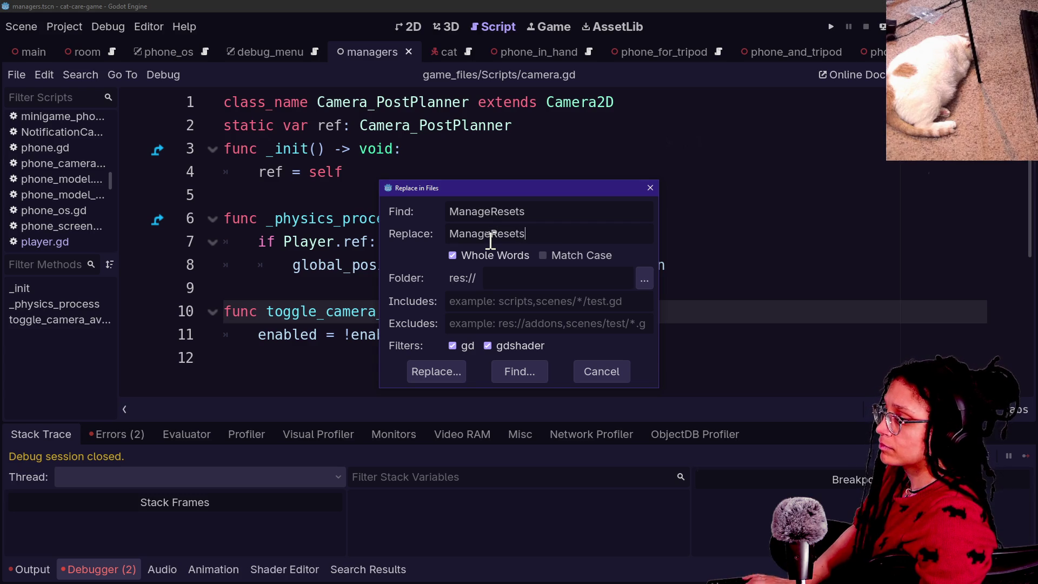
pyautogui.write('r')
pyautogui.press('Return')
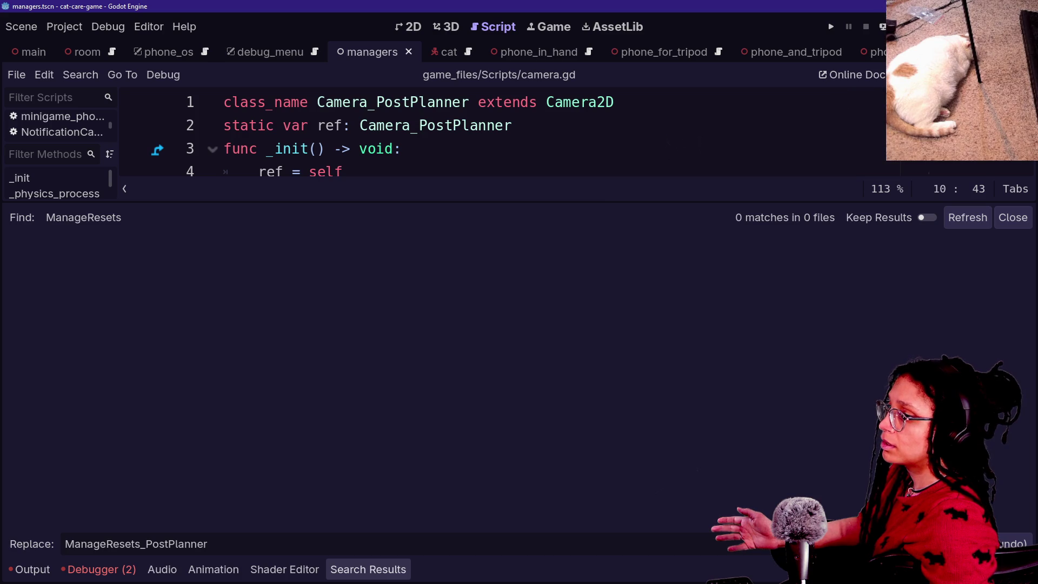
pyautogui.click(830, 28)
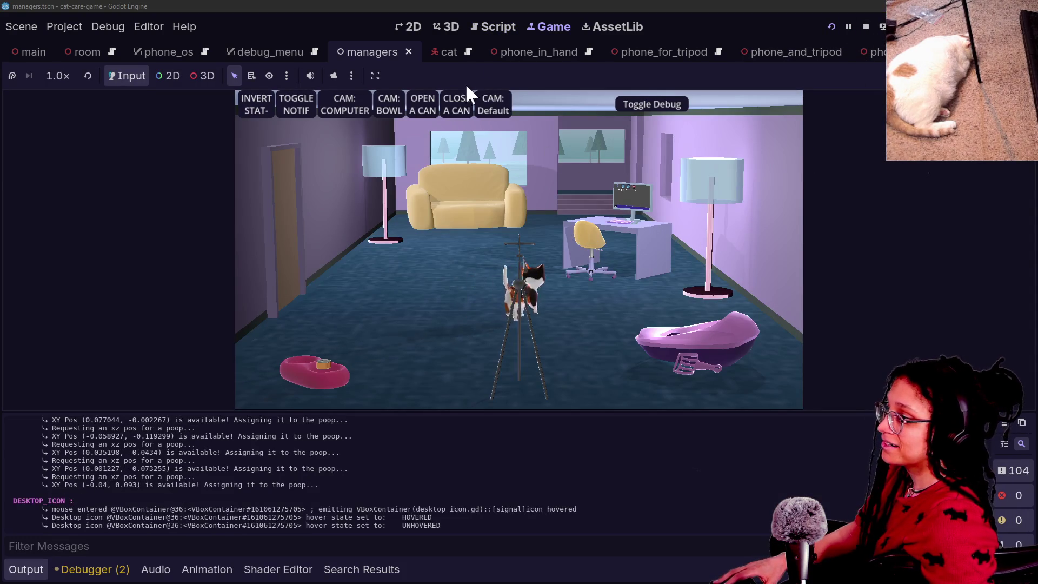
# Step: Move to the computer camera, open and close Post Planner, toggle the debug overlay, and stop the game
pyautogui.click(346, 105)
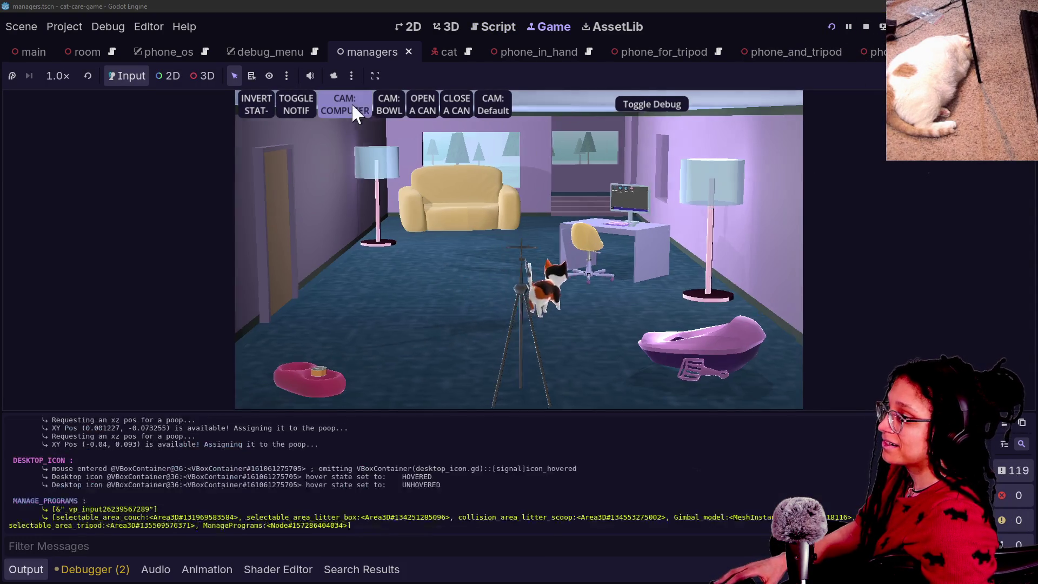
pyautogui.click(662, 105)
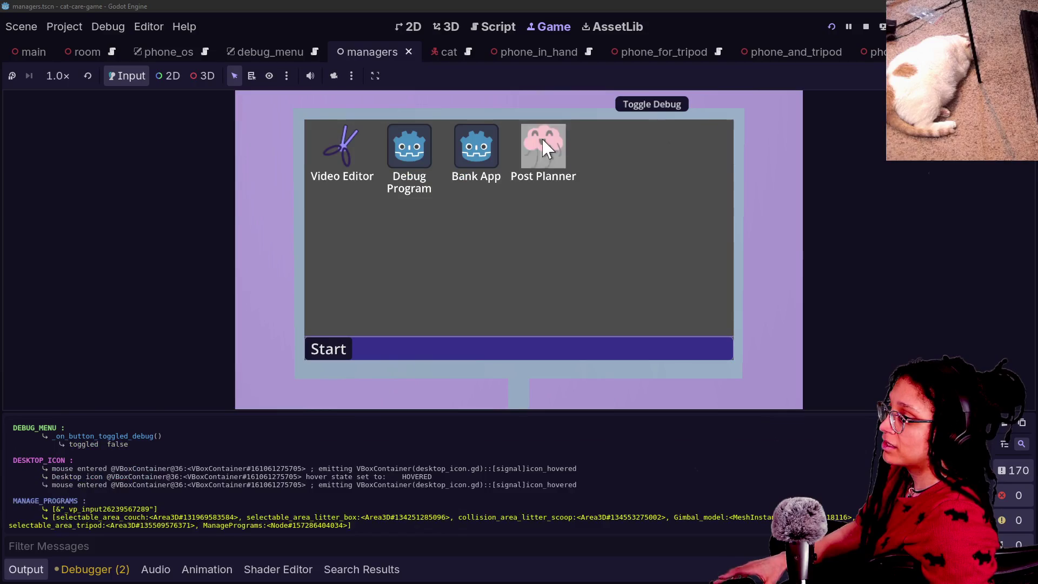
pyautogui.click(537, 162)
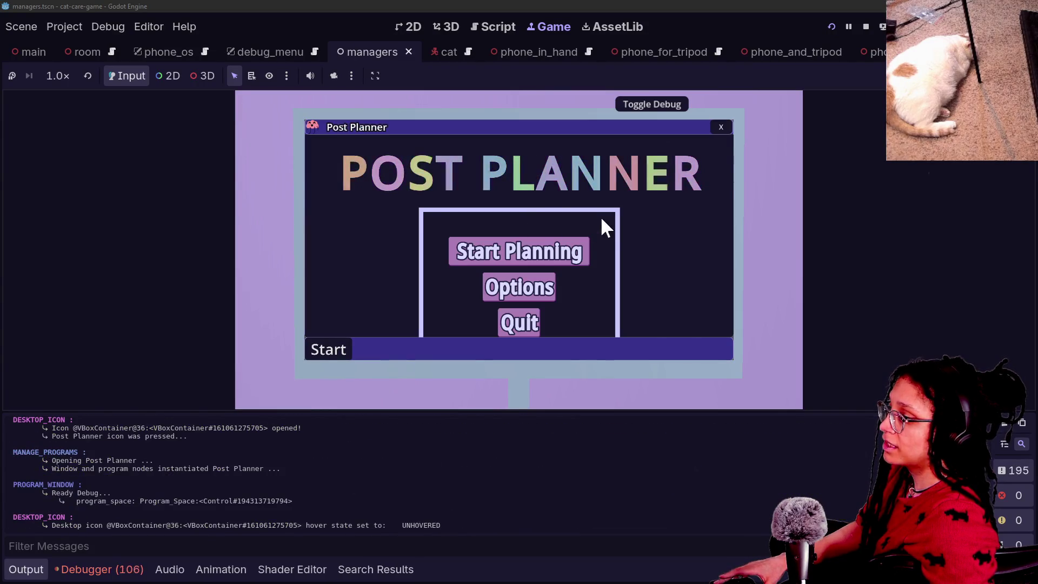
pyautogui.press('Return')
pyautogui.click(720, 128)
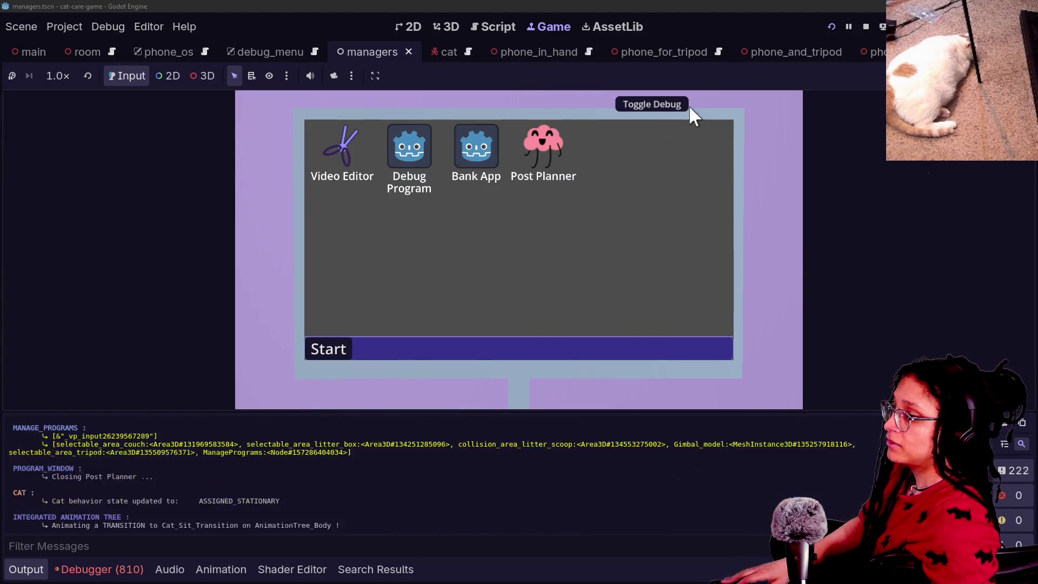
pyautogui.click(682, 105)
pyautogui.click(506, 101)
pyautogui.click(649, 103)
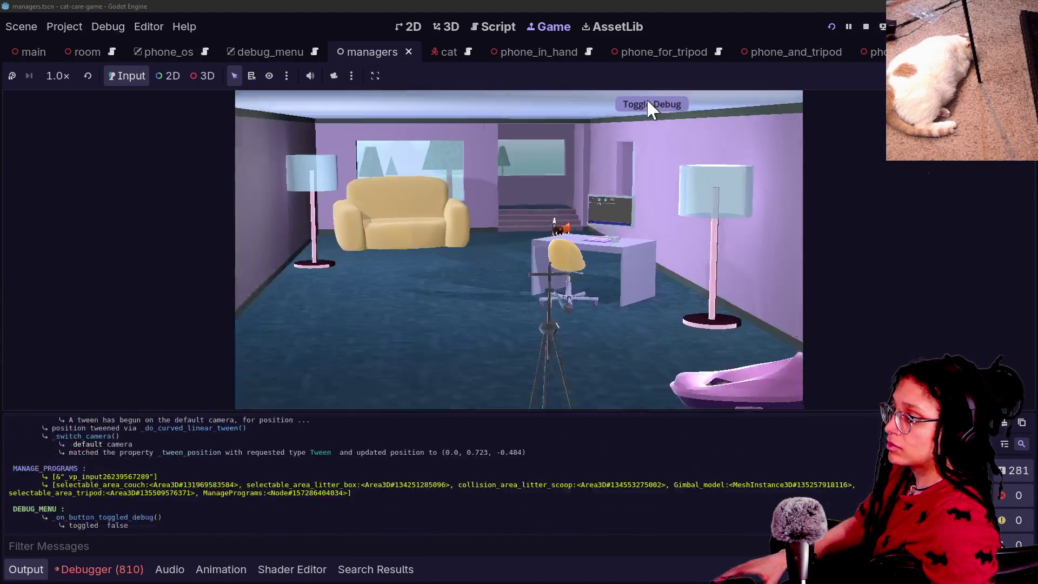
pyautogui.click(865, 26)
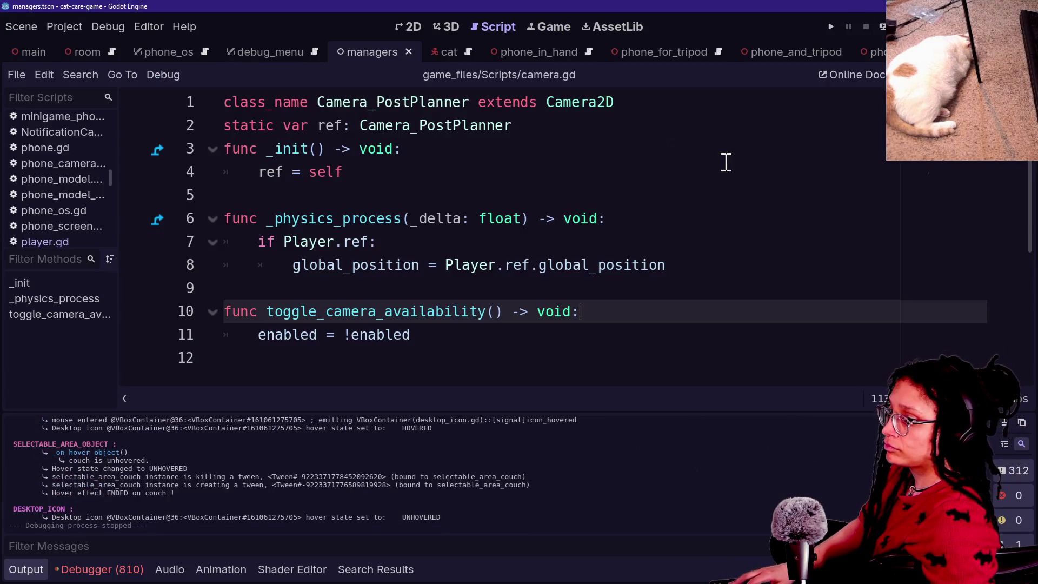
pyautogui.hotkey('alt', 'Tab')
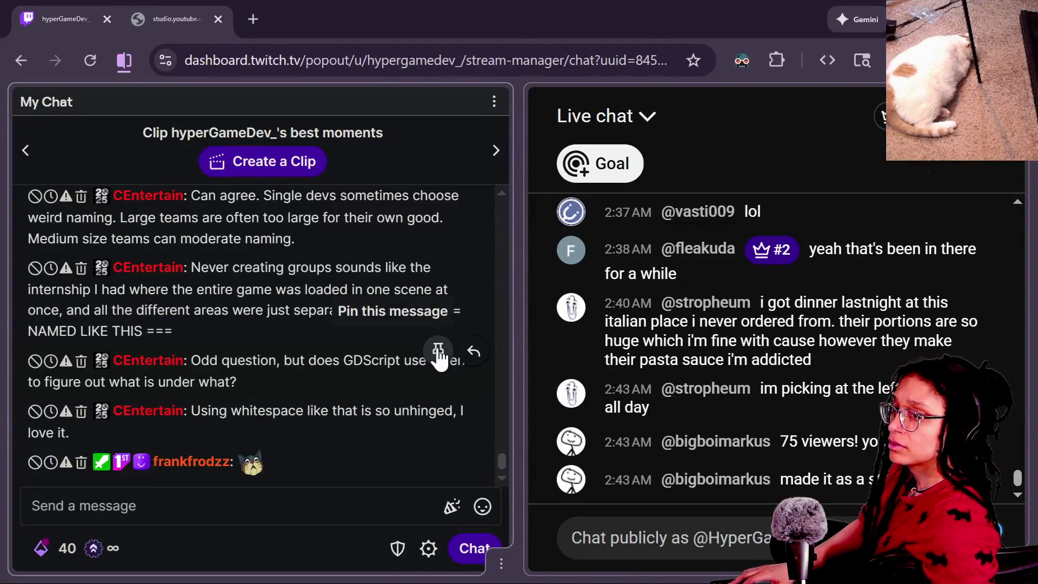
# Step: Switch to the roguelike project's manage_resets.gd script
pyautogui.hotkey('alt', 'Tab')
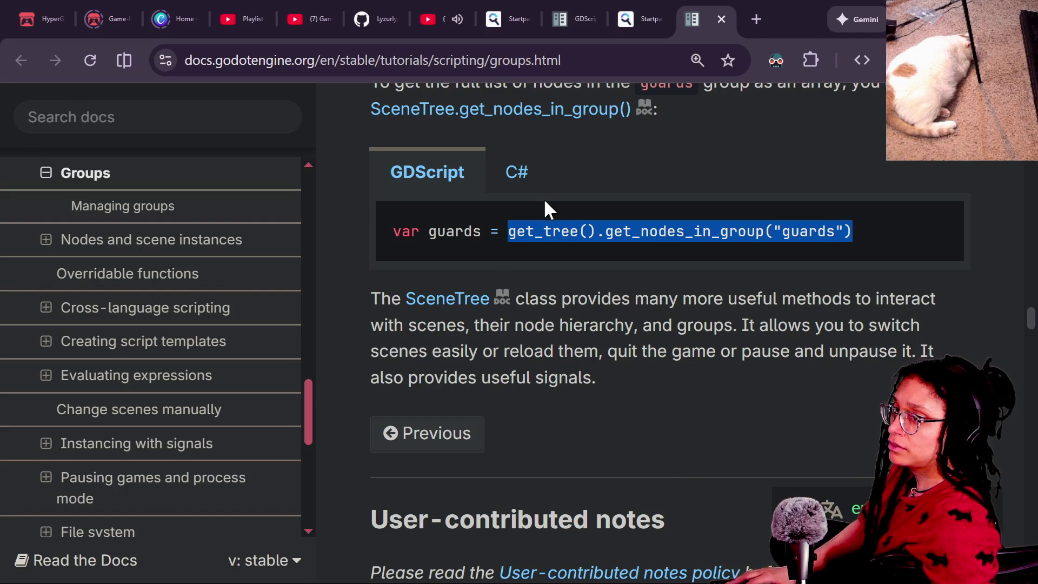
pyautogui.hotkey('alt', 'Tab')
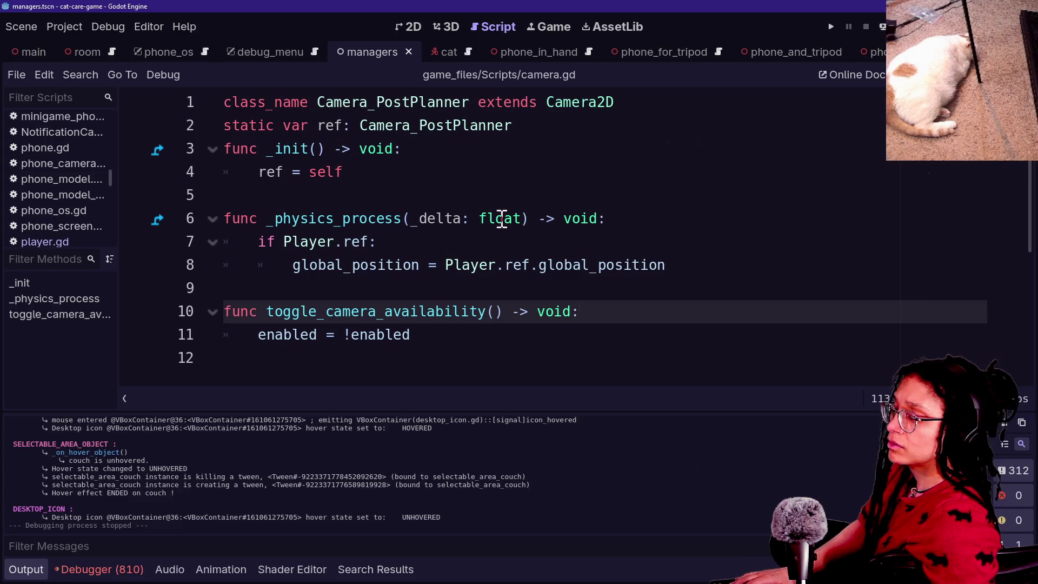
pyautogui.hotkey('alt', 'Tab')
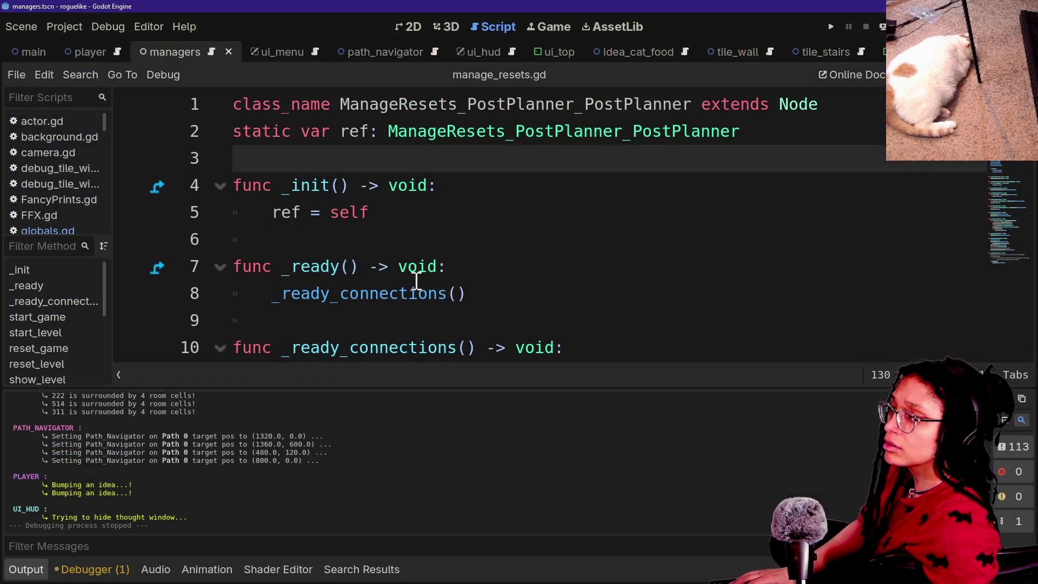
pyautogui.click(403, 268)
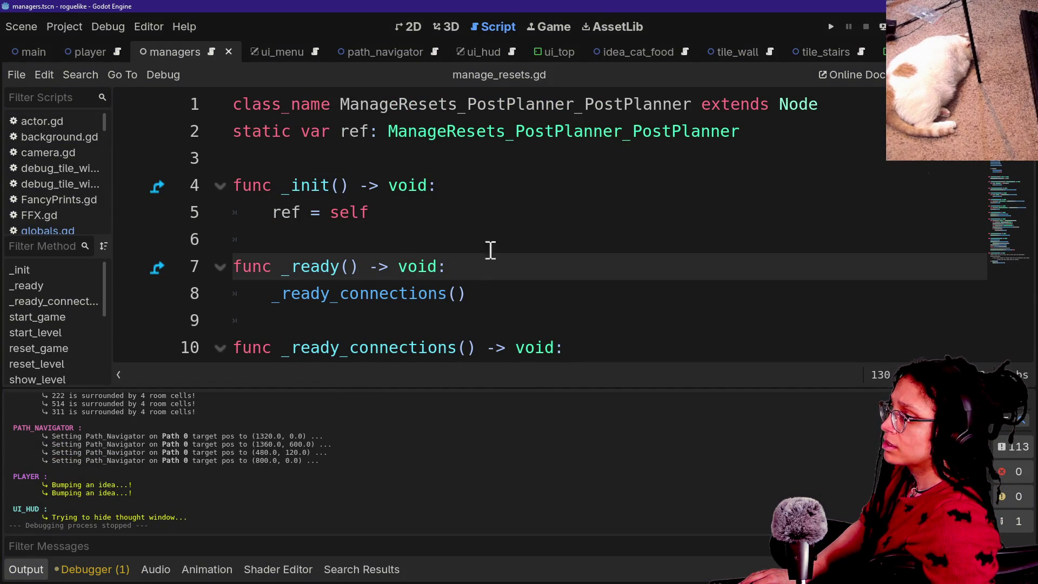
# Step: Try trimming the doubled _PostPlanner suffix from the class name, then undo and reselect it
pyautogui.moveTo(568, 105); pyautogui.dragTo(694, 108)
pyautogui.press('BackSpace')
pyautogui.write('e')
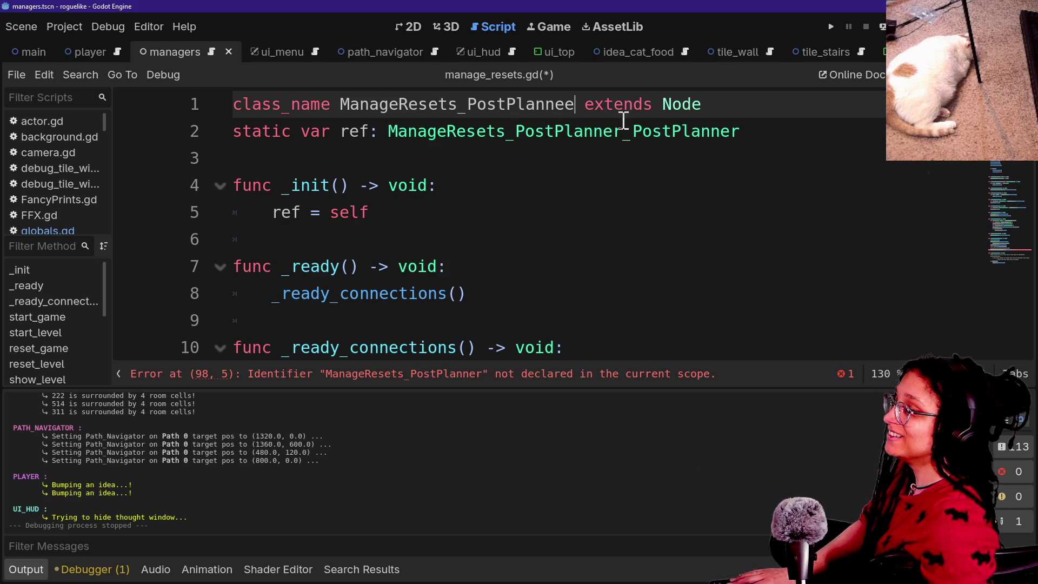
pyautogui.press('BackSpace')
pyautogui.write('r')
pyautogui.press('BackSpace')
pyautogui.write('e')
pyautogui.press('BackSpace')
pyautogui.hotkey('ctrl', 'z')
pyautogui.hotkey('ctrl', 'z')
pyautogui.hotkey('ctrl', 'z')
pyautogui.moveTo(460, 105); pyautogui.dragTo(692, 107)
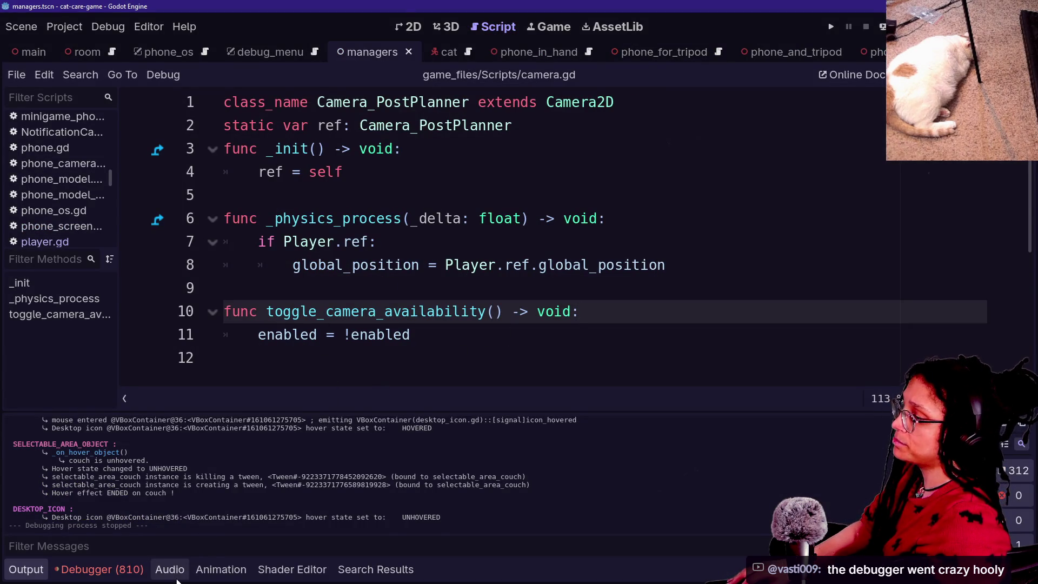
# Step: Open the debugger, return to the Output log, and enlarge the bottom panel
pyautogui.click(100, 569)
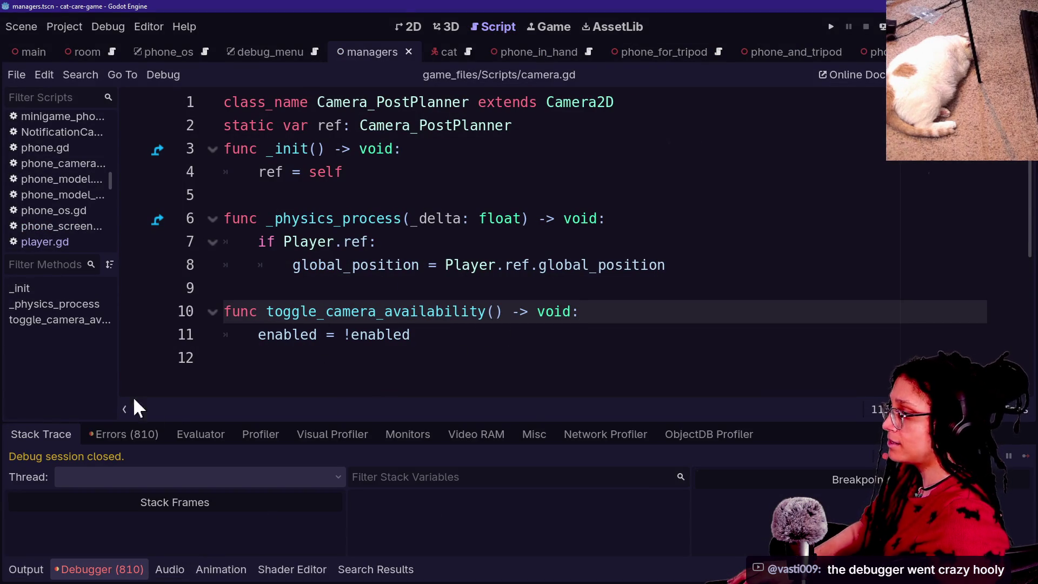
pyautogui.click(25, 570)
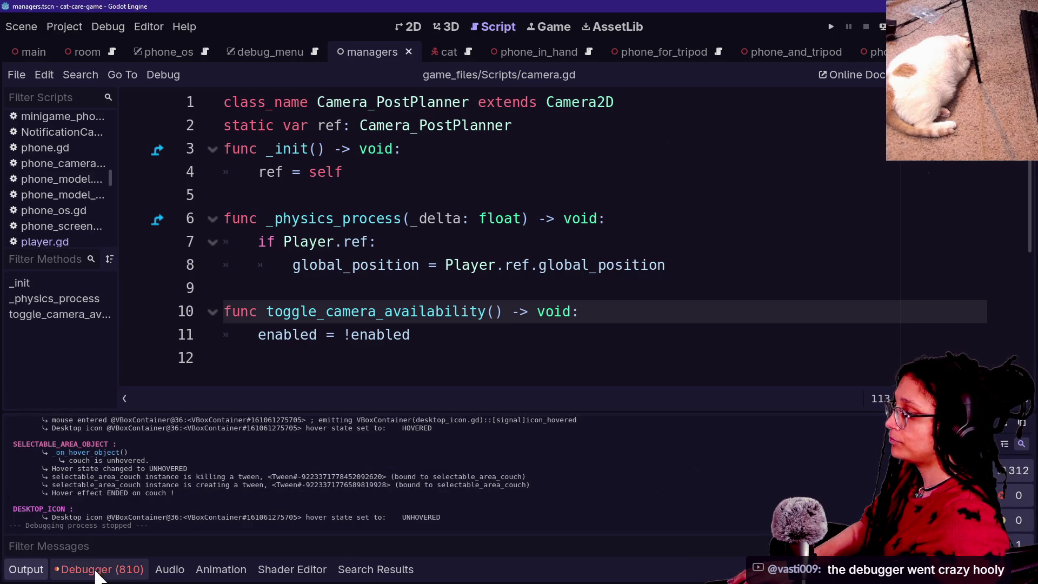
pyautogui.moveTo(255, 410); pyautogui.dragTo(294, 203)
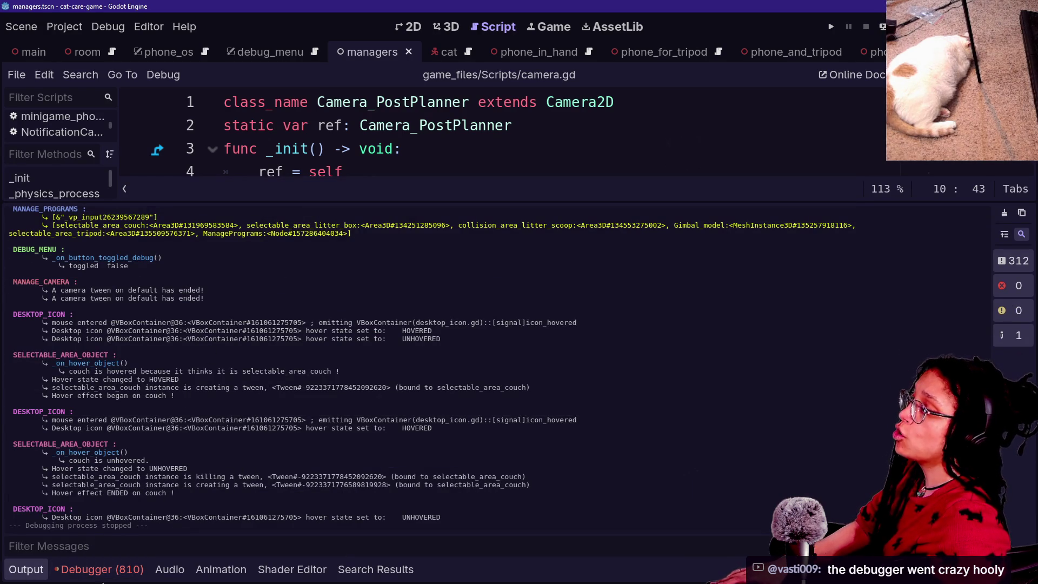
# Step: Enlarge the Errors (810) list and scroll through manage_debug.gd's missing Debug InputMap action errors
pyautogui.click(108, 573)
pyautogui.click(125, 434)
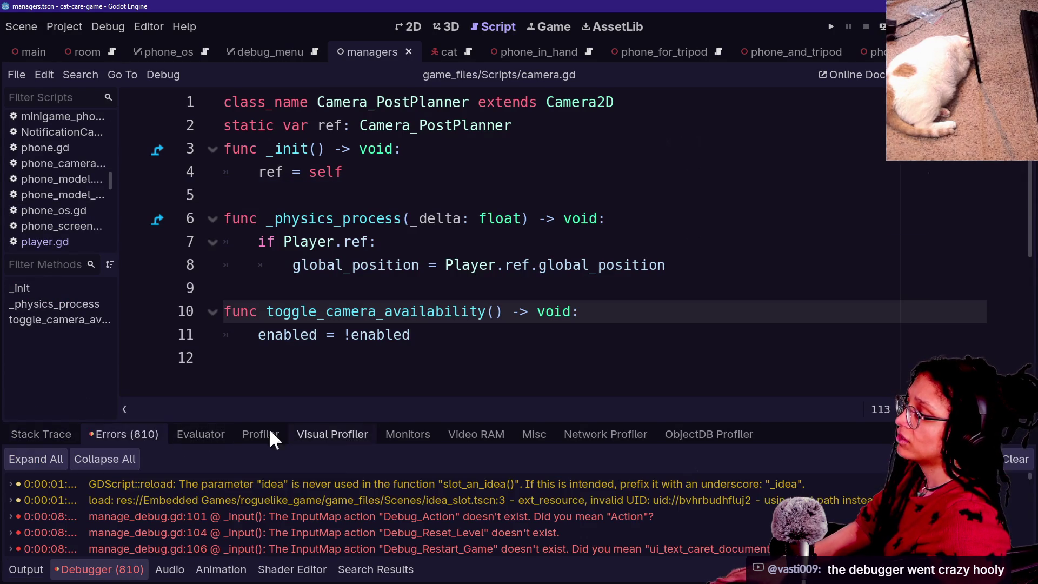
pyautogui.moveTo(331, 421)
pyautogui.mouseDown()
pyautogui.moveTo(463, 246)
pyautogui.moveTo(448, 201)
pyautogui.mouseUp()
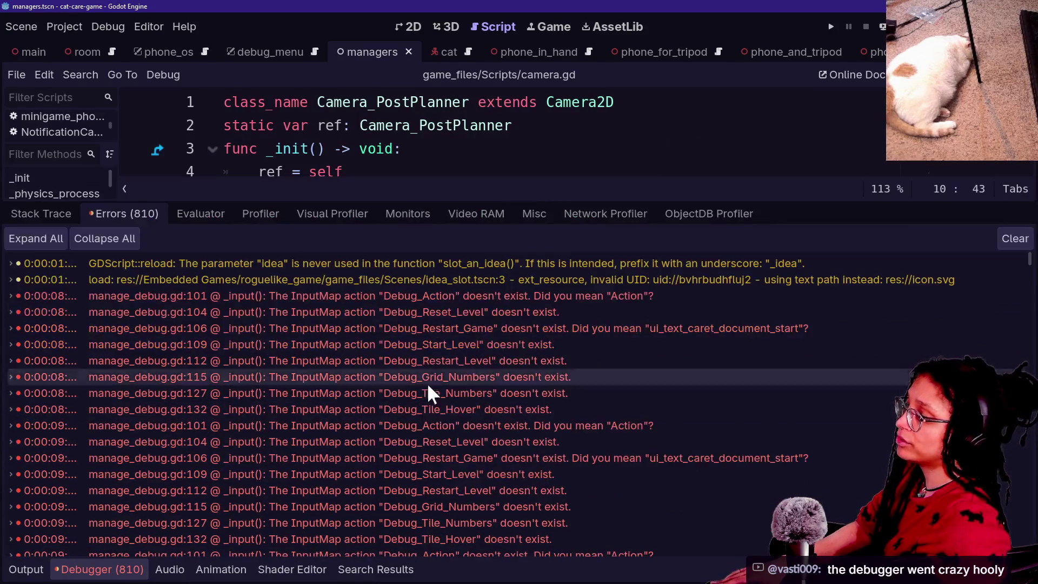
pyautogui.moveTo(436, 484)
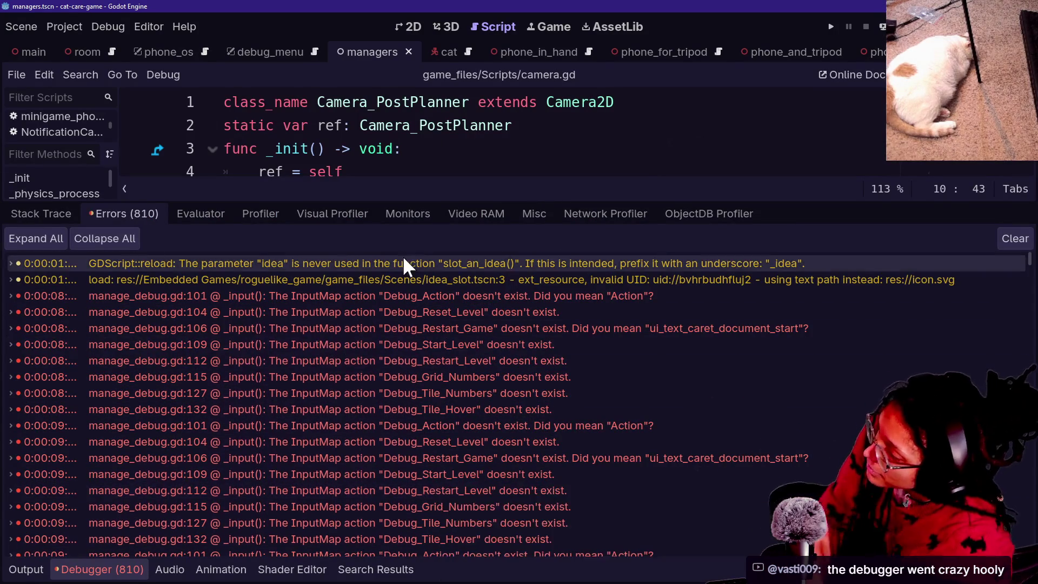
pyautogui.scroll(-10, 431, 377)
pyautogui.scroll(-5, 431, 385)
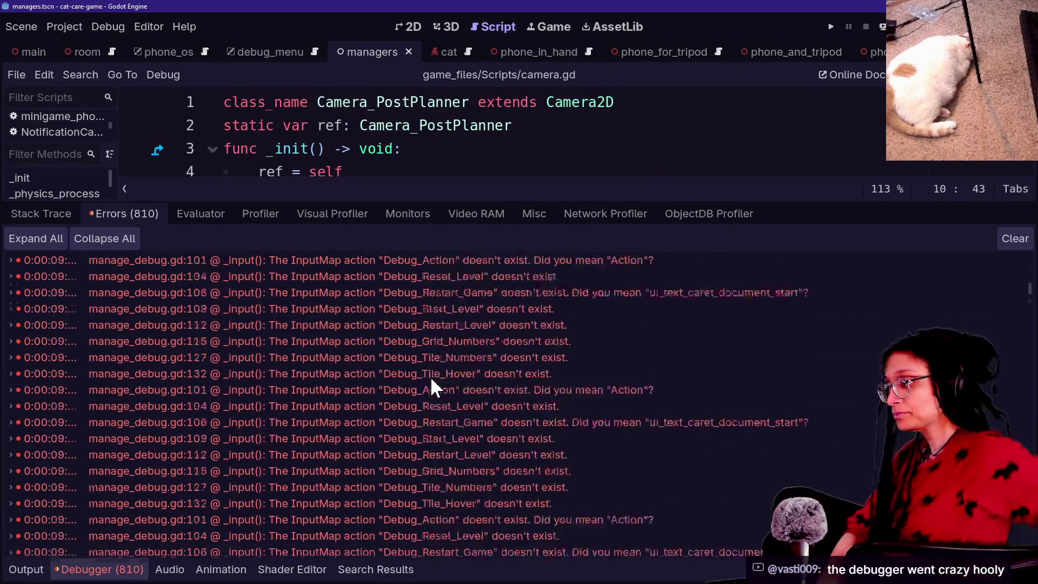
pyautogui.scroll(-5, 431, 385)
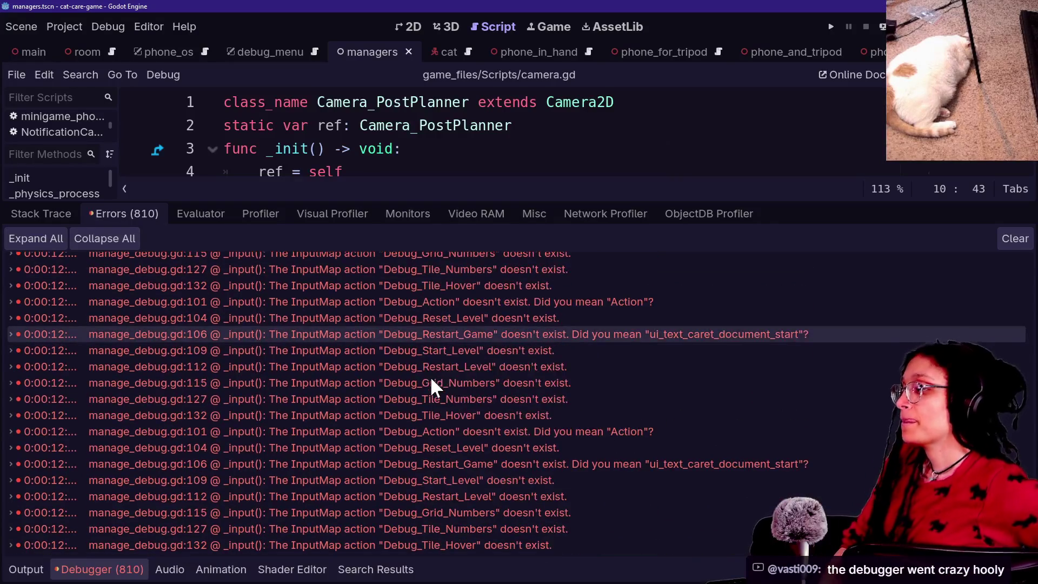
pyautogui.scroll(-5, 432, 379)
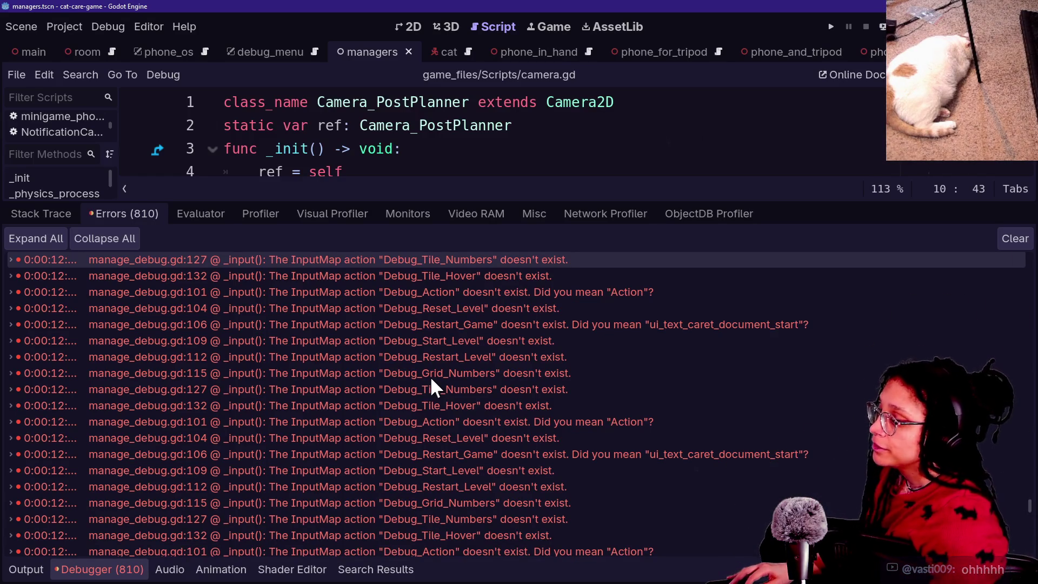
pyautogui.moveTo(410, 394)
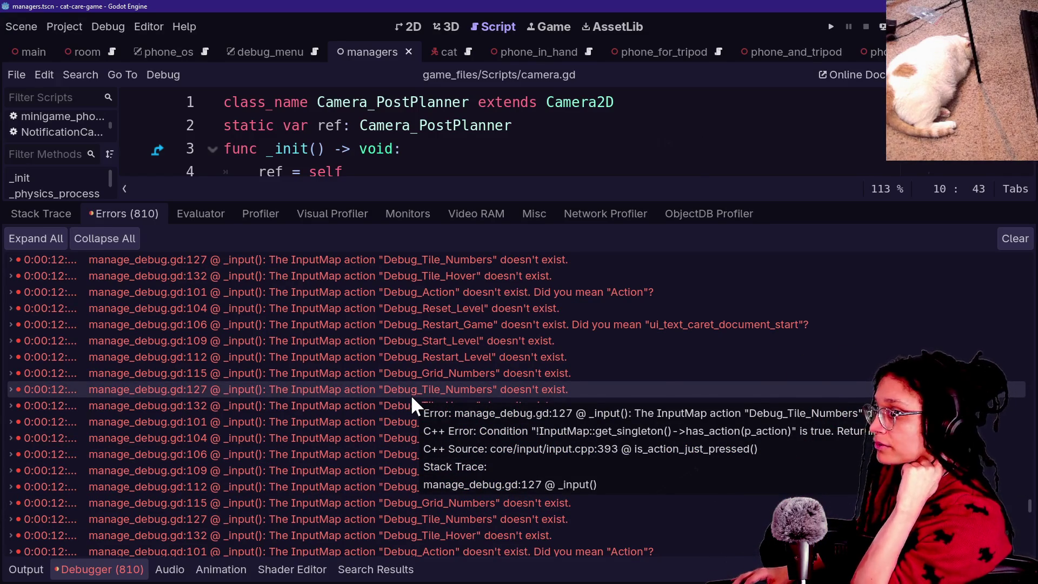
pyautogui.hotkey('alt', 'Tab')
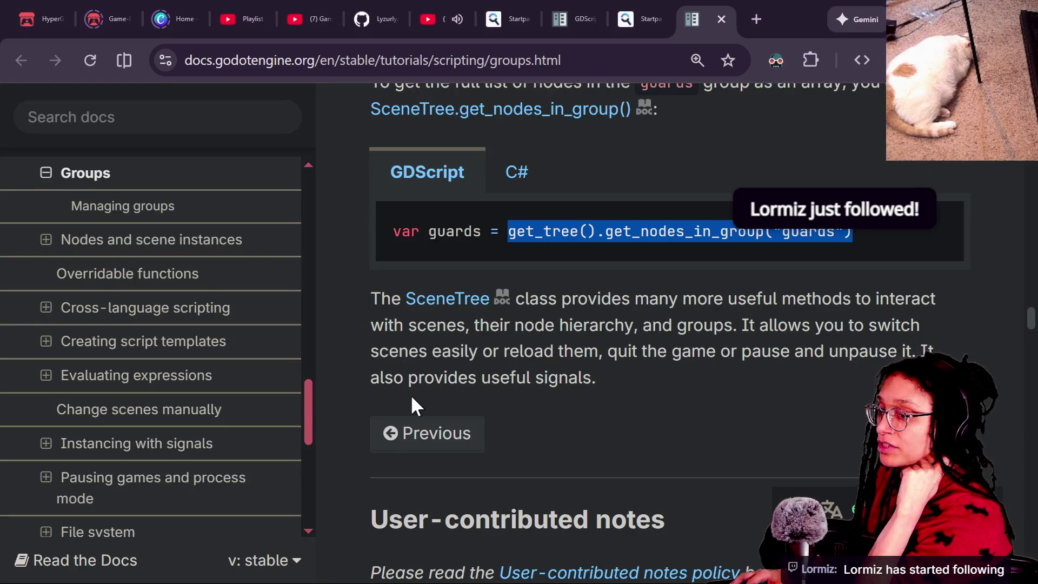
# Step: Glance at the Twitch stream chat, then return to the Godot editor
pyautogui.hotkey('alt', 'Tab')
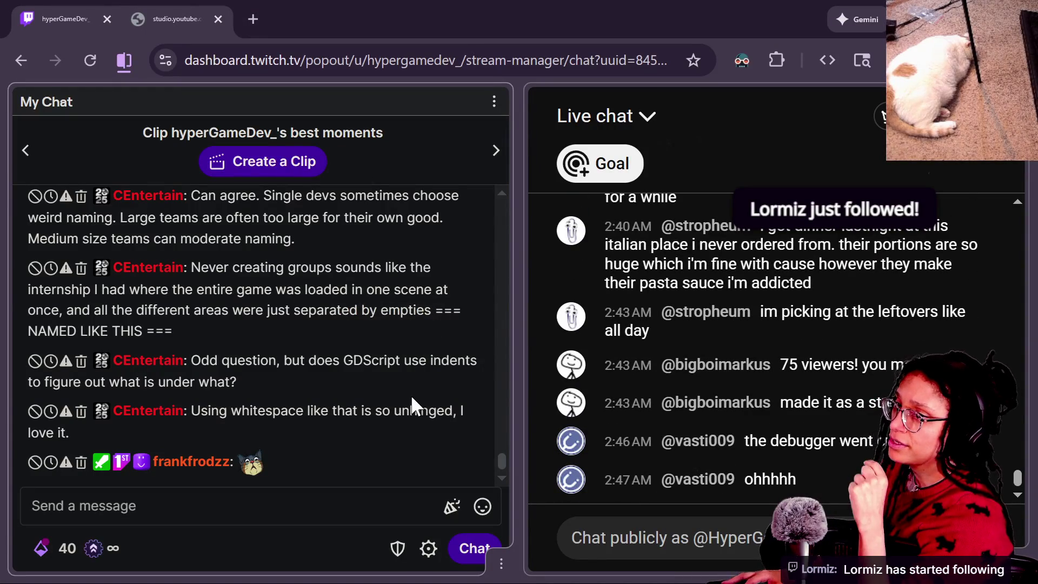
pyautogui.hotkey('alt', 'Tab')
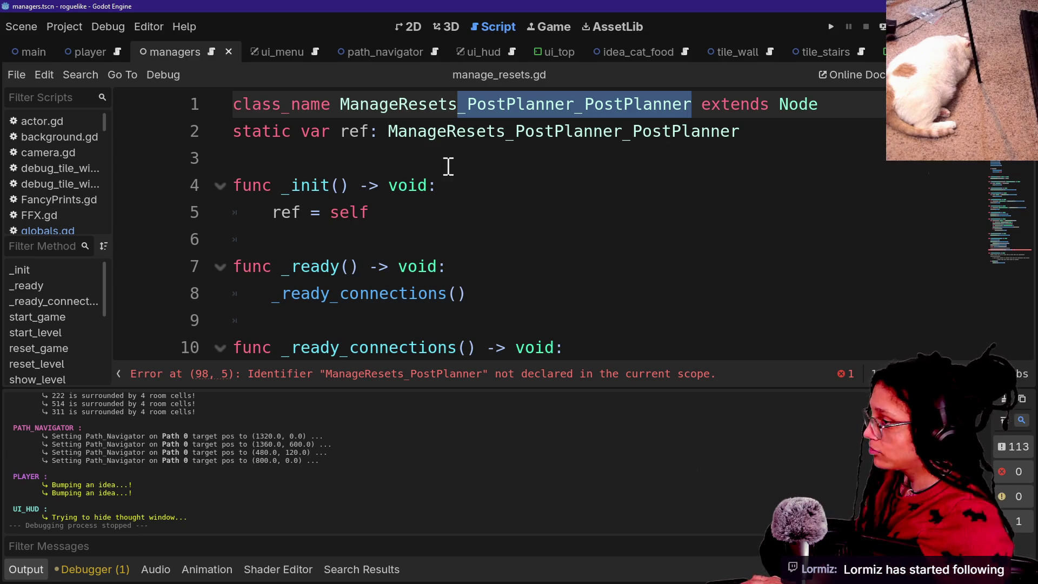
# Step: Replace both occurrences of _PostPlanner_PostPlanner with _PostPlanner in manage_resets.gd
pyautogui.hotkey('ctrl', 'shift', 'r')
pyautogui.write('+')
pyautogui.press('BackSpace')
pyautogui.write('_PostPlanner')
pyautogui.click(422, 369)
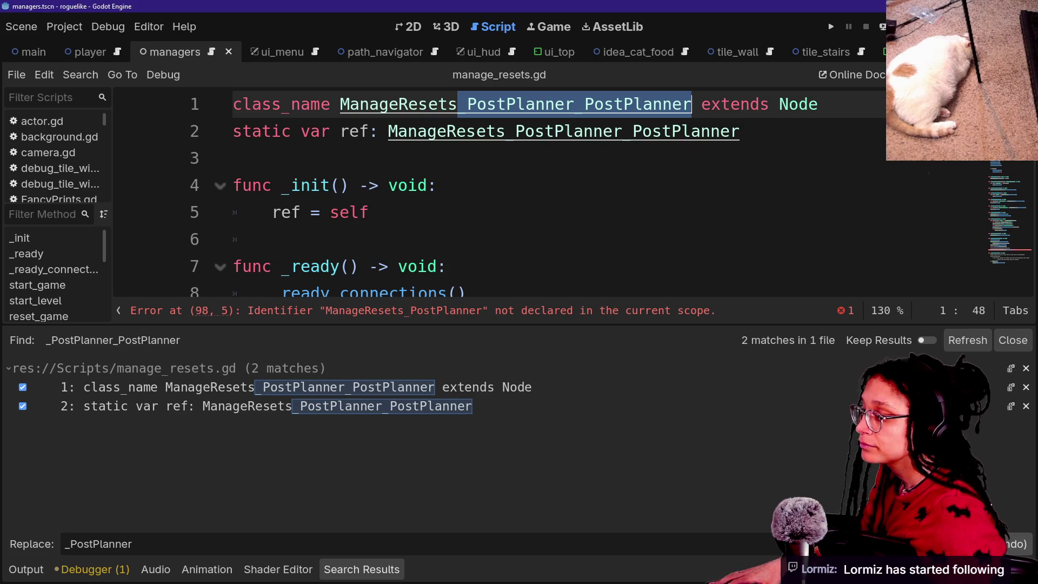
pyautogui.click(1017, 544)
pyautogui.click(696, 190)
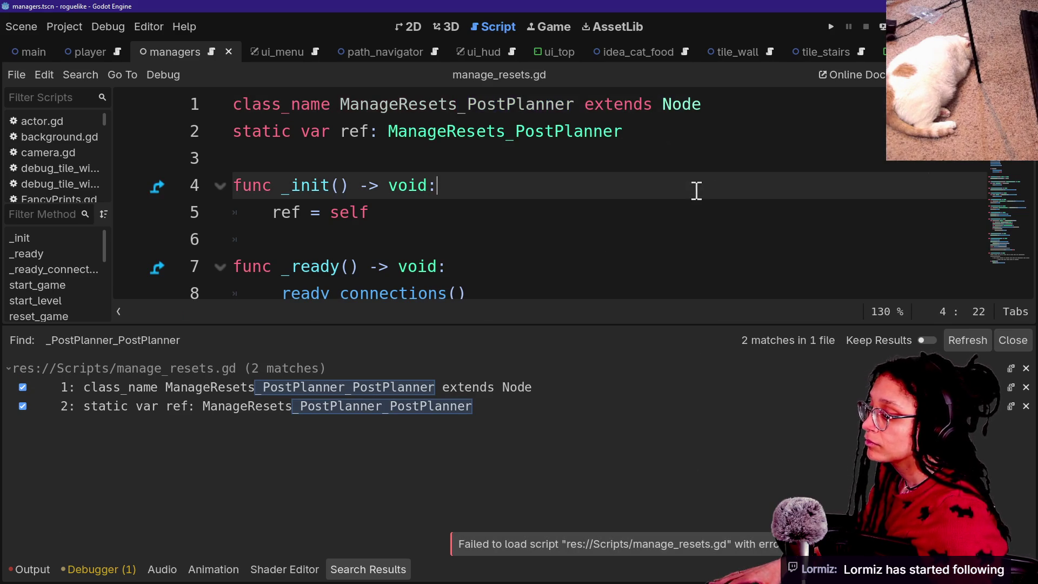
# Step: Run the roguelike game, check the ManageResets_PostPlanner references, restart it, then stop it
pyautogui.click(831, 26)
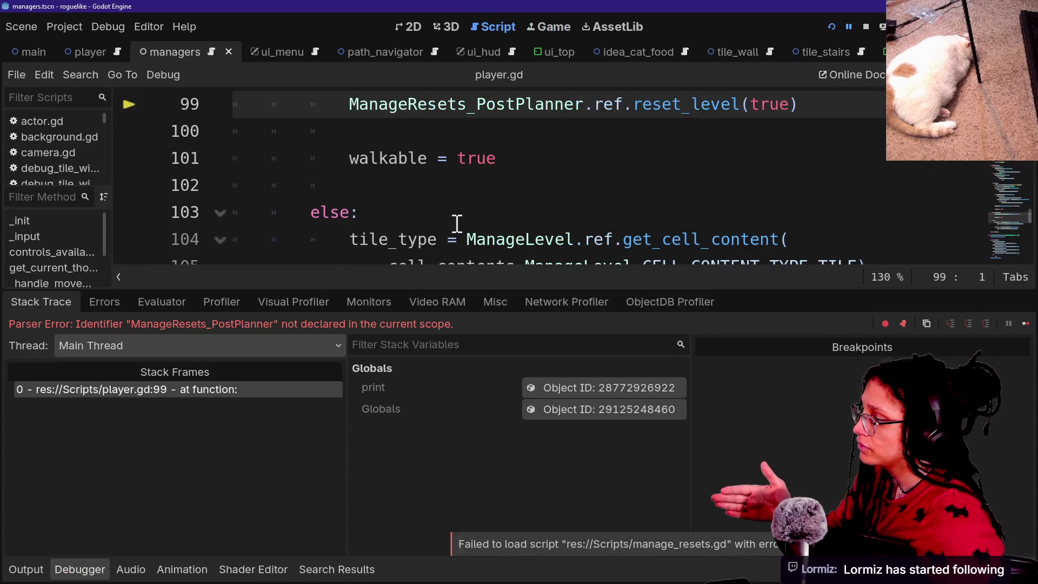
pyautogui.click(495, 105)
pyautogui.keyDown('ctrl'); pyautogui.click(495, 107); pyautogui.keyUp('ctrl')
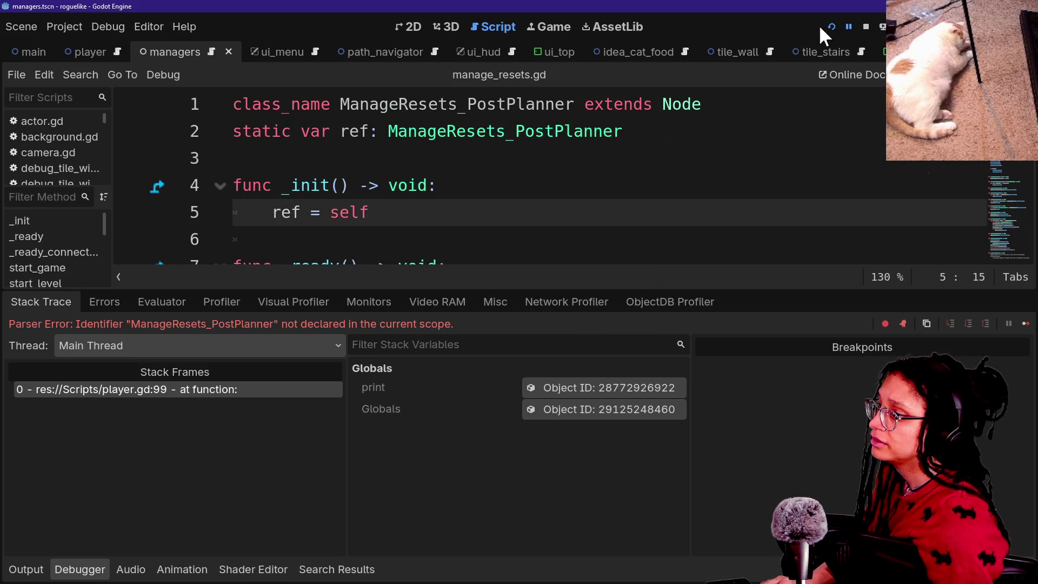
pyautogui.click(831, 27)
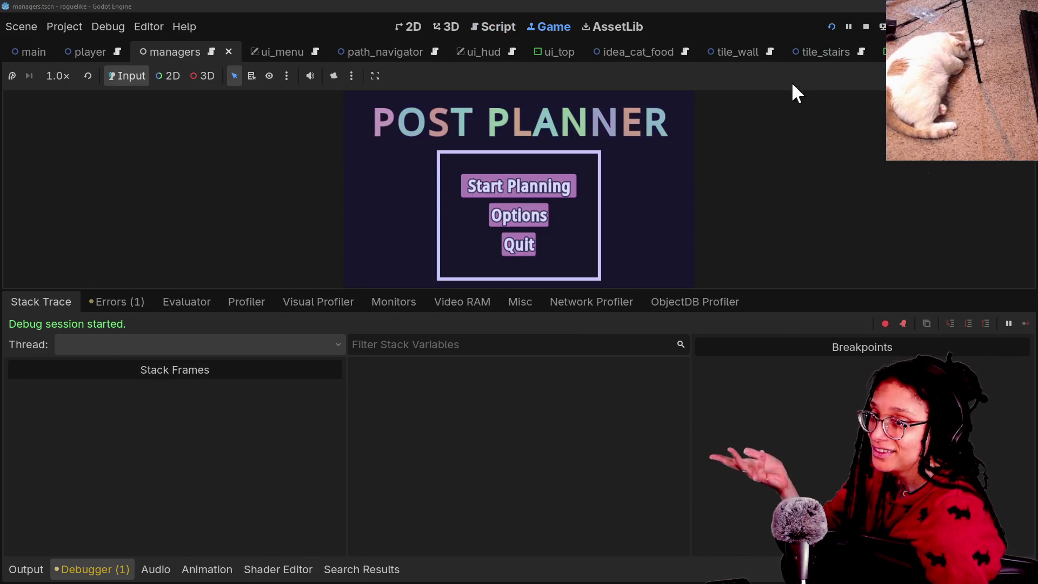
pyautogui.click(866, 27)
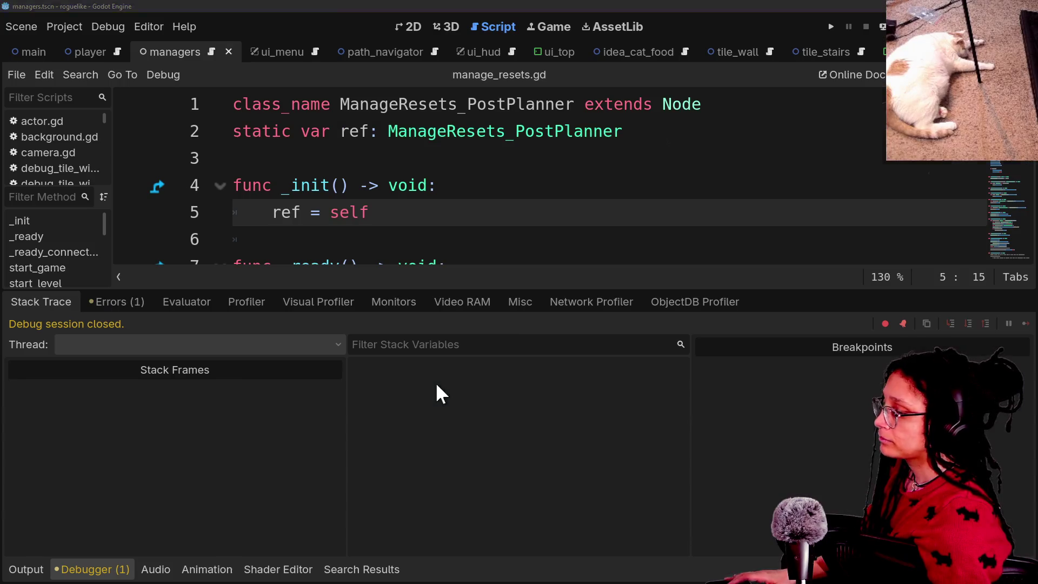
pyautogui.click(593, 169)
pyautogui.hotkey('alt', 'o')
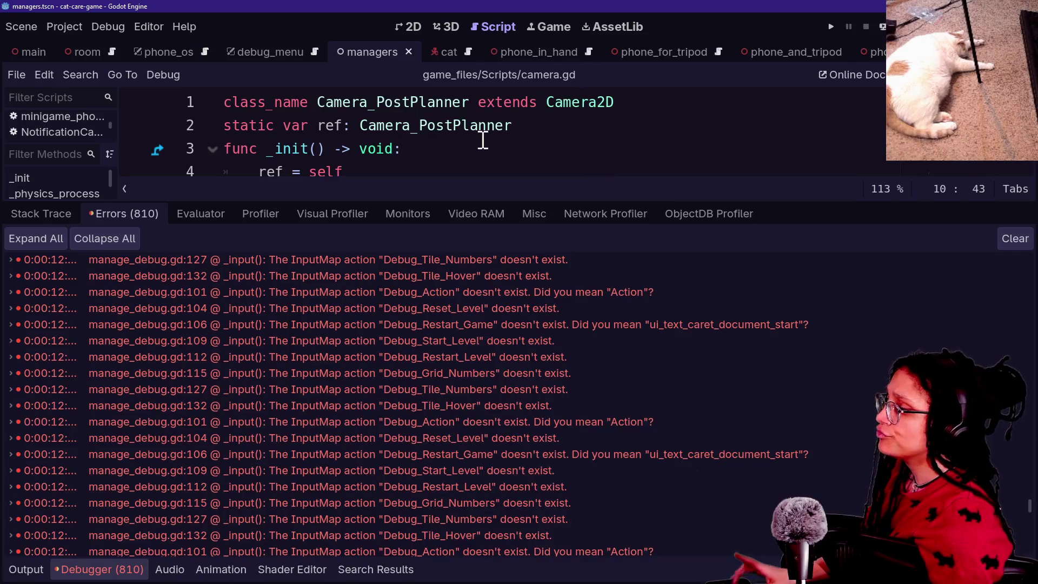
# Step: In cat-care-game, add a plain Node named ManageResets under the Managers node
pyautogui.click(481, 138)
pyautogui.hotkey('alt', 'd')
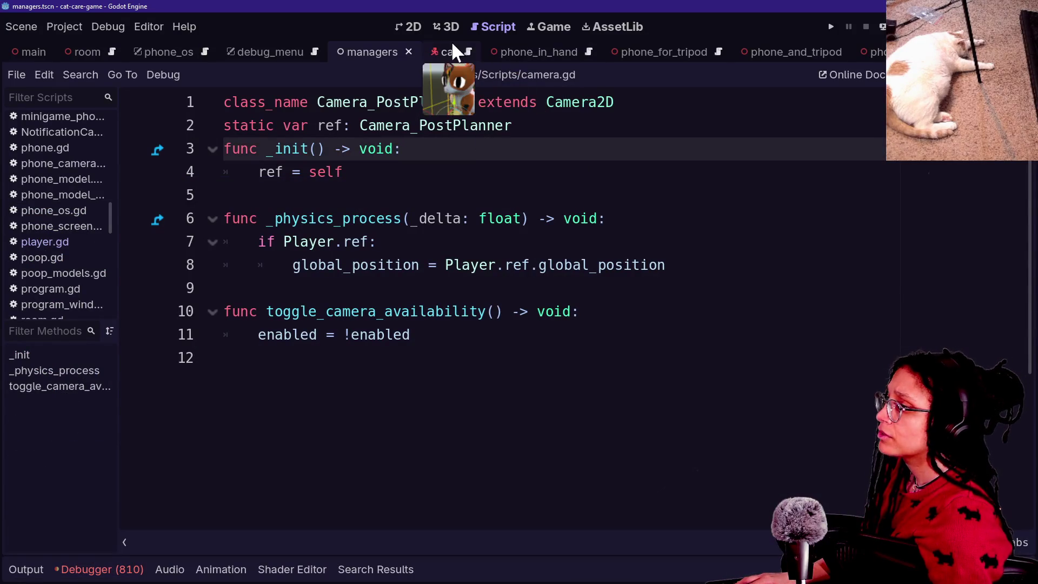
pyautogui.hotkey('ctrl', 'shift', 'F11')
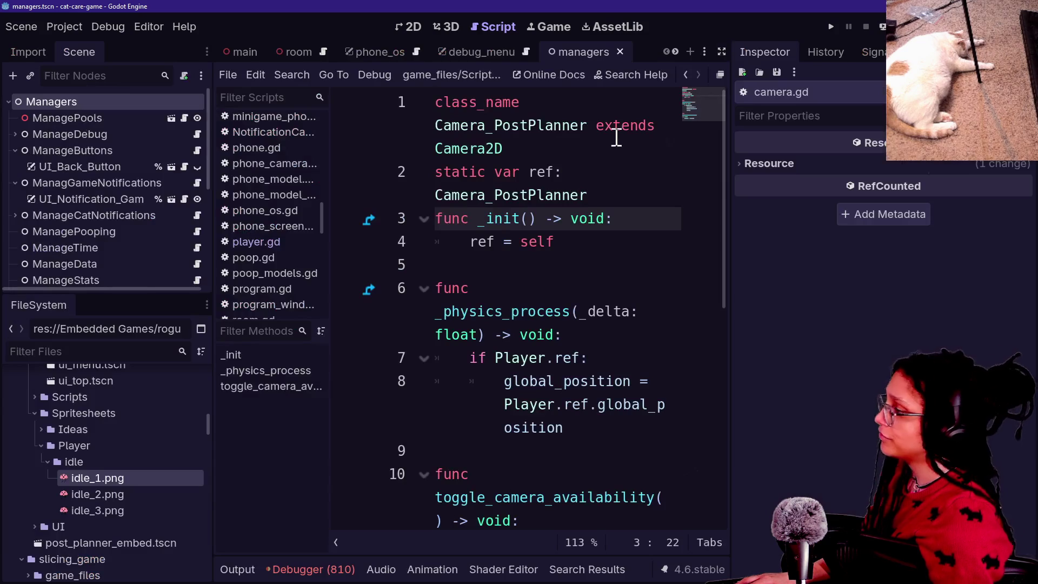
pyautogui.rightClick(76, 98)
pyautogui.click(113, 109)
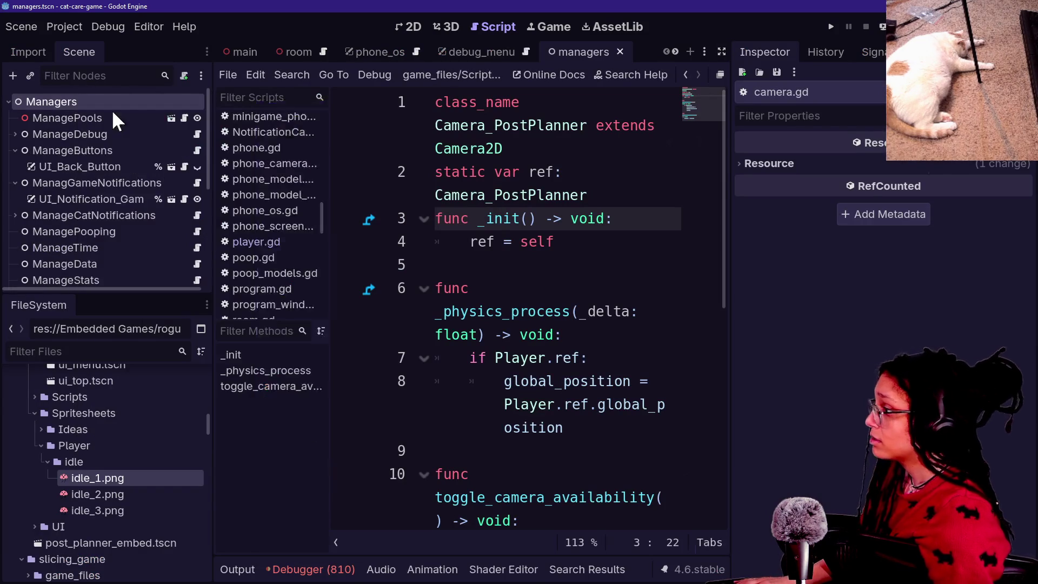
pyautogui.write('node')
pyautogui.press('Return')
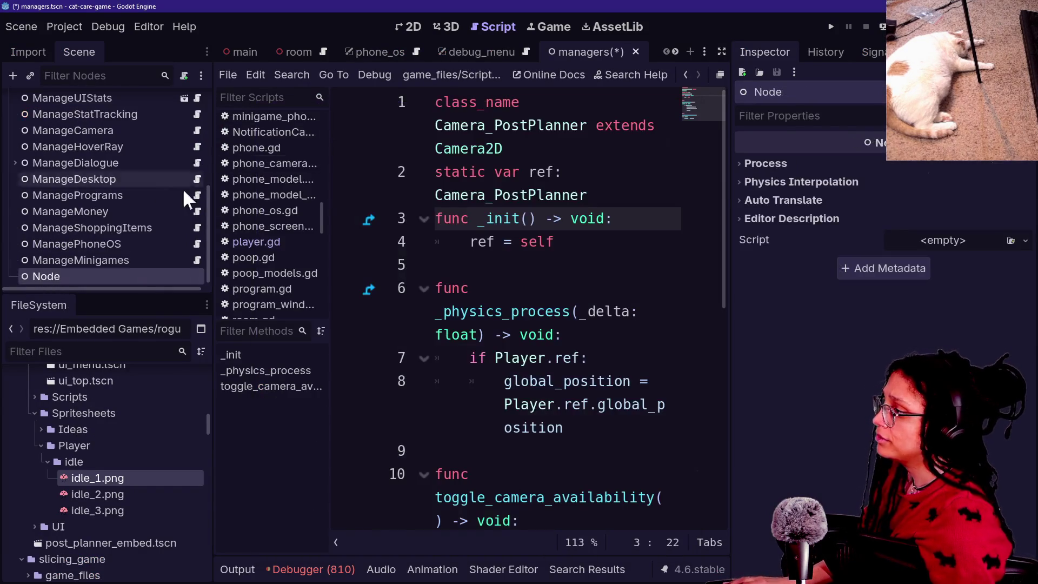
pyautogui.click(106, 280)
pyautogui.write('Manage')
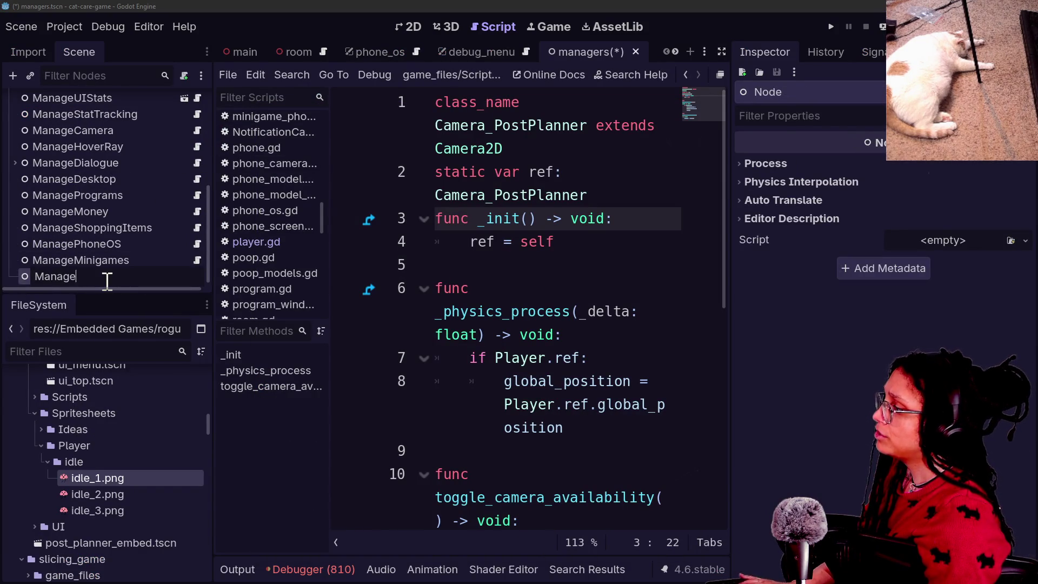
pyautogui.press('Return')
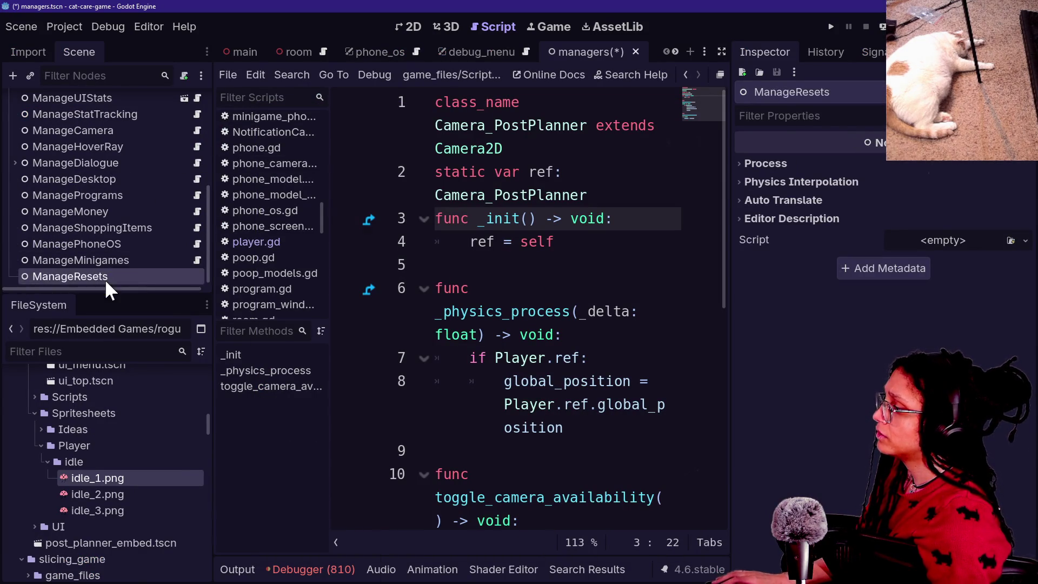
# Step: Attach a new script to ManageResets saved at res://Scripts/manage_resets.gd
pyautogui.rightClick(105, 279)
pyautogui.click(170, 241)
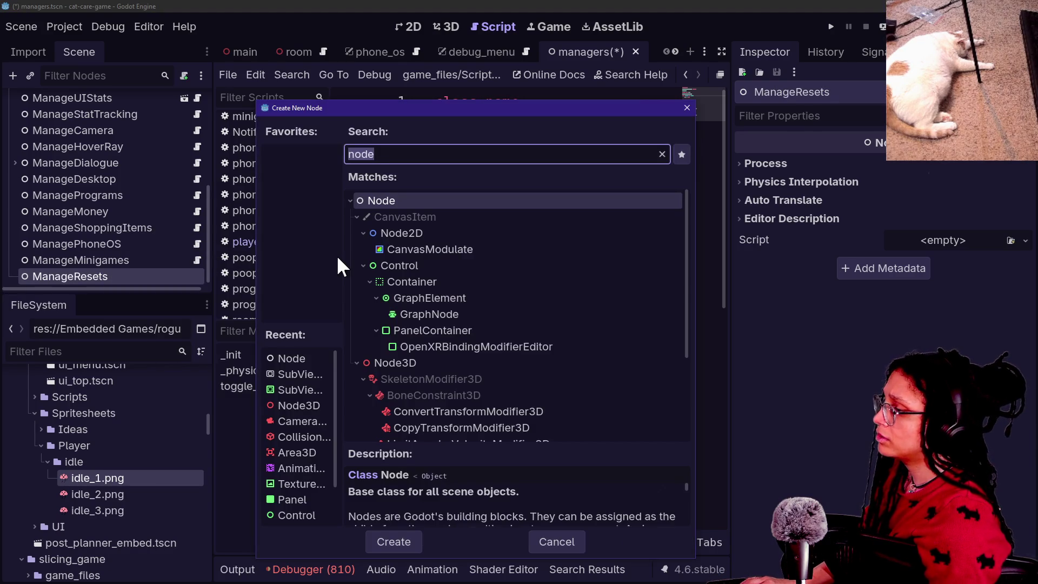
pyautogui.press('Escape')
pyautogui.rightClick(149, 281)
pyautogui.click(227, 331)
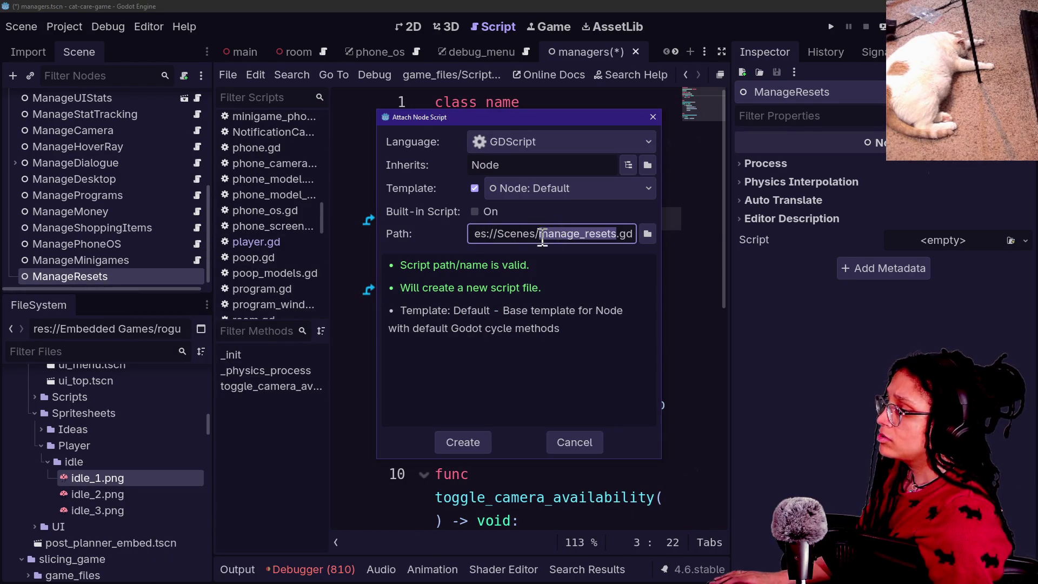
pyautogui.doubleClick(531, 234)
pyautogui.write('Scripts')
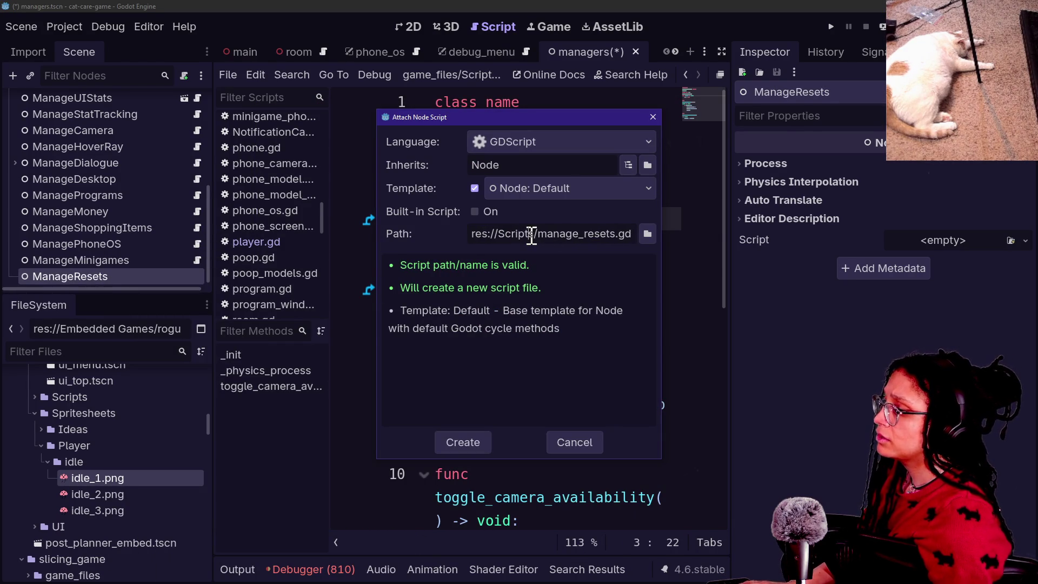
pyautogui.press('Return')
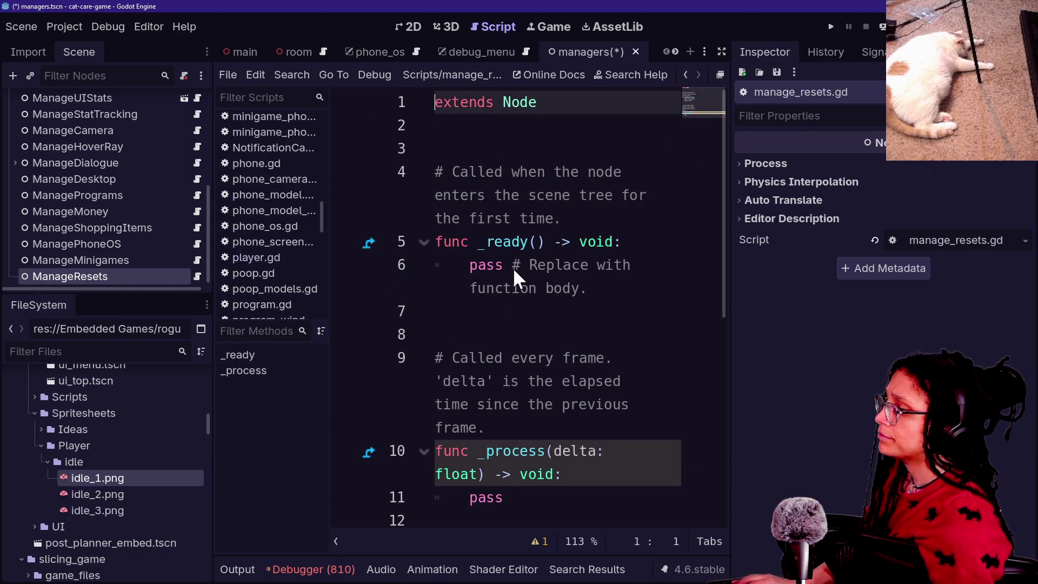
# Step: Replace the template with ManageMinigames' class_name and static ref boilerplate, then save
pyautogui.hotkey('ctrl', 'a')
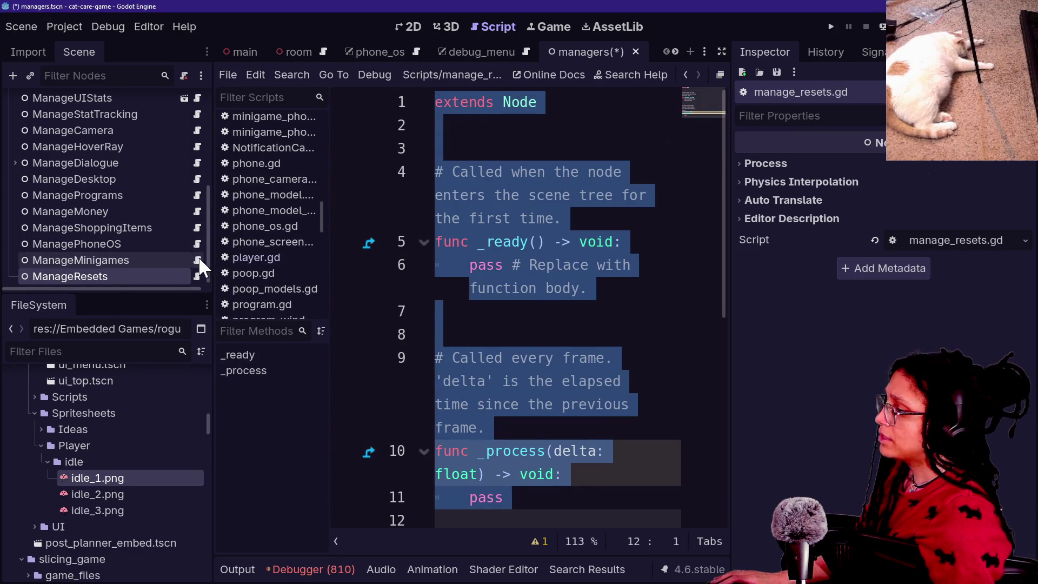
pyautogui.click(197, 261)
pyautogui.scroll(5, 468, 173)
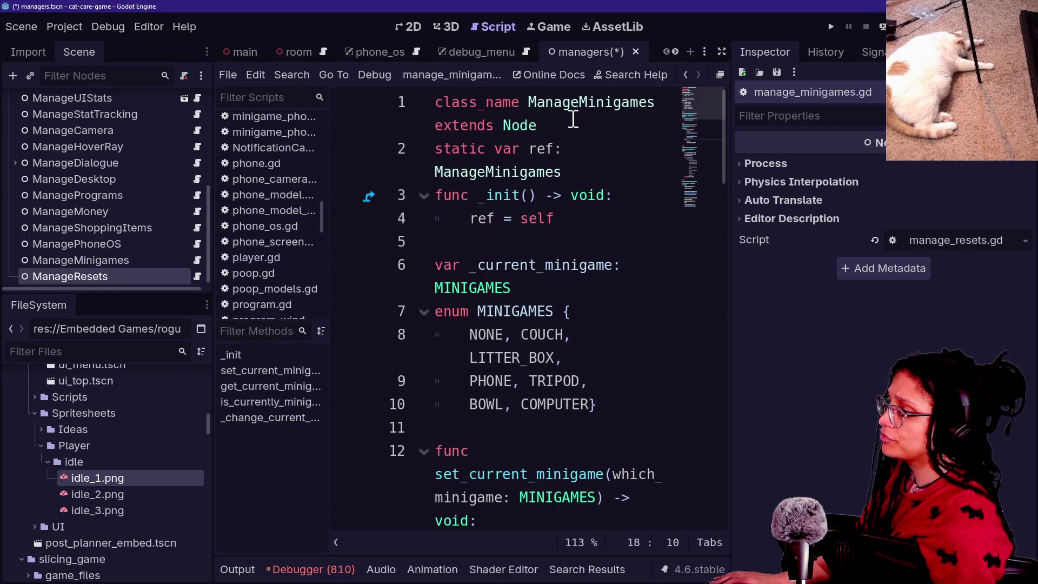
pyautogui.moveTo(560, 219); pyautogui.dragTo(331, 59)
pyautogui.hotkey('ctrl', 'c')
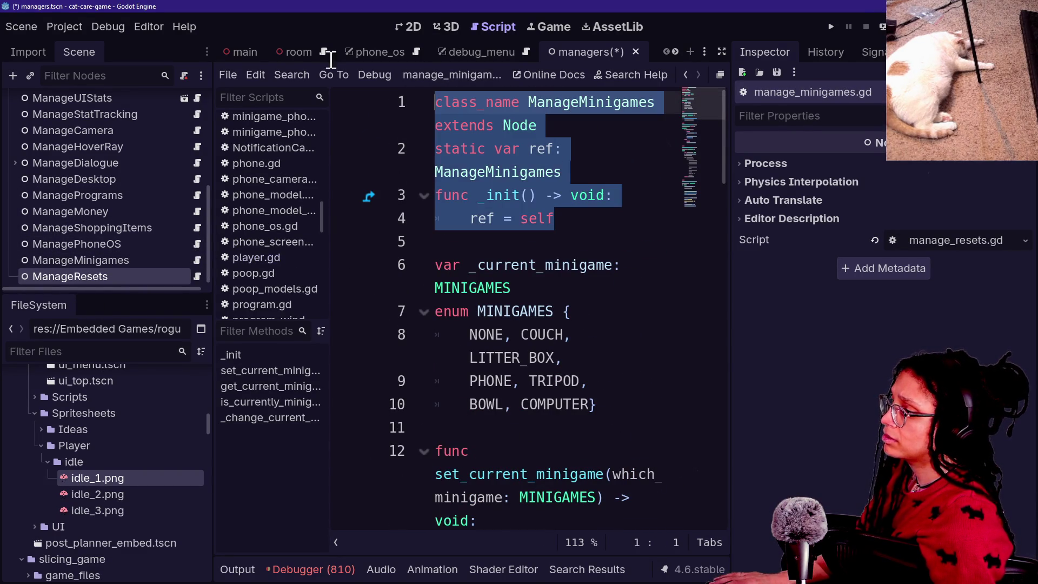
pyautogui.click(196, 277)
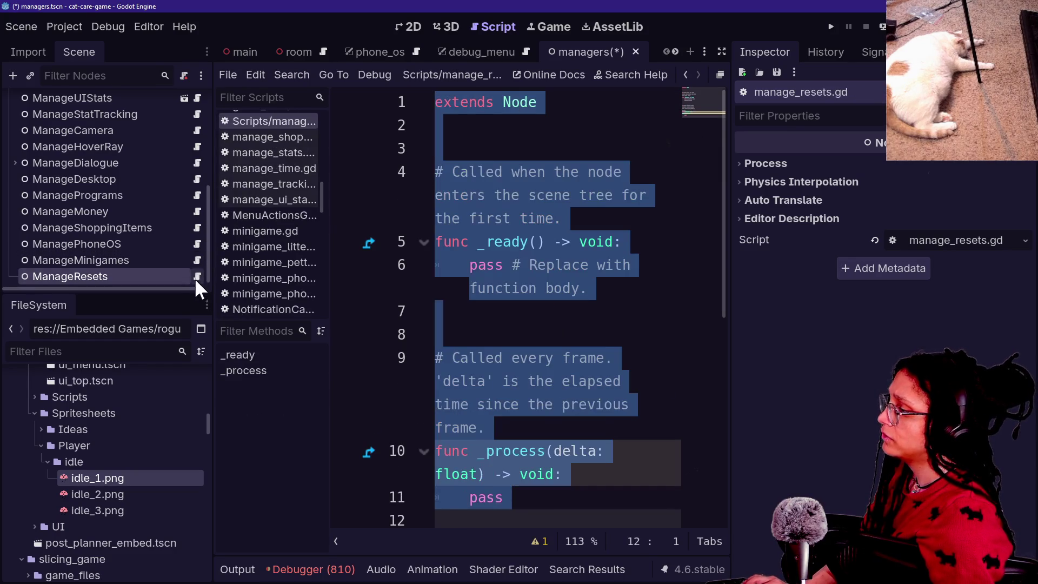
pyautogui.click(485, 246)
pyautogui.hotkey('ctrl', 'a')
pyautogui.hotkey('ctrl', 'v')
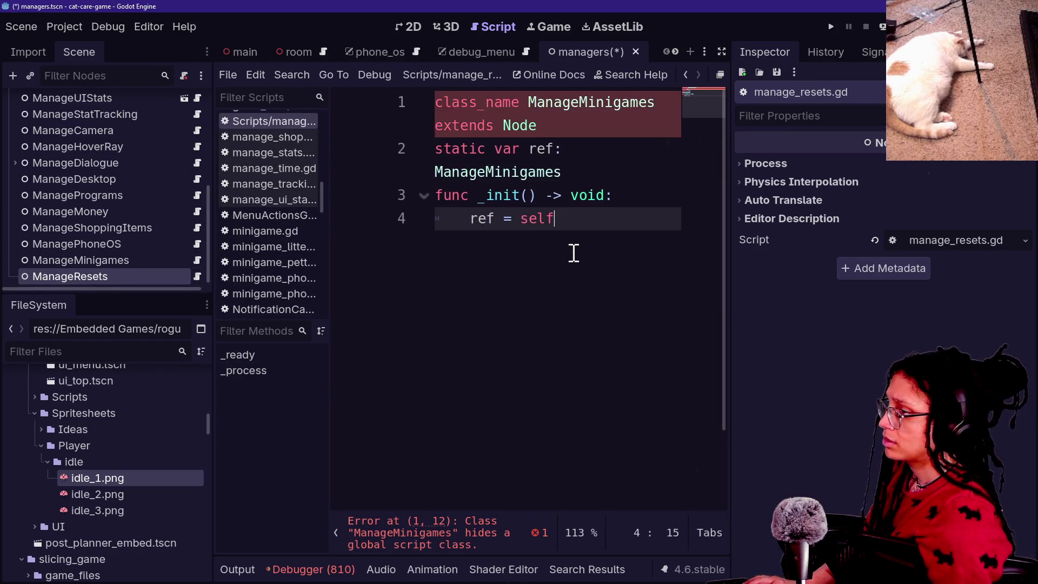
pyautogui.hotkey('ctrl', 's')
pyautogui.hotkey('ctrl', 'shift', 'F11')
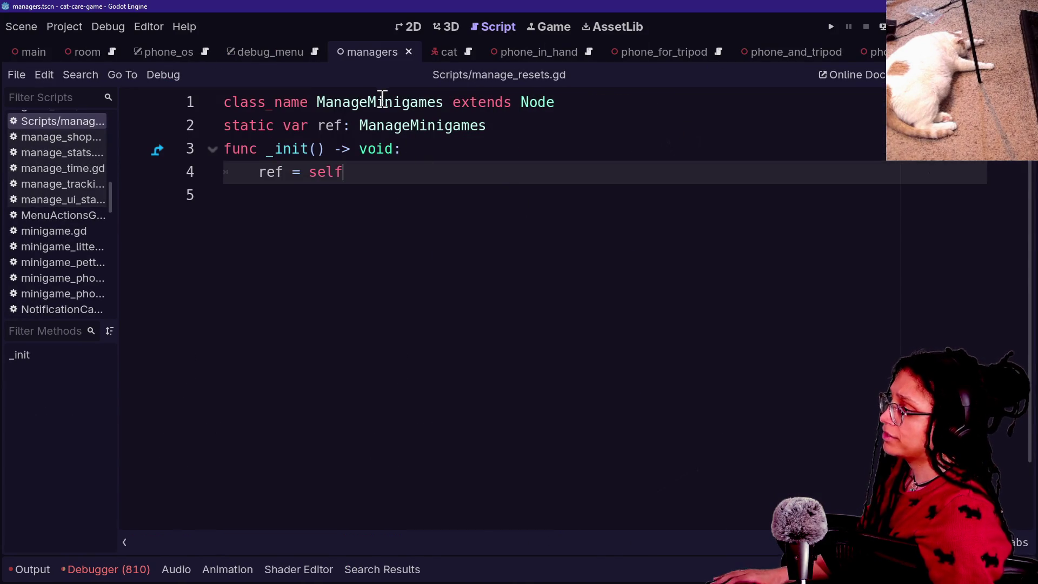
# Step: Change both Minigames occurrences to Resets so the class is ManageResets
pyautogui.moveTo(368, 102); pyautogui.dragTo(452, 104)
pyautogui.hotkey('ctrl', 'd')
pyautogui.write('Resets')
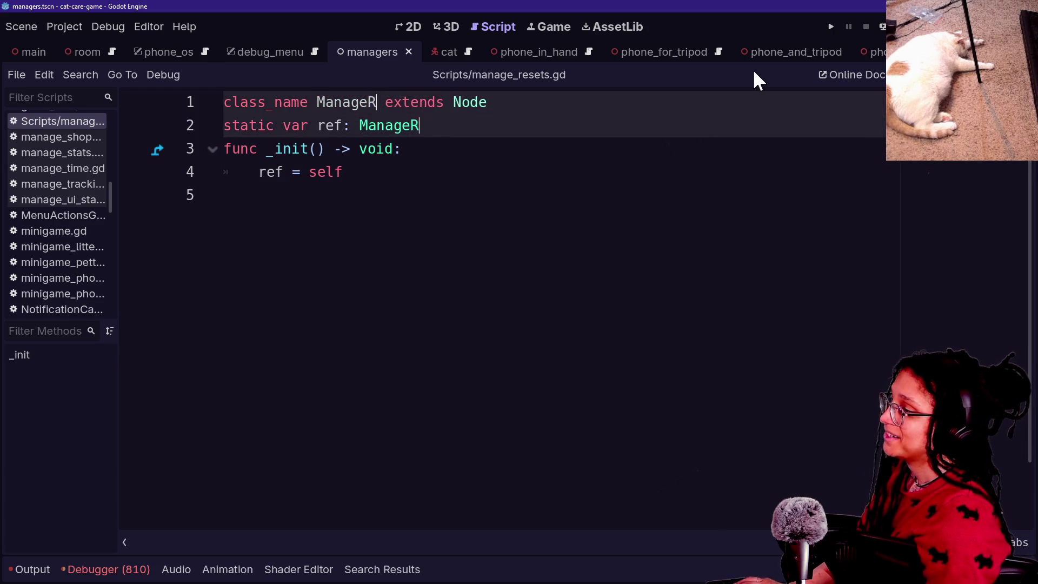
# Step: Add a _ready() -> void function that calls _clear_embedded_debugs()
pyautogui.click(624, 195)
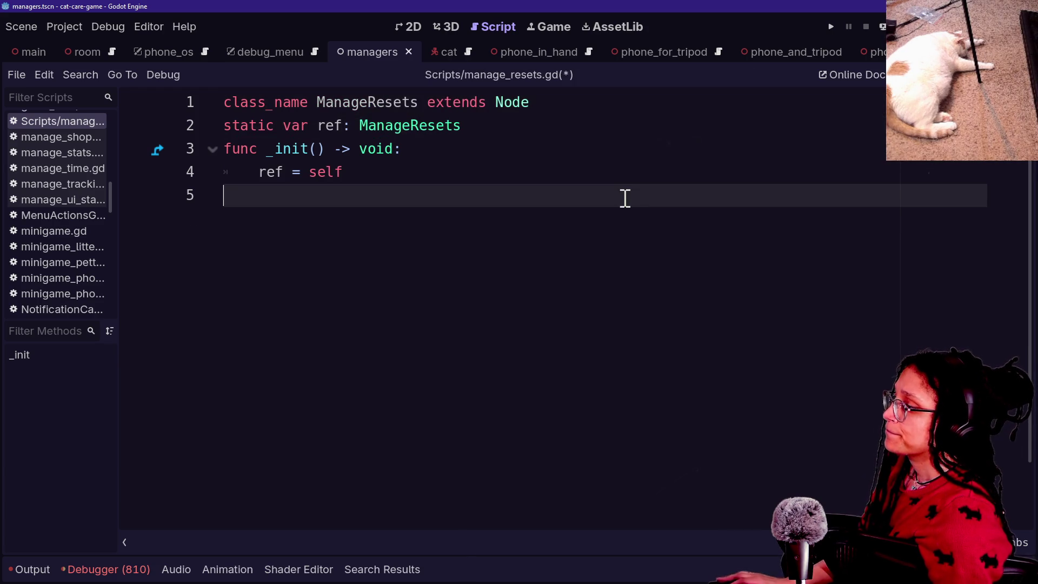
pyautogui.press('Return')
pyautogui.write('func')
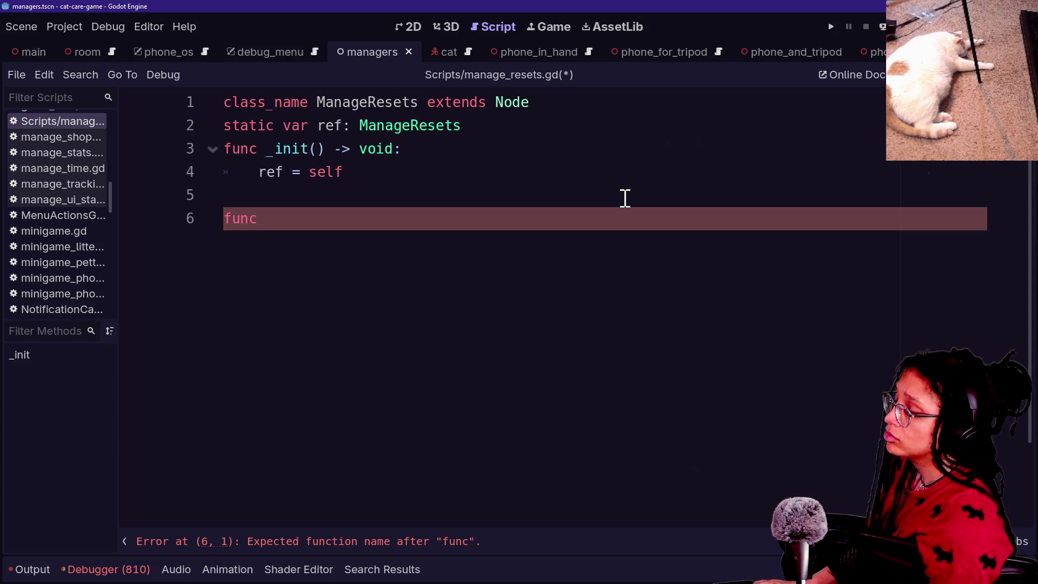
pyautogui.write(' _ready(')
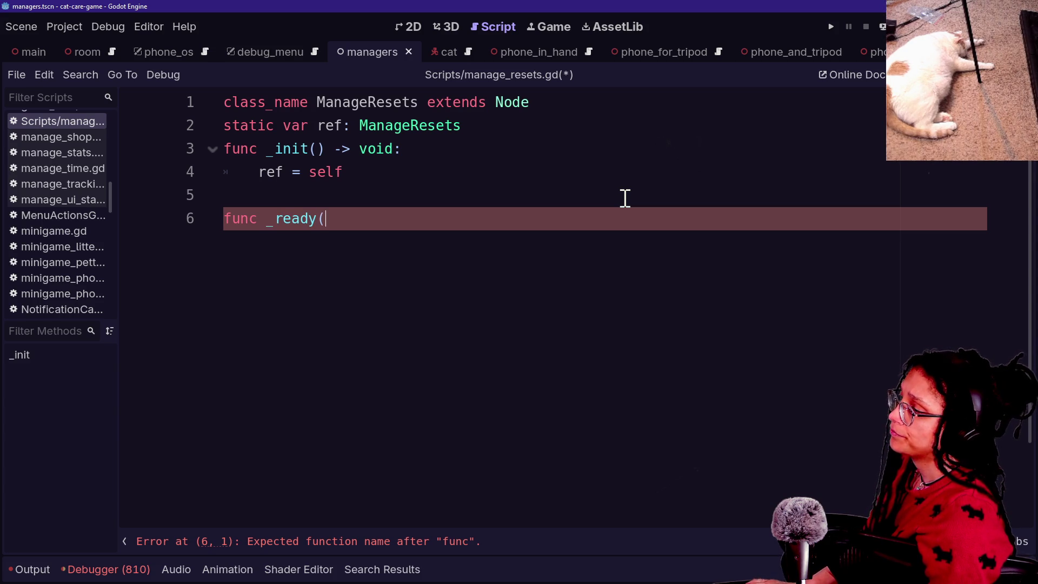
pyautogui.write(') -> void:')
pyautogui.press('Return')
pyautogui.write('_clear_embedded_')
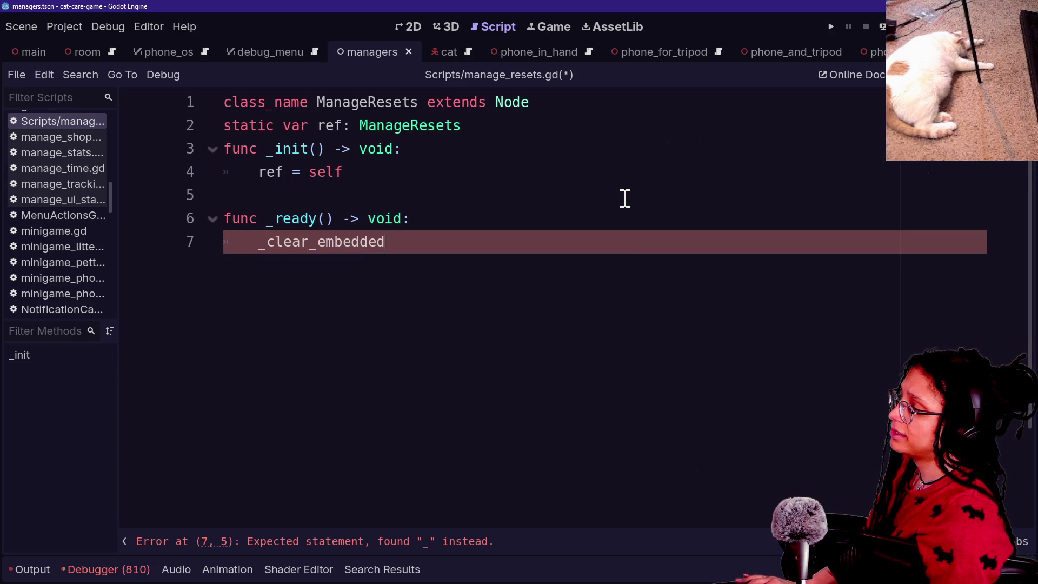
pyautogui.write('debugs()')
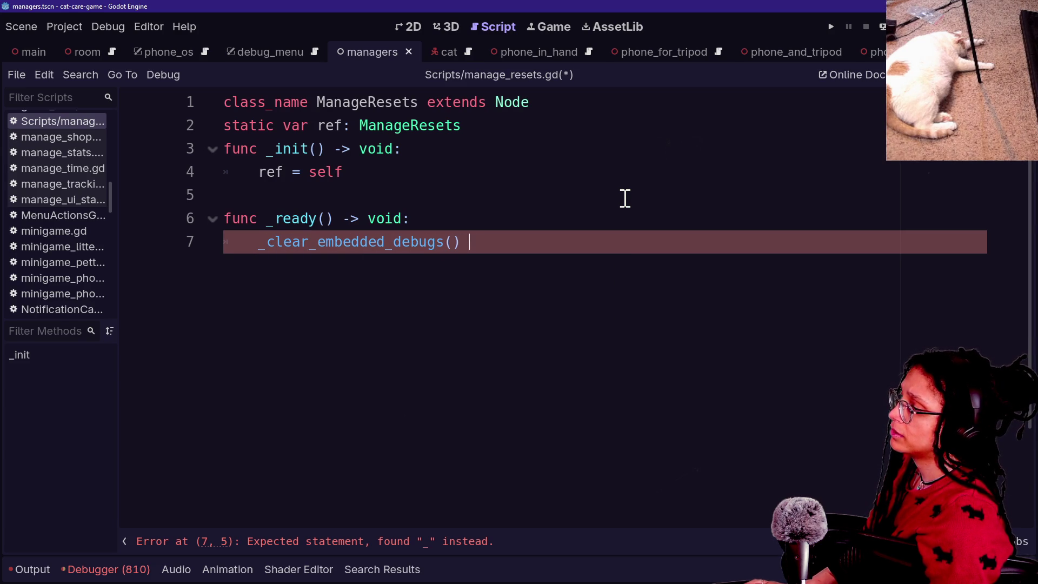
pyautogui.press('Return')
pyautogui.press('BackSpace')
# Step: Define _clear_embedded_debugs() -> void reading Globals.purge_embedded_debugs, then jump to its declaration
pyautogui.press('Return')
pyautogui.write('func')
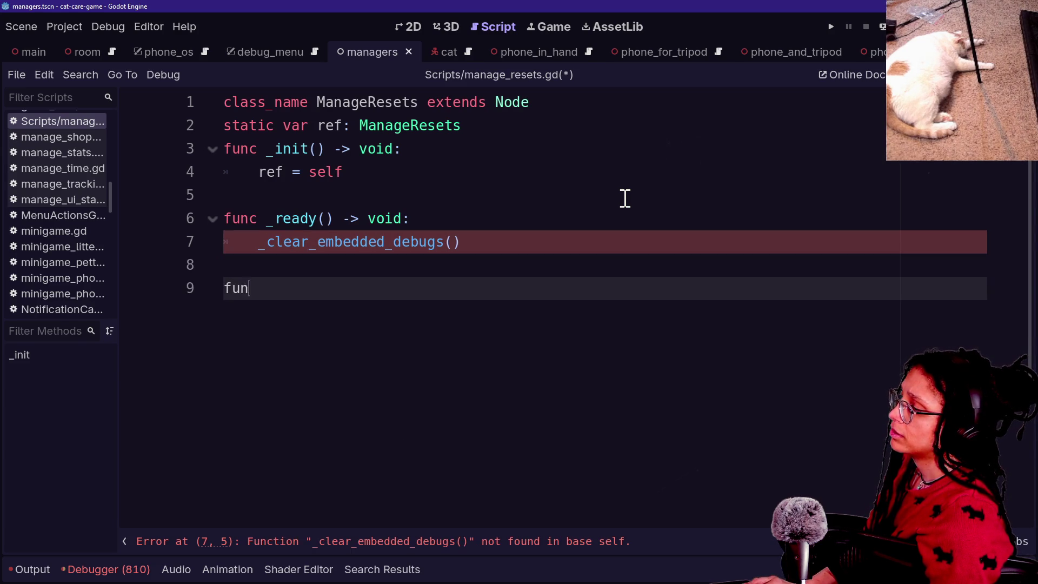
pyautogui.press('BackSpace')
pyautogui.press('BackSpace')
pyautogui.write('unc _clear')
pyautogui.hotkey('ctrl', '=')
pyautogui.hotkey('ctrl', '=')
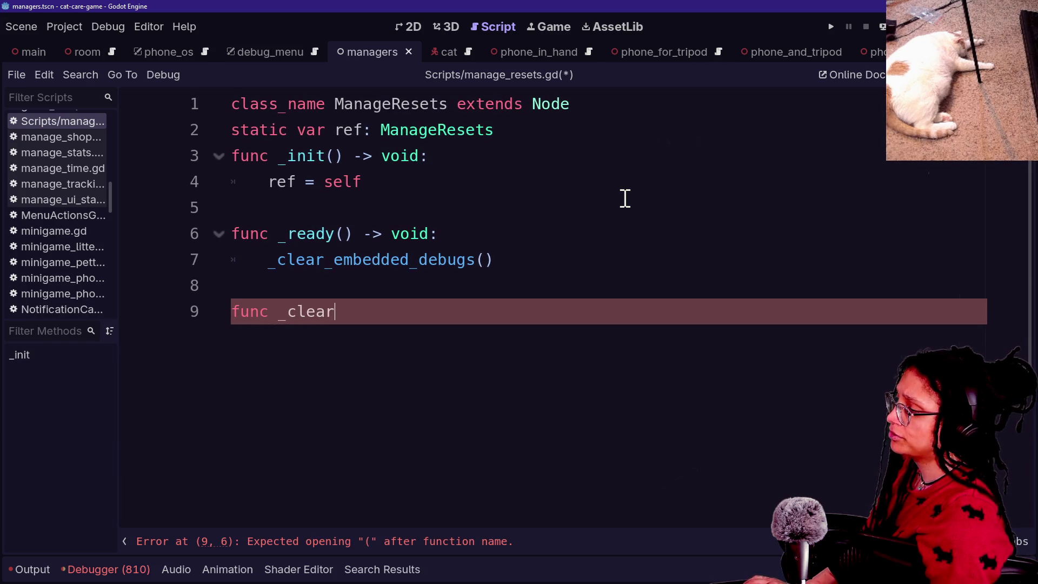
pyautogui.write('_embed')
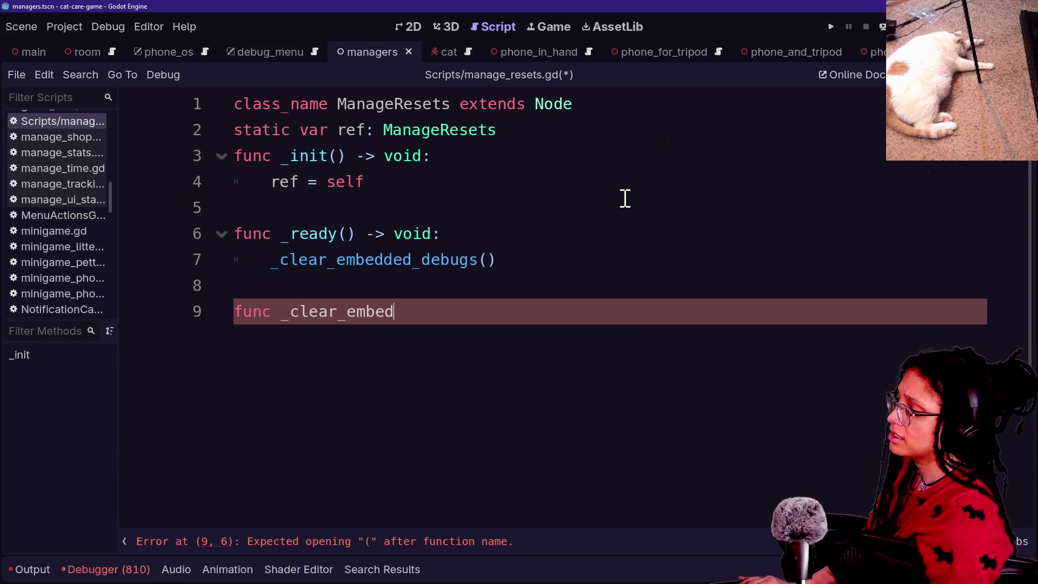
pyautogui.write('ded_debugs() -> void:')
pyautogui.press('Return')
pyautogui.write('obals.')
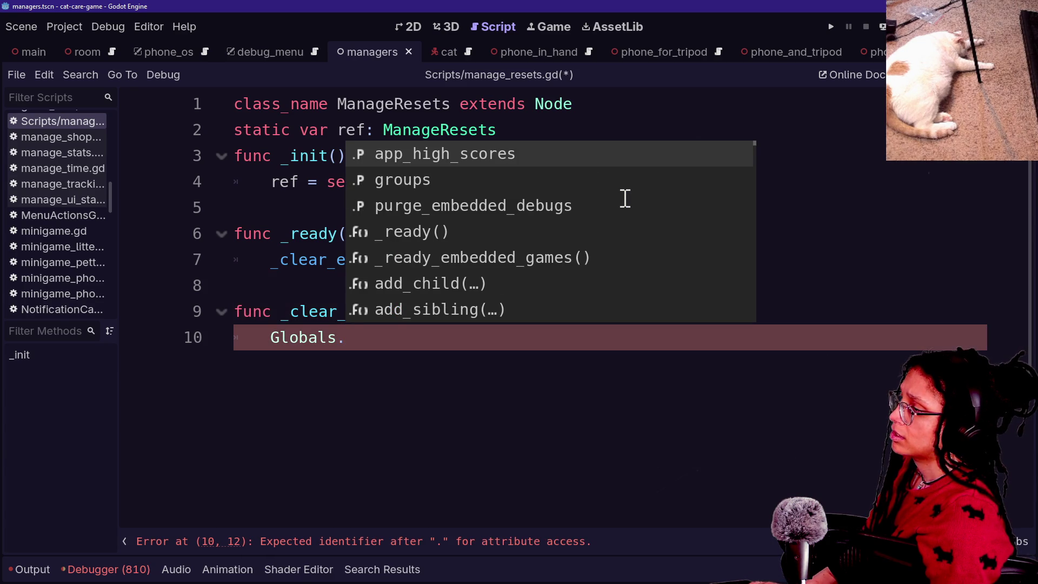
pyautogui.press('Down')
pyautogui.press('Down')
pyautogui.press('Return')
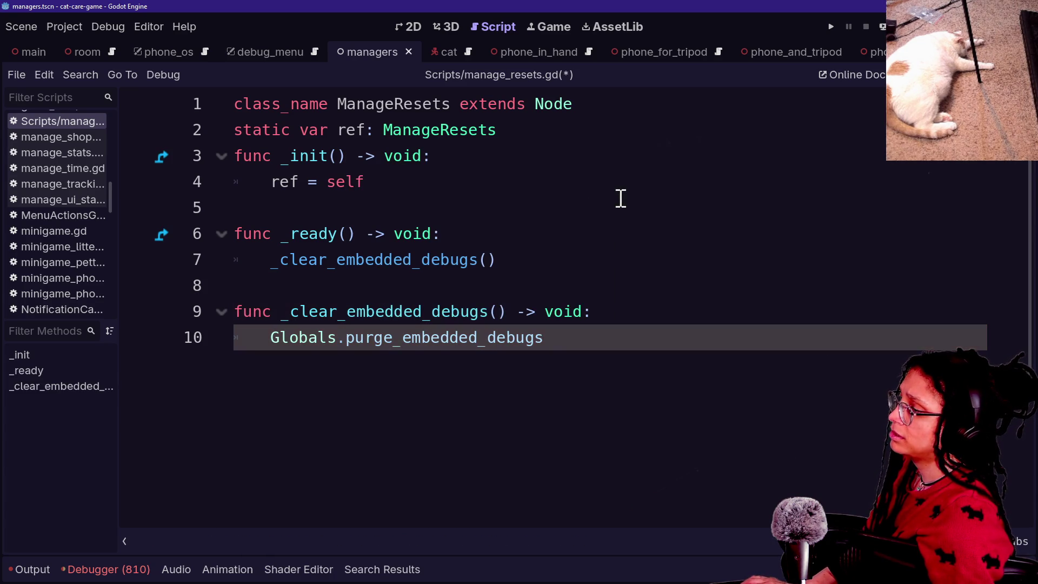
pyautogui.keyDown('ctrl'); pyautogui.click(384, 349); pyautogui.keyUp('ctrl')
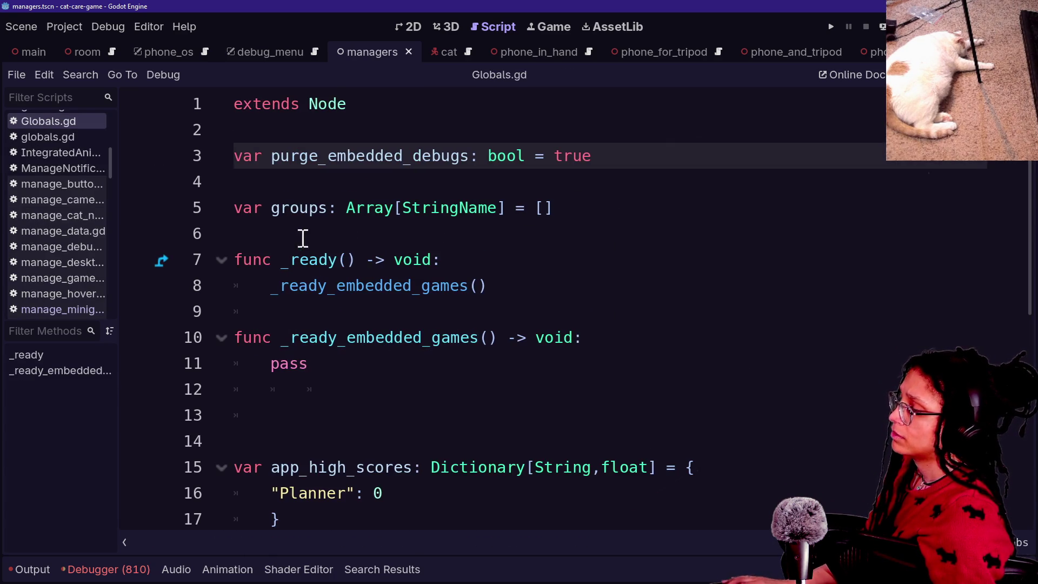
# Step: Rename the Globals variable purge_embedded_debugs to _clear_embedded_debugs
pyautogui.scroll(-4, 303, 270)
pyautogui.scroll(4, 303, 303)
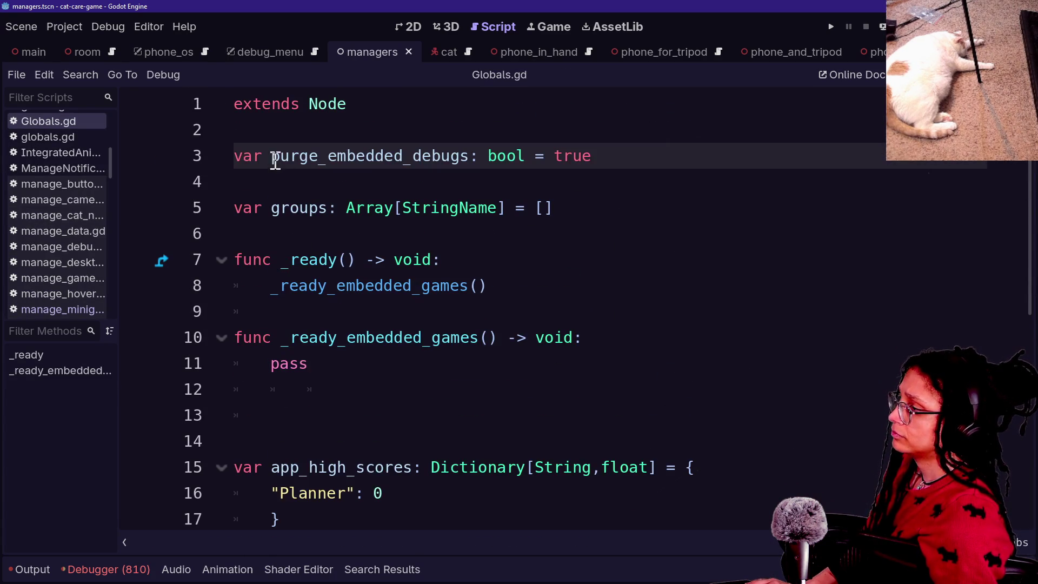
pyautogui.moveTo(273, 161); pyautogui.dragTo(319, 159)
pyautogui.scroll(-3, 374, 250)
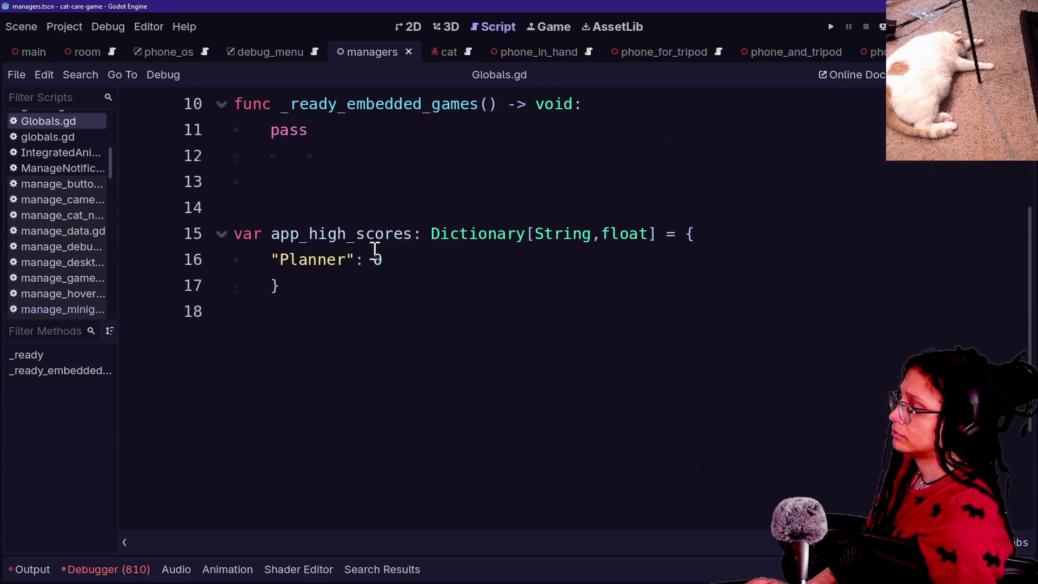
pyautogui.scroll(3, 396, 234)
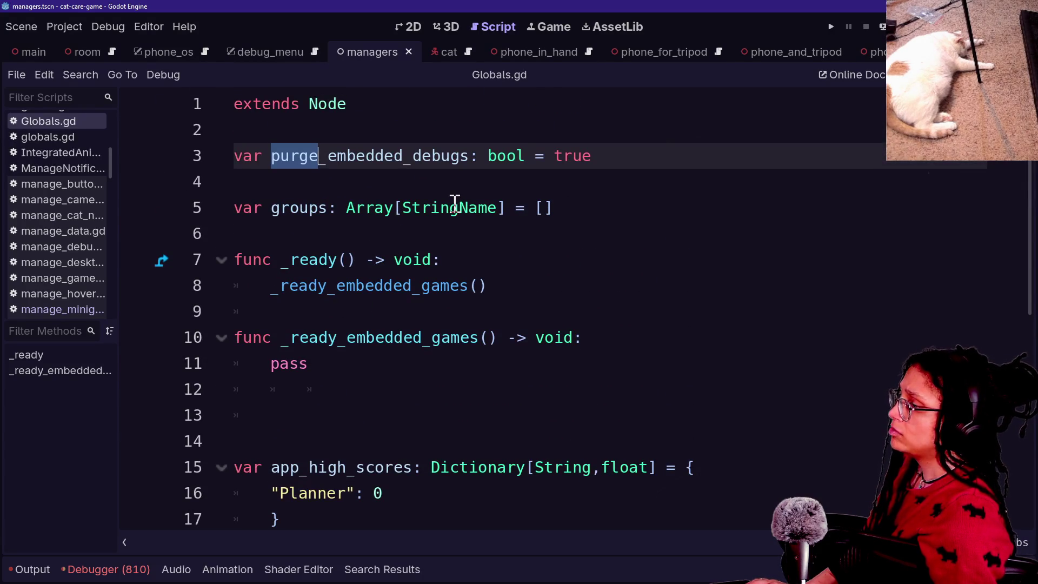
pyautogui.write('_')
pyautogui.write('clear')
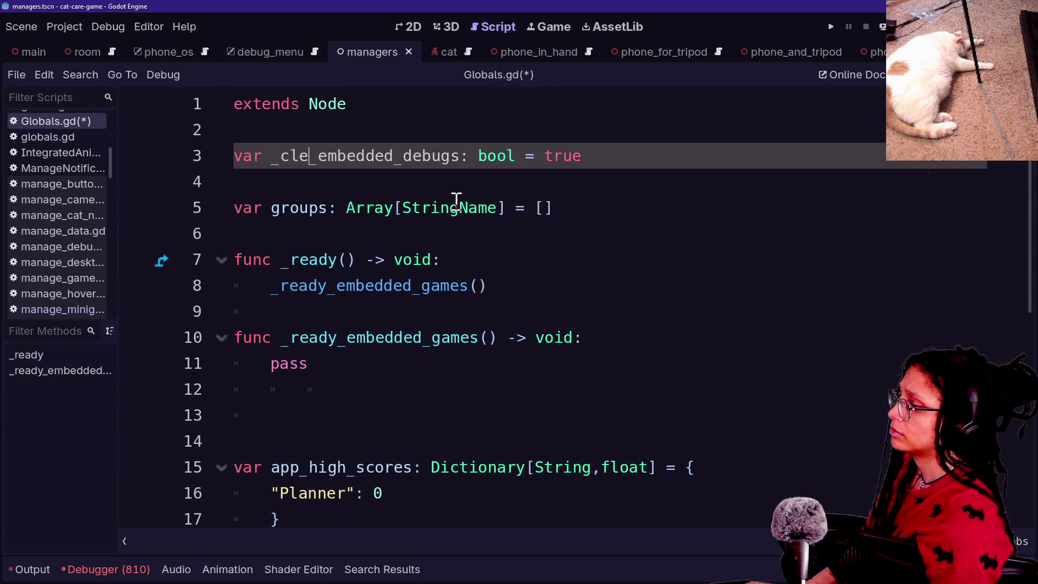
# Step: Select the _ready_embedded_games function, consult the Godot groups docs, and return to the roguelike editor
pyautogui.click(361, 232)
pyautogui.moveTo(356, 387); pyautogui.dragTo(367, 313)
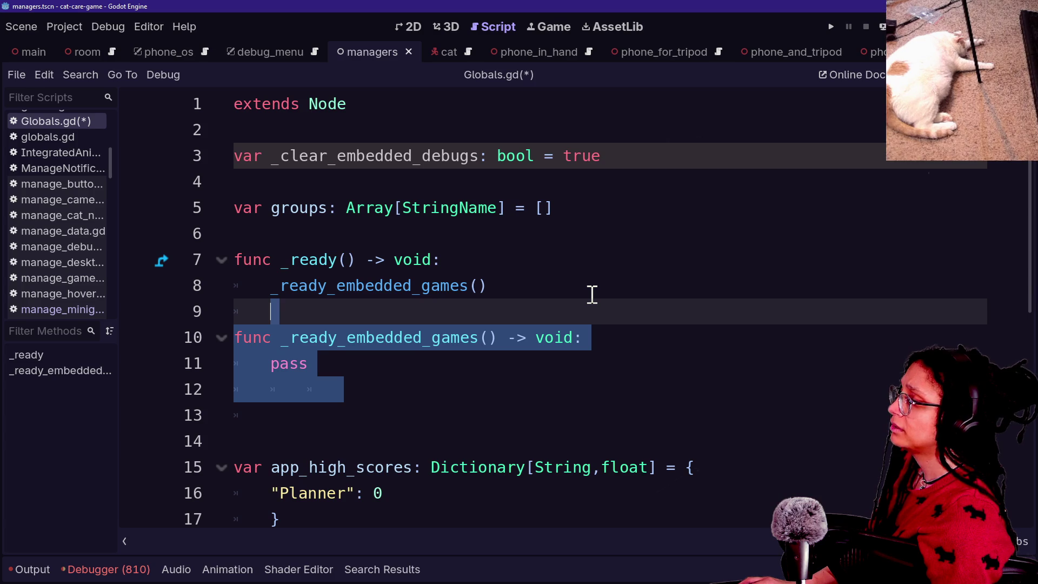
pyautogui.press('capslock')
pyautogui.hotkey('alt', 'Tab')
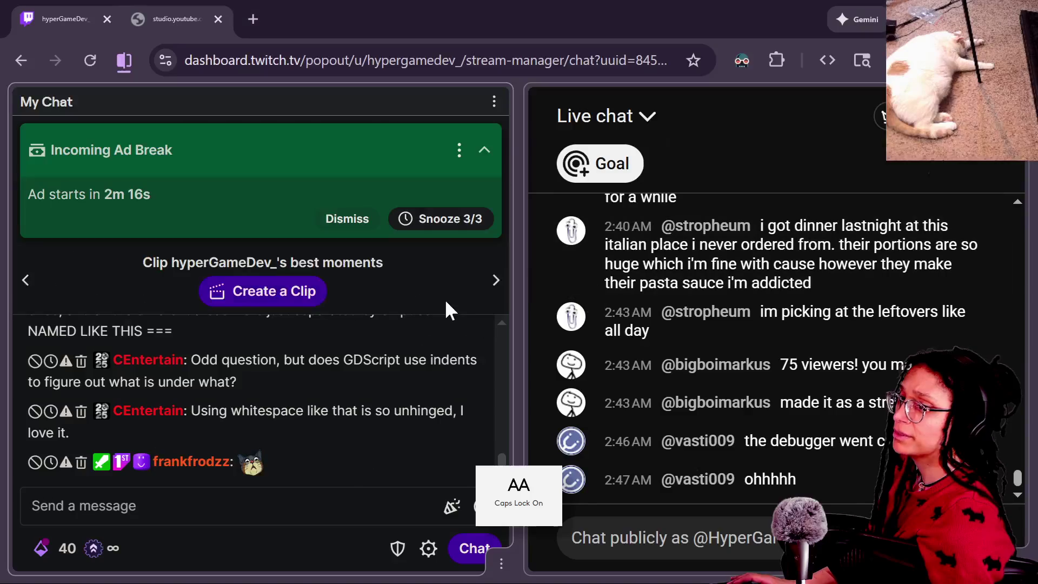
pyautogui.hotkey('alt', 'Tab')
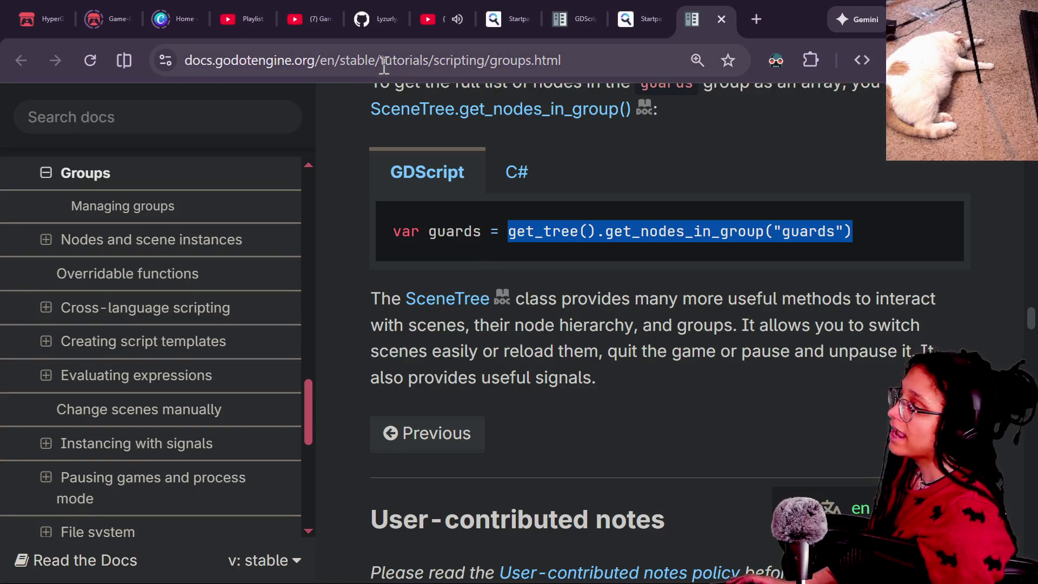
pyautogui.hotkey('alt', 'Tab')
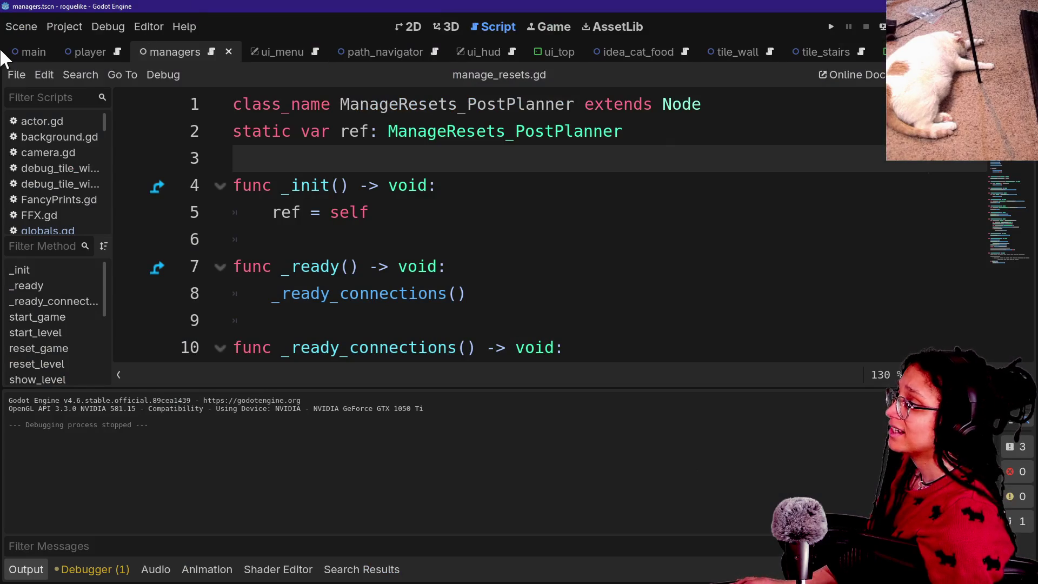
# Step: Open the roguelike project's globals.gd with the quick-open search 'gl'
pyautogui.hotkey('ctrl', 'alt', 'o')
pyautogui.write('GLOB')
pyautogui.press('BackSpace')
pyautogui.press('BackSpace')
pyautogui.press('BackSpace')
pyautogui.press('BackSpace')
pyautogui.write('G')
pyautogui.press('BackSpace')
pyautogui.press('capslock')
pyautogui.write('gl')
pyautogui.press('Return')
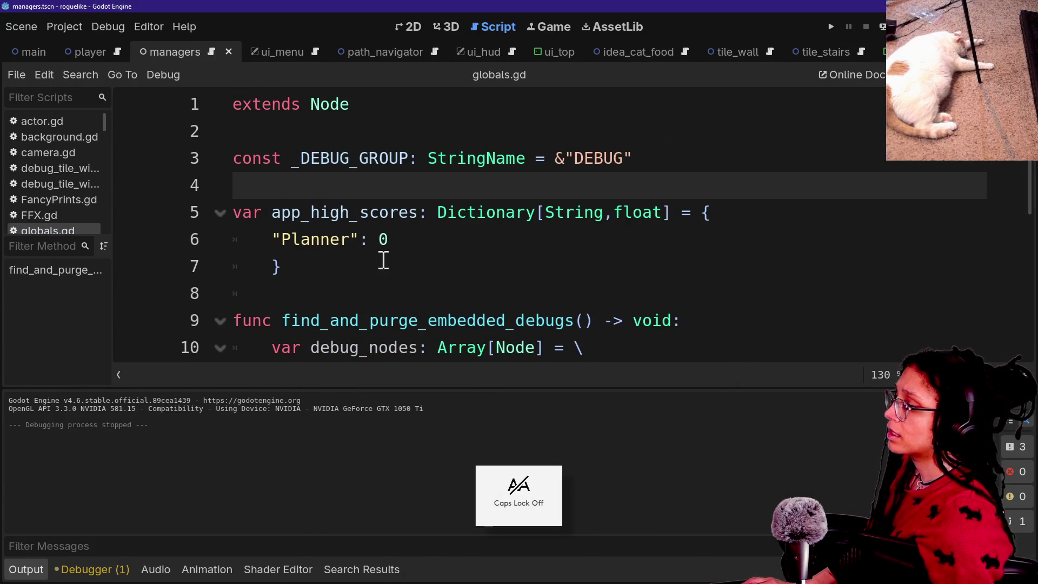
# Step: Hide the bottom panel and select the _DEBUG_GROUP constant through find_and_purge_embedded_debugs
pyautogui.hotkey('ctrl', 'j')
pyautogui.click(579, 498)
pyautogui.moveTo(579, 498)
pyautogui.mouseDown()
pyautogui.moveTo(428, 347)
pyautogui.moveTo(109, 132)
pyautogui.moveTo(116, 157)
pyautogui.mouseUp()
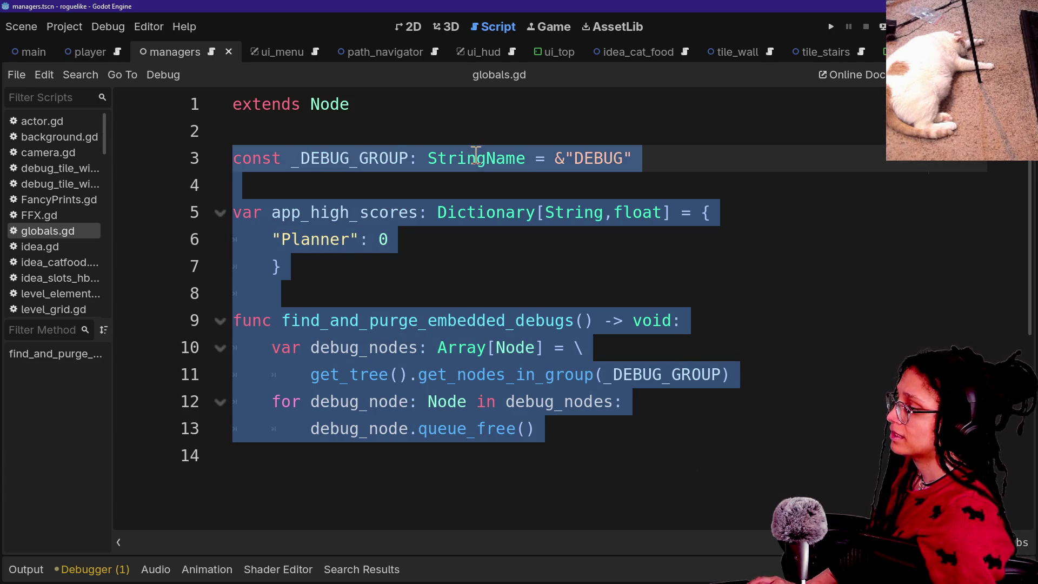
pyautogui.click(284, 134)
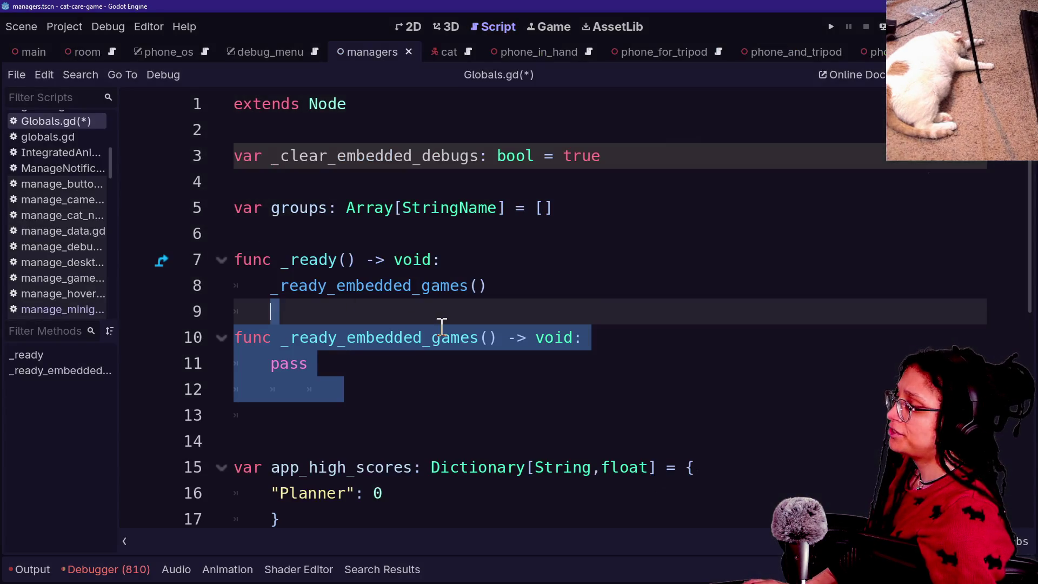
# Step: Replace the old group code in Globals.gd with the pasted _DEBUG_GROUP constant and purge function
pyautogui.click(441, 332)
pyautogui.scroll(-3, 430, 326)
pyautogui.scroll(3, 430, 325)
pyautogui.scroll(-1, 428, 327)
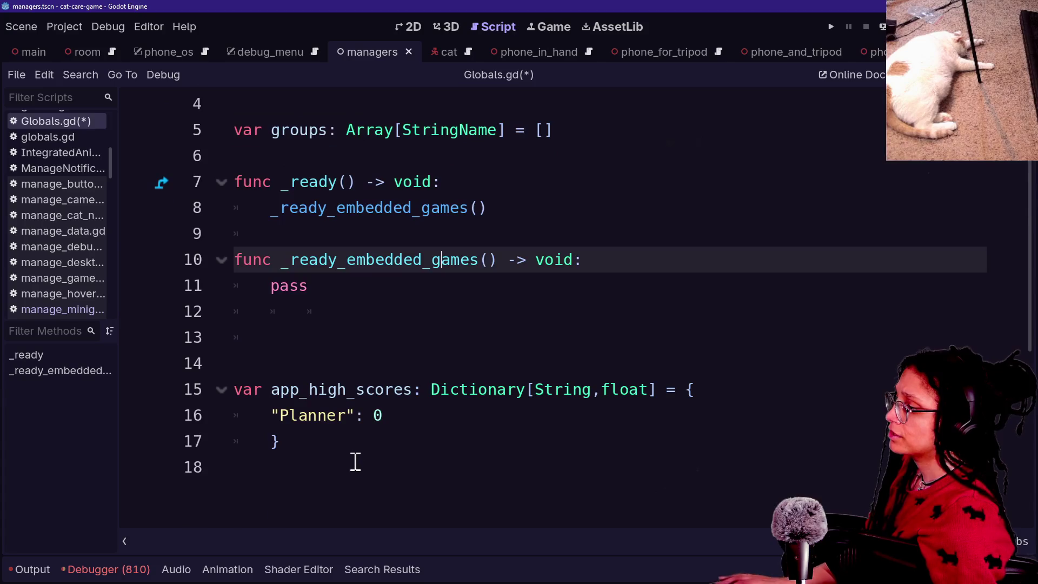
pyautogui.moveTo(355, 462); pyautogui.dragTo(167, 153)
pyautogui.scroll(1, 171, 233)
pyautogui.moveTo(171, 232)
pyautogui.mouseDown()
pyautogui.moveTo(148, 139)
pyautogui.moveTo(121, 220)
pyautogui.moveTo(173, 136)
pyautogui.moveTo(181, 189)
pyautogui.moveTo(262, 204)
pyautogui.moveTo(235, 205)
pyautogui.mouseUp()
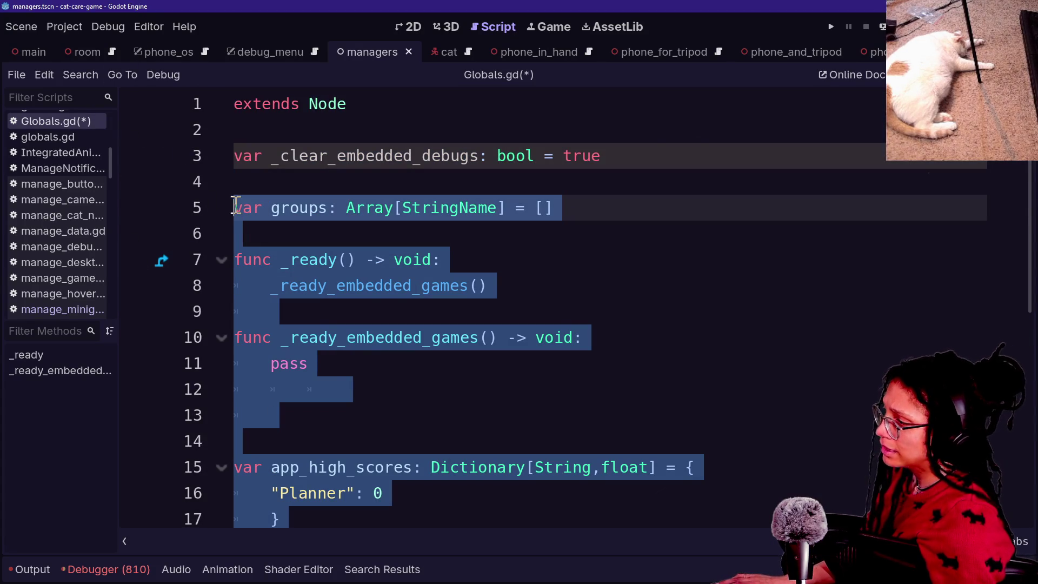
pyautogui.write('const _DEBUG_GROUP: StringName = &"DEBUG"  var app_high_scores: Dictionary[String,float] = { \t"Planner": 0 \t} \t func find_and_purge_embedded_debugs() -> void: \tvar debug_nodes: Array[Node] = \\ \t\tget_tree().get_nodes_in_group(_DEBUG_GROUP) \tfor debug_node: Node in debug_nodes: \t\tdebug_node.queue_free()')
# Step: Rename the function to find_and_clear_embedded_debugs and save Globals.gd
pyautogui.scroll(-1, 449, 297)
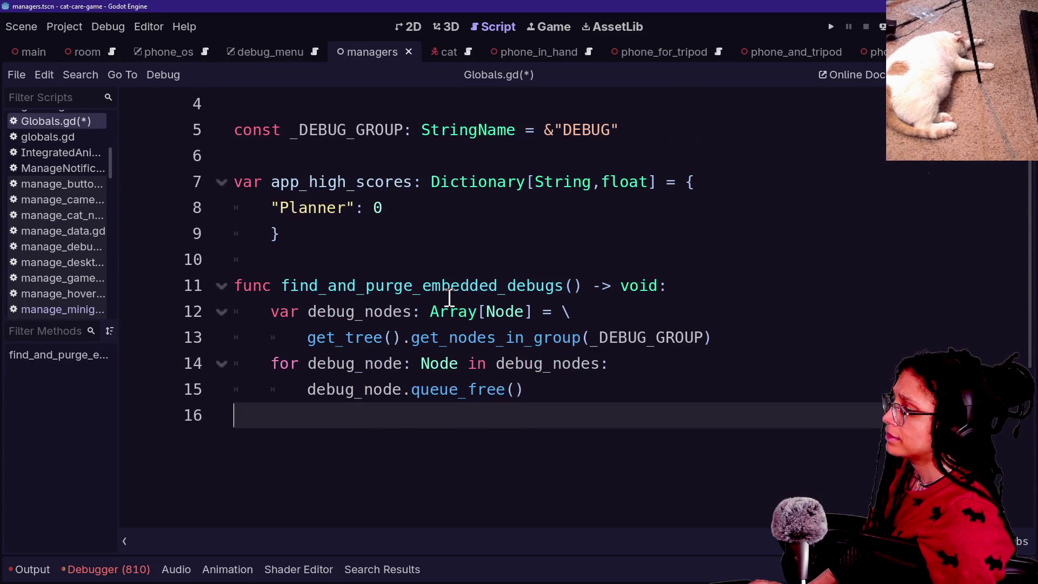
pyautogui.scroll(1, 449, 298)
pyautogui.click(501, 329)
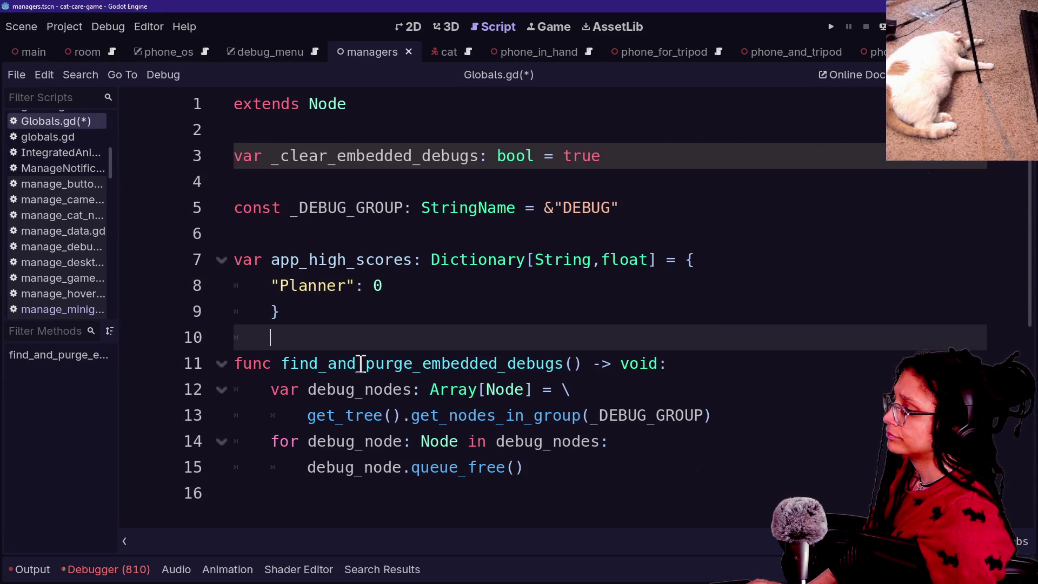
pyautogui.moveTo(363, 363); pyautogui.dragTo(413, 363)
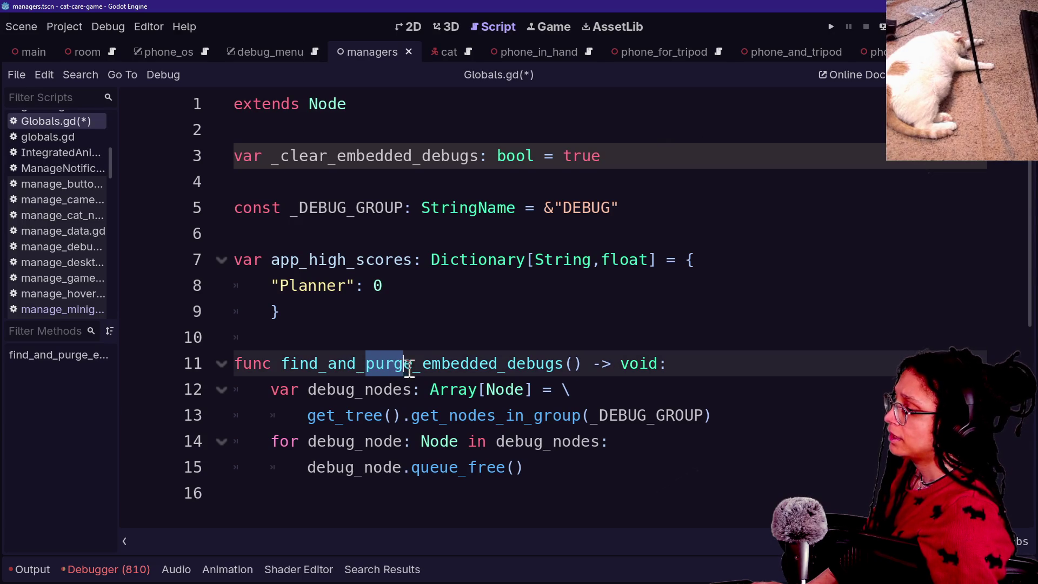
pyautogui.write('clear')
pyautogui.click(455, 312)
pyautogui.hotkey('ctrl', 's')
pyautogui.hotkey('ctrl', 'alt', 'o')
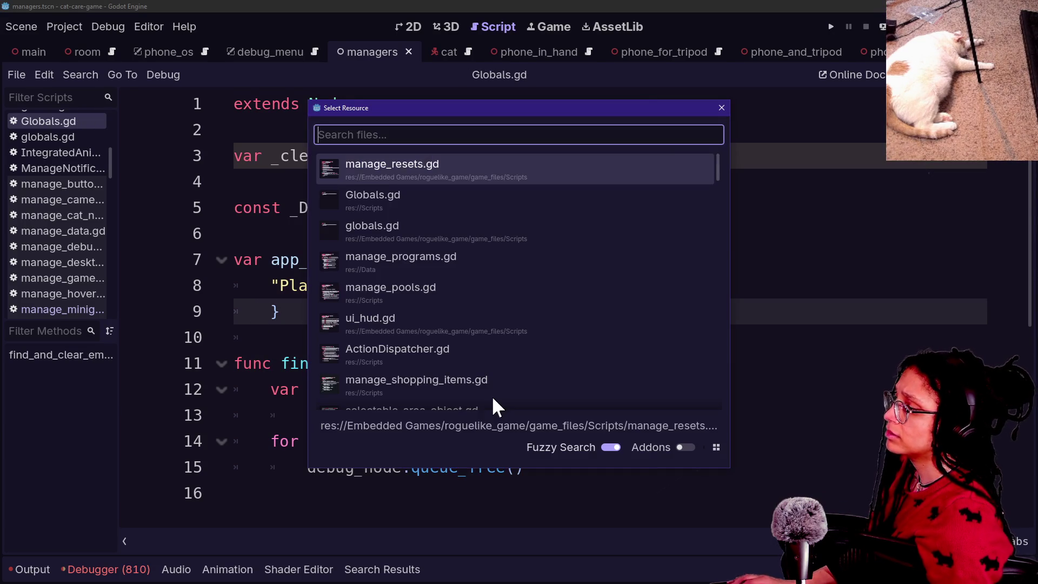
# Step: Review the embedded roguelike's manage_resets.gd, then search project files for manage_resets
pyautogui.press('Down')
pyautogui.press('Down')
pyautogui.press('Up')
pyautogui.press('Up')
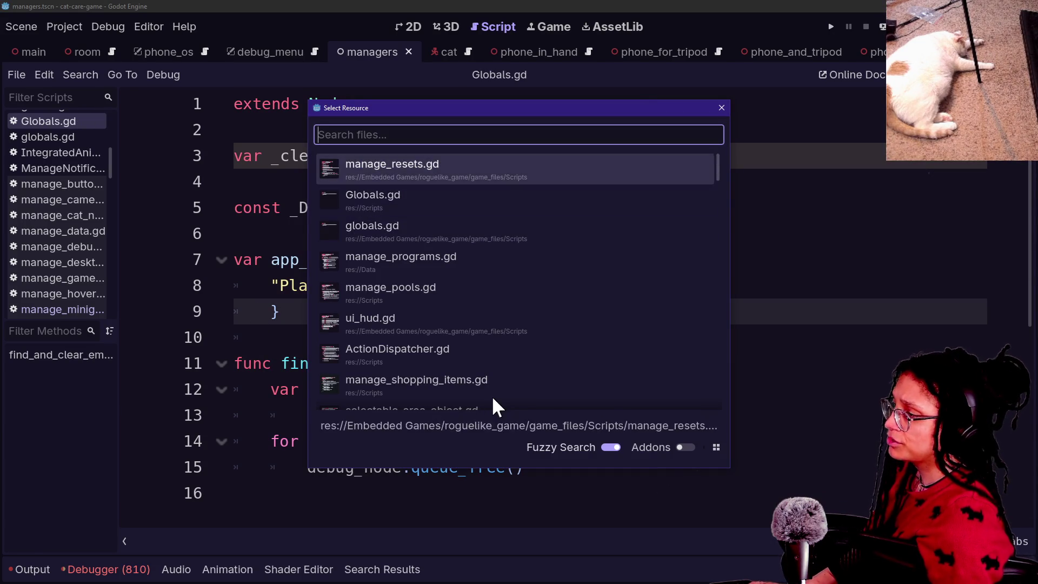
pyautogui.press('Return')
pyautogui.scroll(5, 372, 200)
pyautogui.scroll(-1, 372, 200)
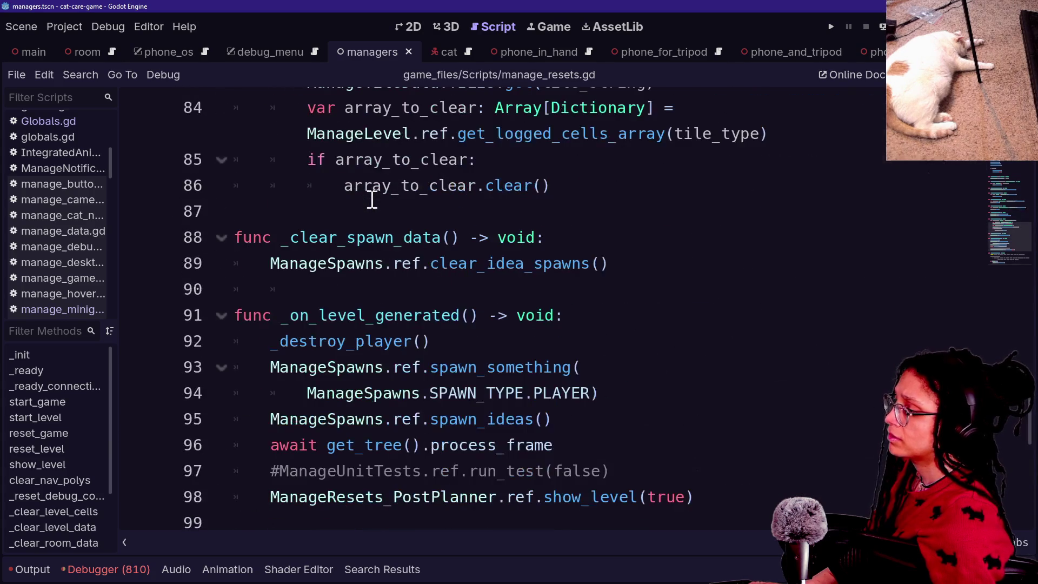
pyautogui.scroll(20, 372, 200)
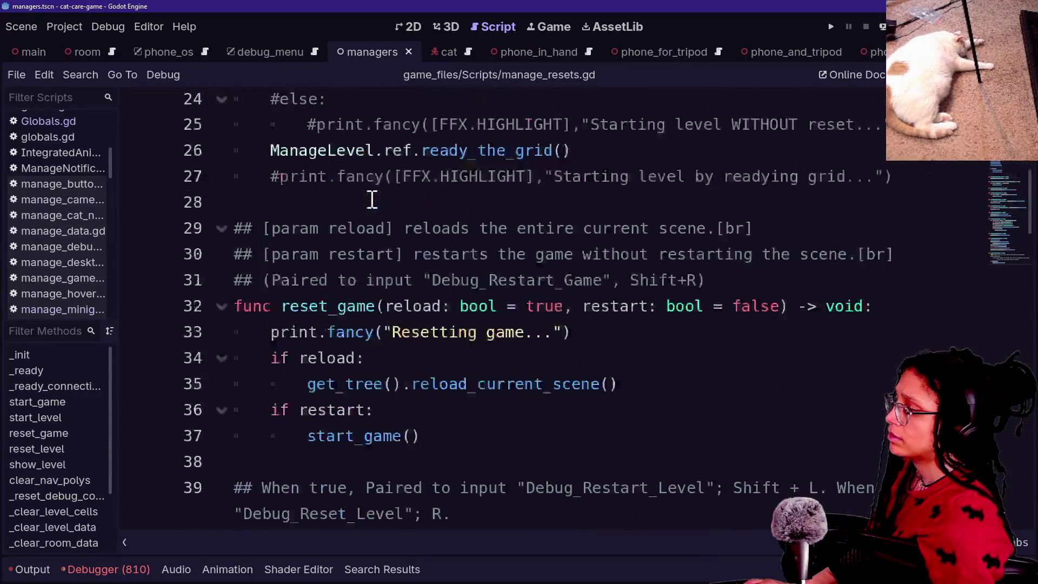
pyautogui.scroll(-1, 372, 201)
pyautogui.scroll(1, 372, 201)
pyautogui.hotkey('shift', 'alt', 'o')
pyautogui.write('manage_resets')
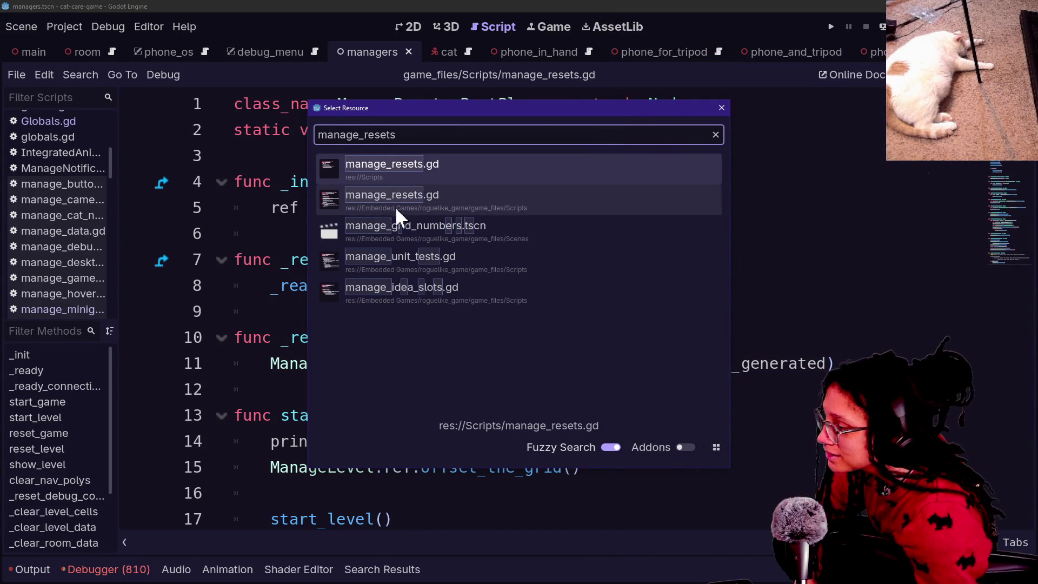
# Step: Make _clear_embedded_debugs in Scripts/manage_resets.gd call Globals.find_and_clear_embedded_debugs() and save
pyautogui.press('Return')
pyautogui.click(528, 271)
pyautogui.click(603, 417)
pyautogui.moveTo(602, 417); pyautogui.dragTo(340, 233)
pyautogui.click(404, 287)
pyautogui.click(533, 371)
pyautogui.moveTo(559, 350)
pyautogui.mouseDown()
pyautogui.moveTo(378, 338)
pyautogui.moveTo(352, 351)
pyautogui.moveTo(344, 337)
pyautogui.moveTo(675, 346)
pyautogui.mouseUp()
pyautogui.press('BackSpace')
pyautogui.write('Globals.f')
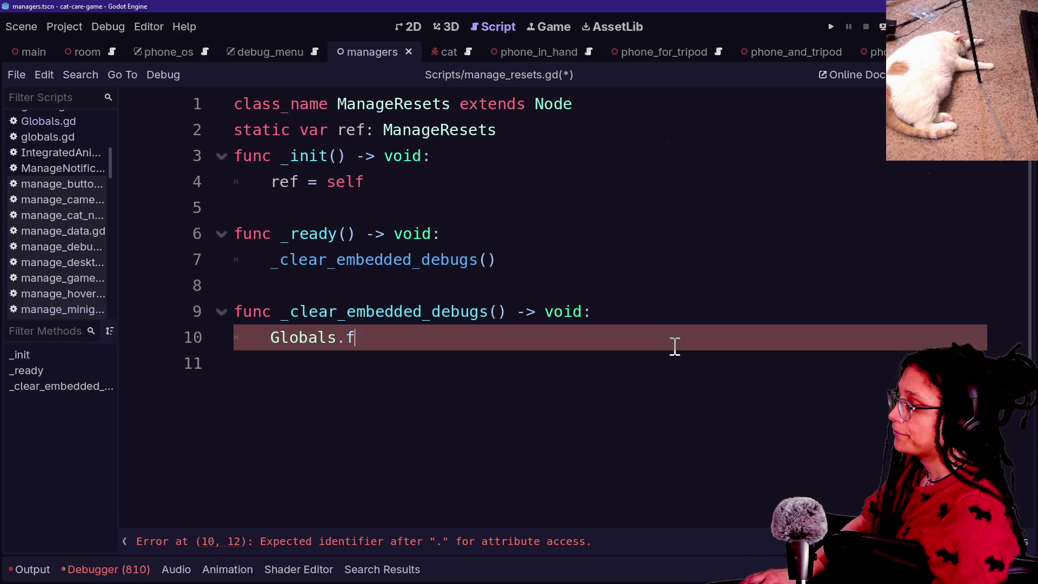
pyautogui.press('Return')
pyautogui.hotkey('ctrl', 's')
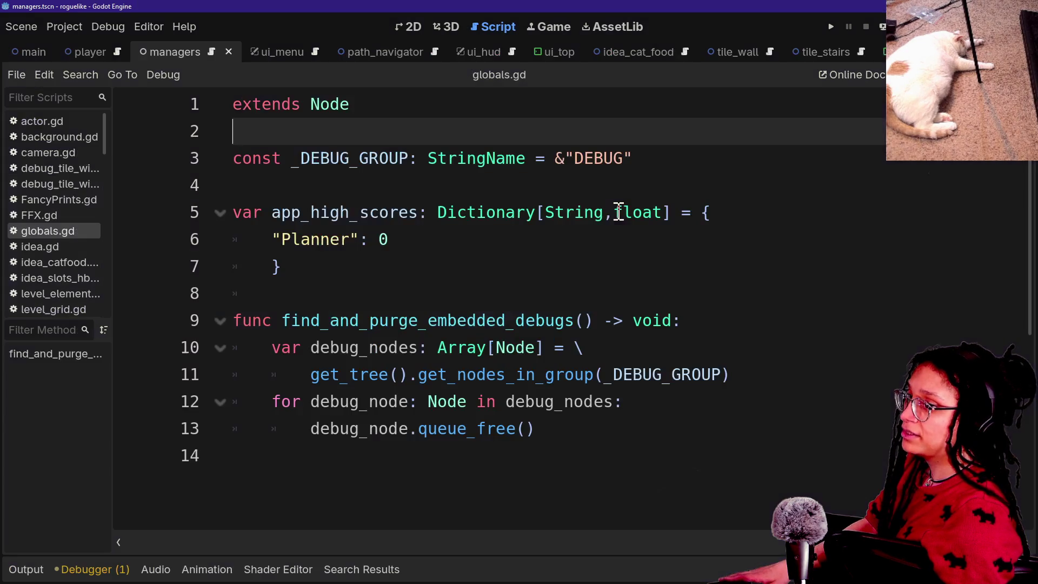
# Step: Quick-open manage_debug.gd and scroll down to the _ready_debug_group function
pyautogui.click(349, 248)
pyautogui.hotkey('shift', 'alt', 'o')
pyautogui.write('manage')
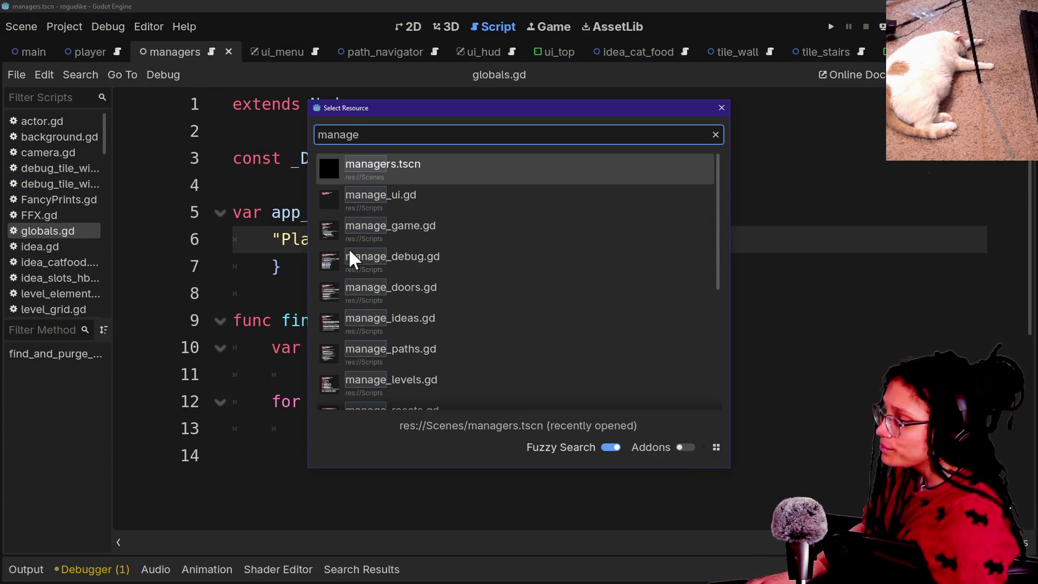
pyautogui.doubleClick(349, 248)
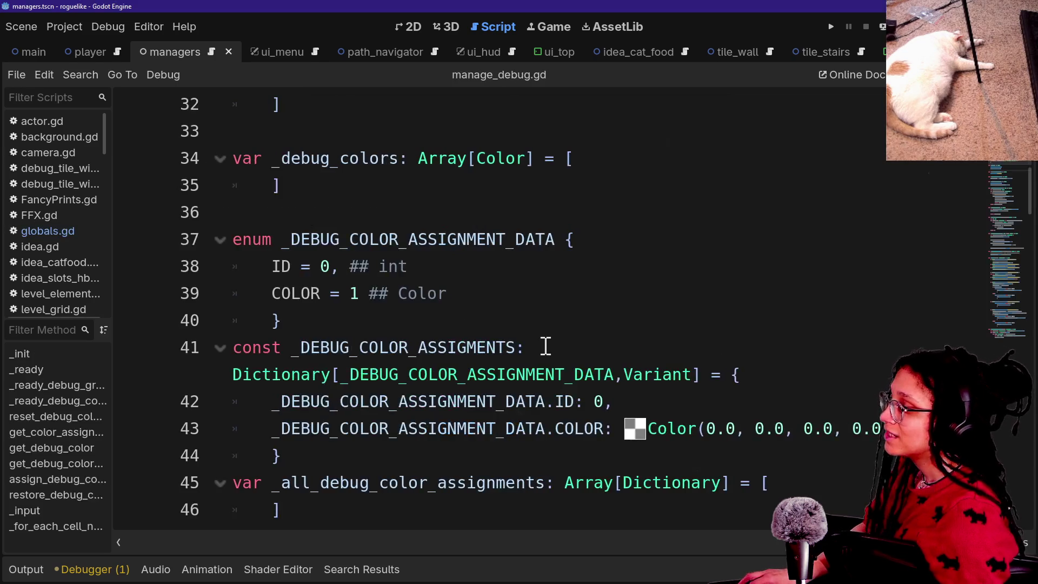
pyautogui.scroll(6, 546, 345)
pyautogui.click(537, 181)
pyautogui.scroll(-7, 538, 181)
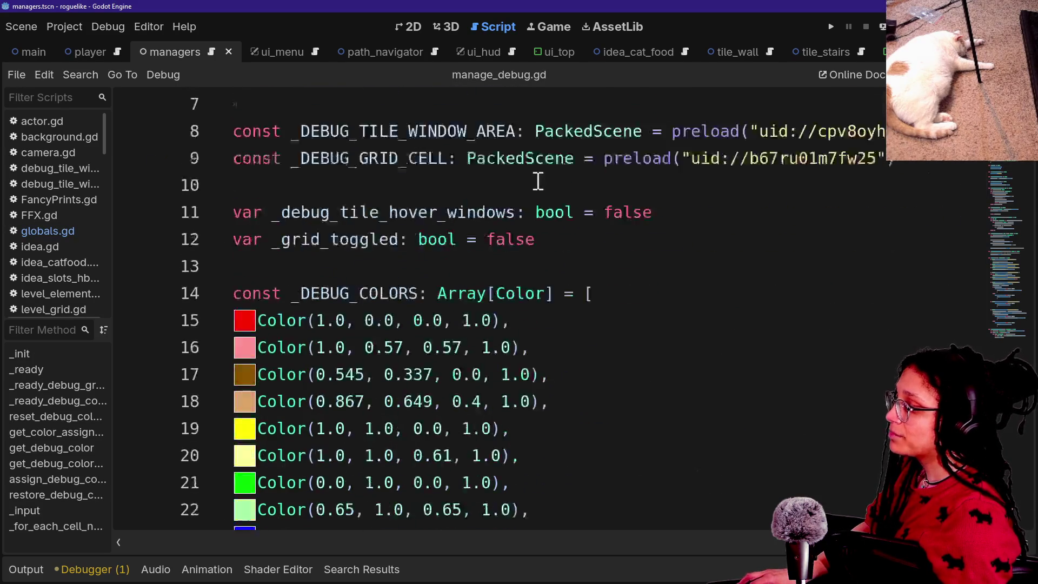
pyautogui.scroll(-6, 538, 181)
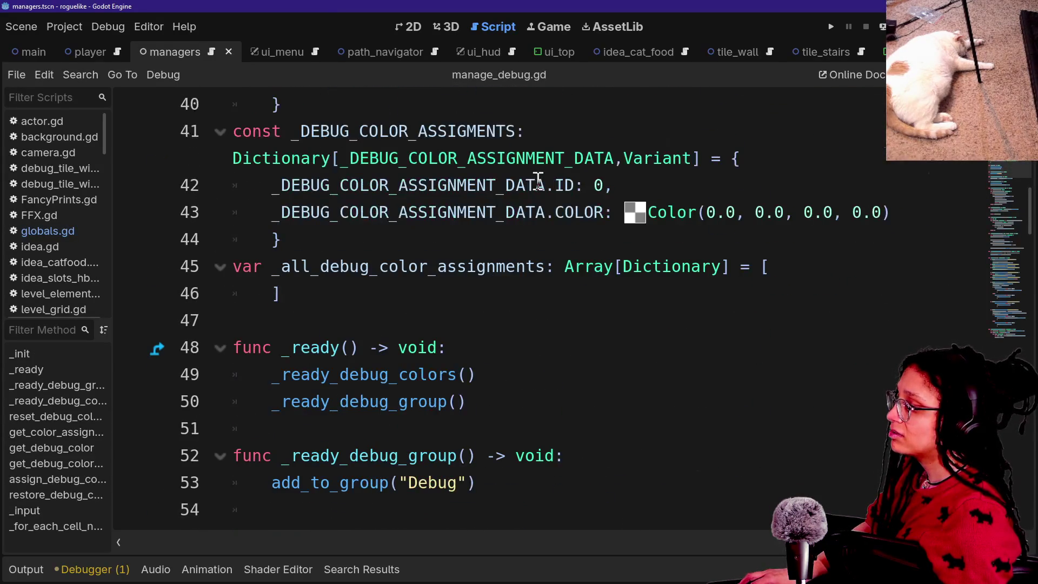
pyautogui.scroll(-1, 538, 181)
# Step: Replace the "Debug" string on line 53 with Globals._DEBUG_GROUP via autocomplete
pyautogui.click(427, 391)
pyautogui.moveTo(403, 401); pyautogui.dragTo(473, 402)
pyautogui.write('Glob')
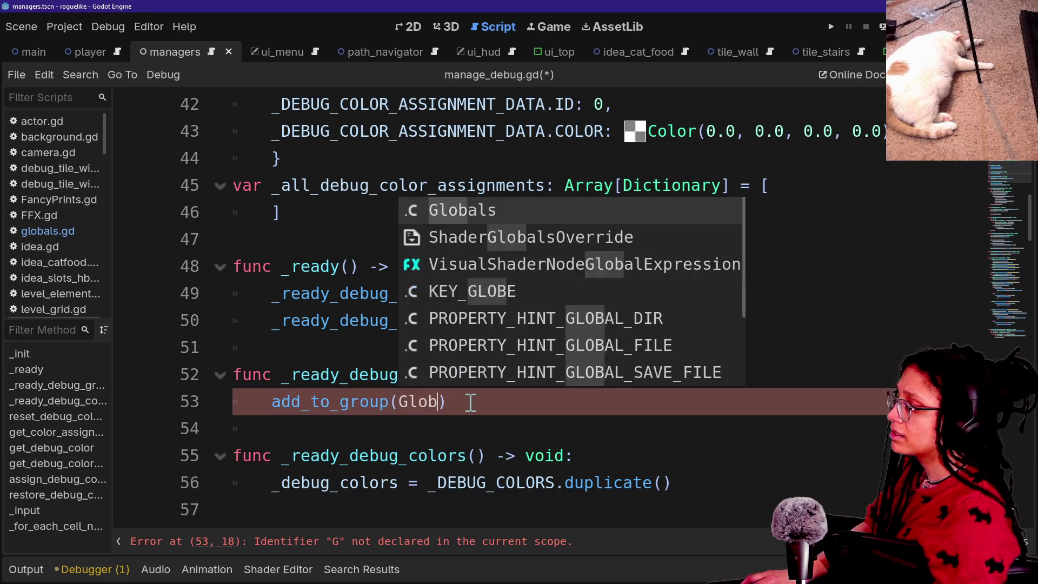
pyautogui.press('Return')
pyautogui.write('.')
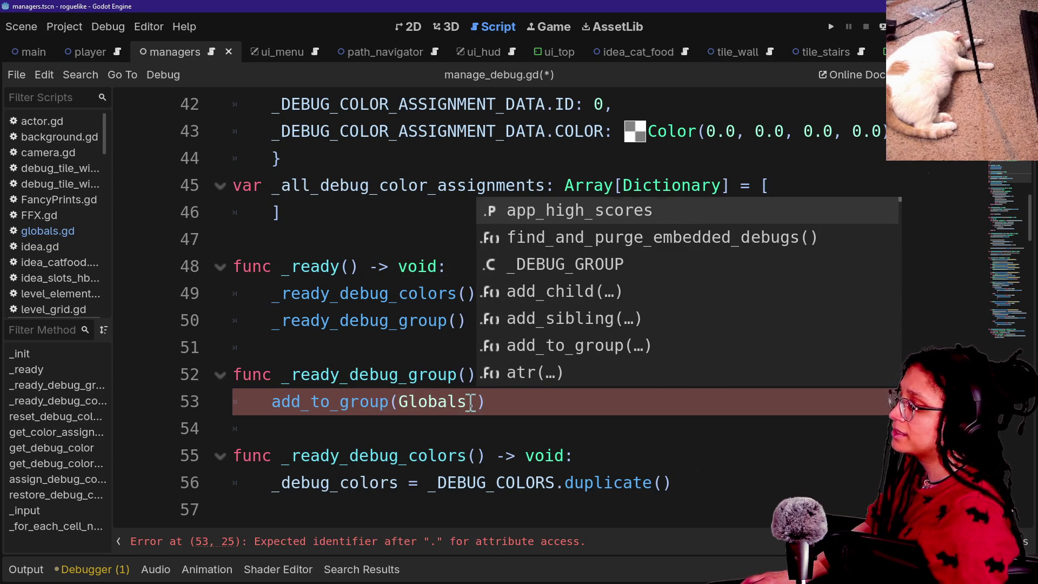
pyautogui.press('Down')
pyautogui.press('Down')
pyautogui.press('Return')
pyautogui.click(267, 357)
pyautogui.click(450, 320)
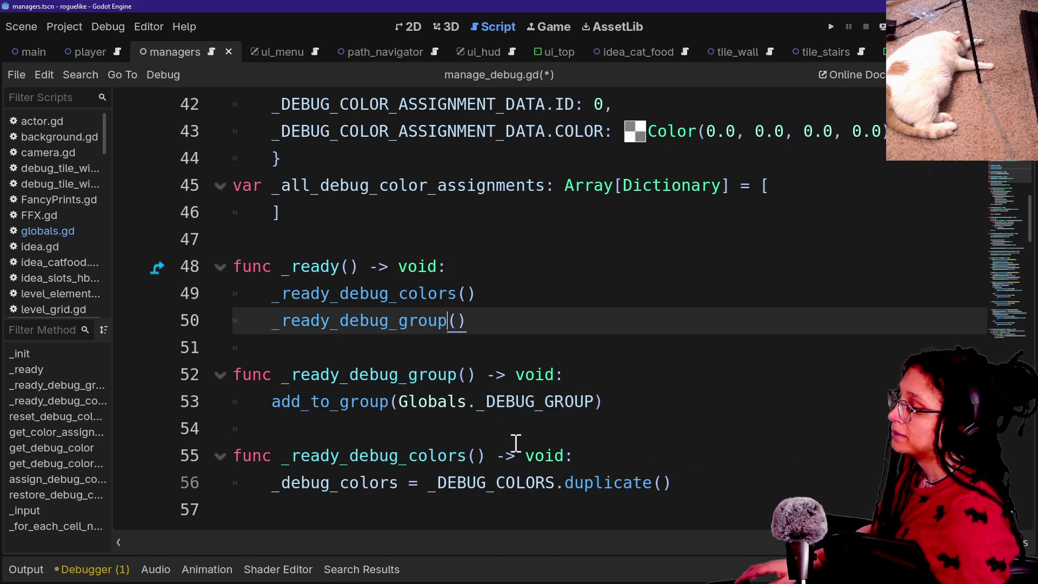
# Step: Jump to globals.gd and add an enum Groups { DEBUG } below line 3
pyautogui.click(471, 401)
pyautogui.keyDown('ctrl'); pyautogui.click(439, 403); pyautogui.keyUp('ctrl')
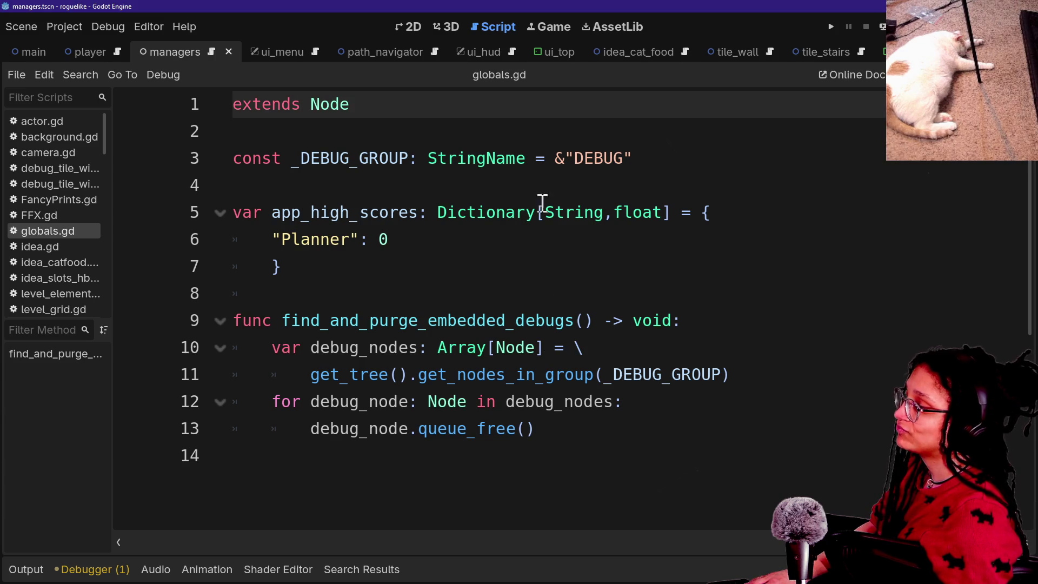
pyautogui.click(703, 157)
pyautogui.press('Return')
pyautogui.press('Return')
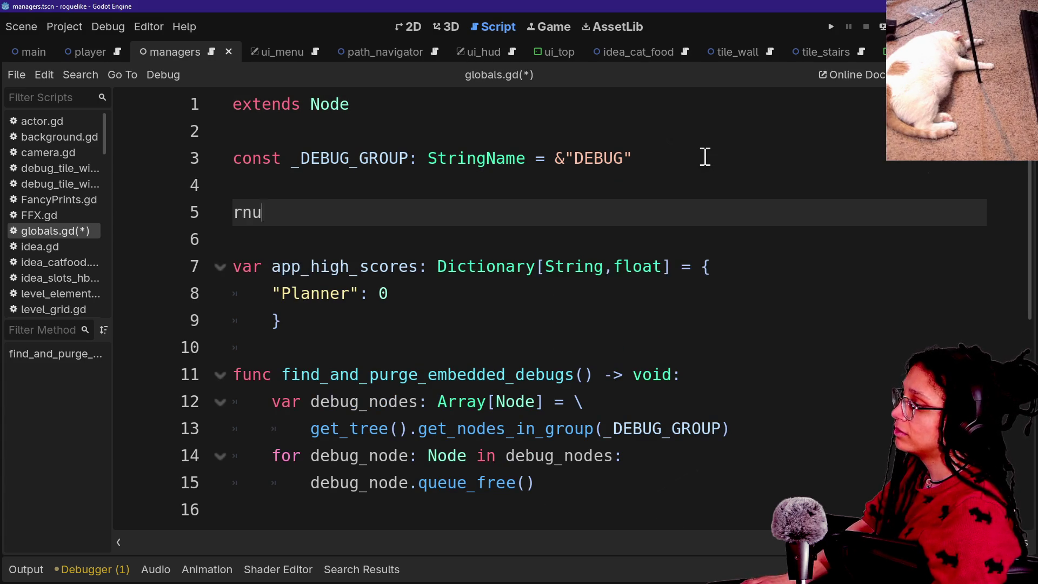
pyautogui.press('BackSpace')
pyautogui.press('BackSpace')
pyautogui.press('BackSpace')
pyautogui.write('enum G')
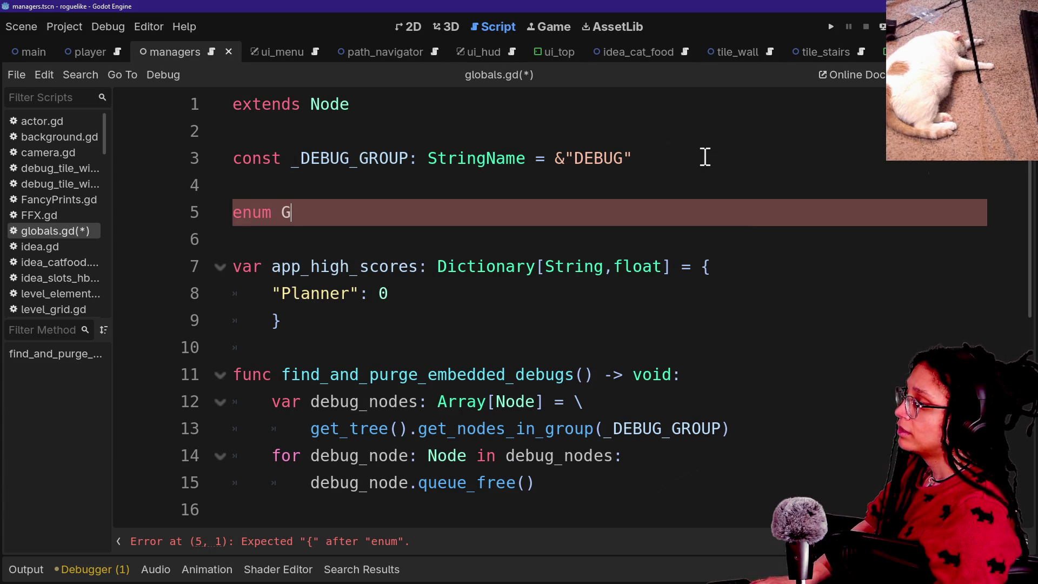
pyautogui.write('roups {')
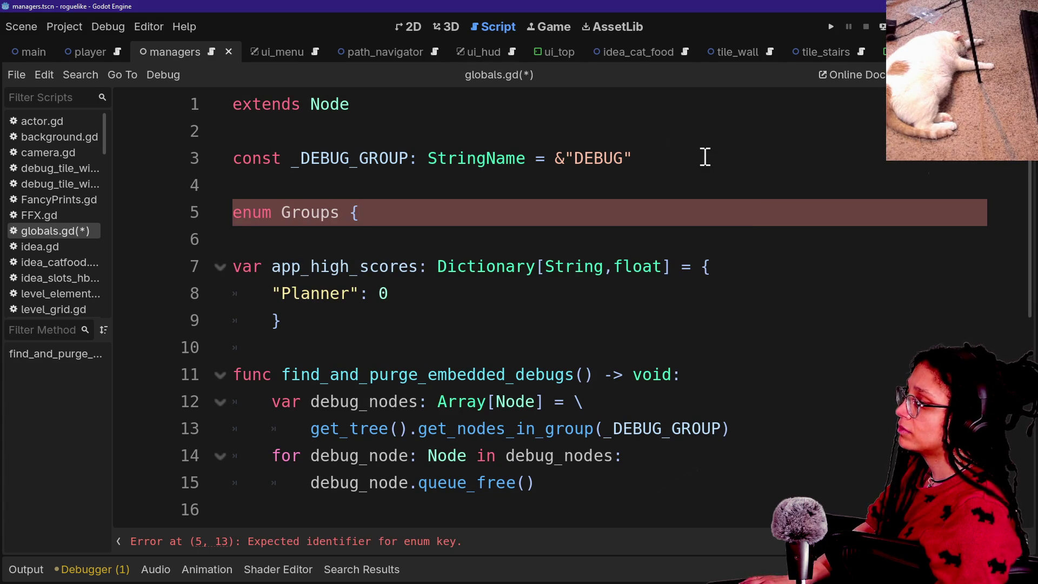
pyautogui.press('Return')
pyautogui.write('{')
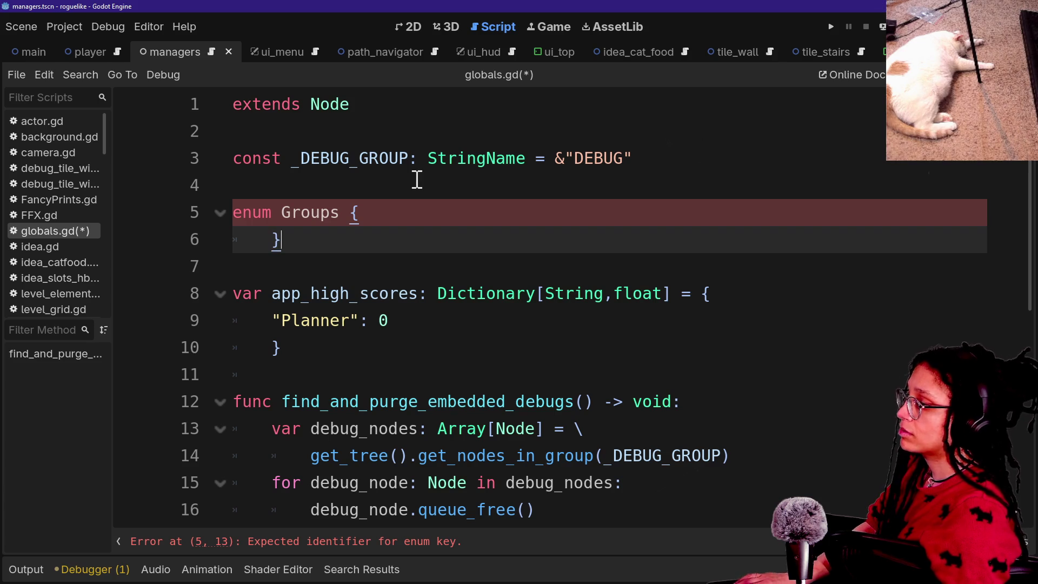
pyautogui.press('Return')
pyautogui.write('DEBUG')
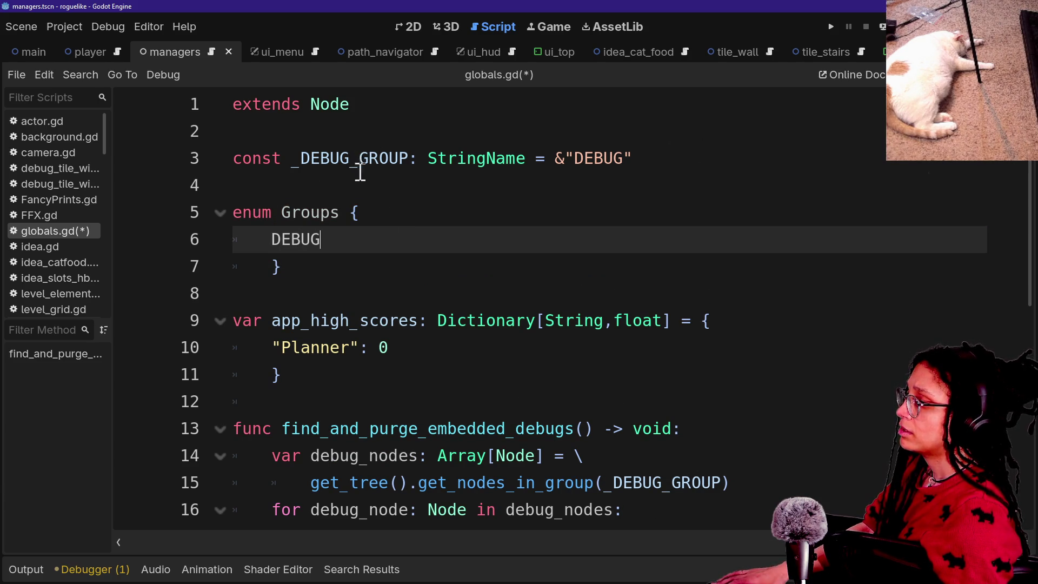
# Step: Delete the _DEBUG_GROUP constant line and save globals.gd
pyautogui.moveTo(360, 172); pyautogui.dragTo(342, 139)
pyautogui.press('Delete')
pyautogui.hotkey('ctrl', 's')
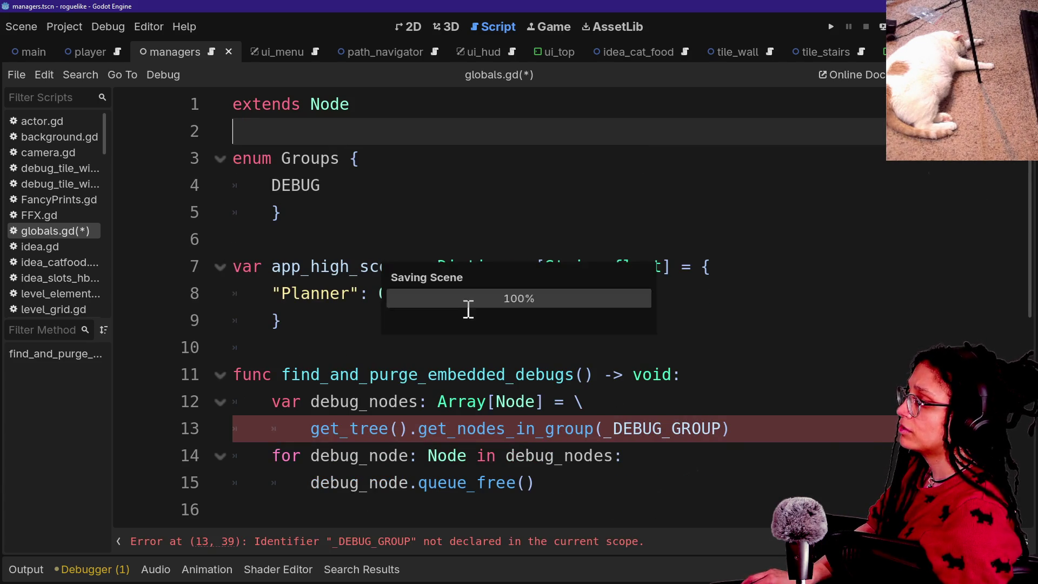
pyautogui.click(584, 374)
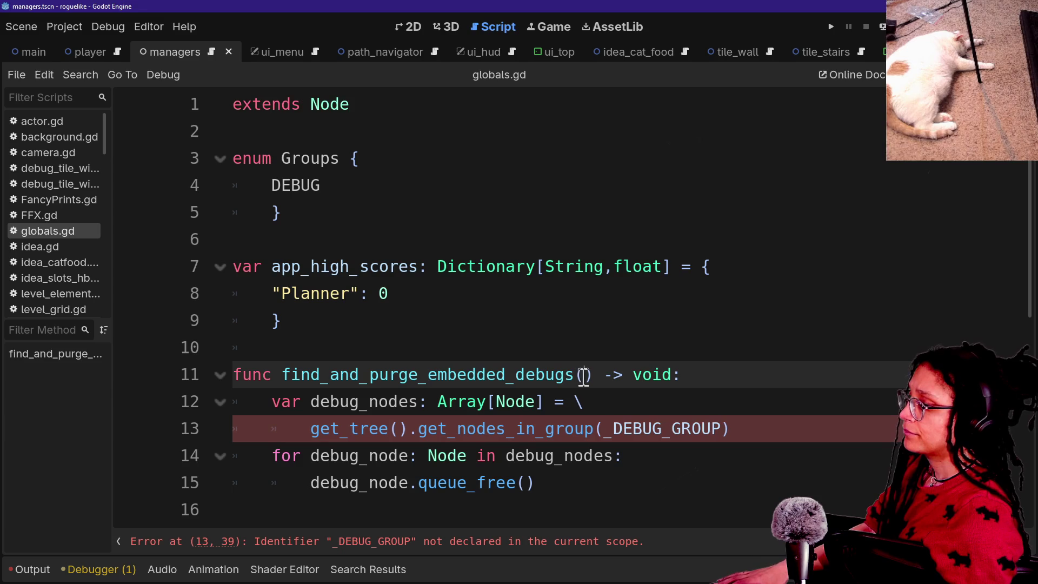
pyautogui.scroll(-1, 420, 278)
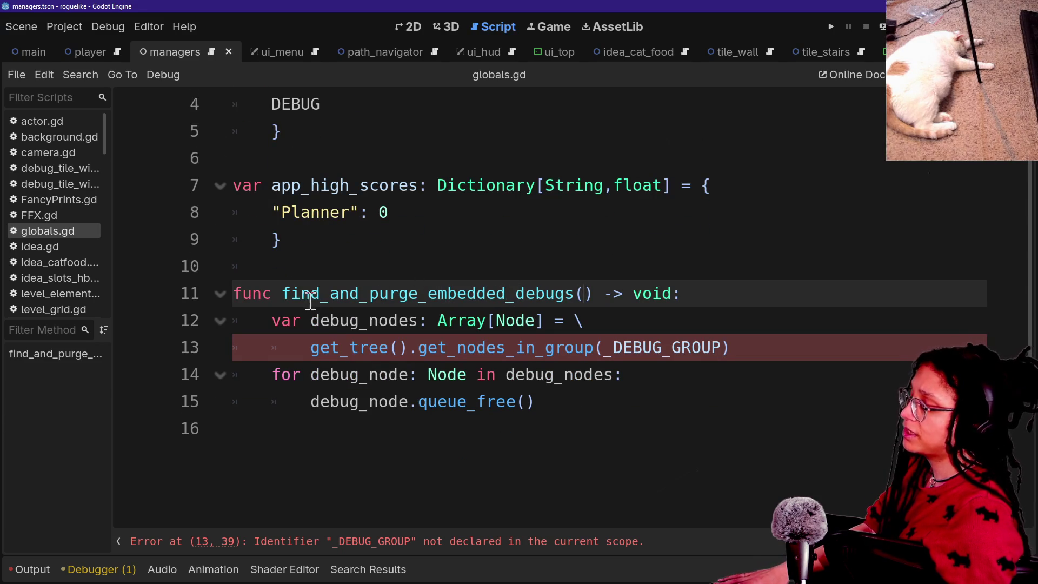
pyautogui.moveTo(324, 294); pyautogui.dragTo(474, 294)
pyautogui.click(470, 298)
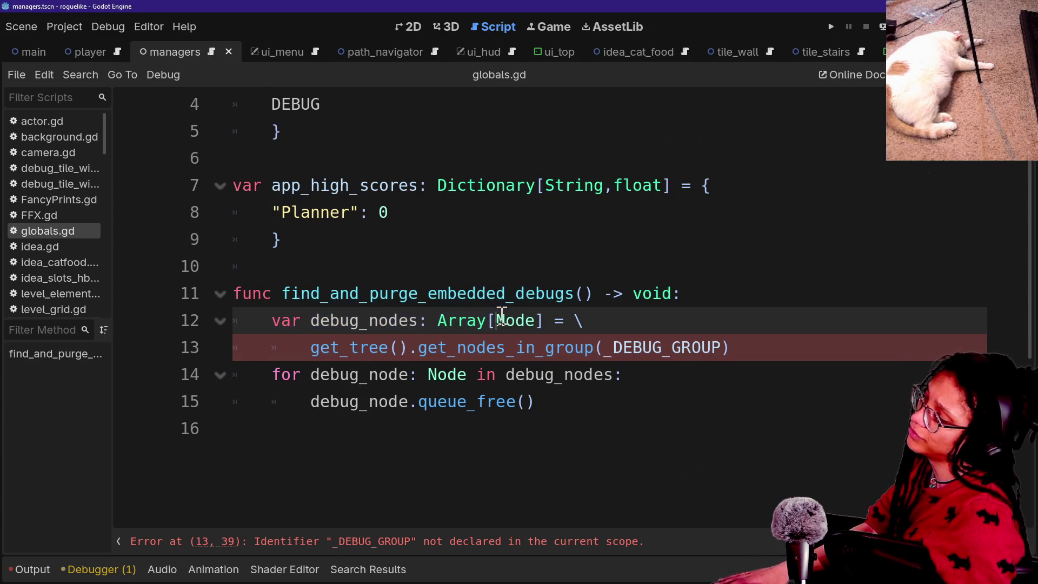
pyautogui.click(527, 296)
pyautogui.moveTo(514, 295); pyautogui.dragTo(574, 299)
pyautogui.click(574, 299)
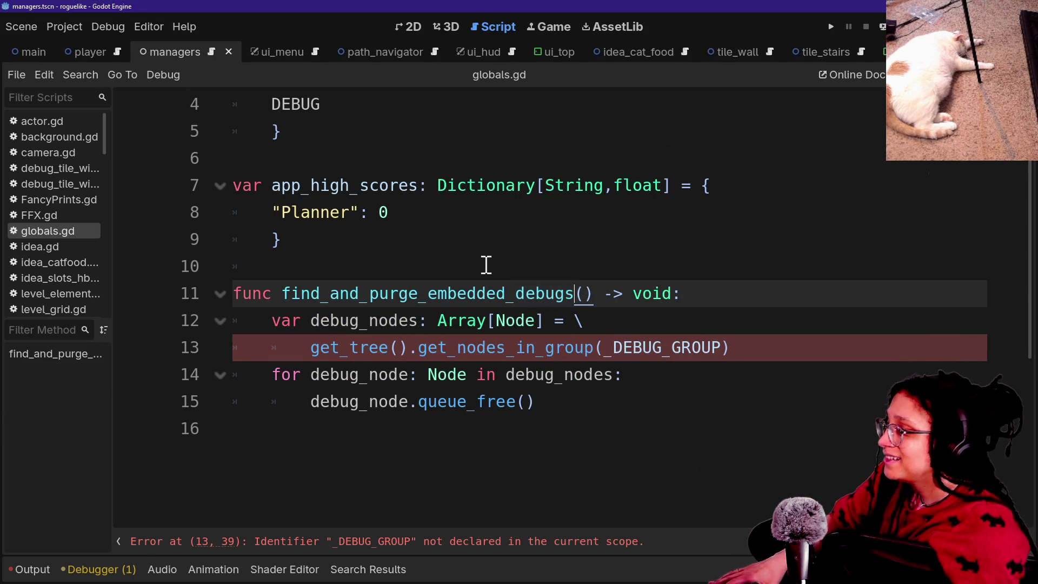
pyautogui.scroll(1, 486, 265)
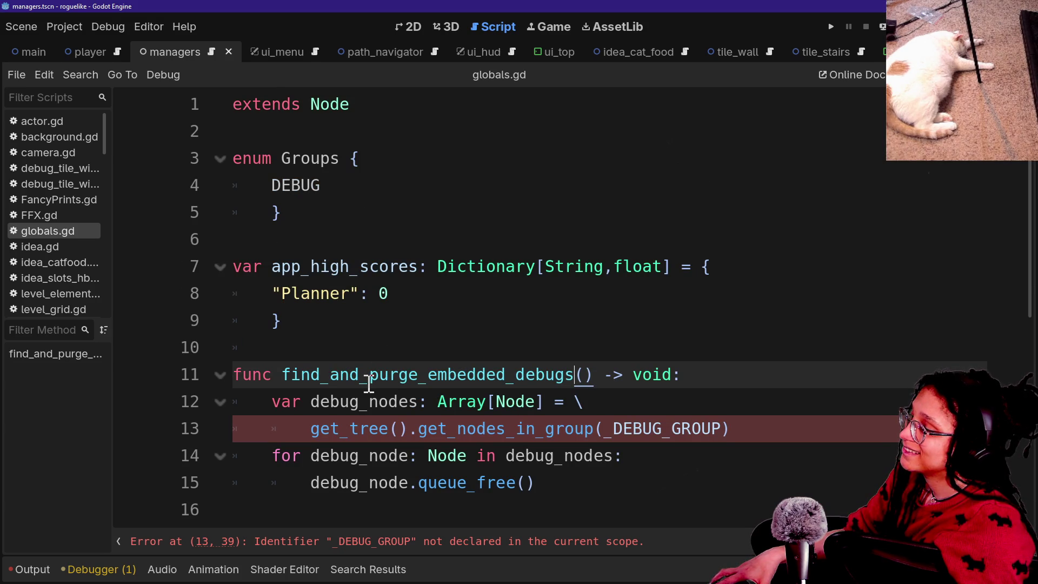
pyautogui.moveTo(276, 377)
pyautogui.mouseDown()
pyautogui.moveTo(487, 403)
pyautogui.moveTo(567, 374)
pyautogui.mouseUp()
pyautogui.click(561, 374)
pyautogui.moveTo(418, 374); pyautogui.dragTo(491, 377)
pyautogui.moveTo(371, 375); pyautogui.dragTo(503, 375)
pyautogui.moveTo(436, 375); pyautogui.dragTo(569, 377)
pyautogui.moveTo(388, 378)
pyautogui.mouseDown()
pyautogui.moveTo(475, 359)
pyautogui.moveTo(506, 364)
pyautogui.mouseUp()
pyautogui.moveTo(389, 401)
pyautogui.mouseDown()
pyautogui.moveTo(501, 402)
pyautogui.moveTo(422, 366)
pyautogui.moveTo(429, 377)
pyautogui.moveTo(574, 374)
pyautogui.mouseUp()
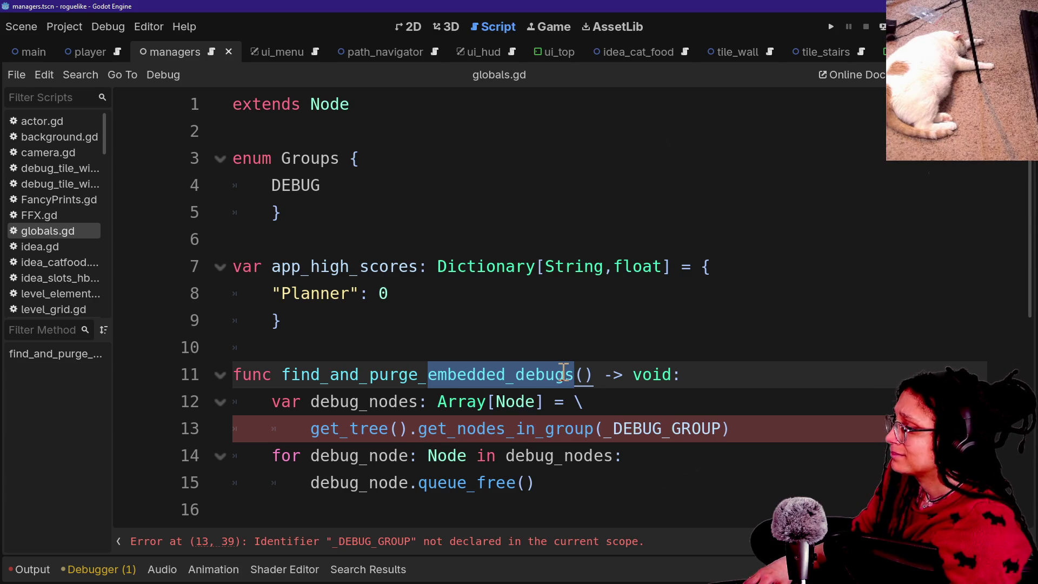
pyautogui.write('group')
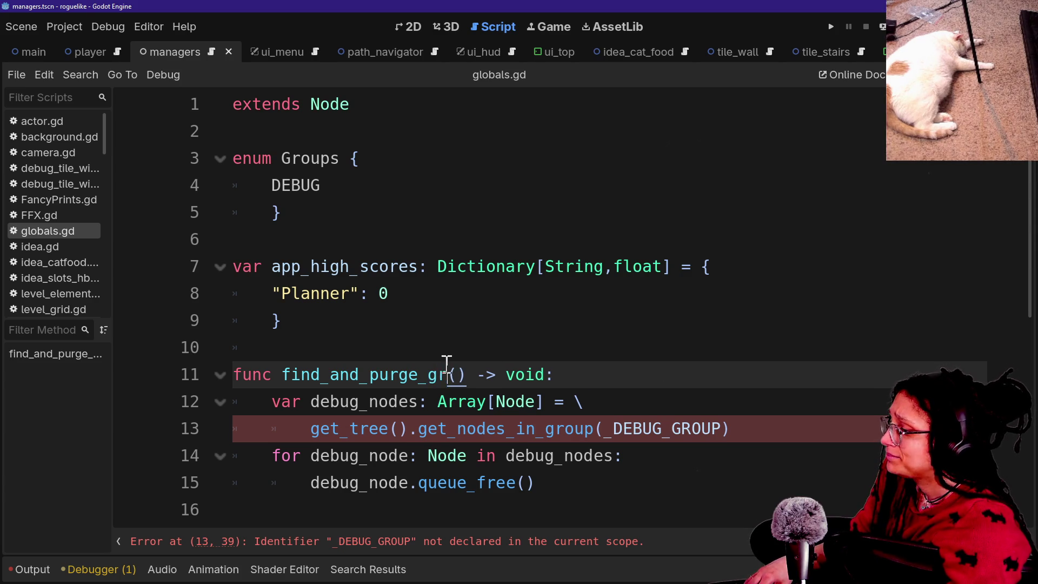
# Step: Rename the purge function to find_and_purge_grouped_nodes
pyautogui.click(556, 430)
pyautogui.click(418, 375)
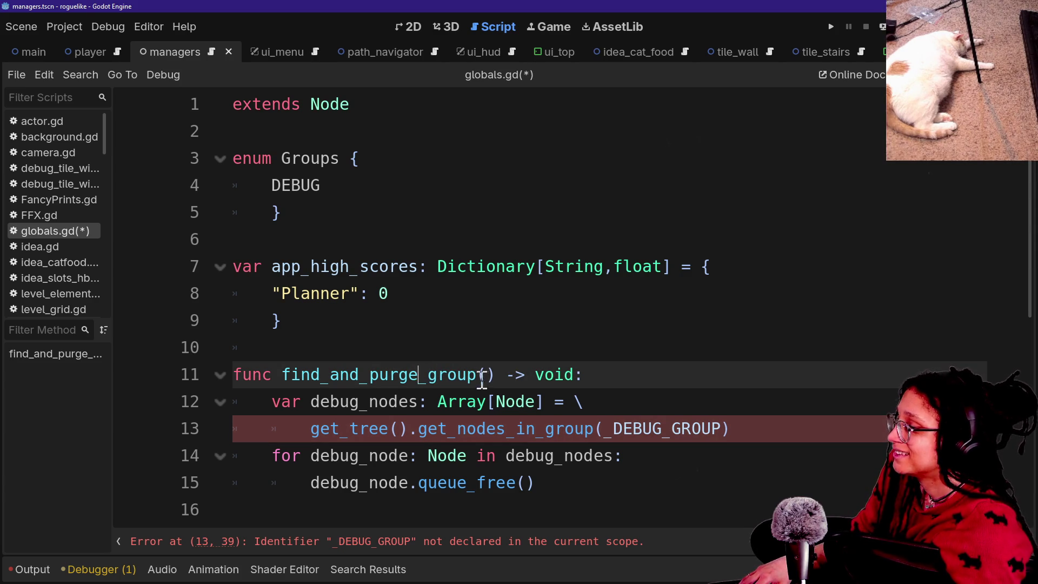
pyautogui.write('_nodes')
pyautogui.click(478, 375)
pyautogui.write('ed')
# Step: Give the function a parameter group:Groups
pyautogui.click(571, 392)
pyautogui.press('Up')
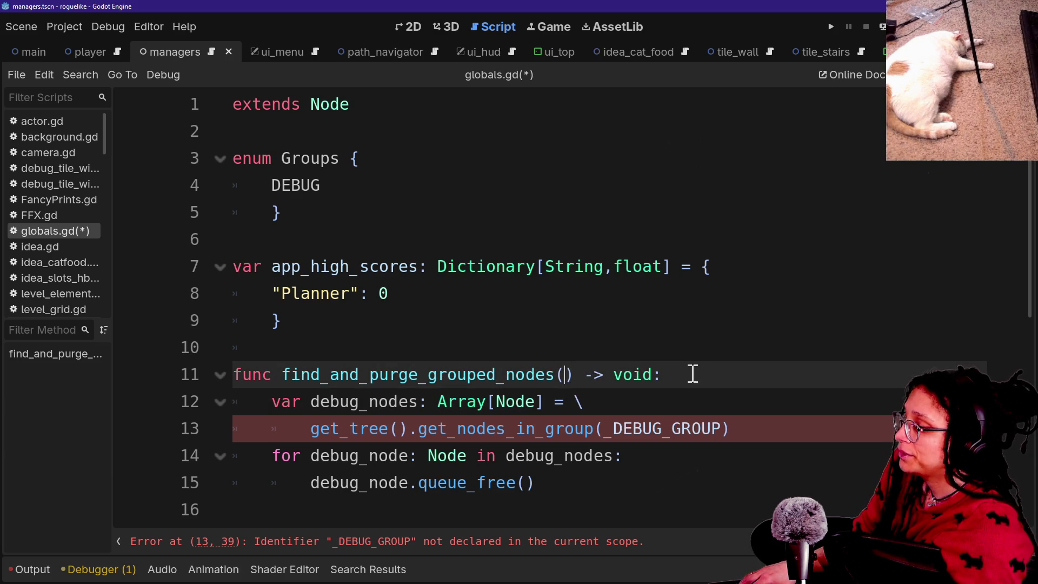
pyautogui.write('GR')
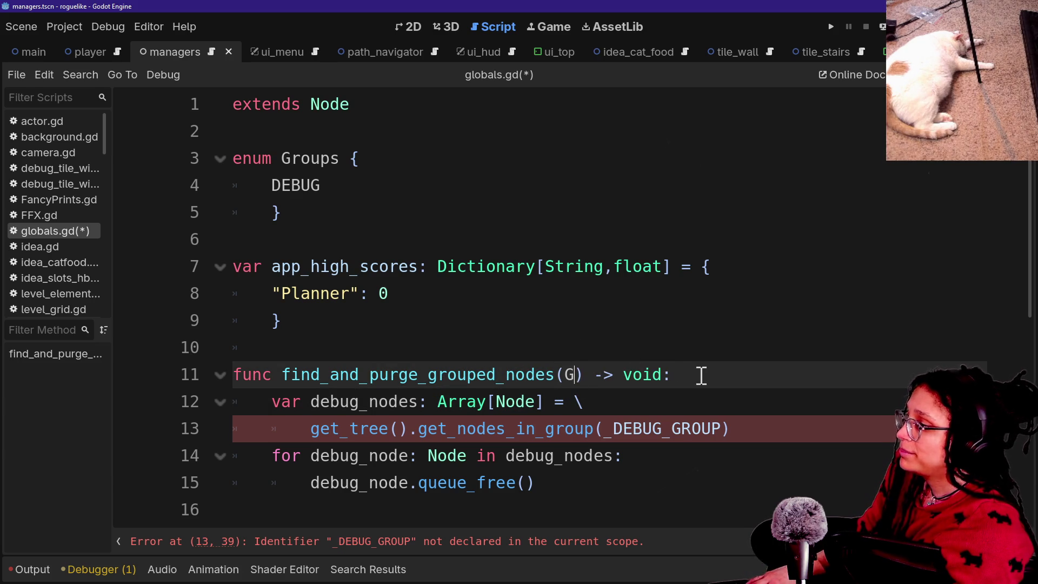
pyautogui.press('BackSpace')
pyautogui.press('BackSpace')
pyautogui.write('grpi')
pyautogui.press('BackSpace')
pyautogui.press('BackSpace')
pyautogui.write('oup')
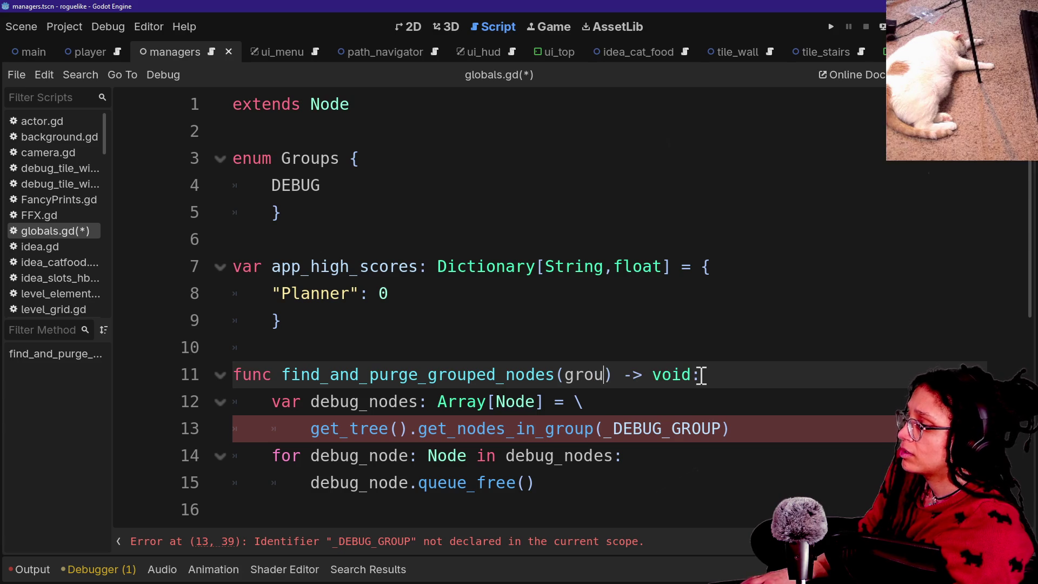
pyautogui.press('BackSpace')
pyautogui.write('p:Grpis')
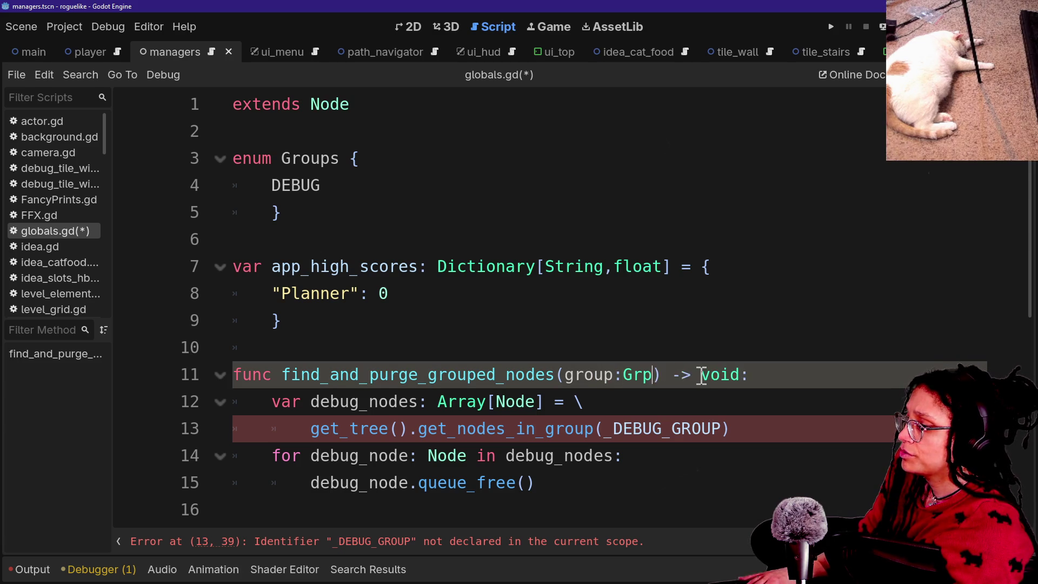
pyautogui.press('BackSpace')
pyautogui.press('BackSpace')
pyautogui.press('BackSpace')
pyautogui.write('oups')
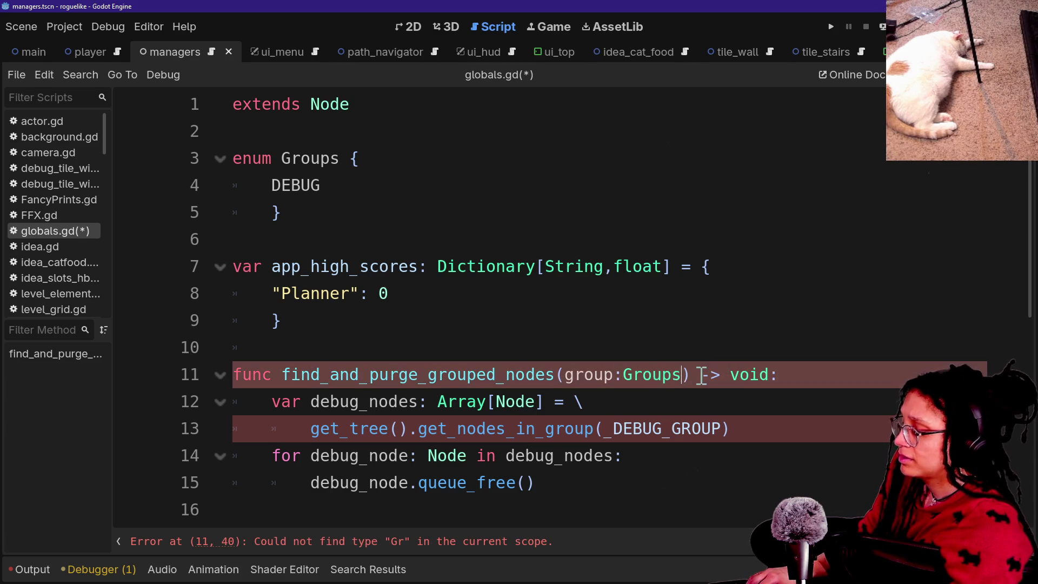
pyautogui.click(575, 324)
# Step: Remove _DEBUG_GROUP from the get_nodes_in_group() call
pyautogui.click(612, 428)
pyautogui.moveTo(610, 429); pyautogui.dragTo(729, 431)
pyautogui.press('BackSpace')
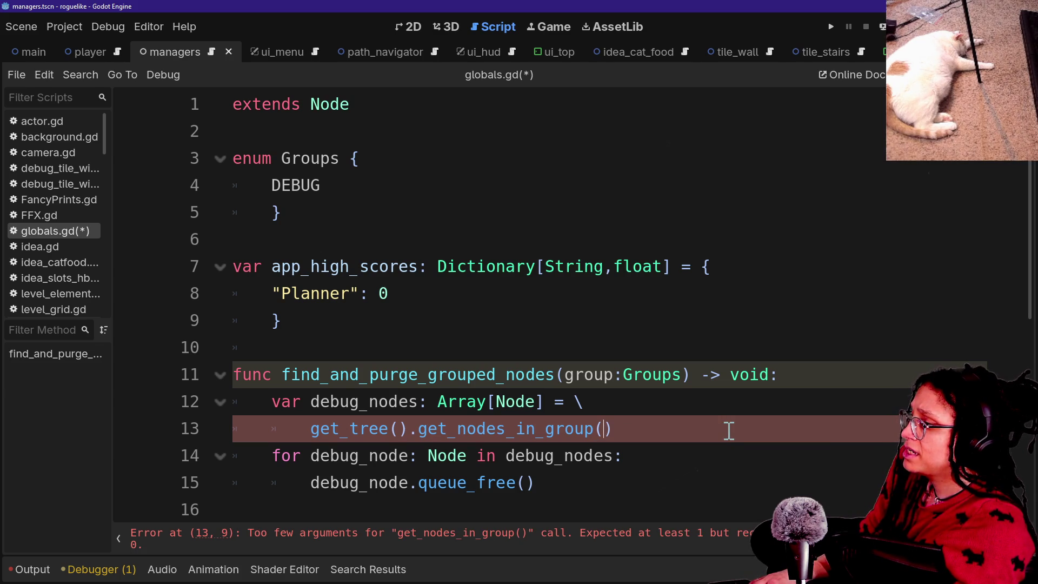
# Step: Make the lookup read get_nodes_in_group(Groups.find_key(group))
pyautogui.write('grp')
pyautogui.press('BackSpace')
pyautogui.write('oup')
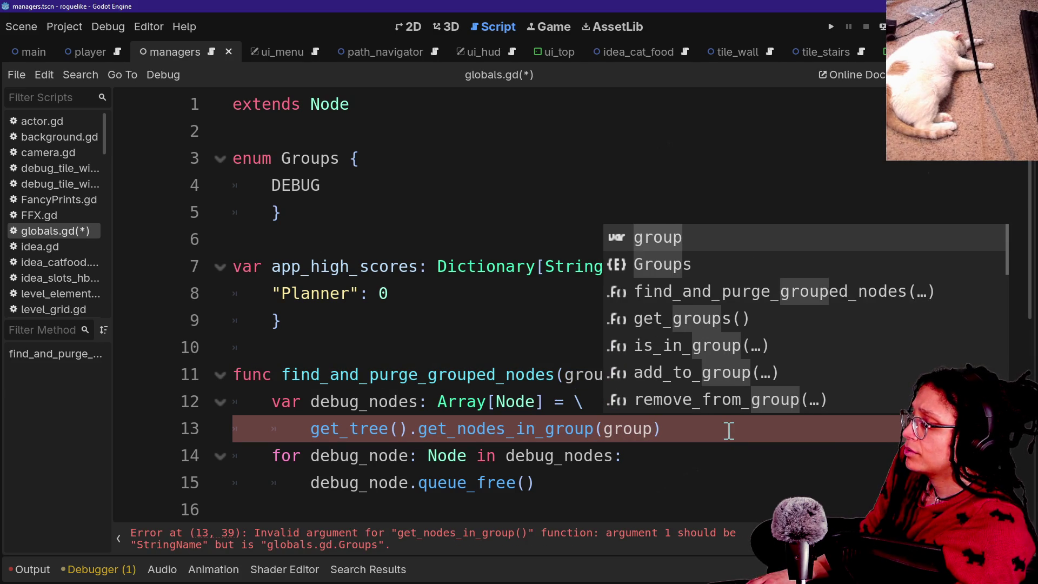
pyautogui.write('.find')
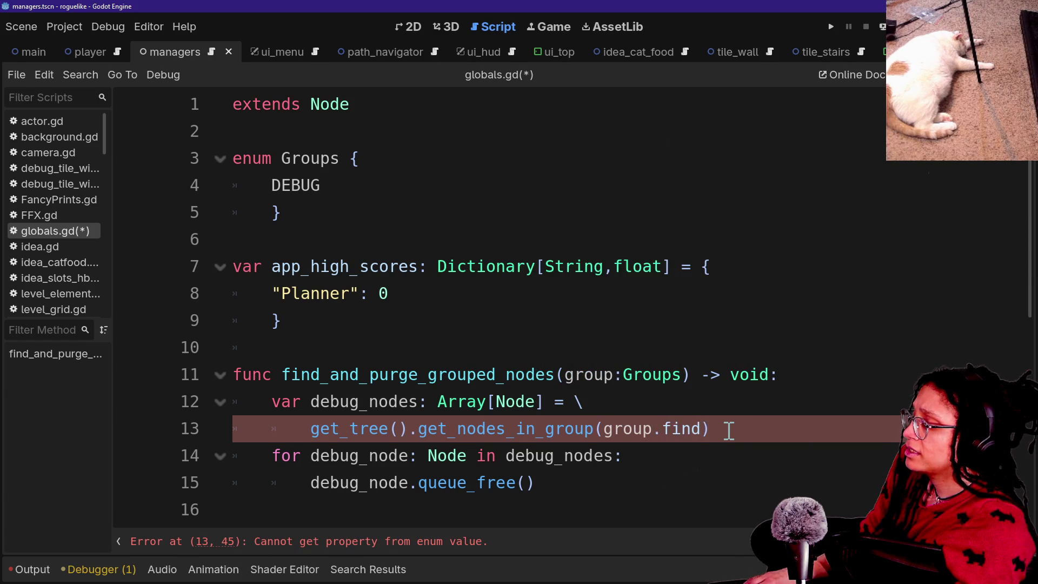
pyautogui.press('BackSpace')
pyautogui.press('BackSpace')
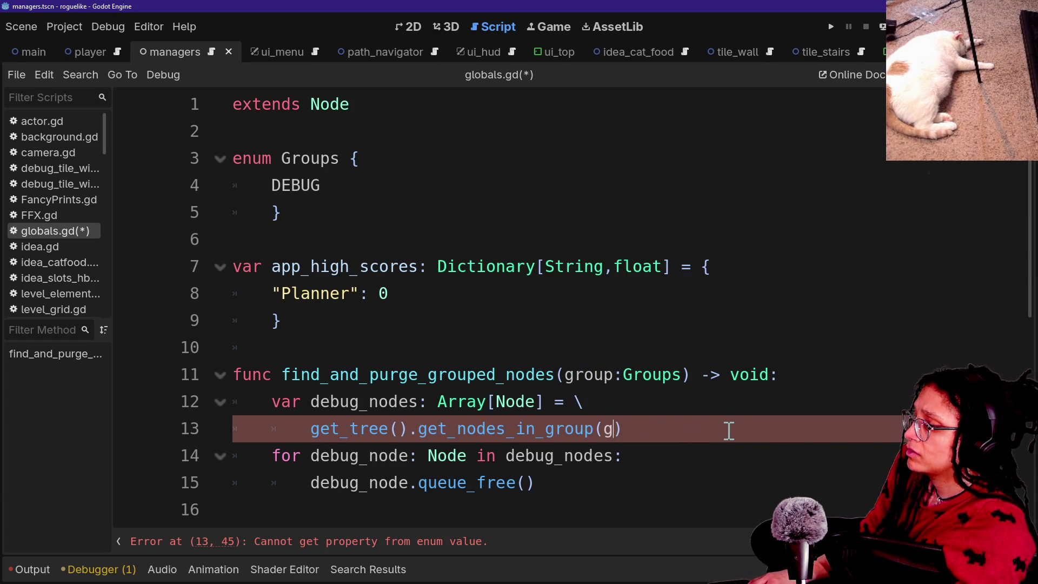
pyautogui.press('BackSpace')
pyautogui.write('Groups.find')
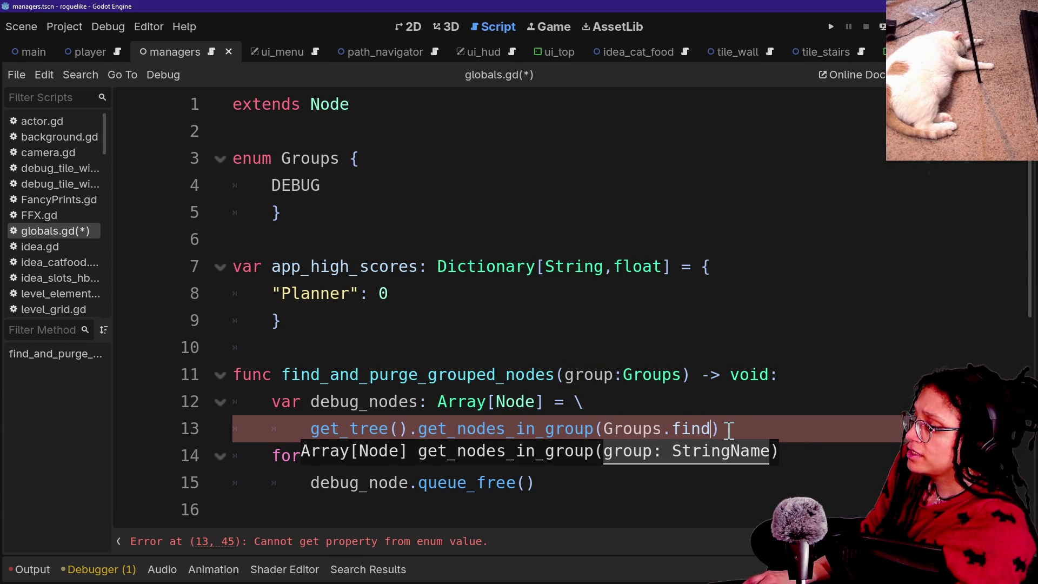
pyautogui.write('_k')
pyautogui.press('Return')
pyautogui.press('Escape')
pyautogui.write('DEBU')
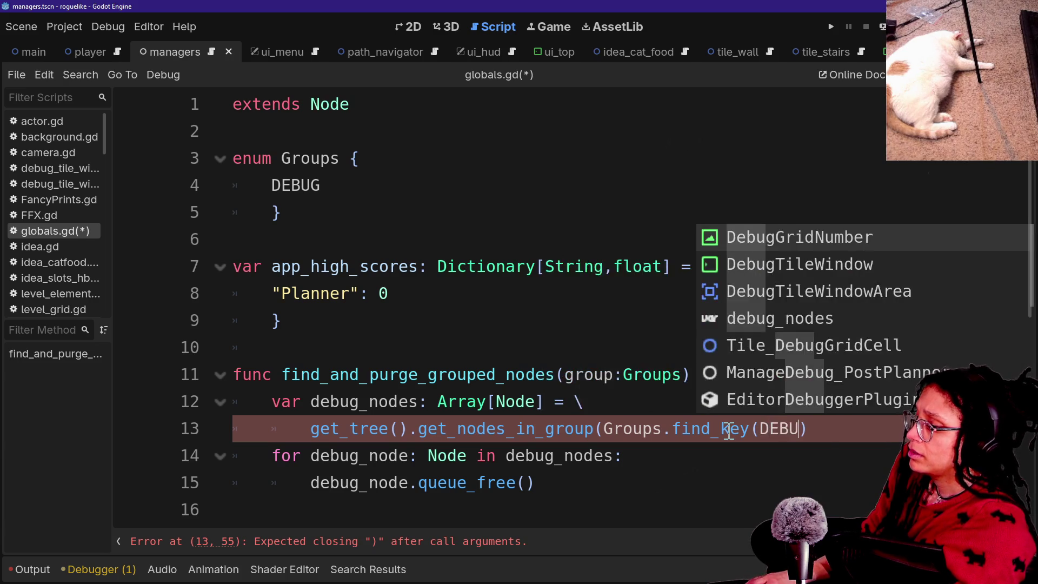
pyautogui.press('BackSpace')
pyautogui.press('BackSpace')
pyautogui.press('BackSpace')
pyautogui.write('roup)')
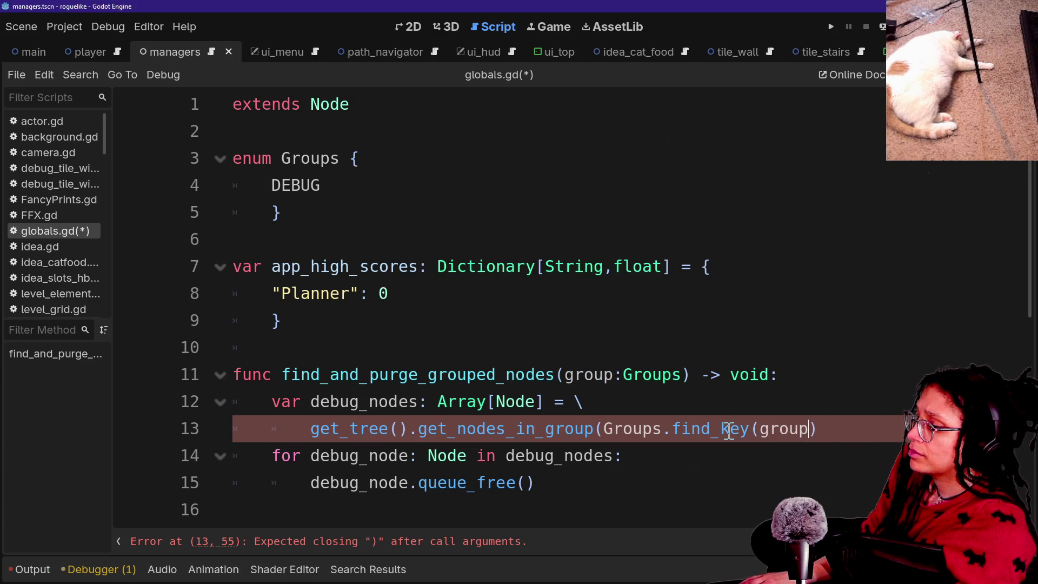
# Step: Save globals.gd, review the Groups enum, and bring up the Quick Open file list
pyautogui.scroll(-2, 669, 366)
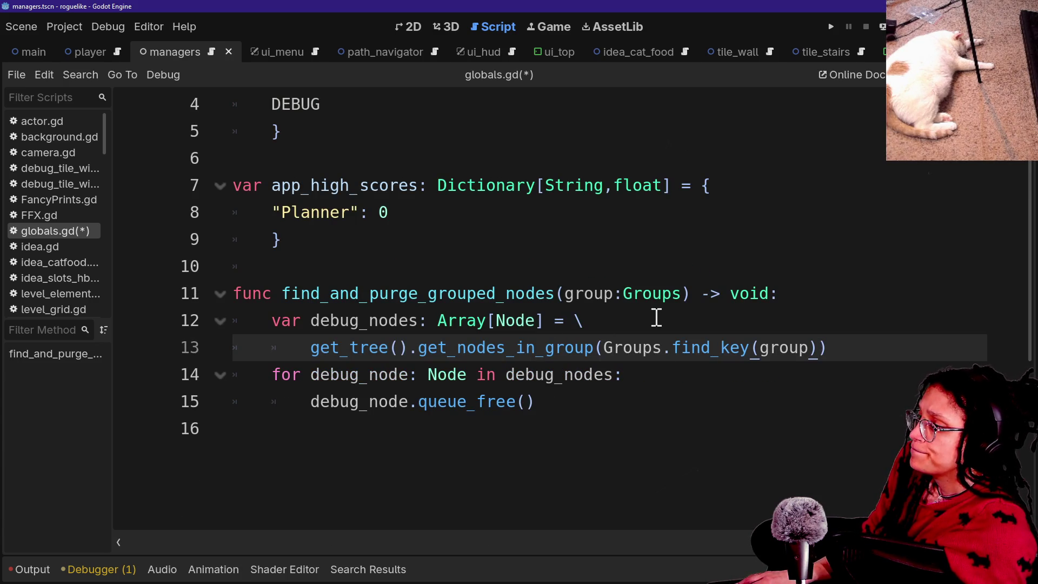
pyautogui.click(505, 238)
pyautogui.hotkey('ctrl', 's')
pyautogui.scroll(2, 348, 294)
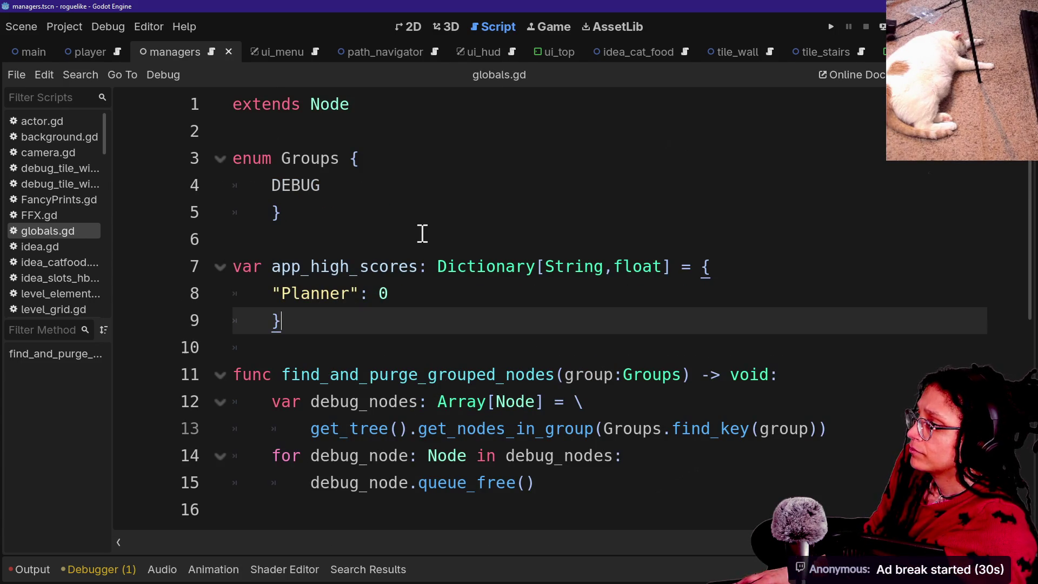
pyautogui.click(358, 141)
pyautogui.click(337, 207)
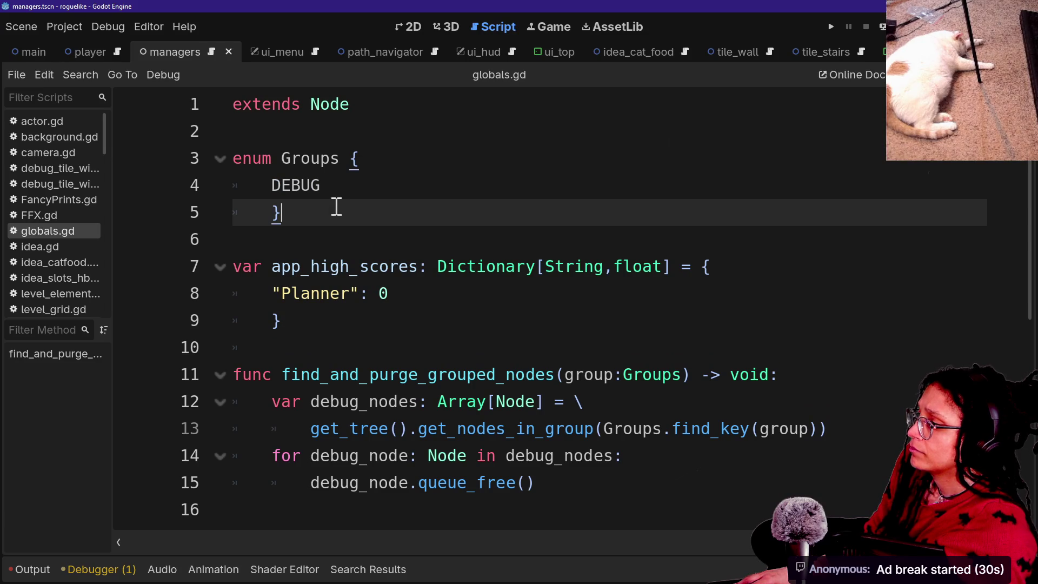
pyautogui.doubleClick(274, 182)
pyautogui.scroll(-3, 466, 243)
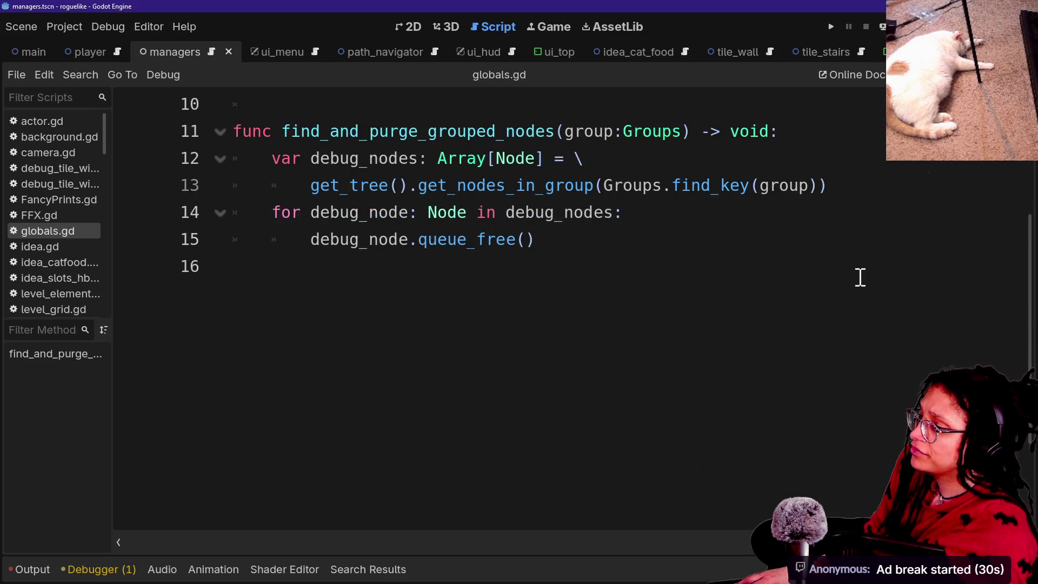
pyautogui.scroll(3, 860, 277)
pyautogui.hotkey('ctrl', 'alt', 'o')
pyautogui.press('Down')
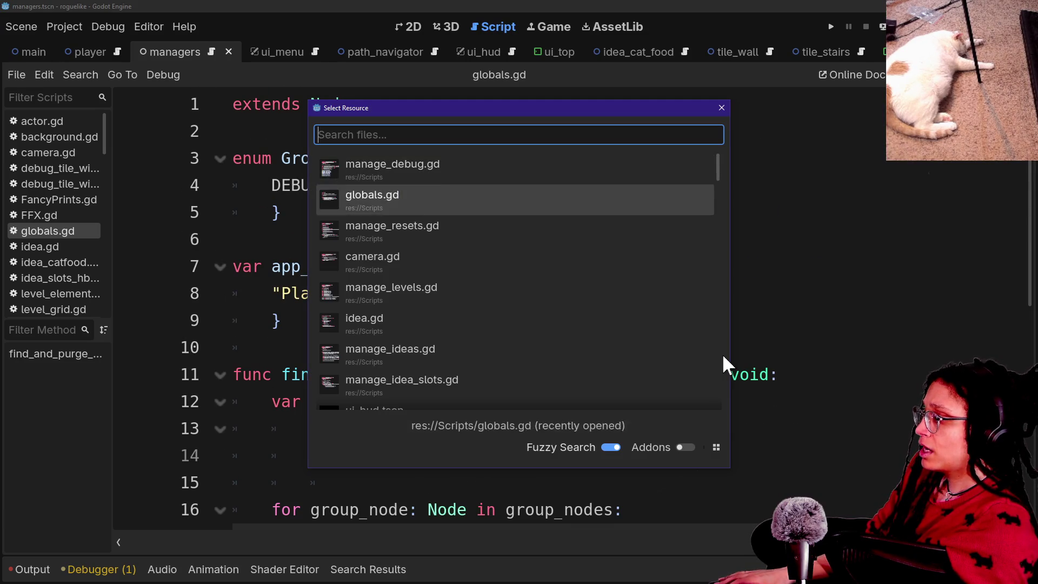
# Step: Choose manage_debug.gd from the recent files list and open it
pyautogui.press('Down')
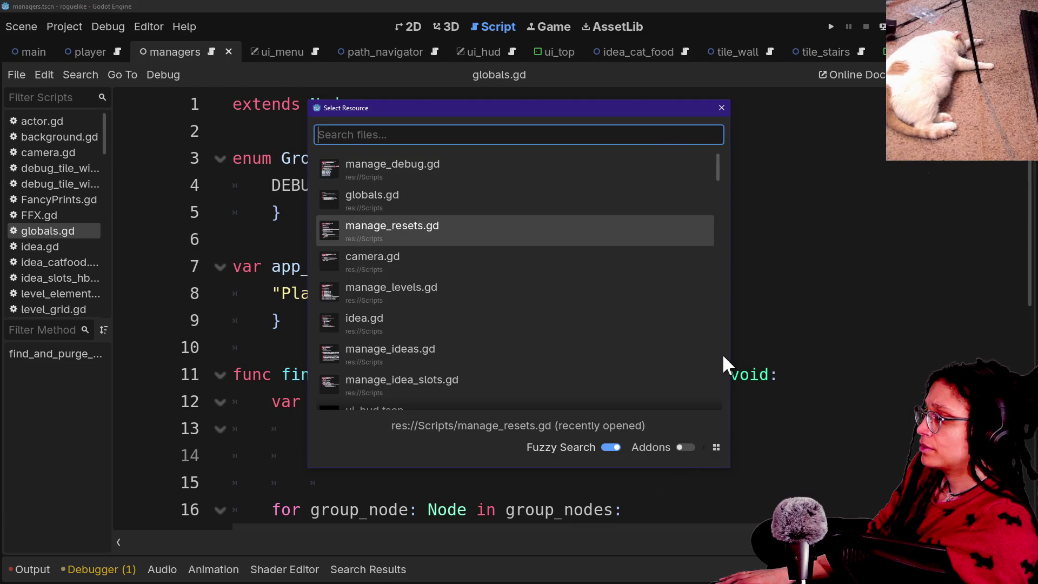
pyautogui.press('Up')
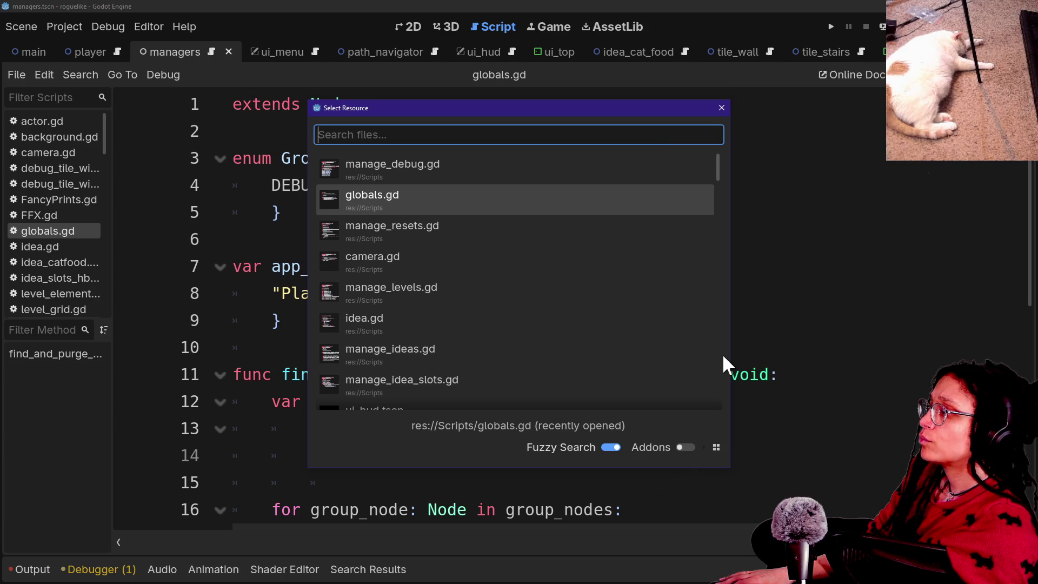
pyautogui.press('Up')
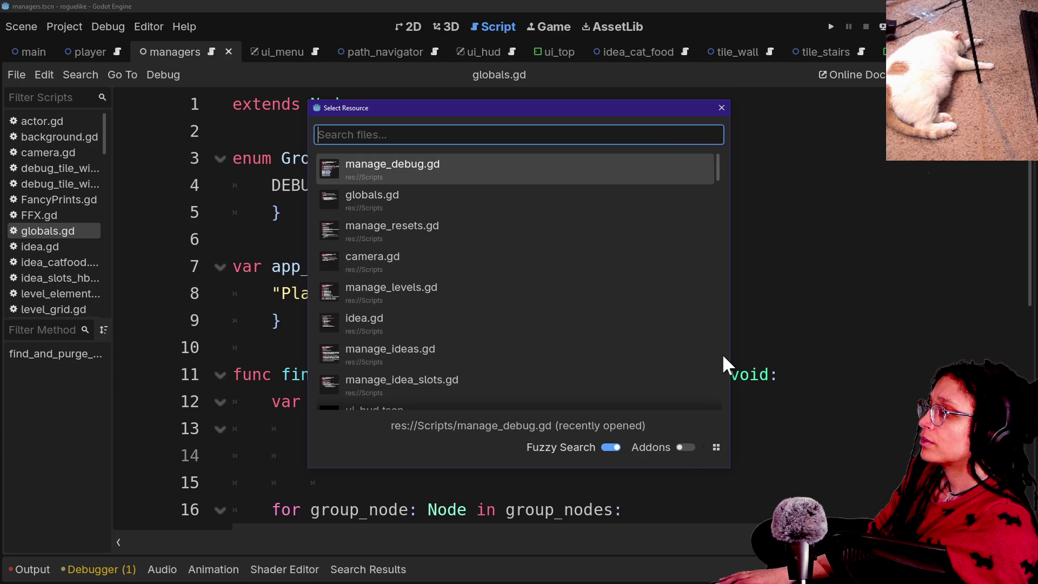
pyautogui.press('Down')
pyautogui.press('Down')
pyautogui.press('Up')
pyautogui.press('Up')
pyautogui.press('Return')
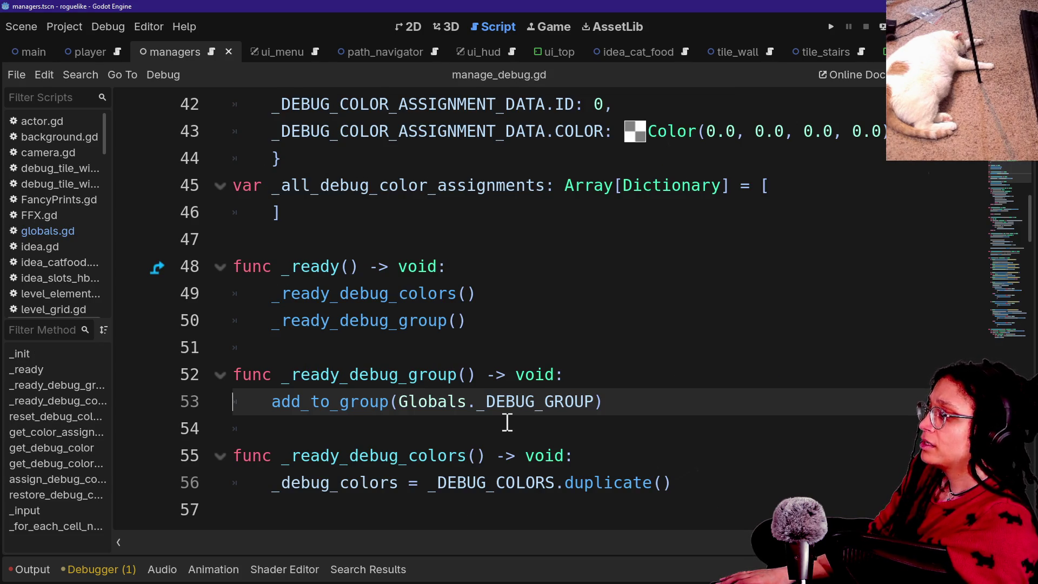
# Step: Strip _DEBUG_GROUP from add_to_group(Globals._DEBUG_GROUP) on line 53, leaving Globals. for autocomplete
pyautogui.scroll(-1, 507, 422)
pyautogui.moveTo(477, 317); pyautogui.dragTo(558, 319)
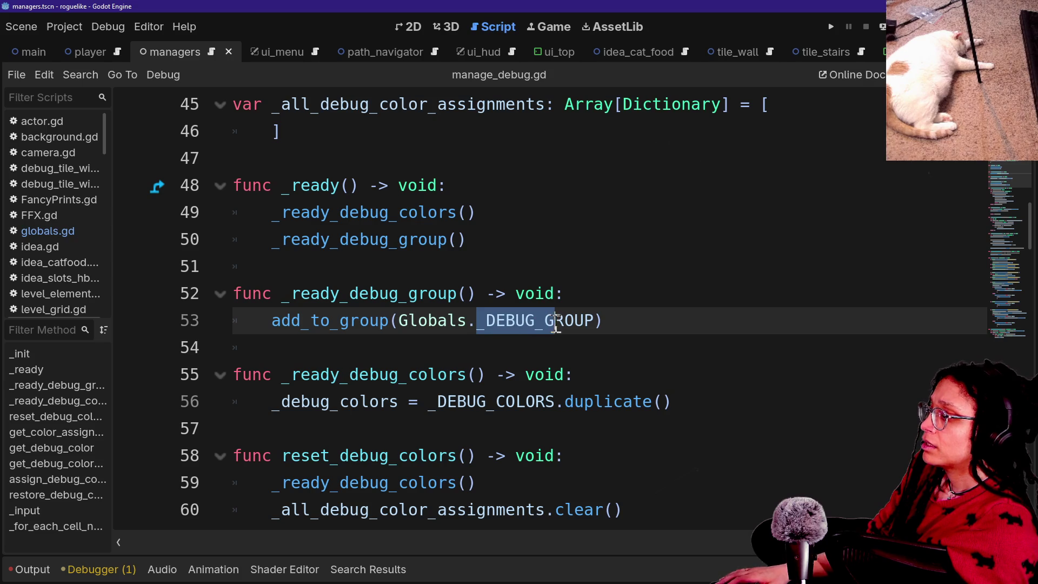
pyautogui.press('BackSpace')
pyautogui.press('Delete')
pyautogui.press('Delete')
pyautogui.press('Delete')
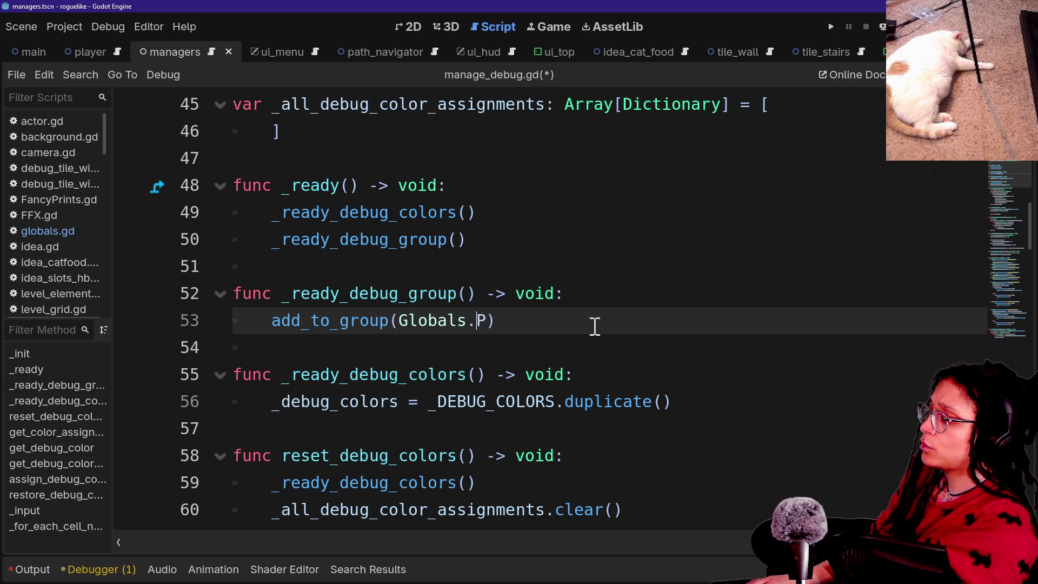
pyautogui.write('.')
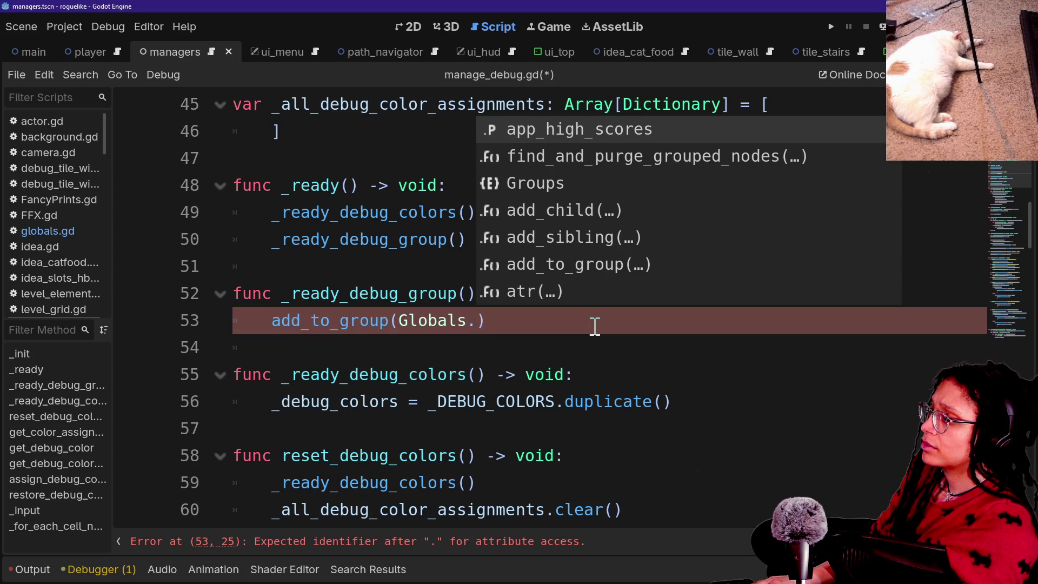
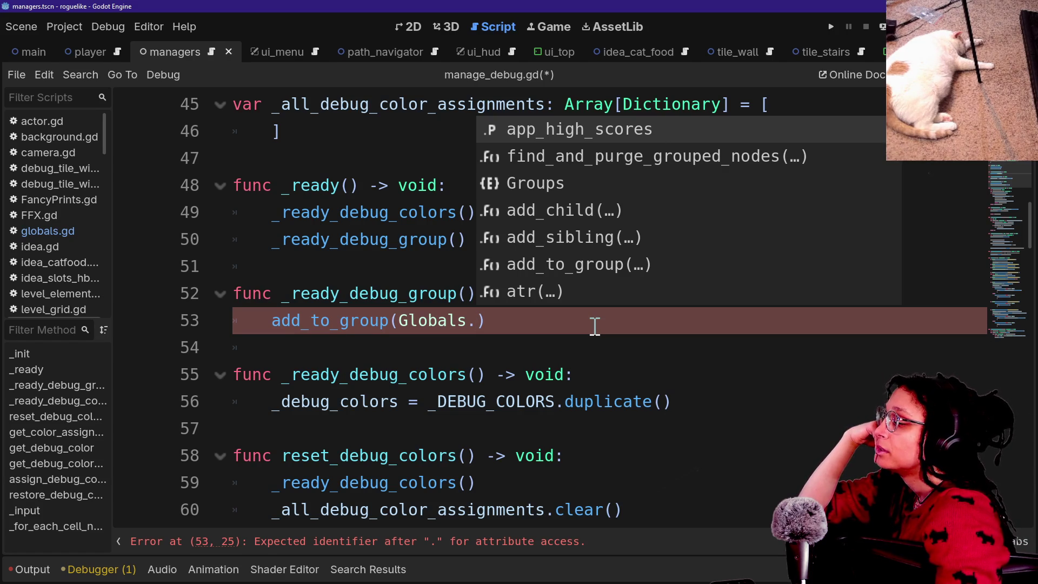
# Step: Set the add_to_group argument on line 53 to Globals.Groups.DEBUG
pyautogui.press('BackSpace')
pyautogui.write('.')
pyautogui.press('Down')
pyautogui.press('Down')
pyautogui.press('Down')
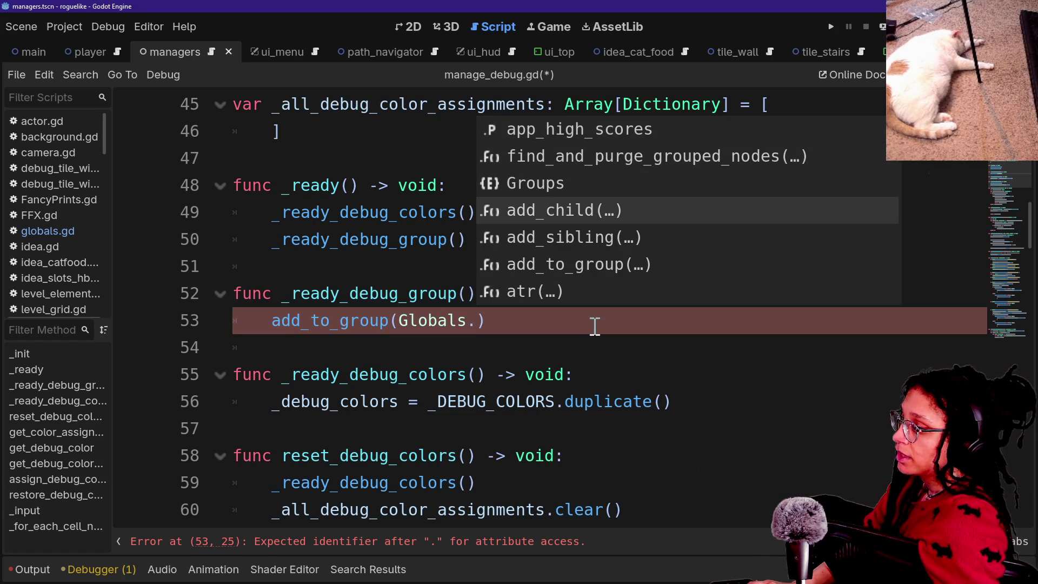
pyautogui.press('Up')
pyautogui.press('Return')
pyautogui.write('.')
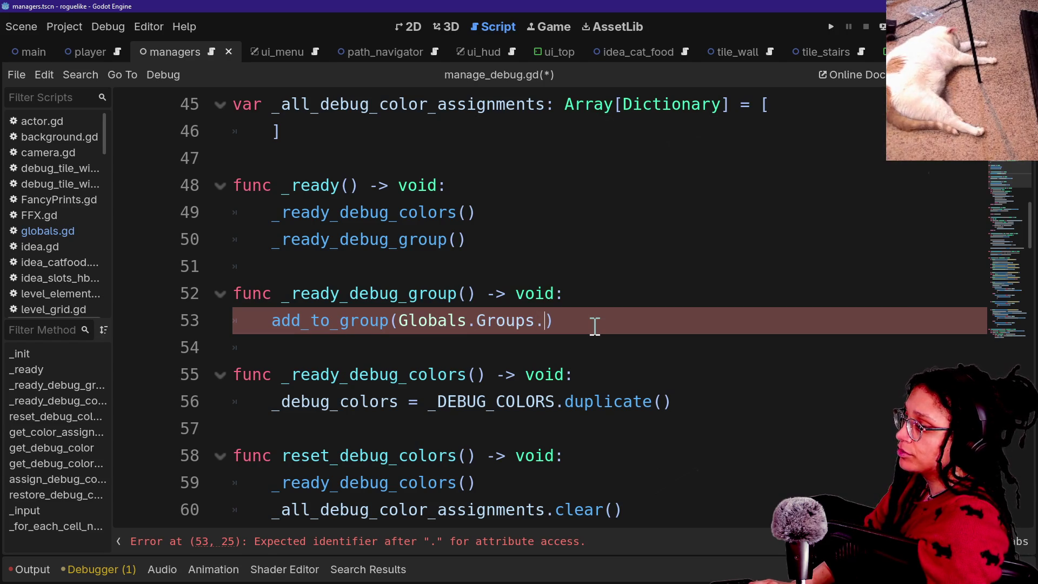
pyautogui.press('Return')
pyautogui.doubleClick(594, 325)
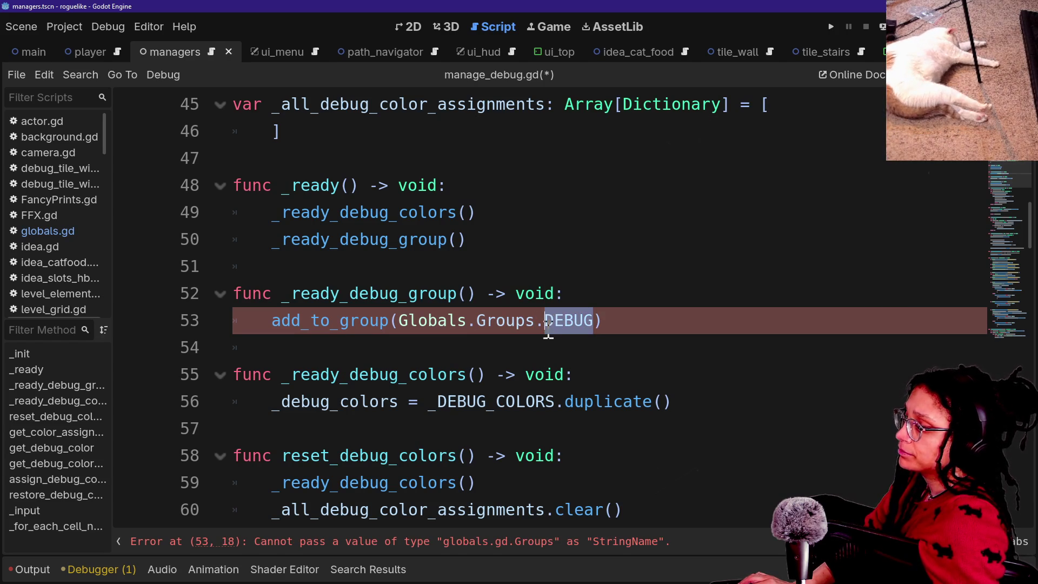
pyautogui.click(608, 378)
pyautogui.moveTo(676, 403); pyautogui.dragTo(468, 406)
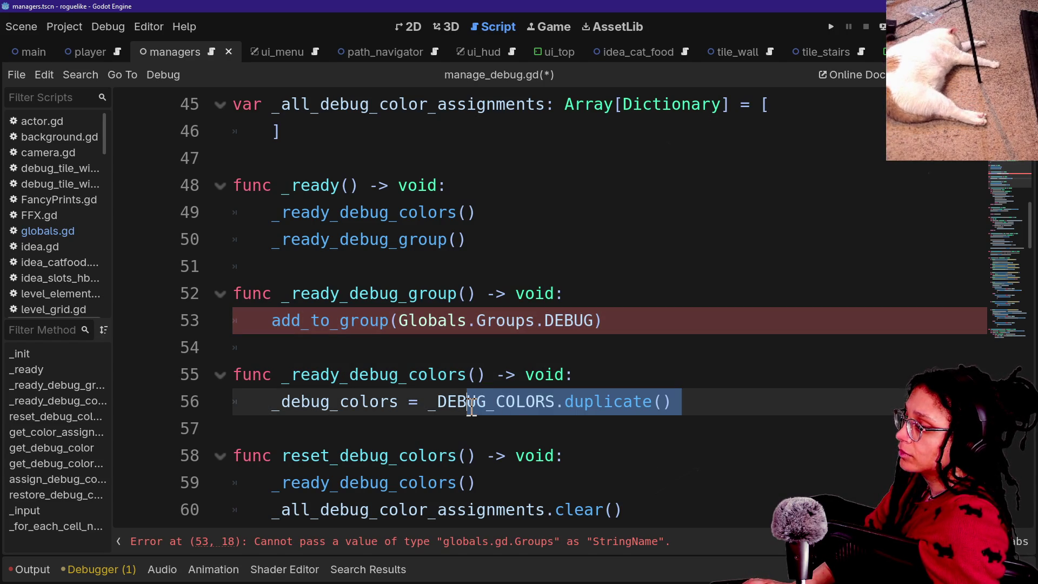
# Step: Rewrite the argument as Globals.Groups.find_key(Globals.Groups.DEBUG) and jump to globals.gd via Globals
pyautogui.click(399, 320)
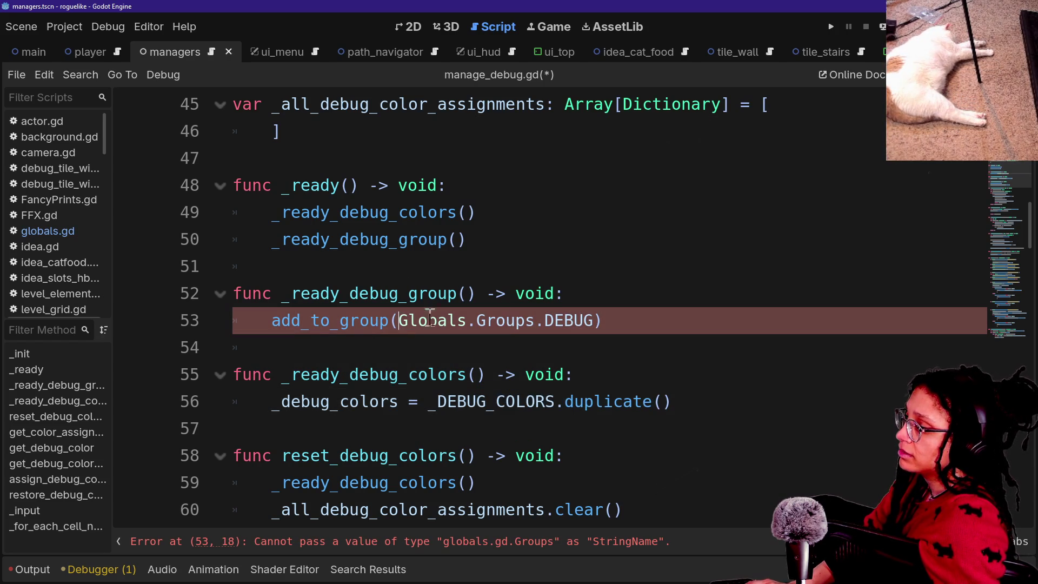
pyautogui.click(595, 320)
pyautogui.write('.')
pyautogui.press('BackSpace')
pyautogui.press('BackSpace')
pyautogui.press('BackSpace')
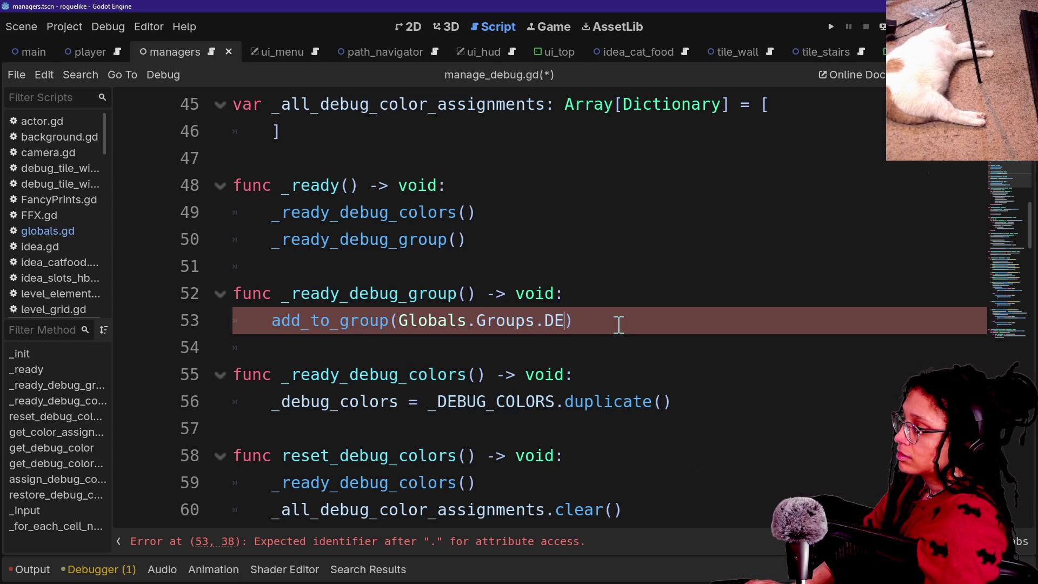
pyautogui.write('find')
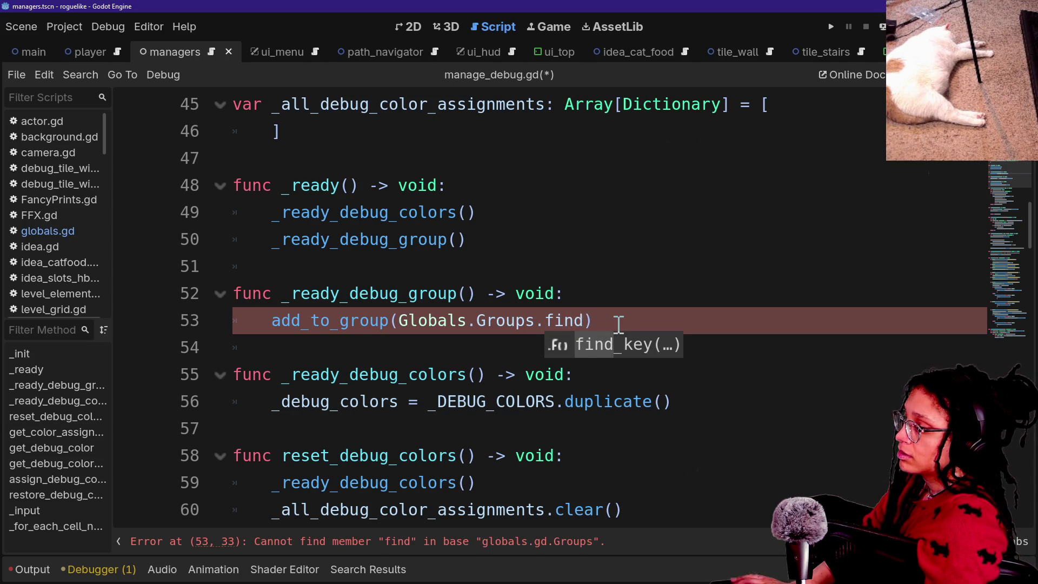
pyautogui.press('Return')
pyautogui.write('Globals')
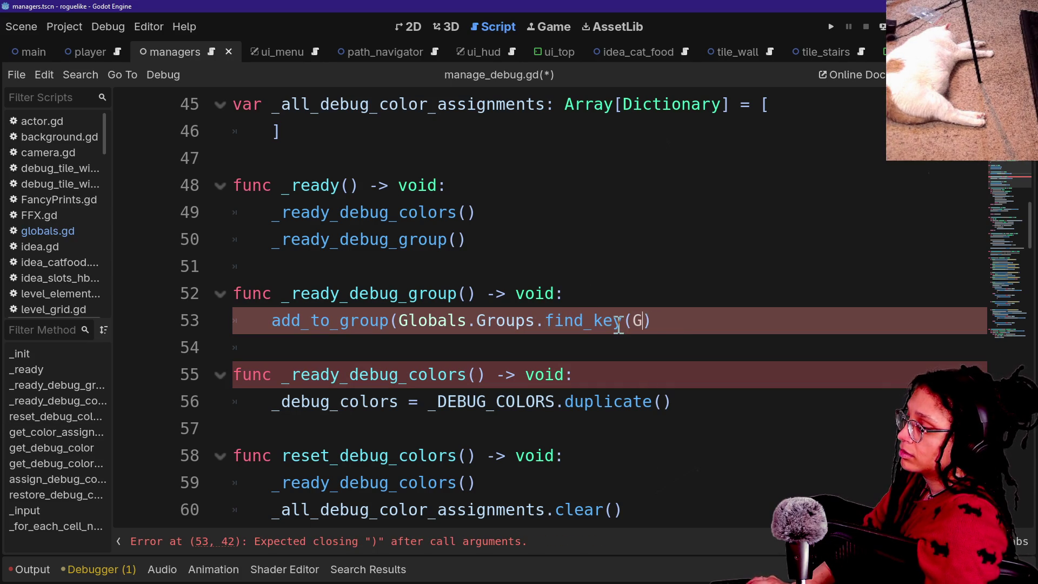
pyautogui.write('.Groups.')
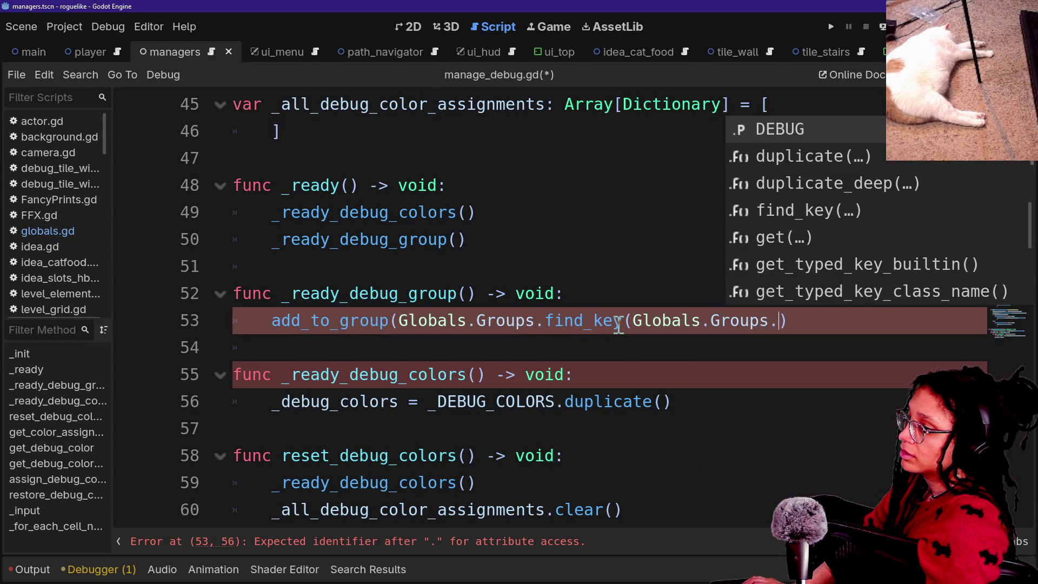
pyautogui.write('DEBUG')
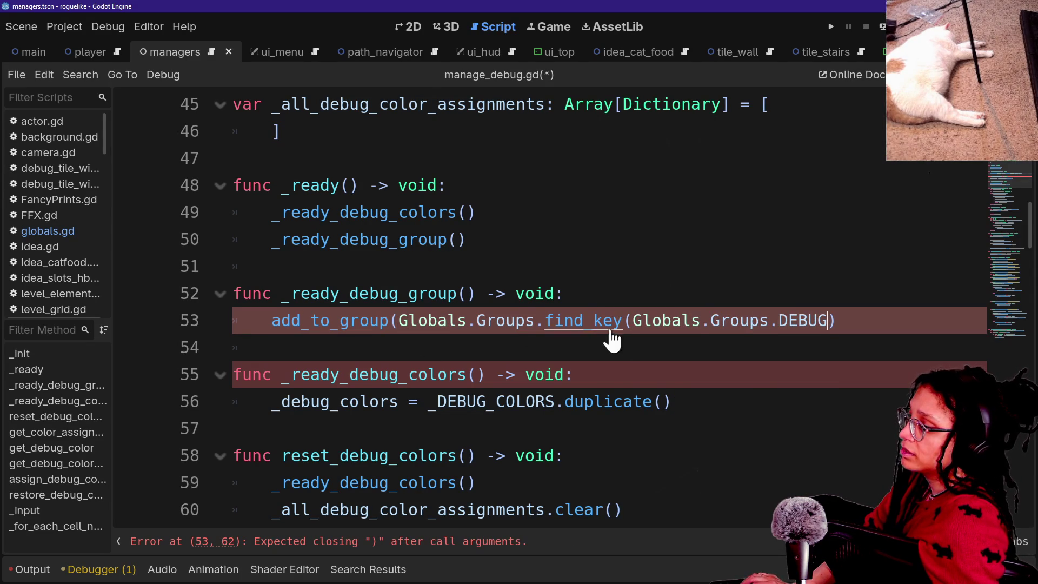
pyautogui.keyDown('ctrl'); pyautogui.click(413, 322); pyautogui.keyUp('ctrl')
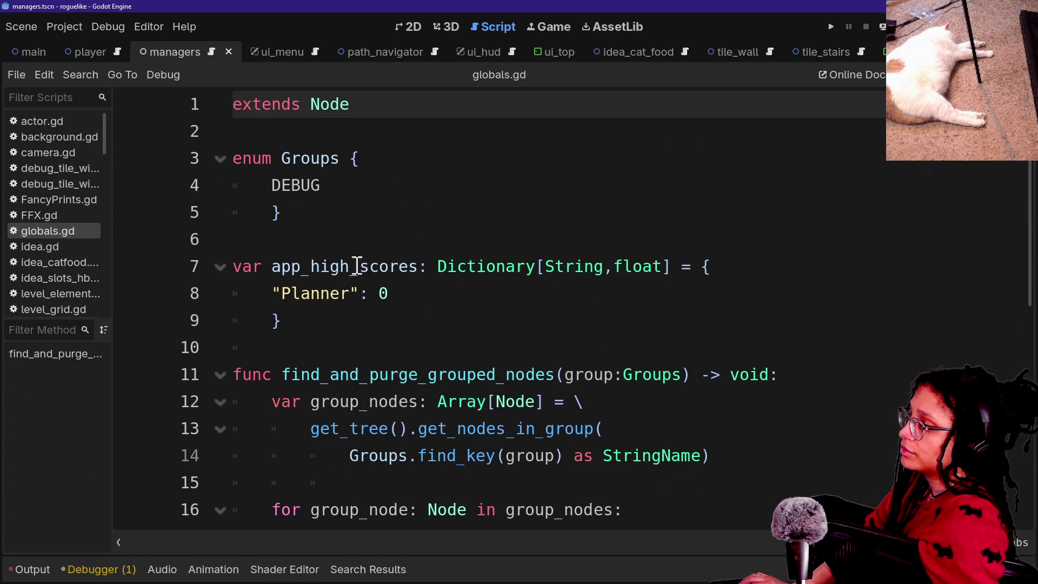
# Step: Add a get_group_stringname function header returning StringName below the high scores dictionary
pyautogui.scroll(-2, 514, 253)
pyautogui.click(558, 167)
pyautogui.press('Return')
pyautogui.press('Return')
pyautogui.write('func get_grou')
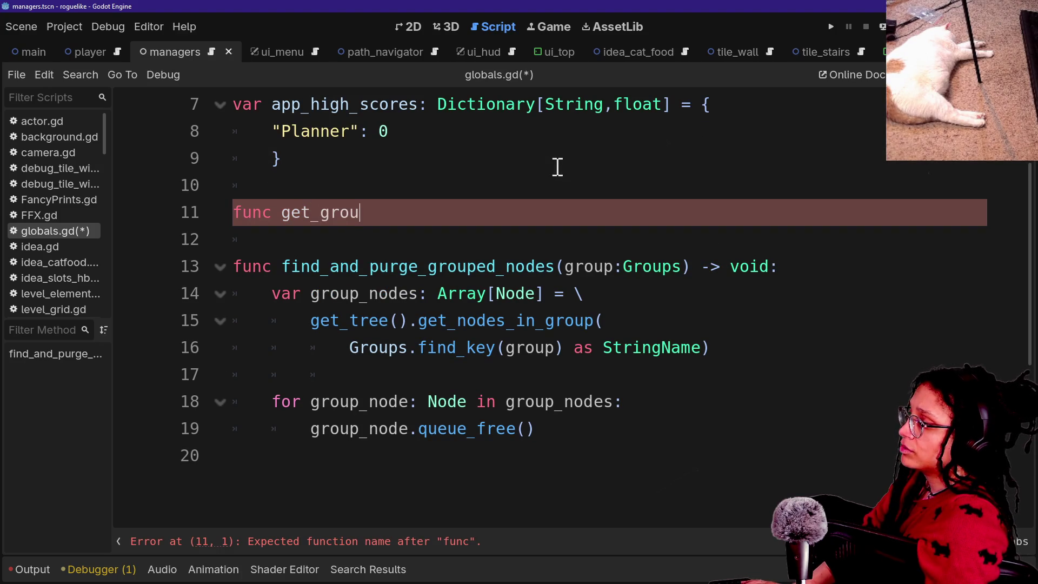
pyautogui.write('p_stringname() ->')
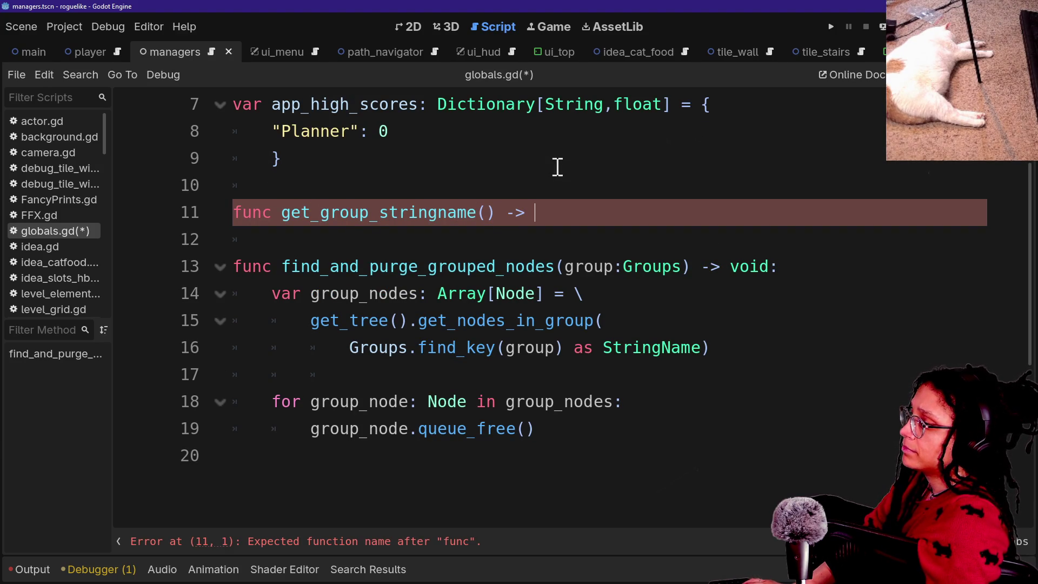
pyautogui.write('v')
pyautogui.press('BackSpace')
pyautogui.write('StringName:')
pyautogui.press('Return')
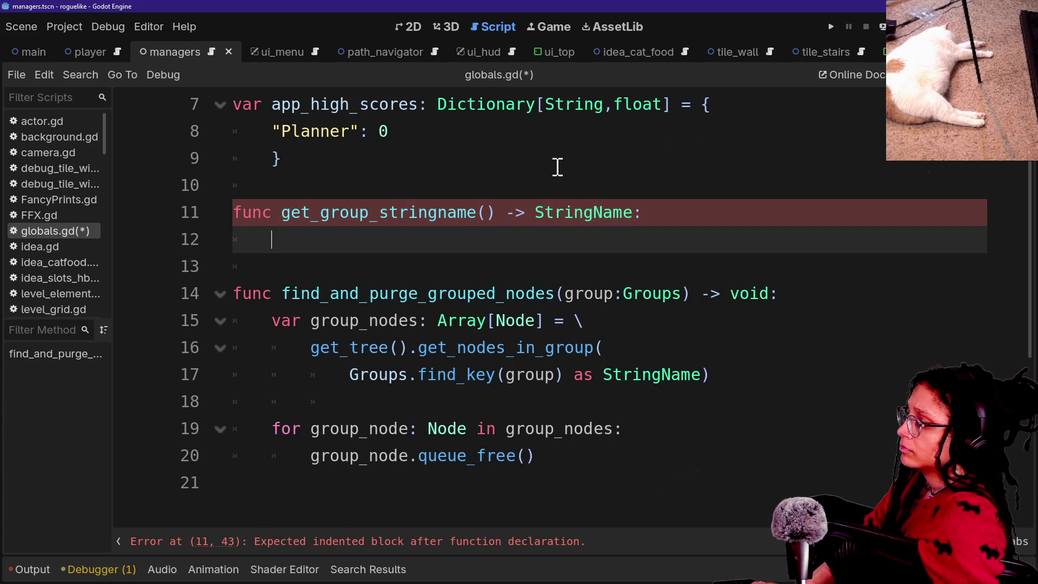
# Step: Copy line 17's find_key expression into the new function body and start overwriting it on line 17
pyautogui.moveTo(346, 375); pyautogui.dragTo(723, 375)
pyautogui.hotkey('ctrl', 'c')
pyautogui.click(344, 231)
pyautogui.hotkey('ctrl', 'v')
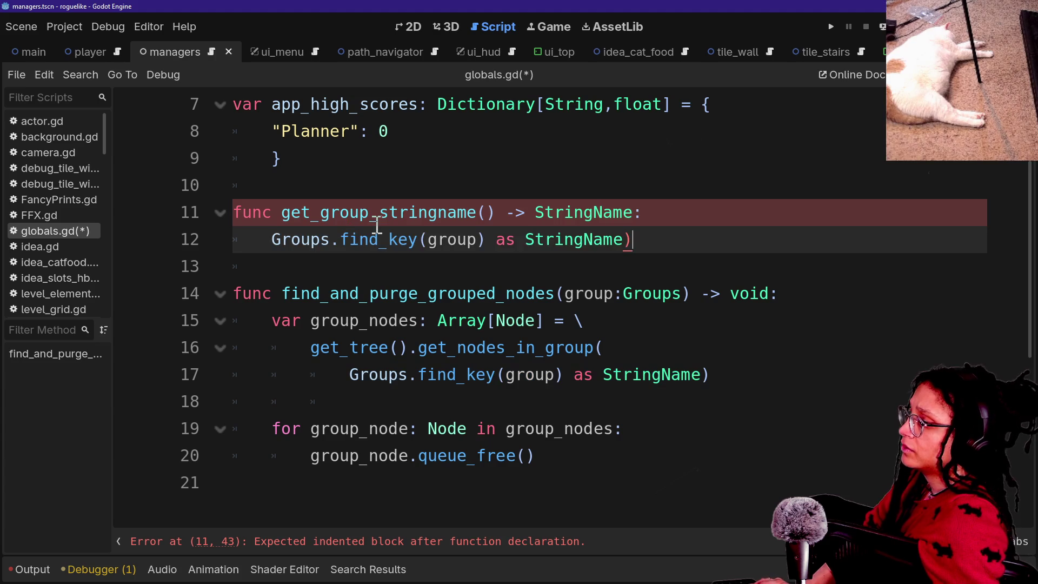
pyautogui.click(610, 324)
pyautogui.click(578, 296)
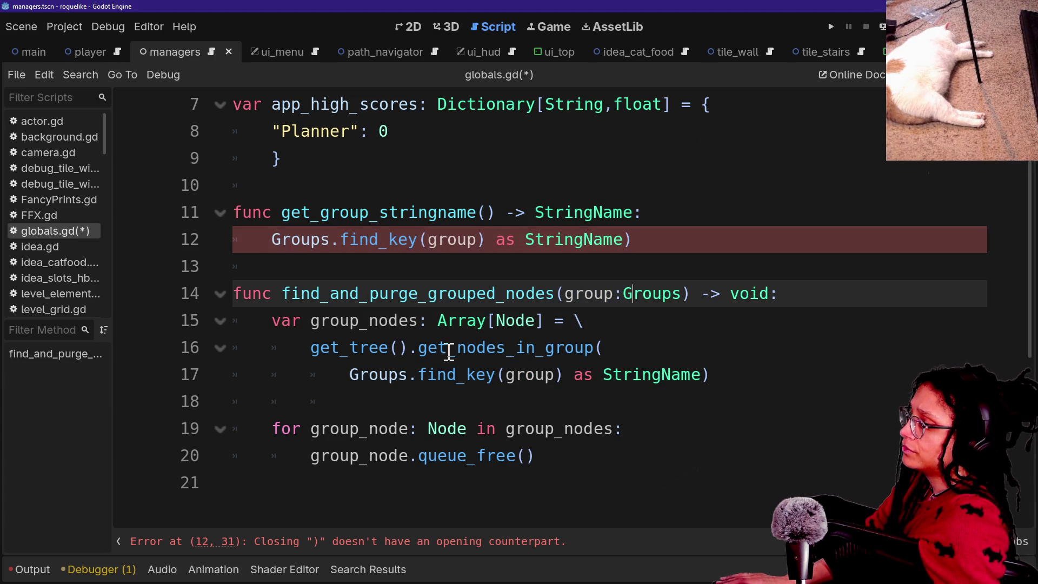
pyautogui.moveTo(349, 375)
pyautogui.mouseDown()
pyautogui.moveTo(565, 373)
pyautogui.moveTo(725, 387)
pyautogui.mouseUp()
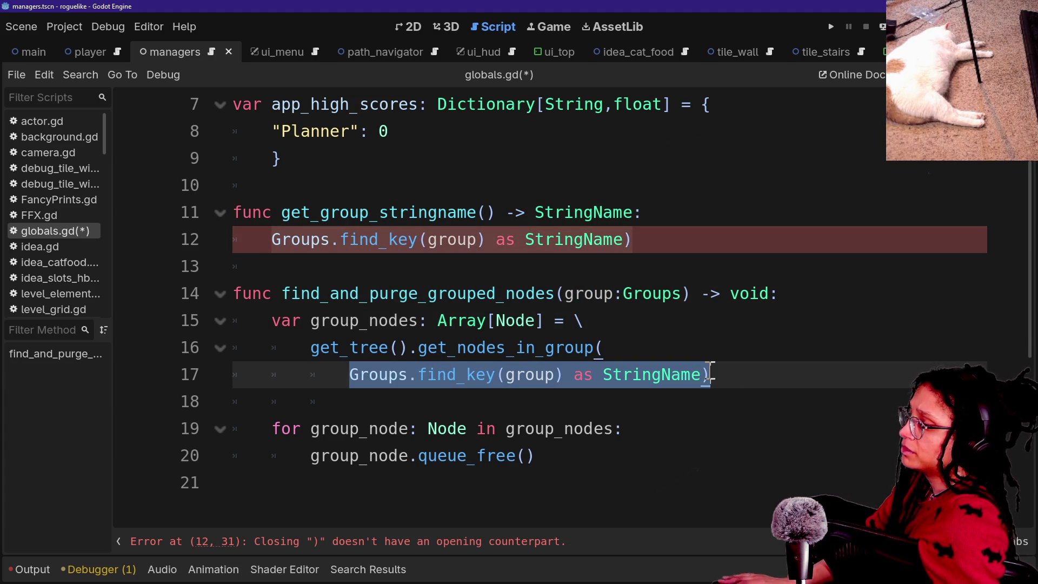
pyautogui.write('geou')
pyautogui.press('BackSpace')
pyautogui.press('BackSpace')
pyautogui.press('BackSpace')
pyautogui.write('roup')
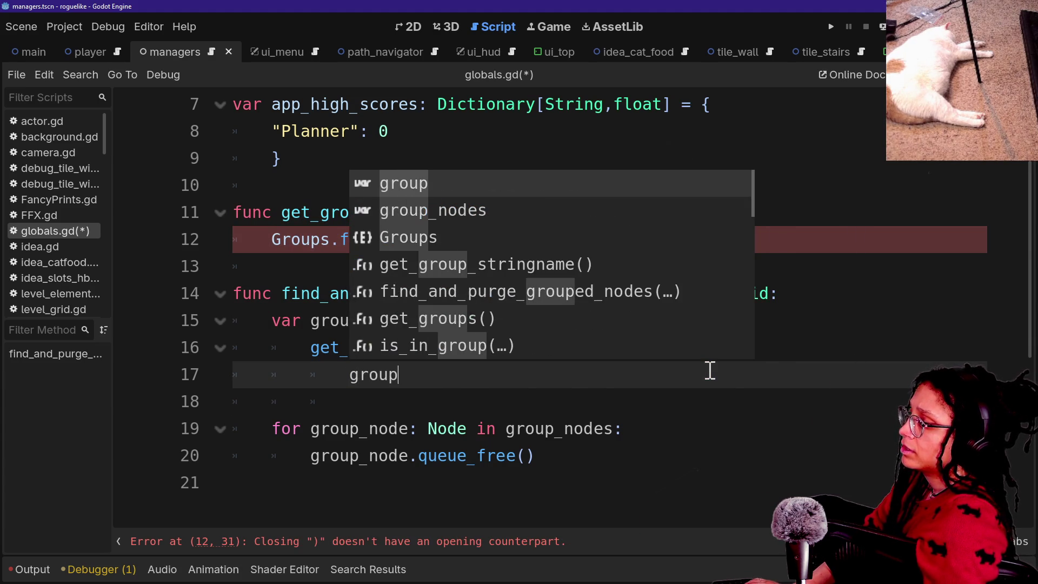
pyautogui.click(555, 450)
# Step: Try changing the Groups parameter type, then undo back to the copied find_key expression
pyautogui.click(647, 294)
pyautogui.press('BackSpace')
pyautogui.press('BackSpace')
pyautogui.press('BackSpace')
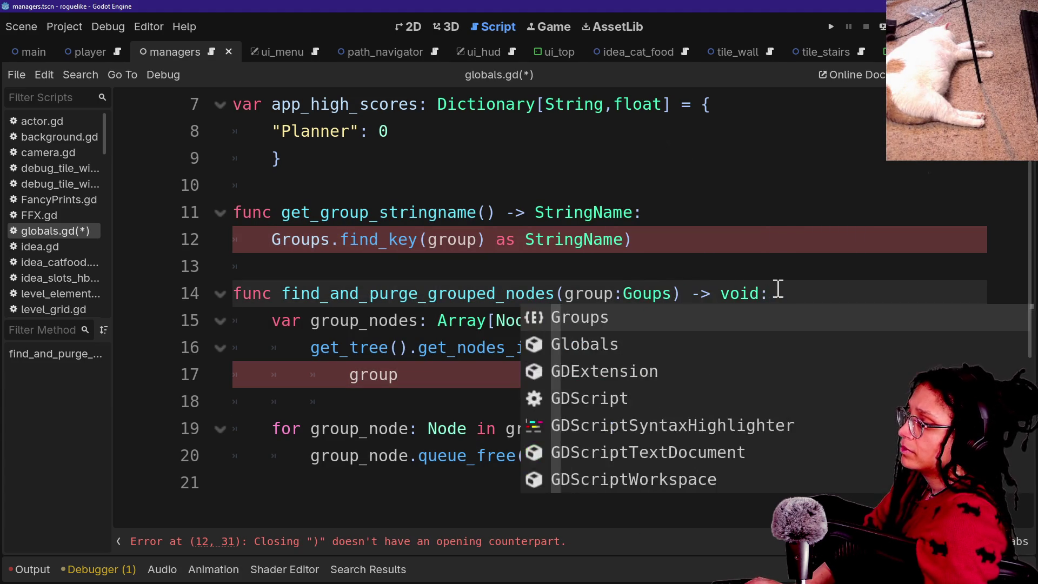
pyautogui.press('Delete')
pyautogui.press('Delete')
pyautogui.press('Delete')
pyautogui.write('Str')
pyautogui.press('BackSpace')
pyautogui.press('BackSpace')
pyautogui.press('BackSpace')
pyautogui.hotkey('ctrl', 'z')
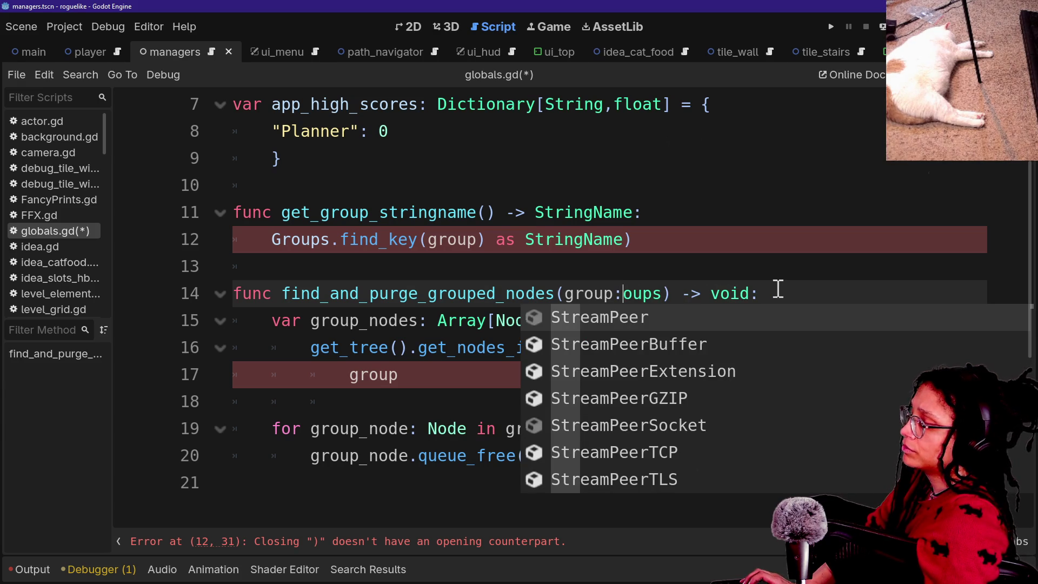
pyautogui.hotkey('ctrl', 'z')
pyautogui.hotkey('ctrl', 'z')
pyautogui.hotkey('ctrl', 'z')
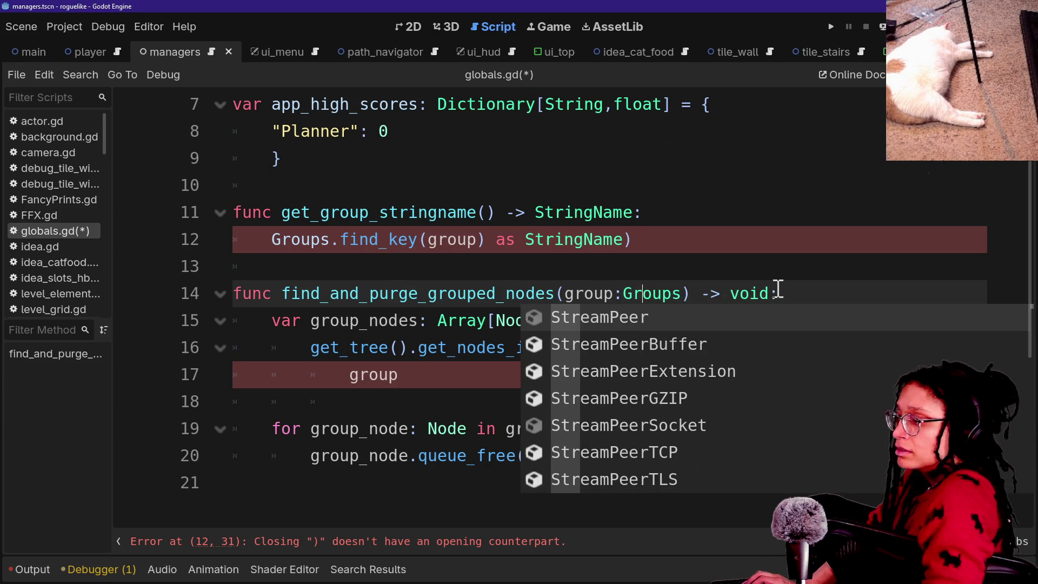
pyautogui.hotkey('ctrl', 'z')
pyautogui.hotkey('ctrl', 'z')
pyautogui.hotkey('ctrl', 'z')
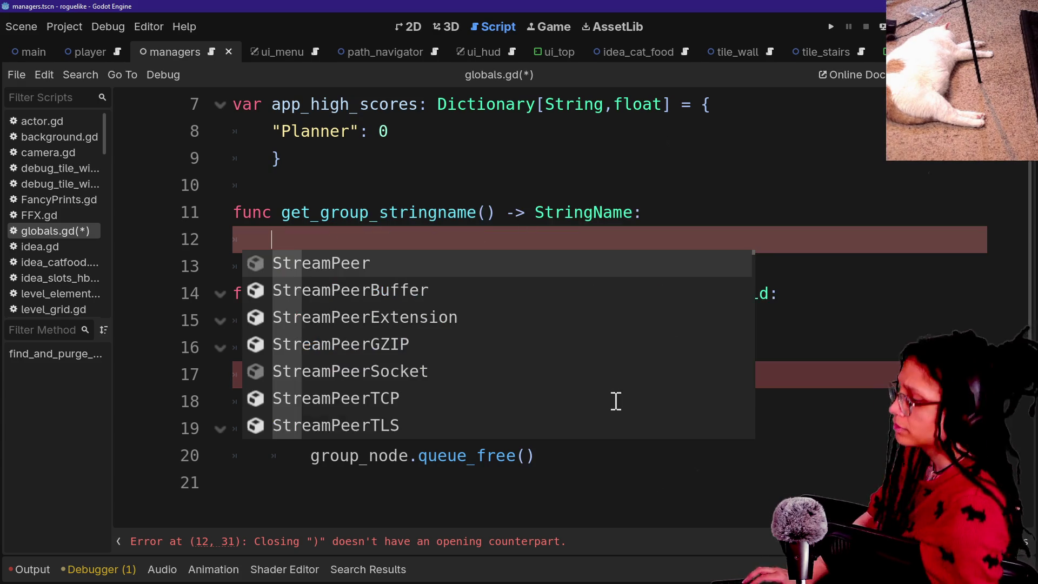
pyautogui.hotkey('ctrl', 'z')
pyautogui.hotkey('ctrl', 'z')
pyautogui.hotkey('ctrl', 'z')
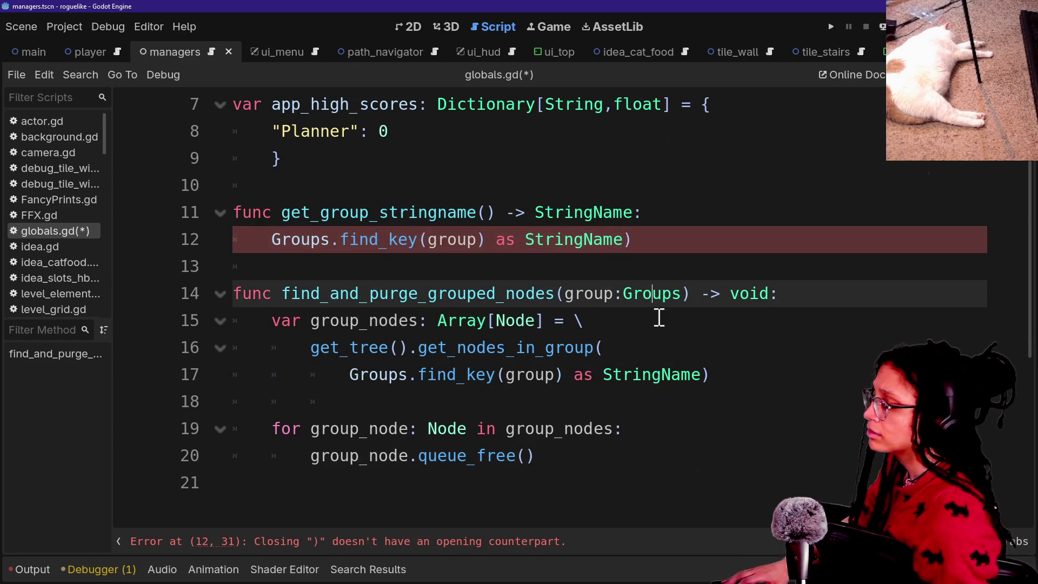
# Step: Replace the inline find_key expression on line 17 with get_group_stringname(group)
pyautogui.moveTo(330, 375); pyautogui.dragTo(702, 366)
pyautogui.press('BackSpace')
pyautogui.write('grou')
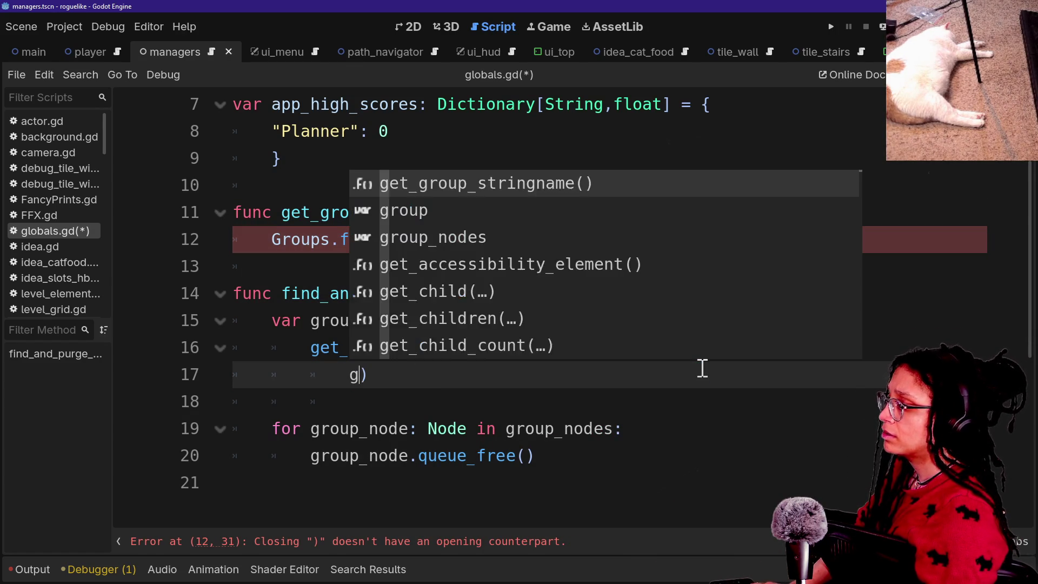
pyautogui.press('BackSpace')
pyautogui.press('BackSpace')
pyautogui.write('e')
pyautogui.press('BackSpace')
pyautogui.press('BackSpace')
pyautogui.write('et')
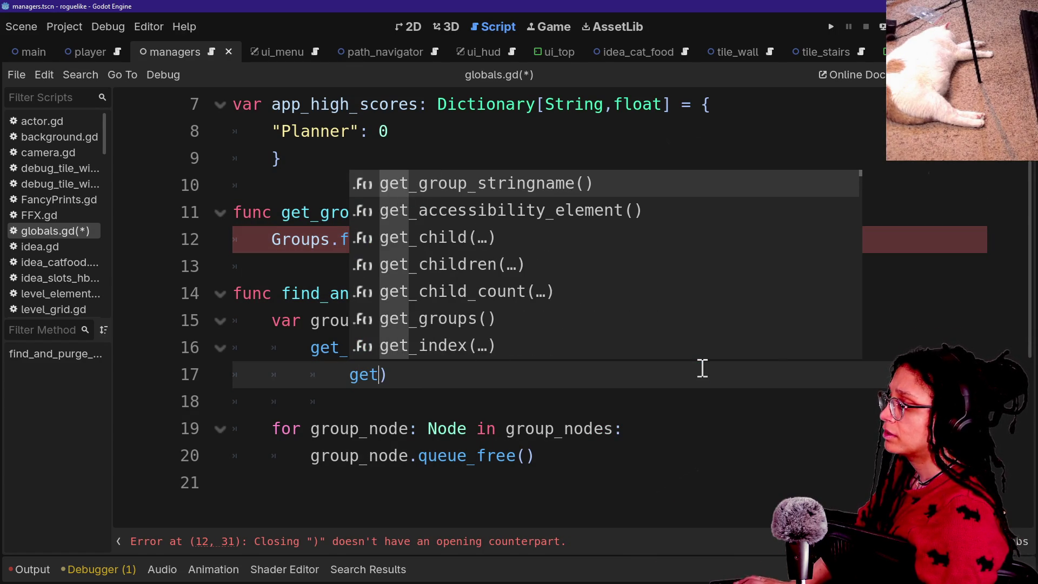
pyautogui.press('Return')
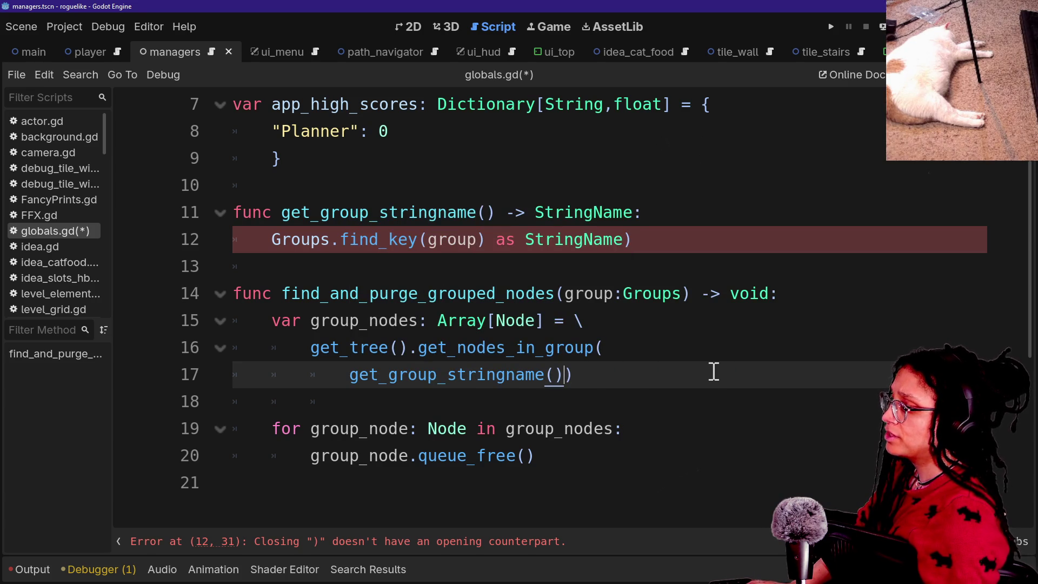
pyautogui.write('grou')
pyautogui.press('BackSpace')
pyautogui.press('BackSpace')
pyautogui.press('BackSpace')
pyautogui.write('group)')
pyautogui.click(429, 398)
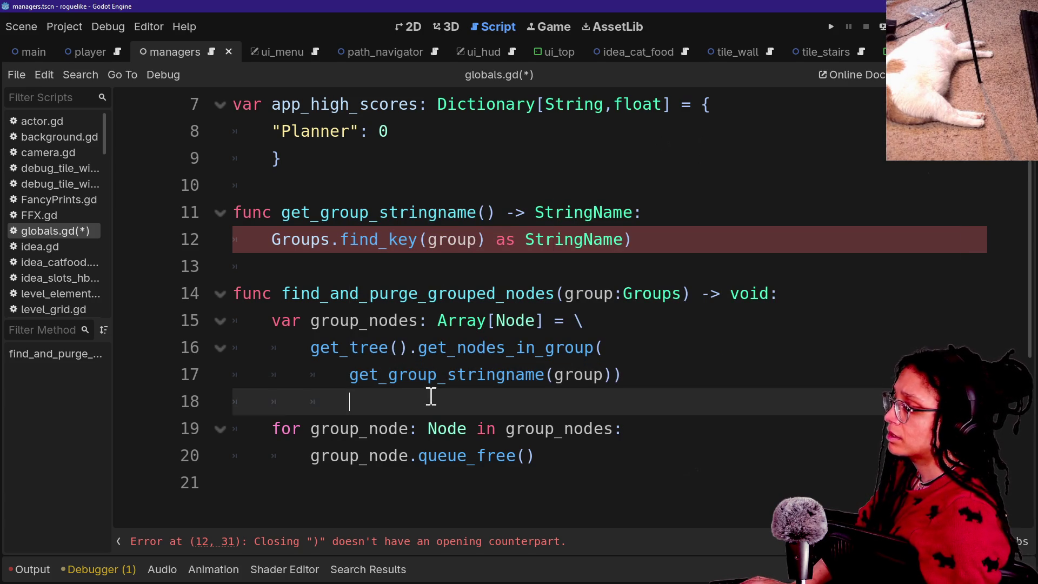
# Step: Give get_group_stringname a group:Groups parameter and make it return the find_key expression
pyautogui.click(407, 259)
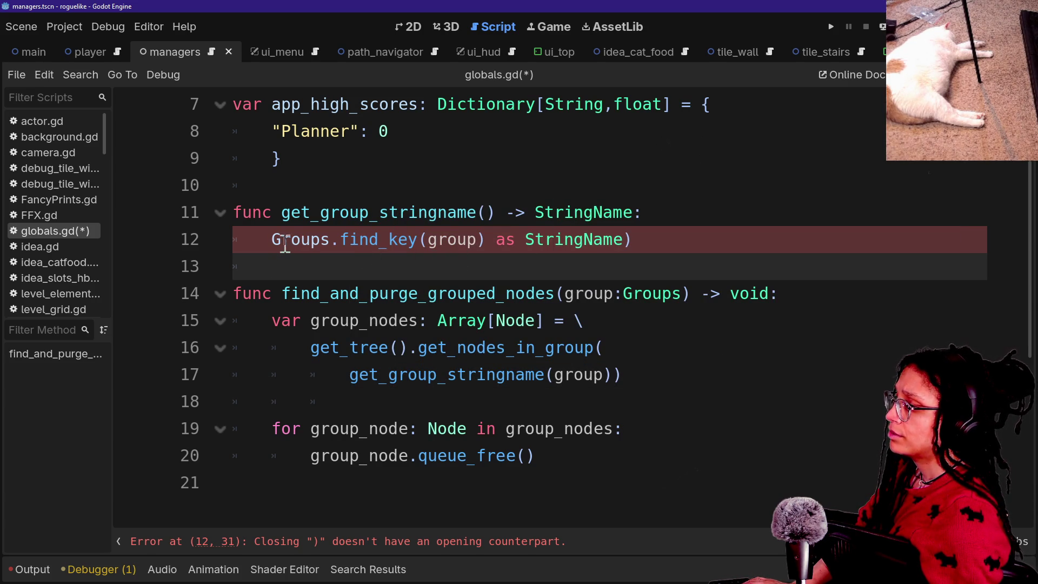
pyautogui.click(487, 212)
pyautogui.write('group')
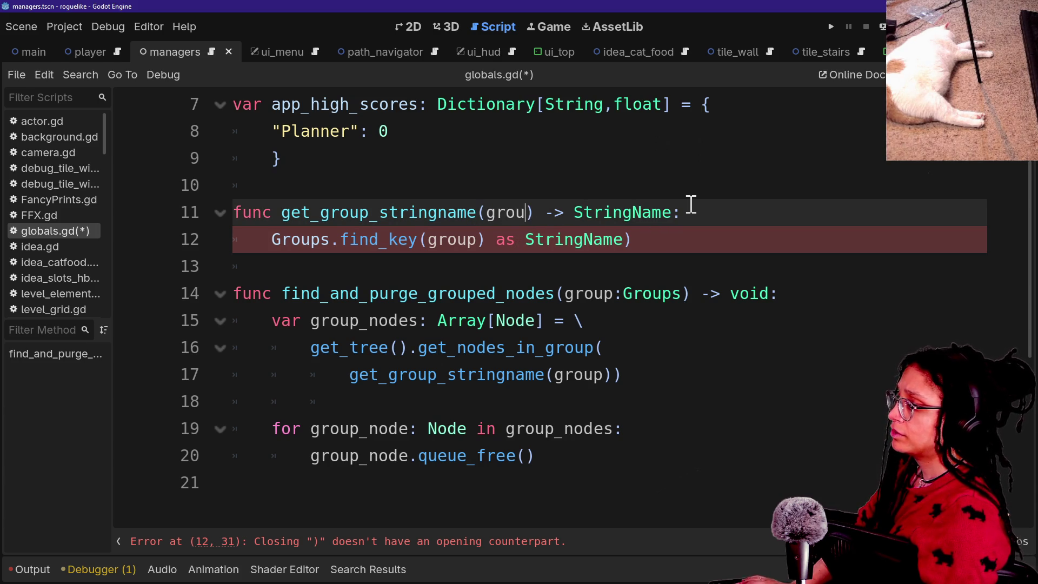
pyautogui.write(':Groups')
pyautogui.click(464, 240)
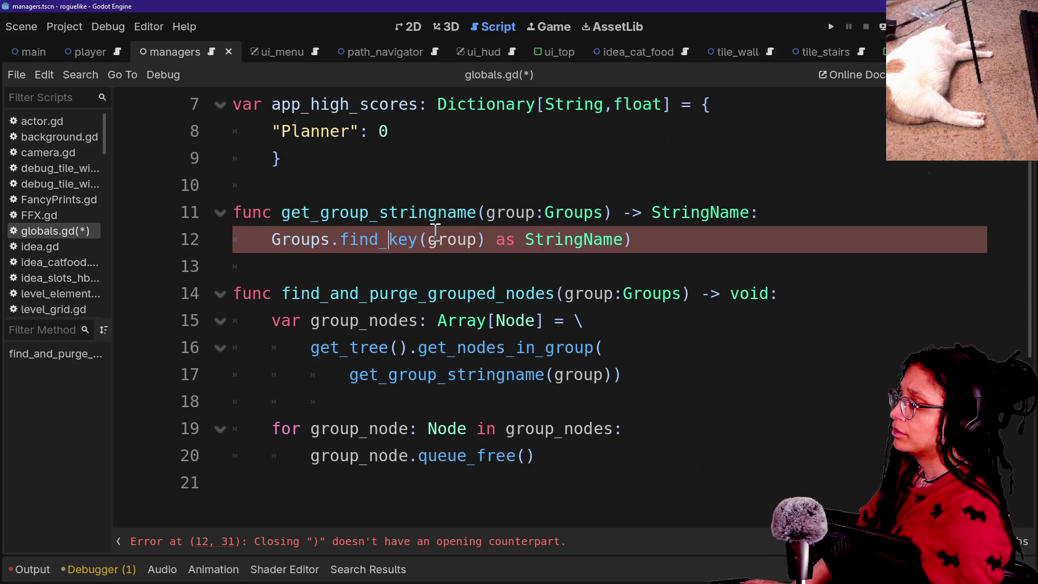
pyautogui.click(653, 239)
pyautogui.click(272, 240)
pyautogui.write('return')
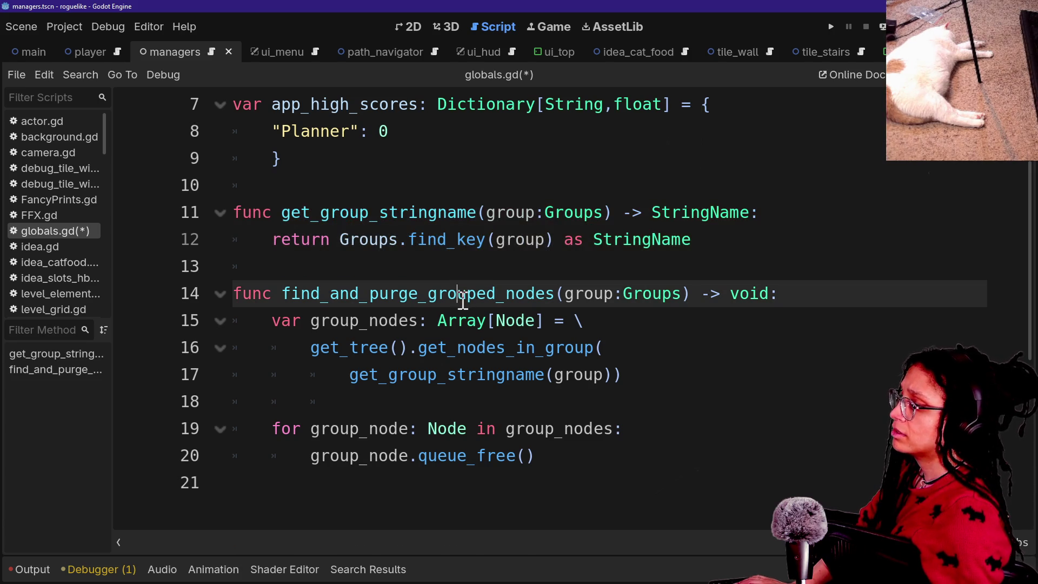
# Step: Duplicate the returned expression onto a new var line above the return
pyautogui.moveTo(732, 248)
pyautogui.mouseDown()
pyautogui.moveTo(571, 232)
pyautogui.moveTo(340, 239)
pyautogui.mouseUp()
pyautogui.hotkey('ctrl', '=')
pyautogui.click(807, 222)
pyautogui.press('Return')
pyautogui.write('var')
pyautogui.hotkey('ctrl', 'v')
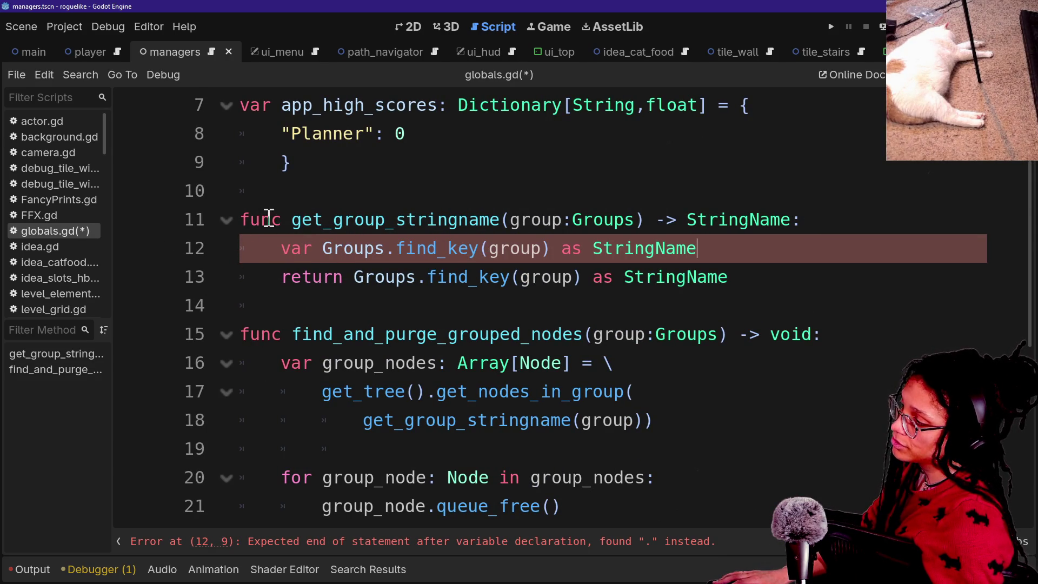
# Step: Turn the var line into 'var group_stringname: StringName = \' with the expression continued below
pyautogui.moveTo(262, 249)
pyautogui.mouseDown()
pyautogui.moveTo(614, 287)
pyautogui.moveTo(797, 243)
pyautogui.moveTo(425, 336)
pyautogui.moveTo(487, 241)
pyautogui.moveTo(677, 249)
pyautogui.mouseUp()
pyautogui.moveTo(751, 238)
pyautogui.mouseDown()
pyautogui.moveTo(319, 248)
pyautogui.moveTo(649, 242)
pyautogui.mouseUp()
pyautogui.click(320, 248)
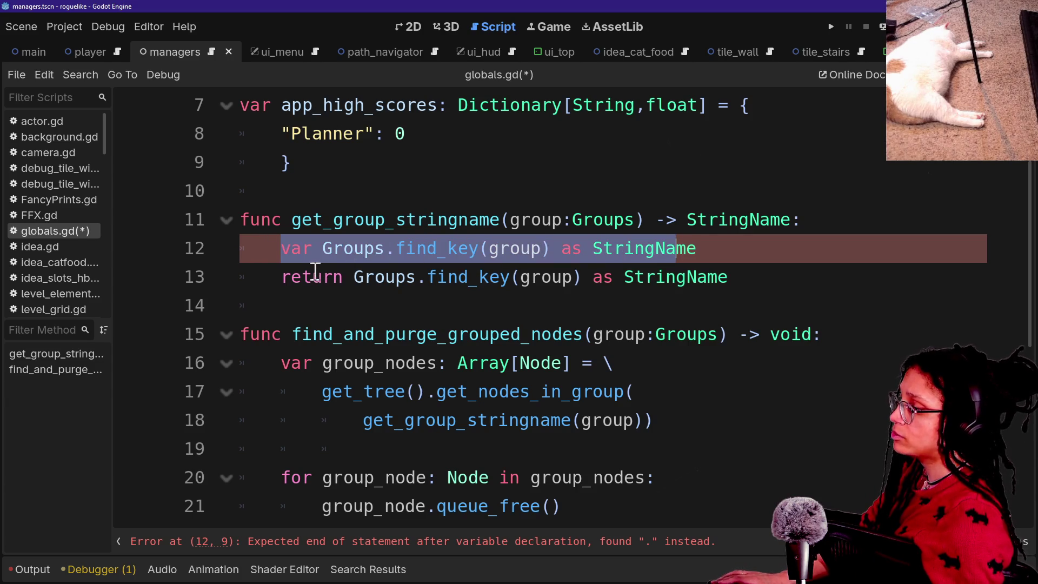
pyautogui.moveTo(313, 272); pyautogui.dragTo(482, 287)
pyautogui.click(322, 249)
pyautogui.write('group')
pyautogui.press('BackSpace')
pyautogui.press('BackSpace')
pyautogui.press('BackSpace')
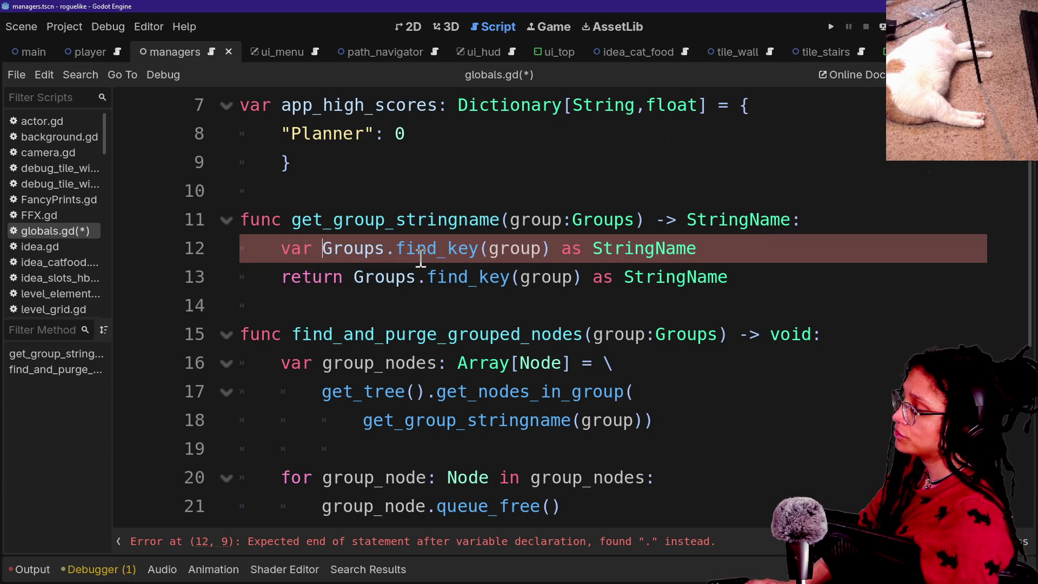
pyautogui.write('group_stringname: StringN')
pyautogui.press('Return')
pyautogui.write('= \\')
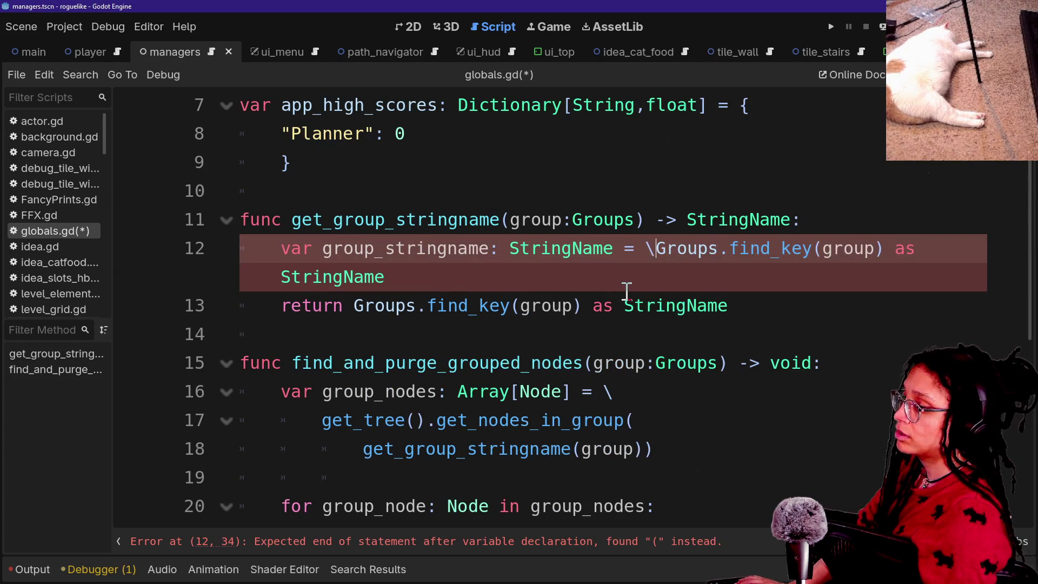
pyautogui.press('Return')
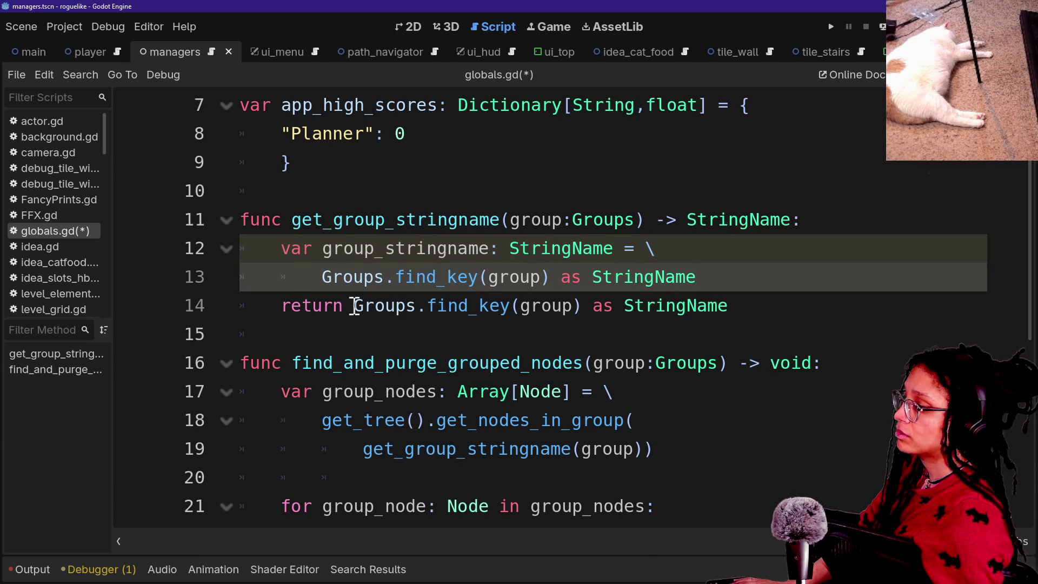
# Step: Return group_stringname instead of the expression, save globals.gd, and quick-open manage_resets.gd
pyautogui.moveTo(354, 308); pyautogui.dragTo(753, 311)
pyautogui.write('grou')
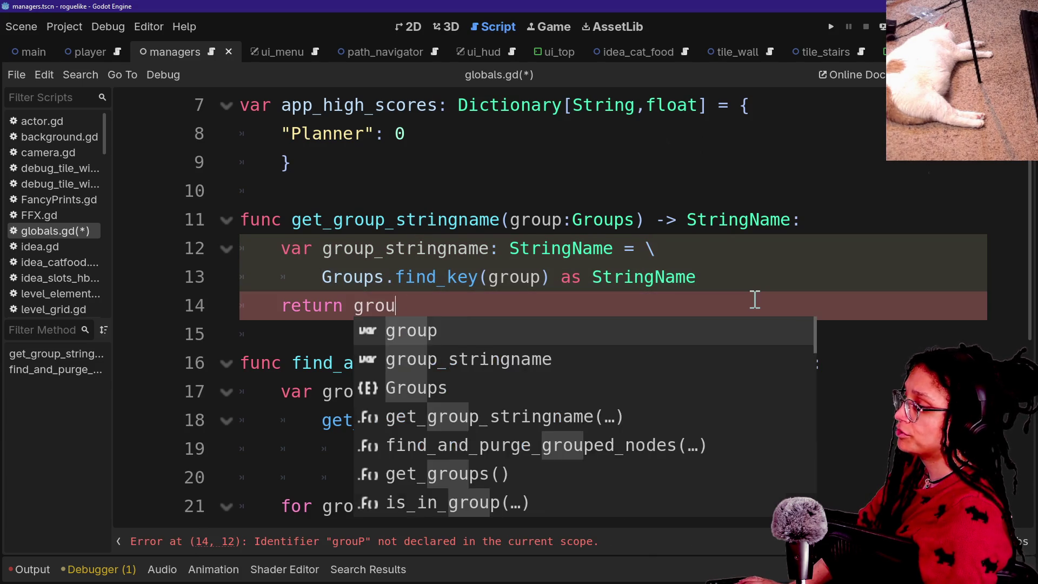
pyautogui.write('p_stringname')
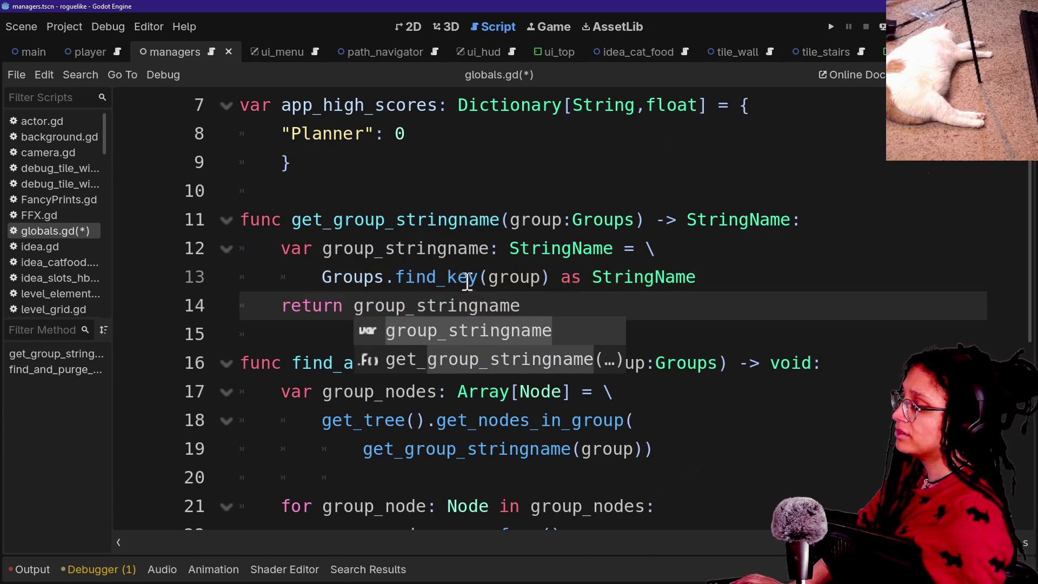
pyautogui.hotkey('ctrl', 's')
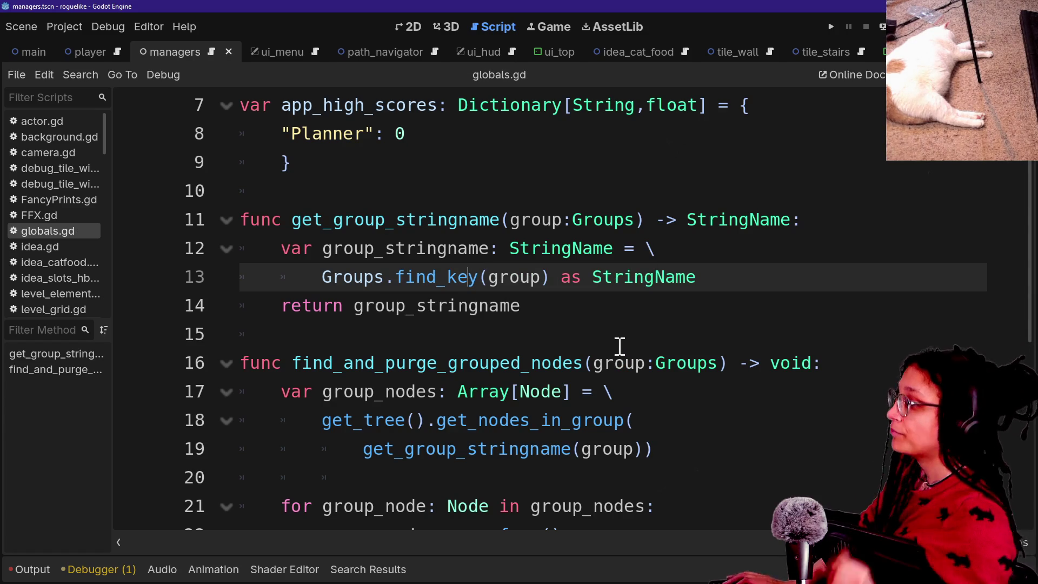
pyautogui.click(620, 346)
pyautogui.click(655, 351)
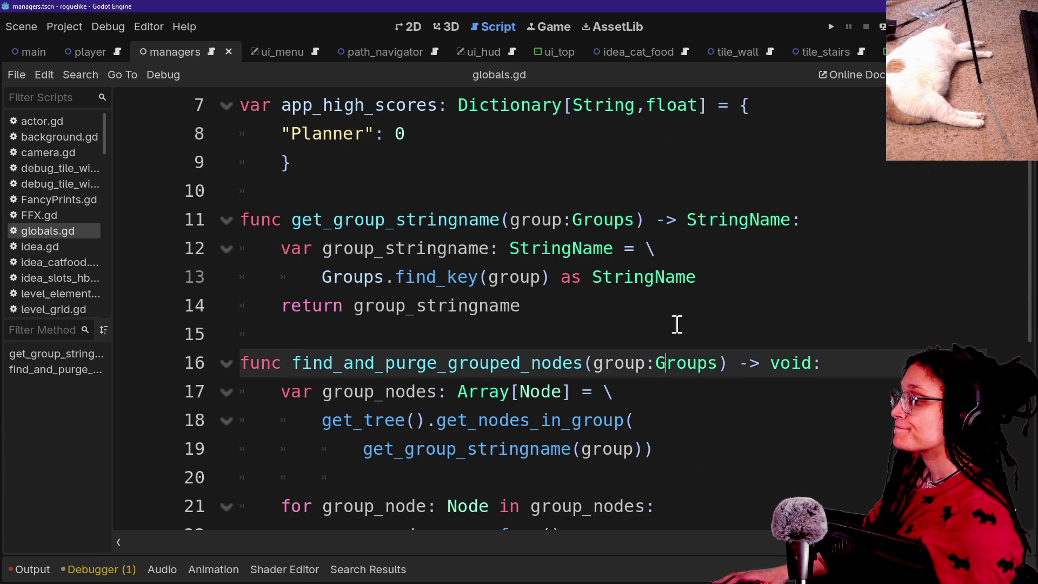
pyautogui.click(699, 317)
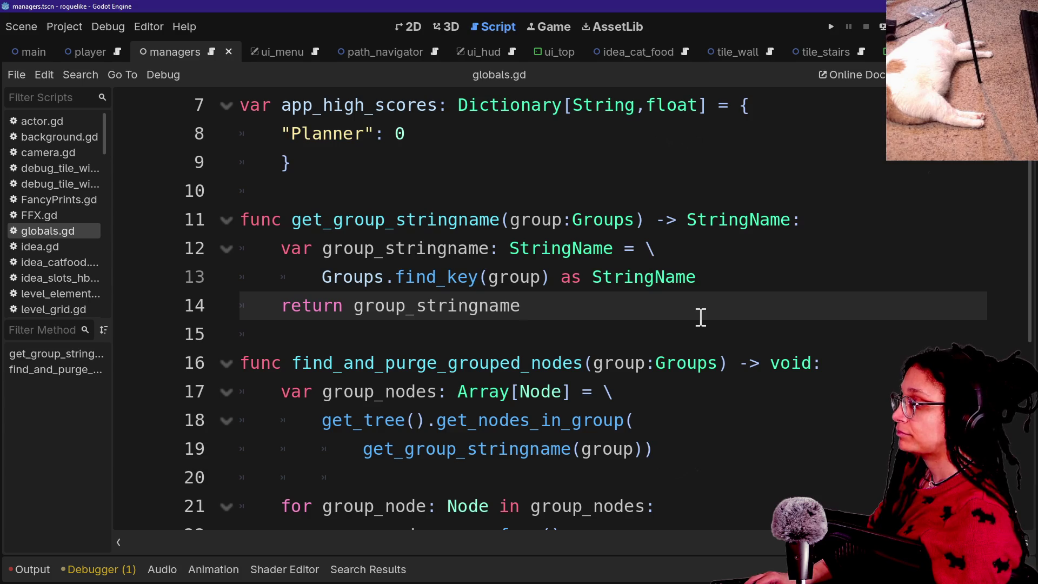
pyautogui.hotkey('ctrl', 'alt', 'o')
pyautogui.press('Down')
pyautogui.press('Down')
pyautogui.press('Return')
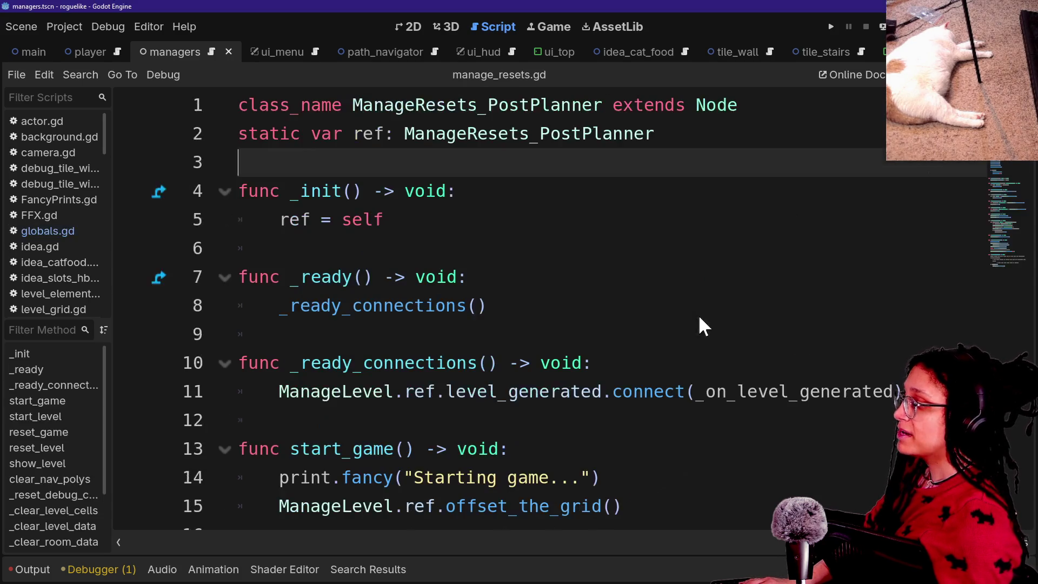
# Step: Open manage_debug.gd and strip the find_key call from line 53's add_to_group argument
pyautogui.hotkey('ctrl', 'alt', 'o')
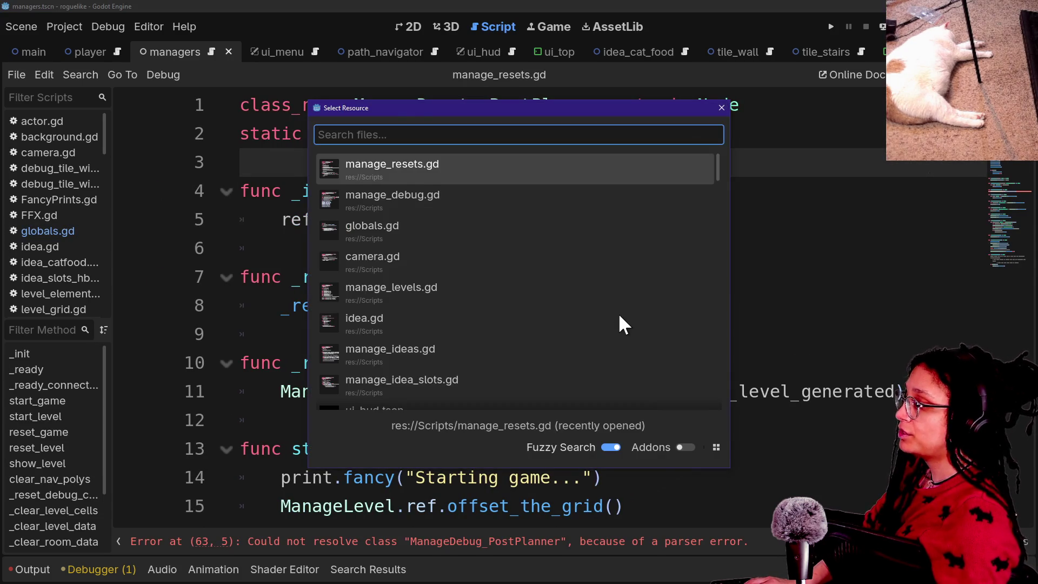
pyautogui.press('Down')
pyautogui.press('Return')
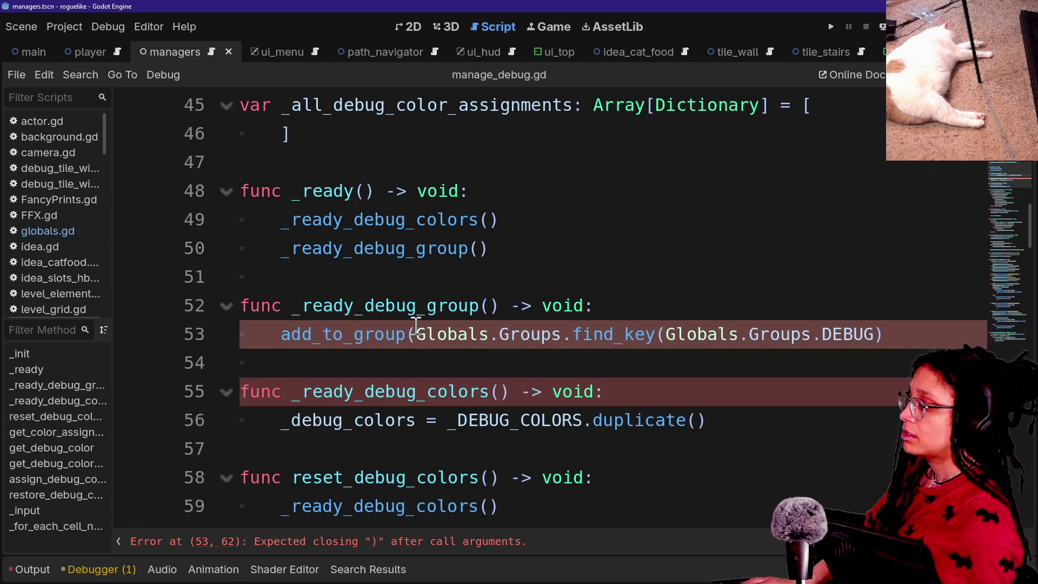
pyautogui.moveTo(419, 341)
pyautogui.mouseDown()
pyautogui.moveTo(797, 308)
pyautogui.moveTo(788, 329)
pyautogui.mouseUp()
pyautogui.doubleClick(583, 334)
pyautogui.keyDown('shift'); pyautogui.click(882, 333); pyautogui.keyUp('shift')
pyautogui.press('BackSpace')
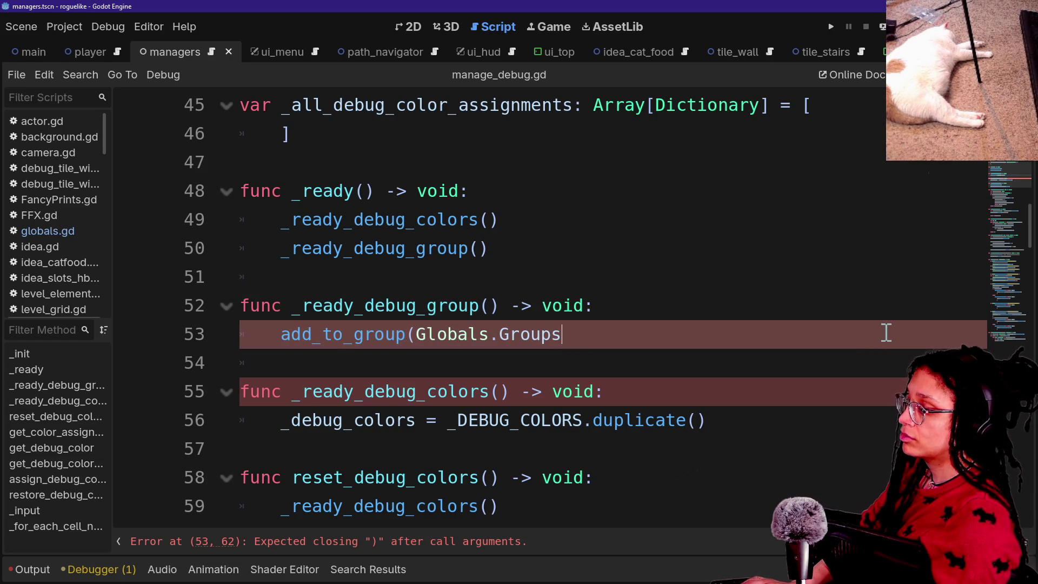
pyautogui.write('.')
pyautogui.press('Return')
pyautogui.write(')(')
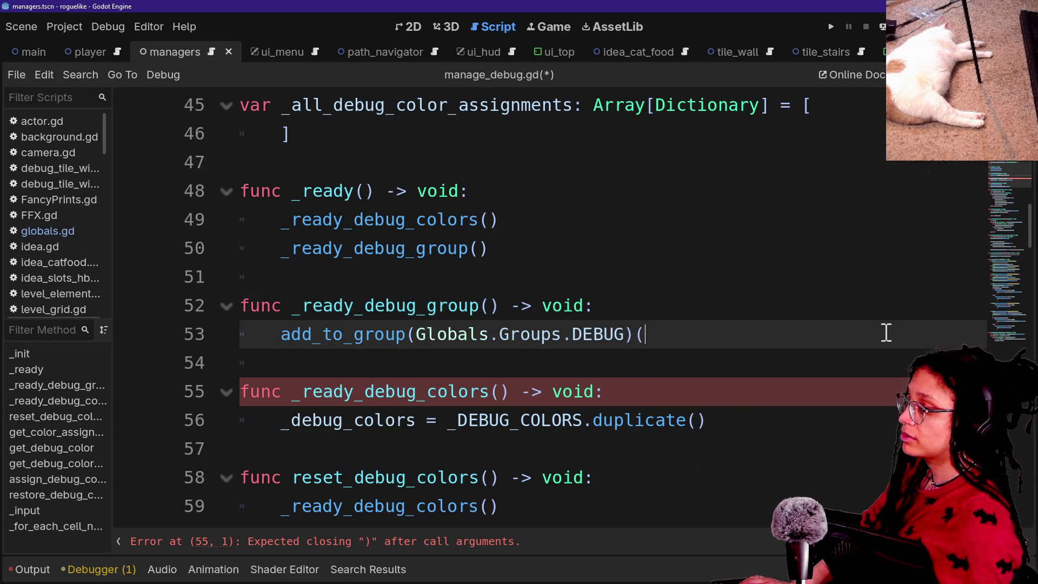
pyautogui.press('BackSpace')
pyautogui.press('BackSpace')
pyautogui.press('BackSpace')
pyautogui.press('BackSpace')
pyautogui.press('Return')
pyautogui.write('get')
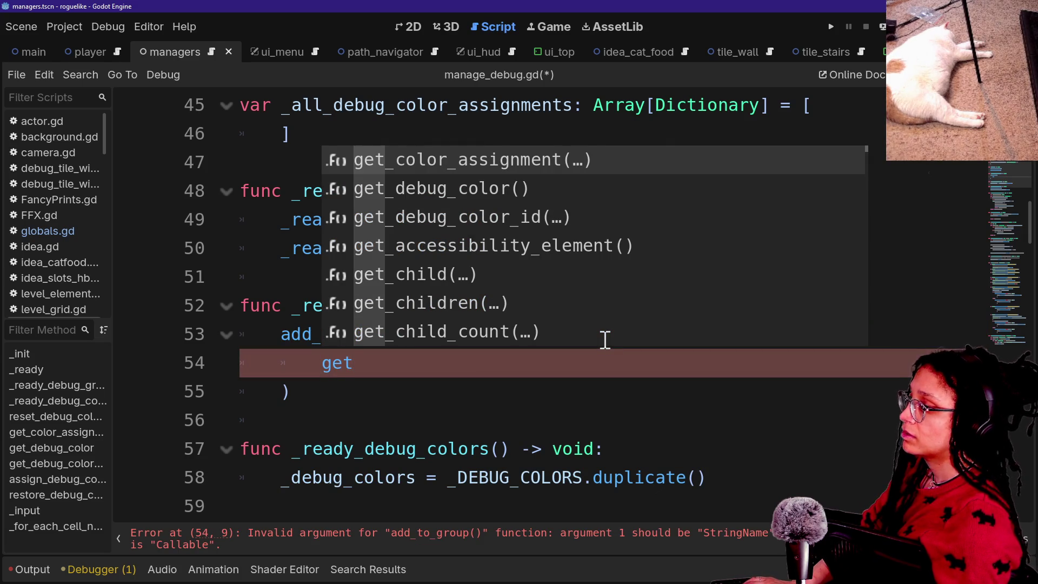
pyautogui.write('_debug')
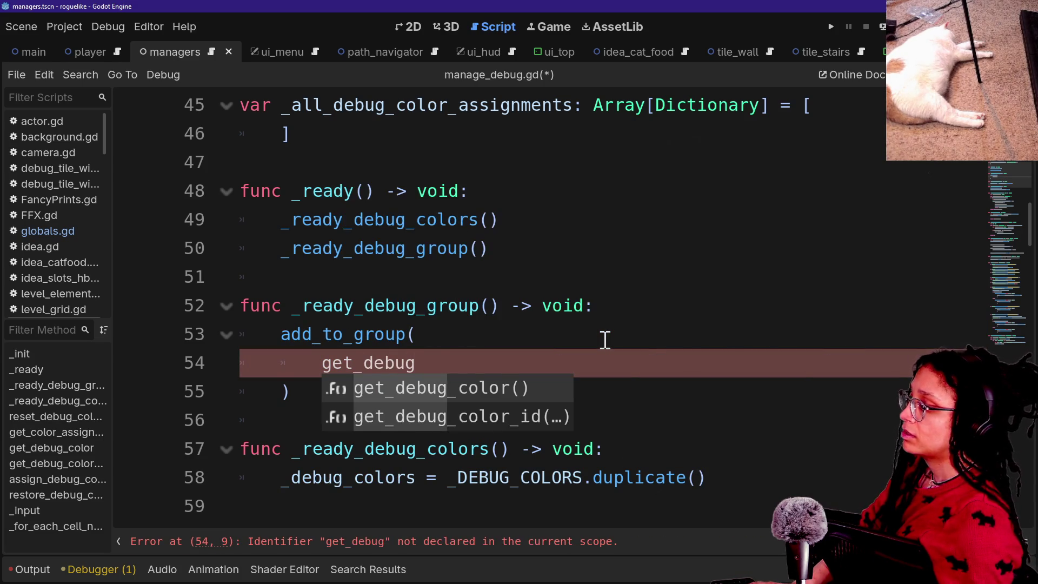
pyautogui.press('BackSpace')
pyautogui.press('BackSpace')
pyautogui.press('BackSpace')
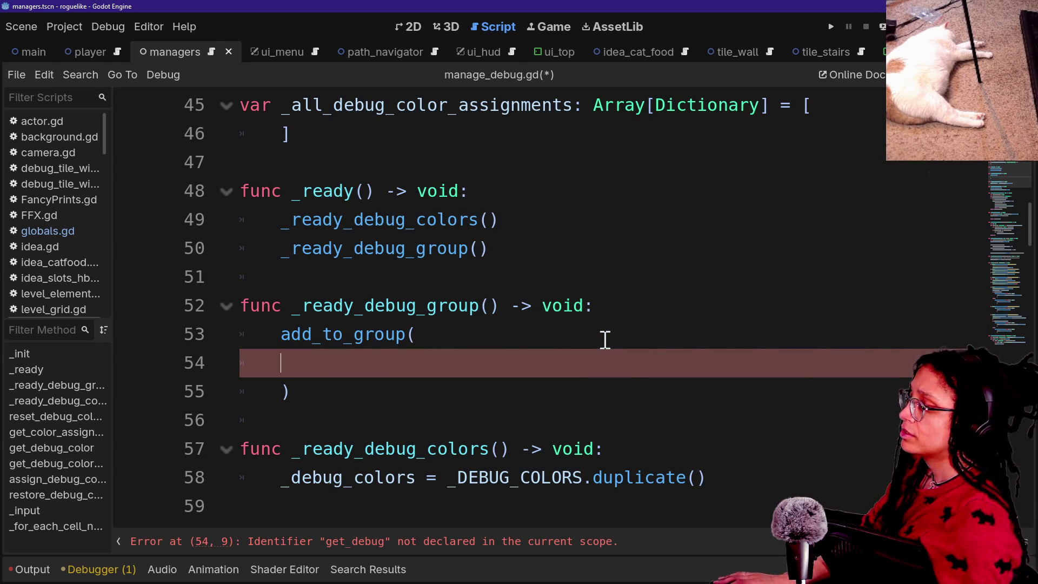
# Step: Add 'var group_stringname: StringName =' in _ready_debug_group, assigned from Globals.get_group_stringname
pyautogui.click(609, 306)
pyautogui.press('Return')
pyautogui.write('var ')
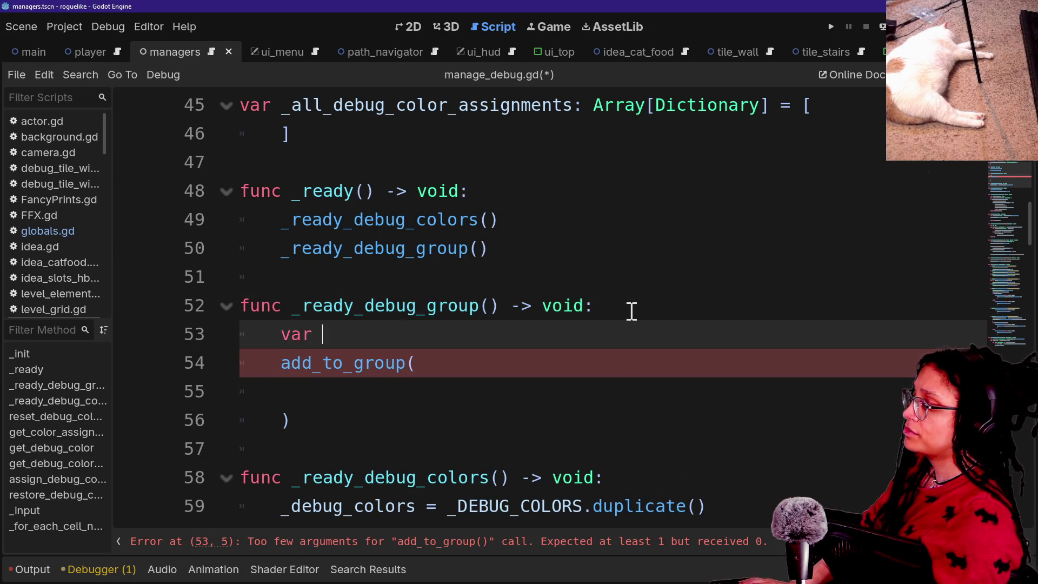
pyautogui.write('grou')
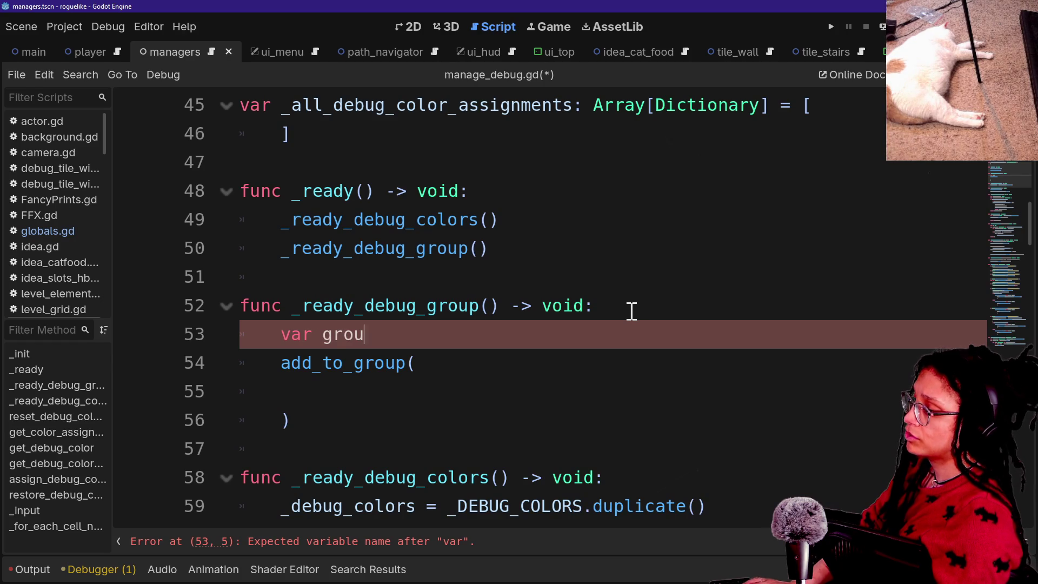
pyautogui.write('p_stringname')
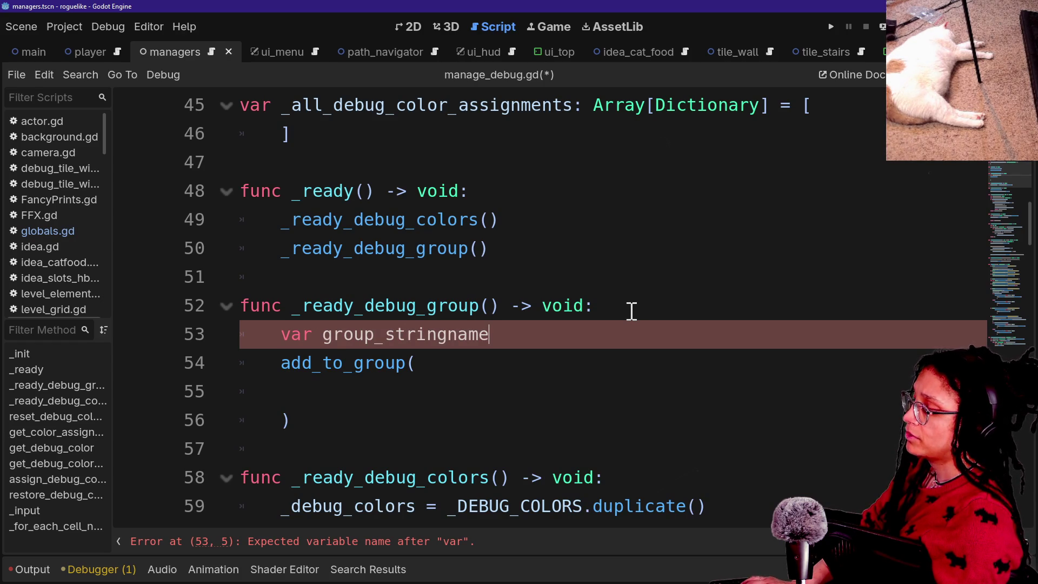
pyautogui.write(': Stringnam')
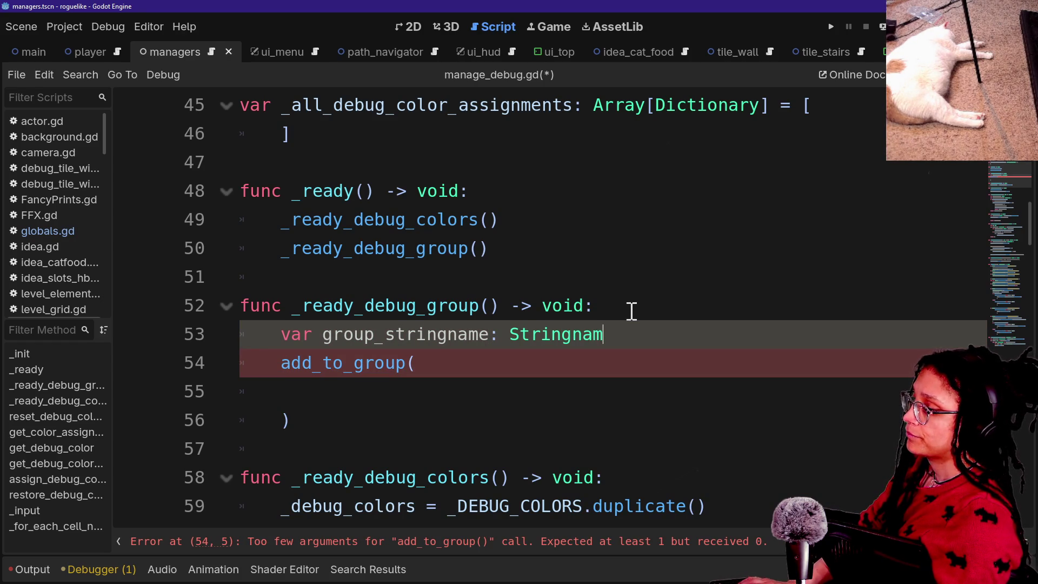
pyautogui.press('BackSpace')
pyautogui.press('BackSpace')
pyautogui.press('BackSpace')
pyautogui.write('Nme')
pyautogui.press('BackSpace')
pyautogui.press('BackSpace')
pyautogui.write('ame \\')
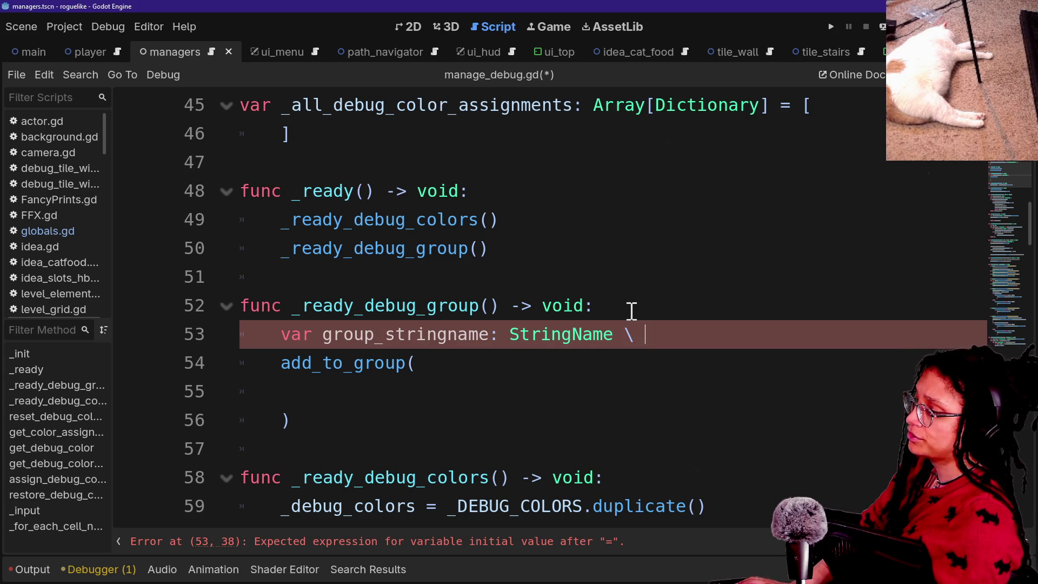
pyautogui.press('BackSpace')
pyautogui.write('=')
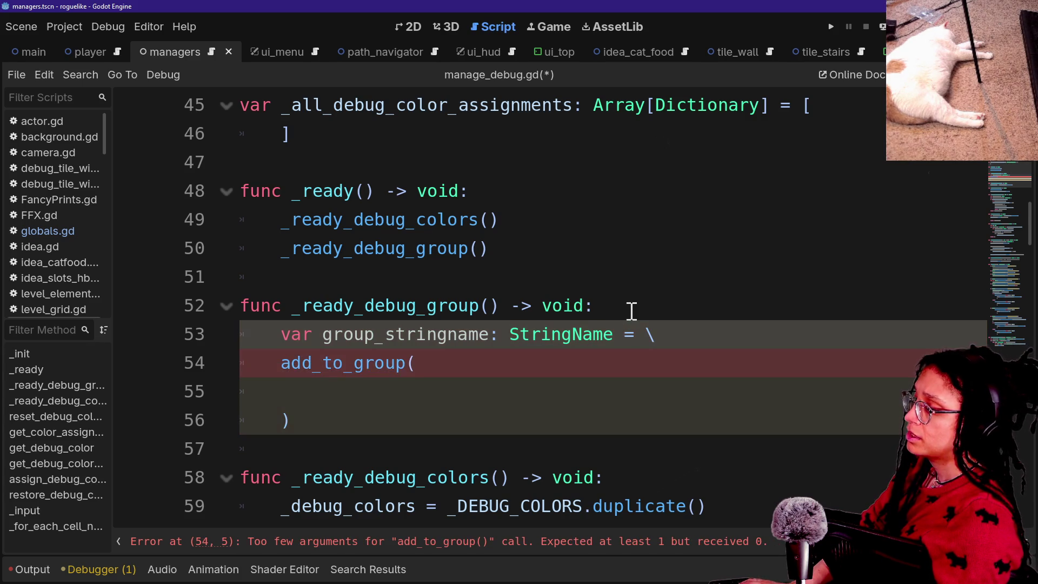
pyautogui.press('Return')
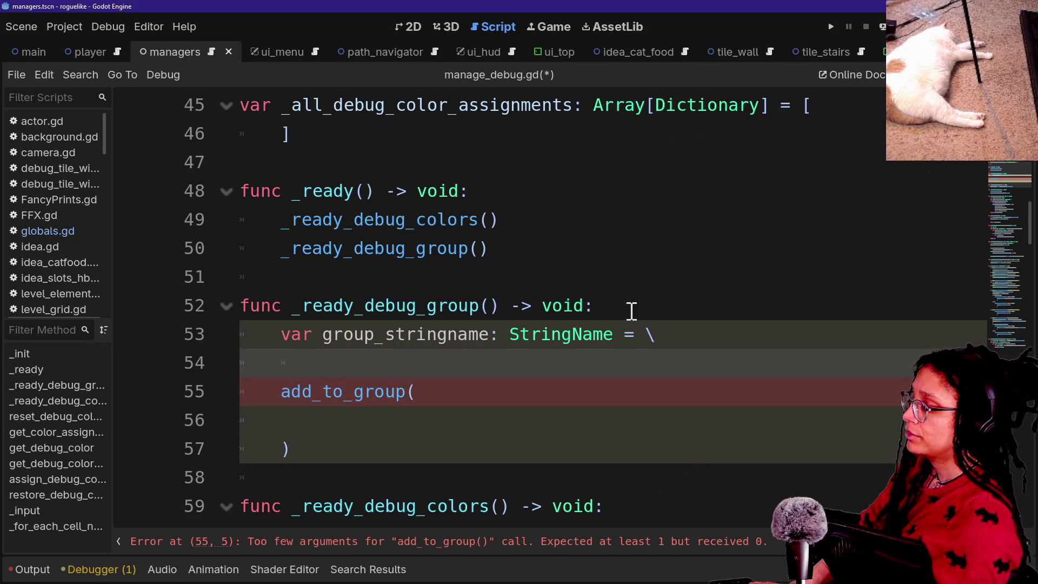
pyautogui.write('group')
pyautogui.press('Return')
pyautogui.write('= ')
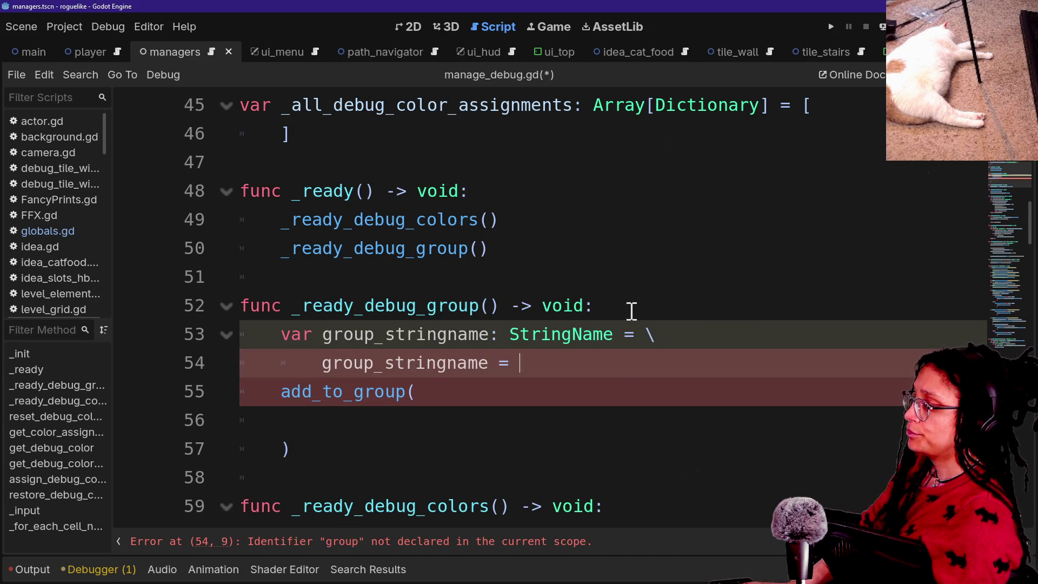
pyautogui.write('Globals.get')
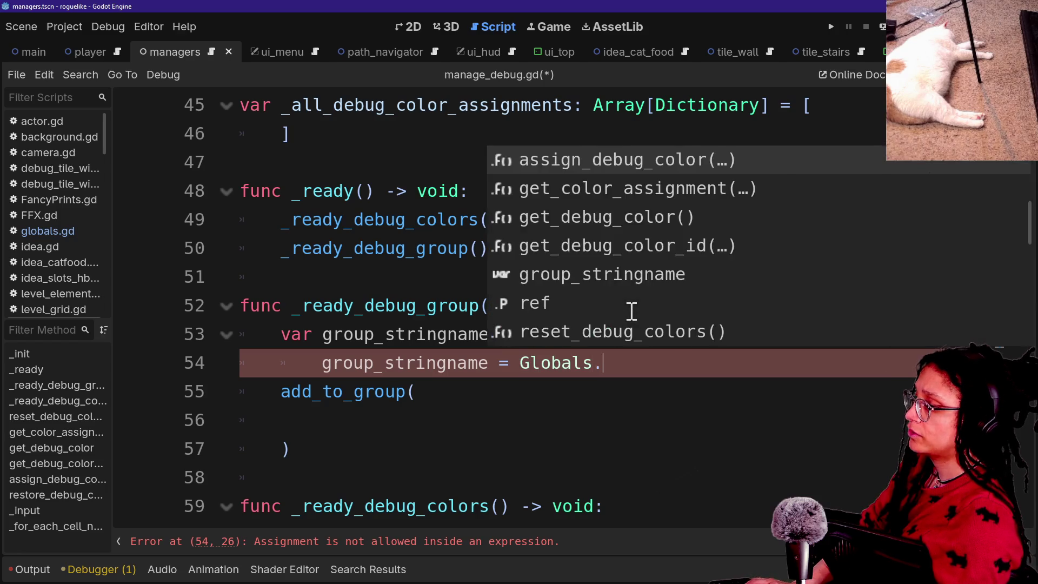
pyautogui.press('Return')
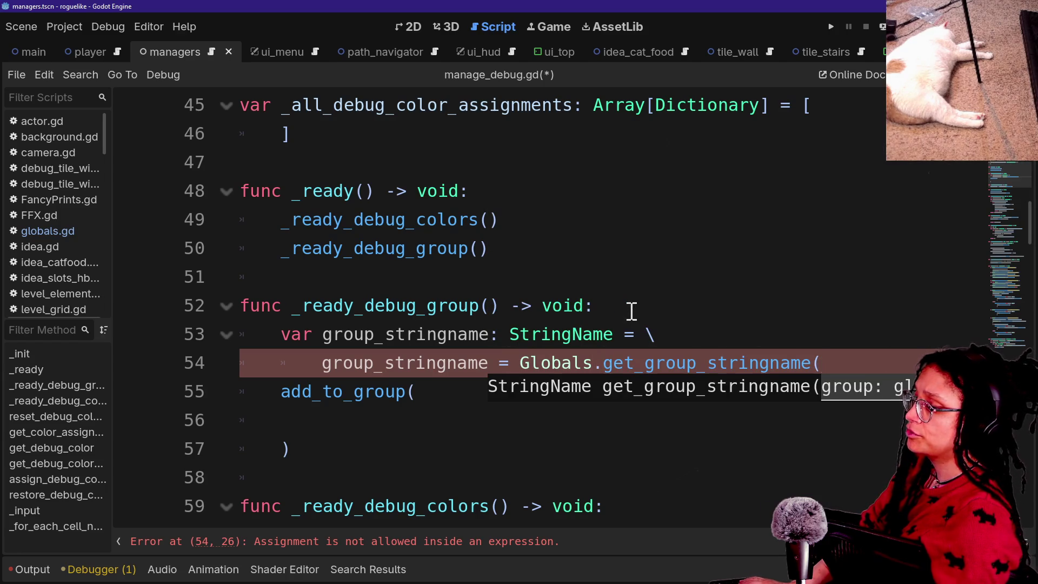
# Step: Split the get_group_stringname call across continuation lines and pass Globals.Groups as its argument
pyautogui.click(518, 361)
pyautogui.write('\\')
pyautogui.press('Return')
pyautogui.press('Tab')
pyautogui.press('BackSpace')
pyautogui.write('(')
pyautogui.press('Return')
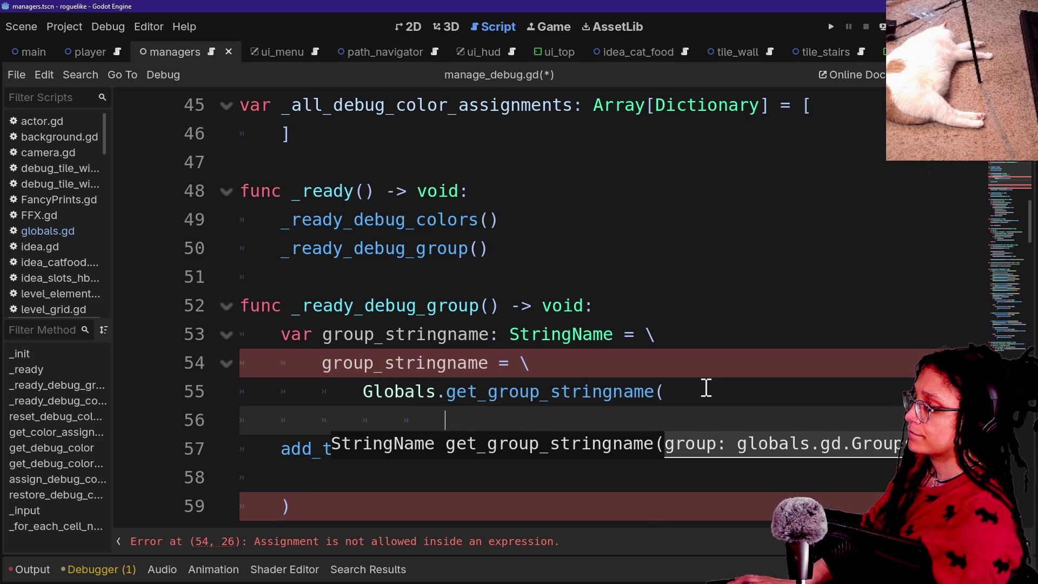
pyautogui.write('Globals.')
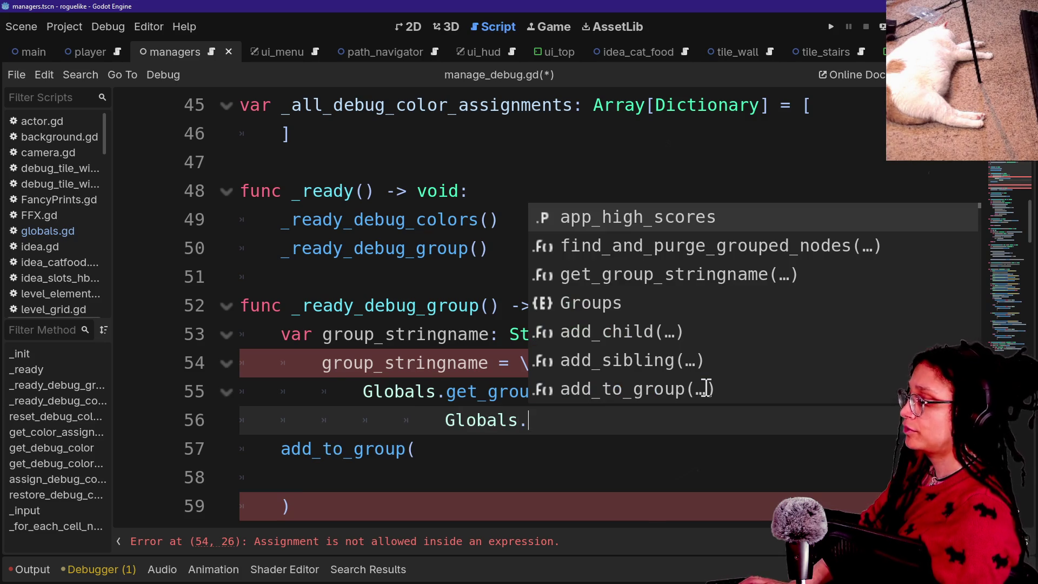
pyautogui.write('Groups')
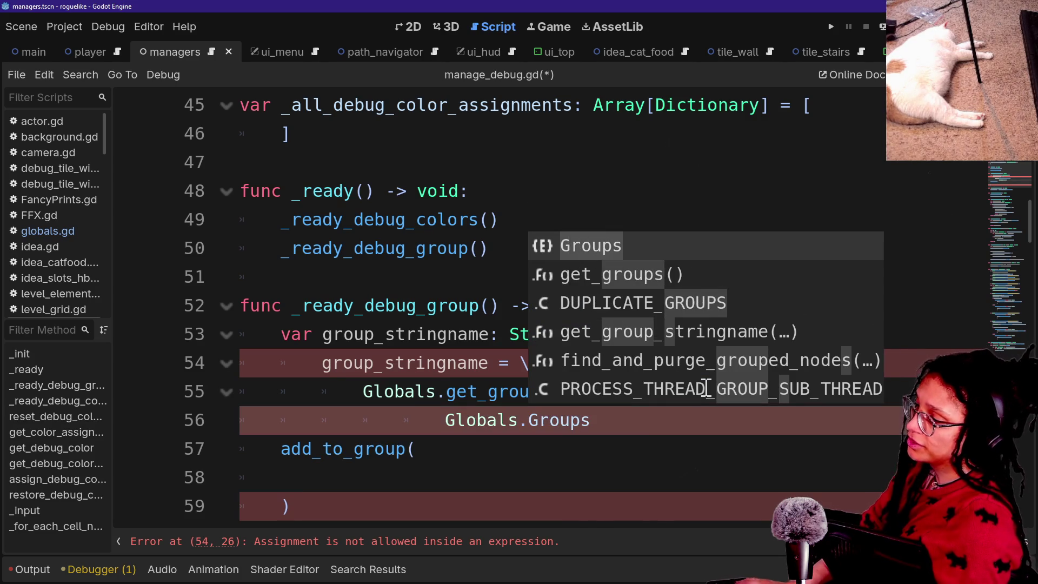
pyautogui.click(610, 423)
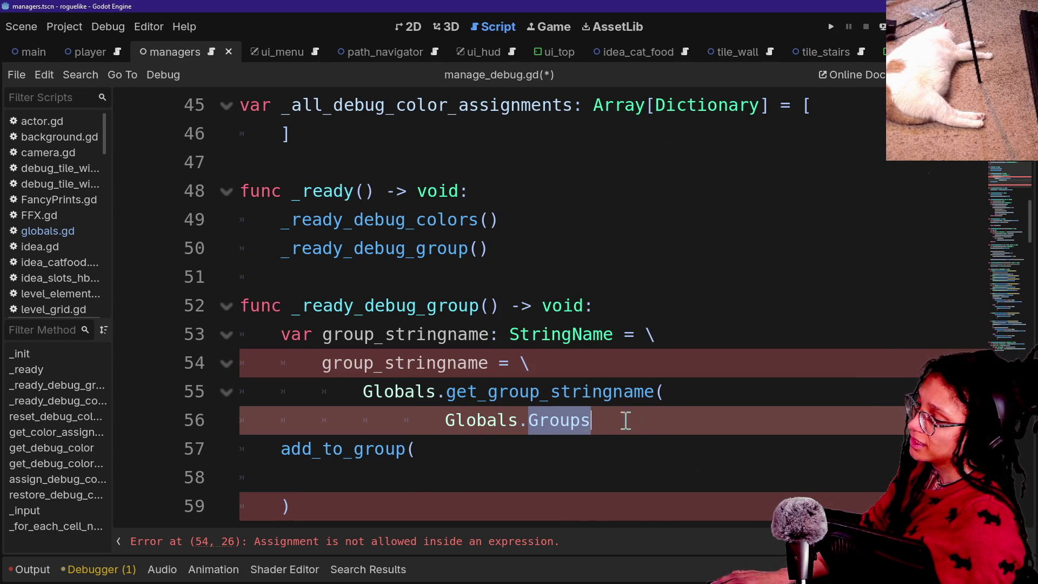
pyautogui.click(626, 420)
pyautogui.moveTo(529, 424); pyautogui.dragTo(623, 416)
pyautogui.click(616, 421)
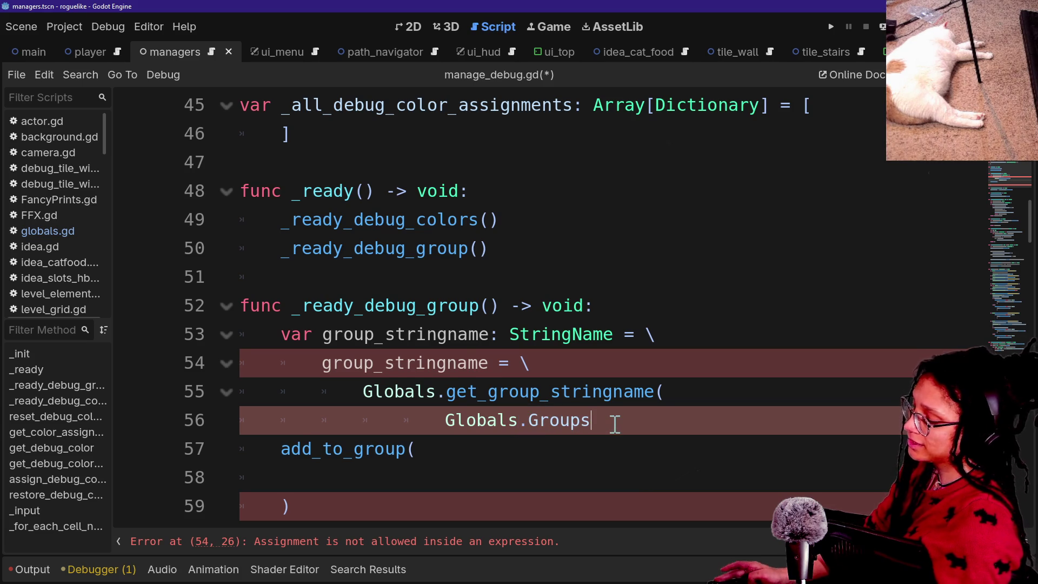
pyautogui.keyDown('ctrl'); pyautogui.scroll(1, 615, 424); pyautogui.keyUp('ctrl')
pyautogui.scroll(-2, 615, 425)
pyautogui.scroll(1, 558, 296)
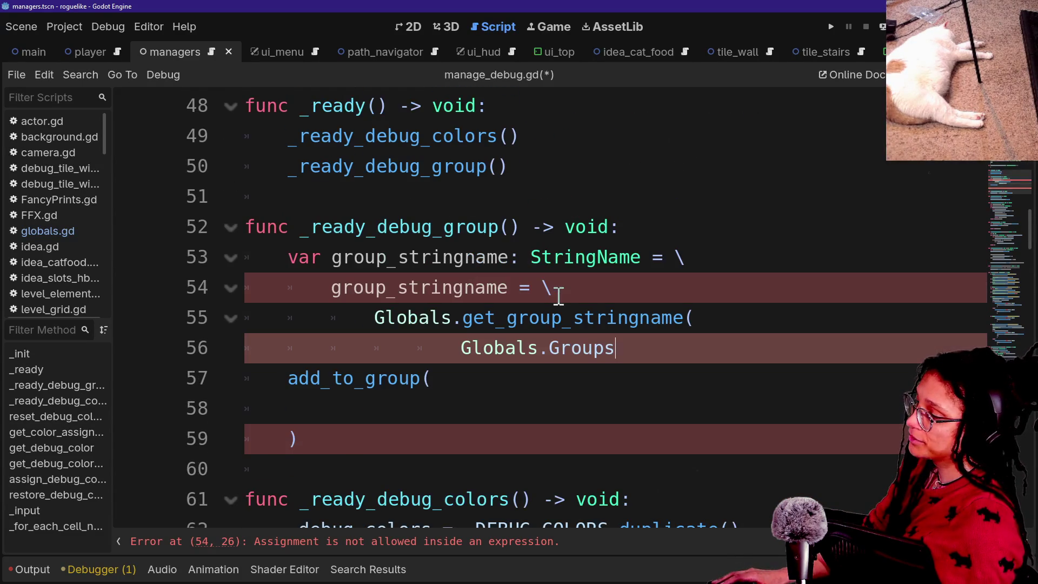
# Step: Complete the group reference on line 56 as Globals.Groups.DEBUG
pyautogui.moveTo(556, 347); pyautogui.dragTo(714, 344)
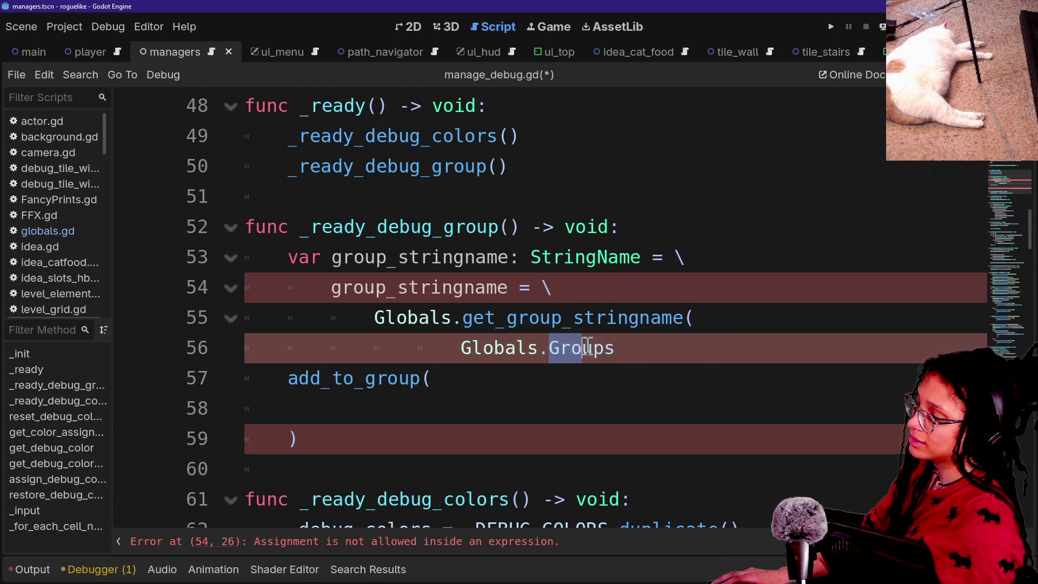
pyautogui.click(655, 350)
pyautogui.press('BackSpace')
pyautogui.write('.')
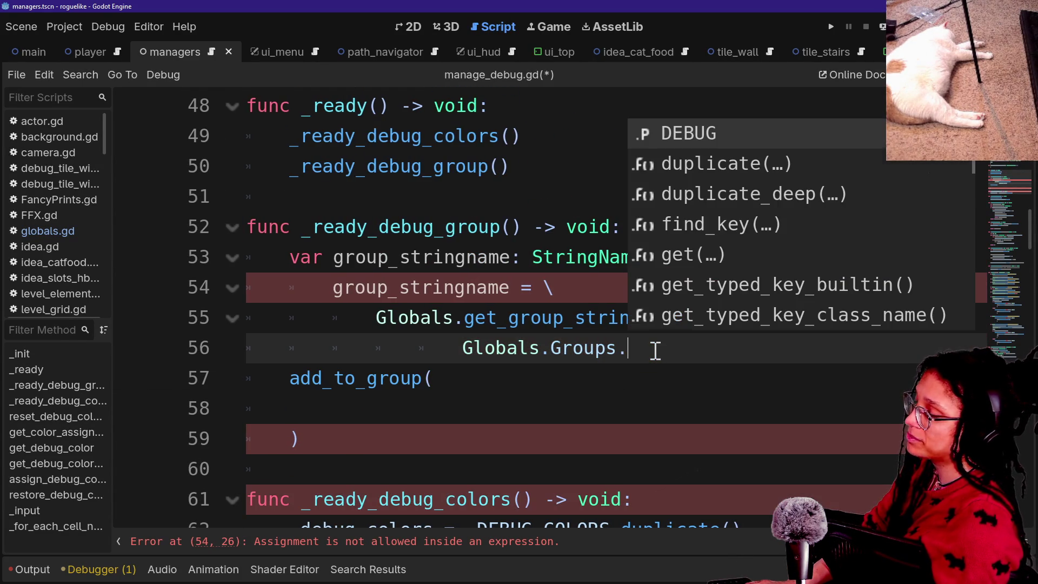
pyautogui.press('Return')
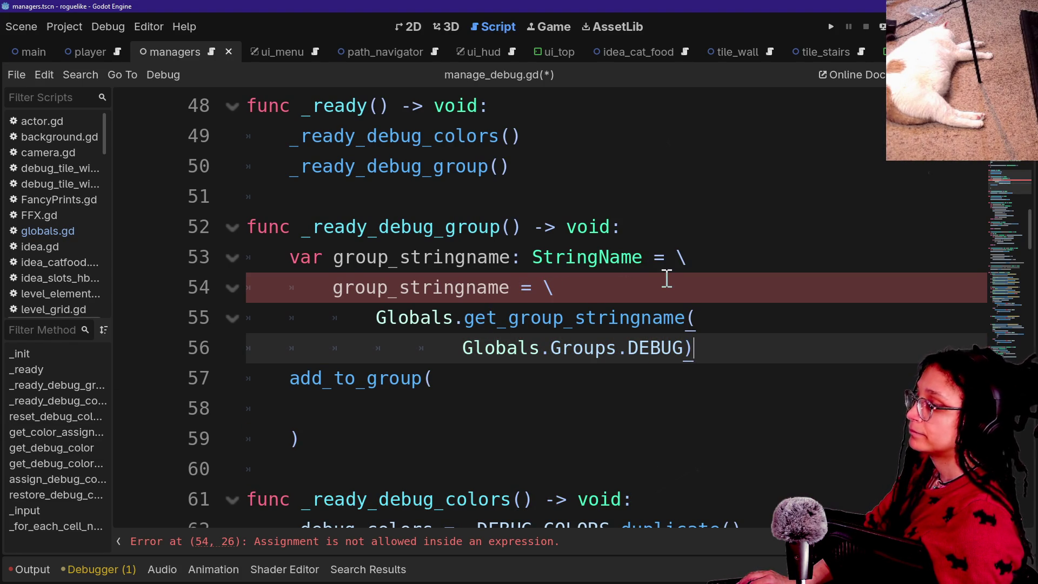
# Step: Dedent the group_stringname assignment one level and add blank lines around it
pyautogui.click(753, 258)
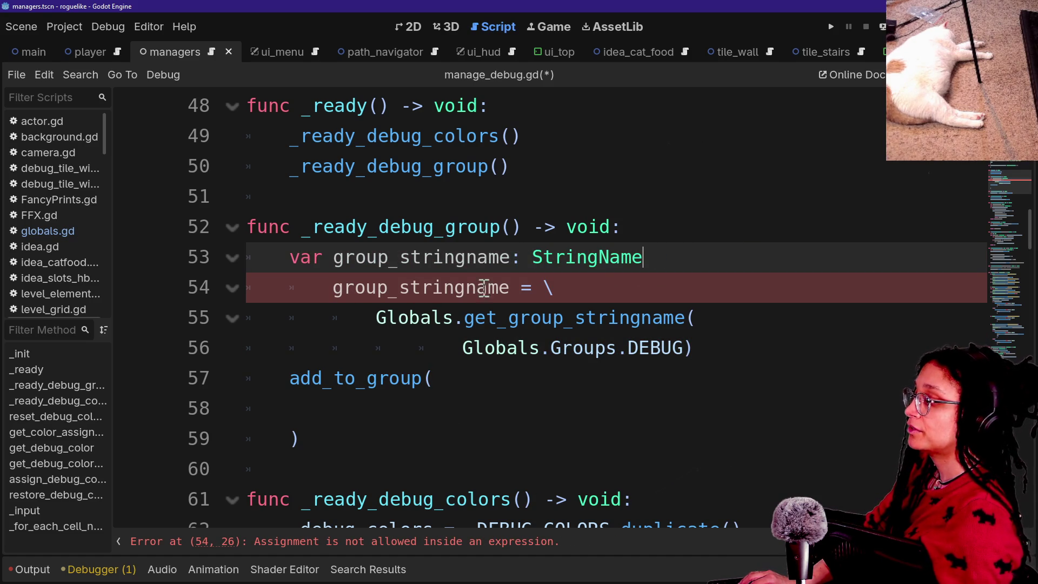
pyautogui.moveTo(333, 290); pyautogui.dragTo(571, 349)
pyautogui.hotkey('shift', 'Tab')
pyautogui.click(390, 244)
pyautogui.click(674, 352)
pyautogui.click(675, 258)
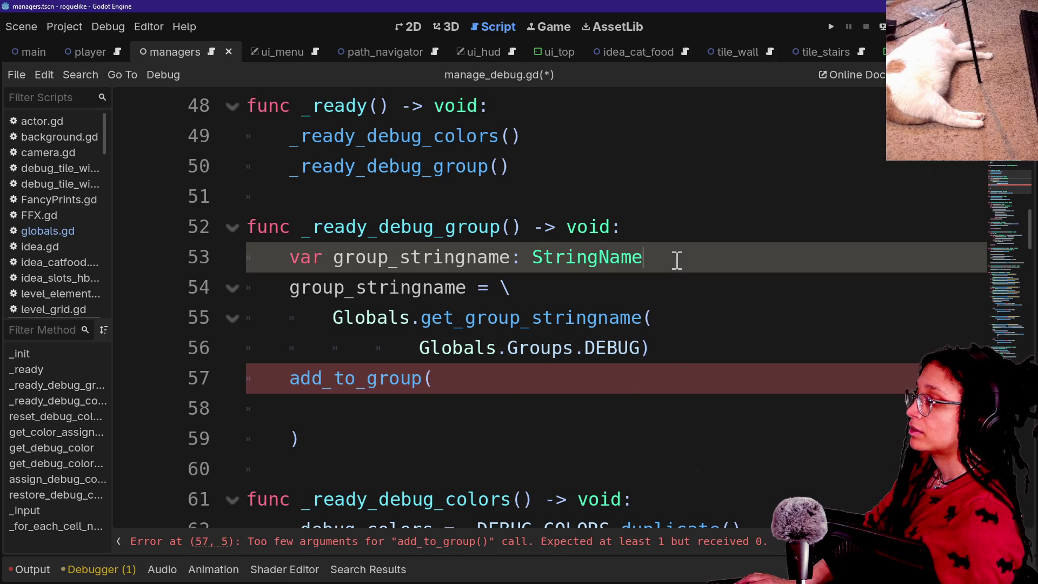
pyautogui.press('Return')
pyautogui.click(697, 379)
pyautogui.press('Return')
# Step: Write add_to_group(group_stringname), delete the leftover ')' and save manage_debug.gd
pyautogui.click(568, 444)
pyautogui.write('gr')
pyautogui.press('Return')
pyautogui.write(')')
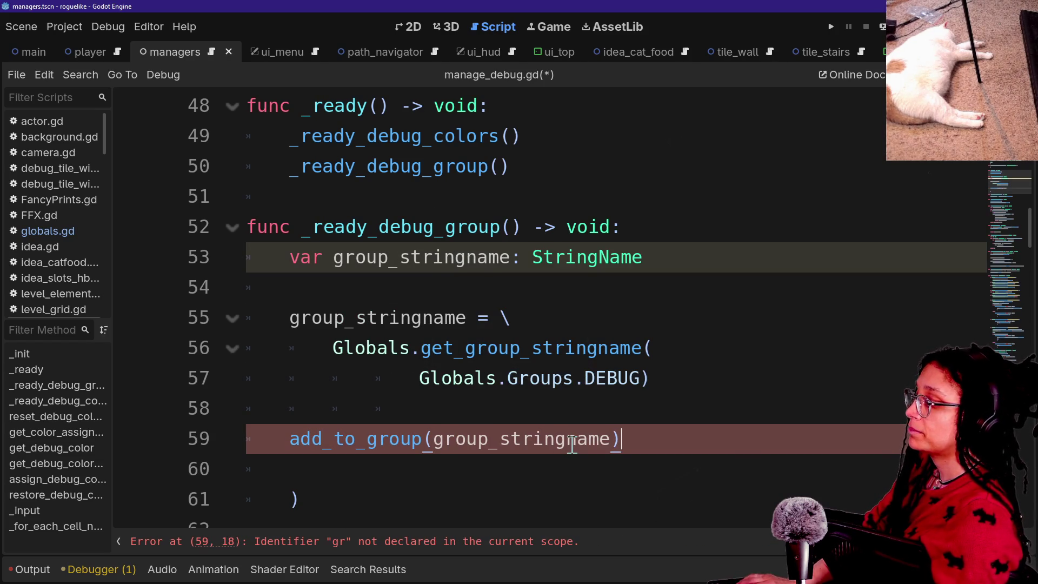
pyautogui.click(433, 352)
pyautogui.click(655, 443)
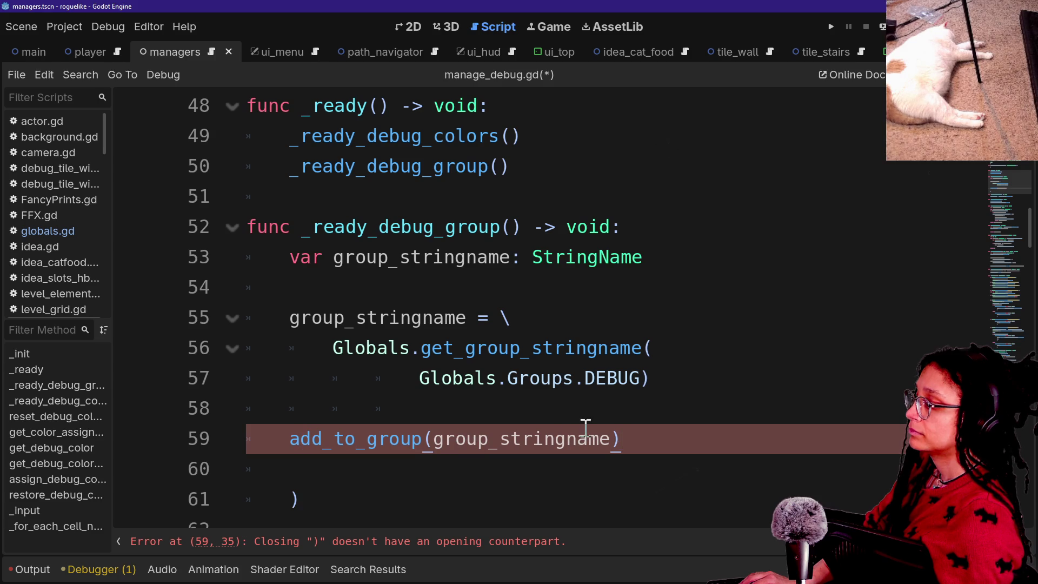
pyautogui.scroll(-1, 285, 521)
pyautogui.click(308, 484)
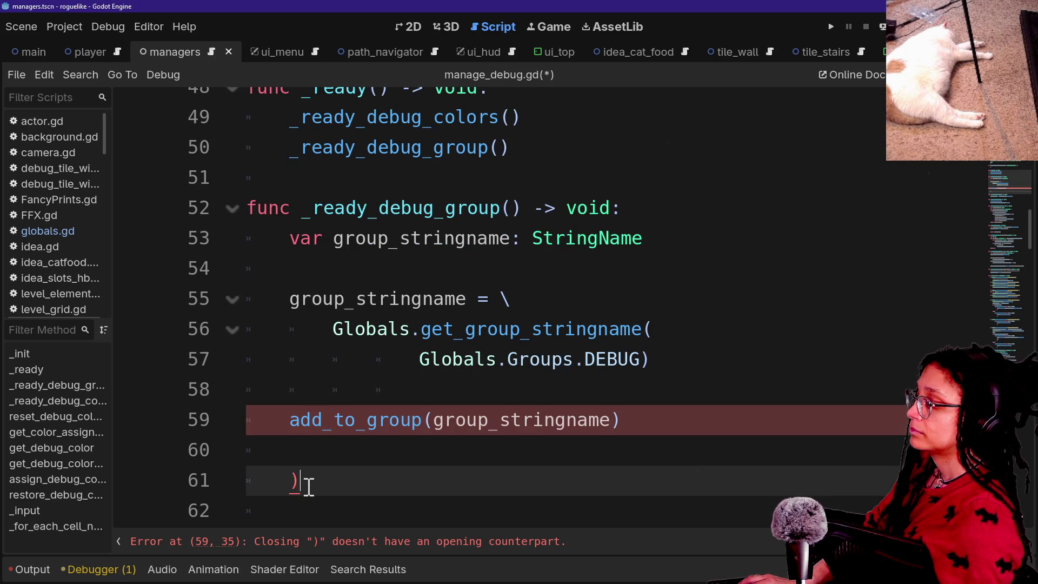
pyautogui.press('BackSpace')
pyautogui.press('BackSpace')
pyautogui.press('BackSpace')
pyautogui.press('BackSpace')
pyautogui.scroll(1, 538, 313)
pyautogui.hotkey('ctrl', 's')
# Step: Review the finished _ready_debug_group function, then open globals.gd via quick open
pyautogui.click(653, 378)
pyautogui.moveTo(609, 321); pyautogui.dragTo(456, 258)
pyautogui.click(556, 388)
pyautogui.press('Down')
pyautogui.scroll(3, 505, 378)
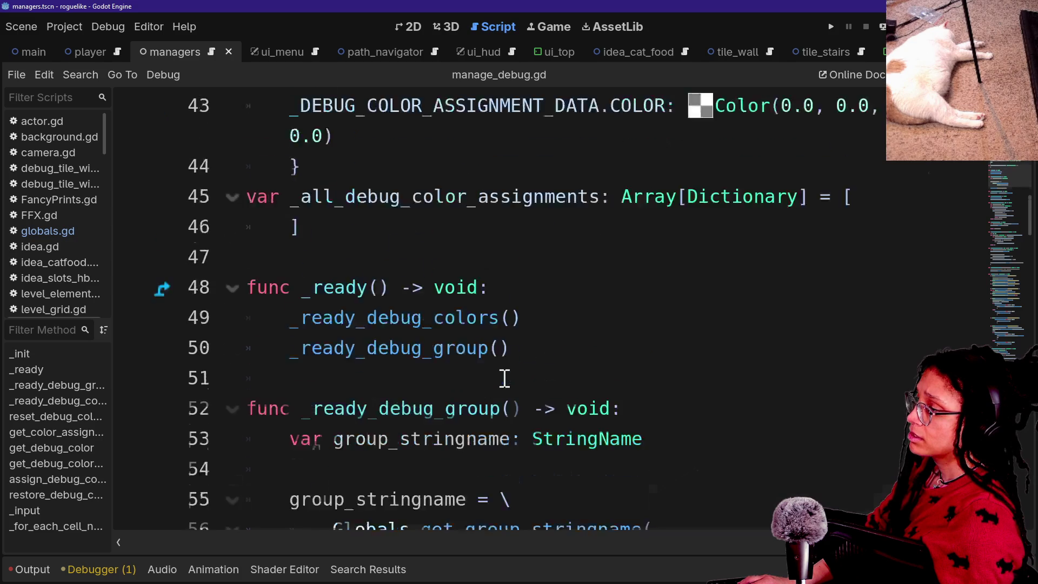
pyautogui.keyDown('ctrl'); pyautogui.scroll(-2, 505, 378); pyautogui.keyUp('ctrl')
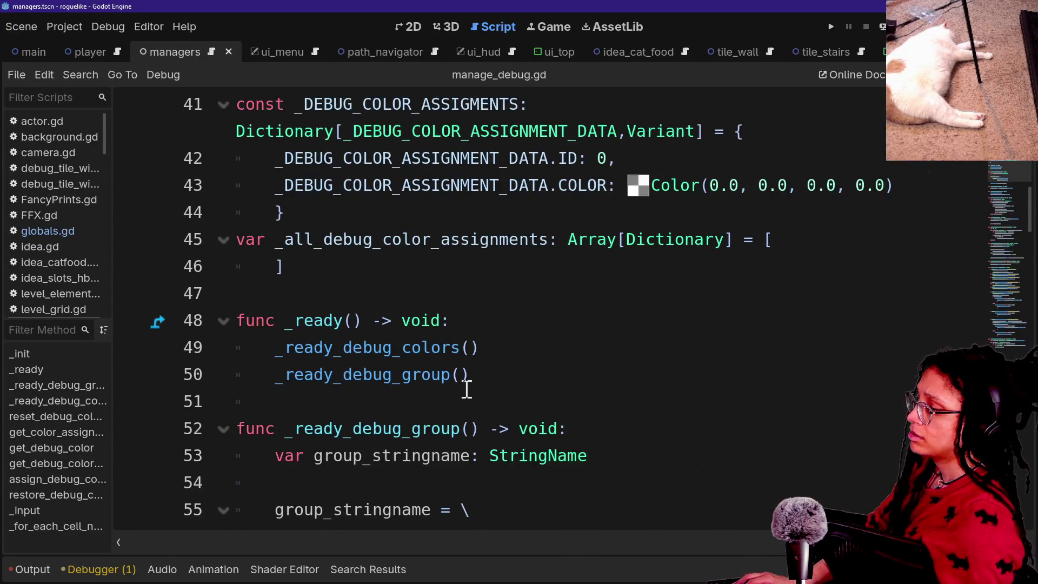
pyautogui.scroll(-2, 466, 387)
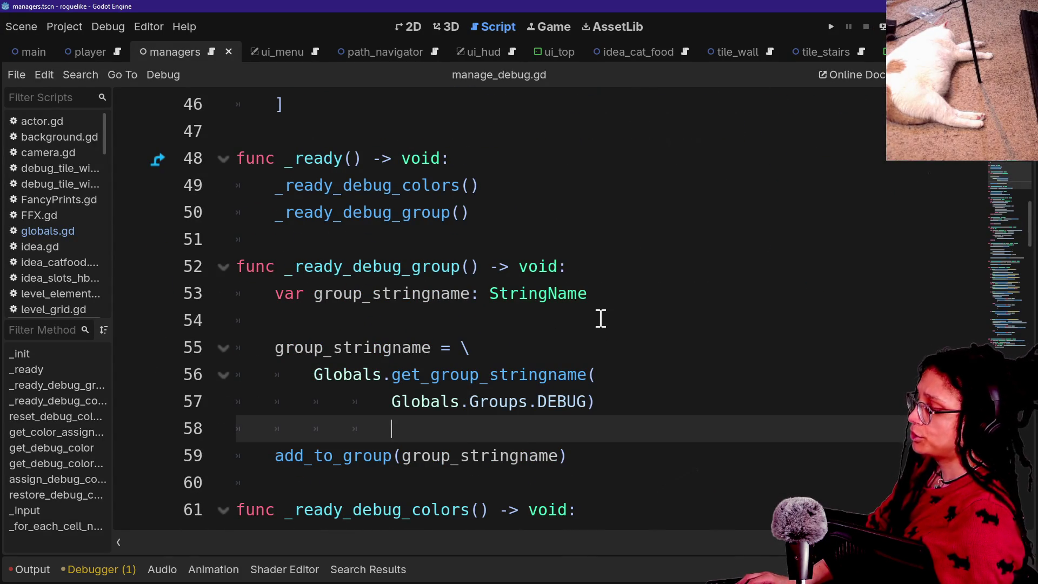
pyautogui.hotkey('ctrl', 'alt', 'o')
pyautogui.write('global')
pyautogui.press('Return')
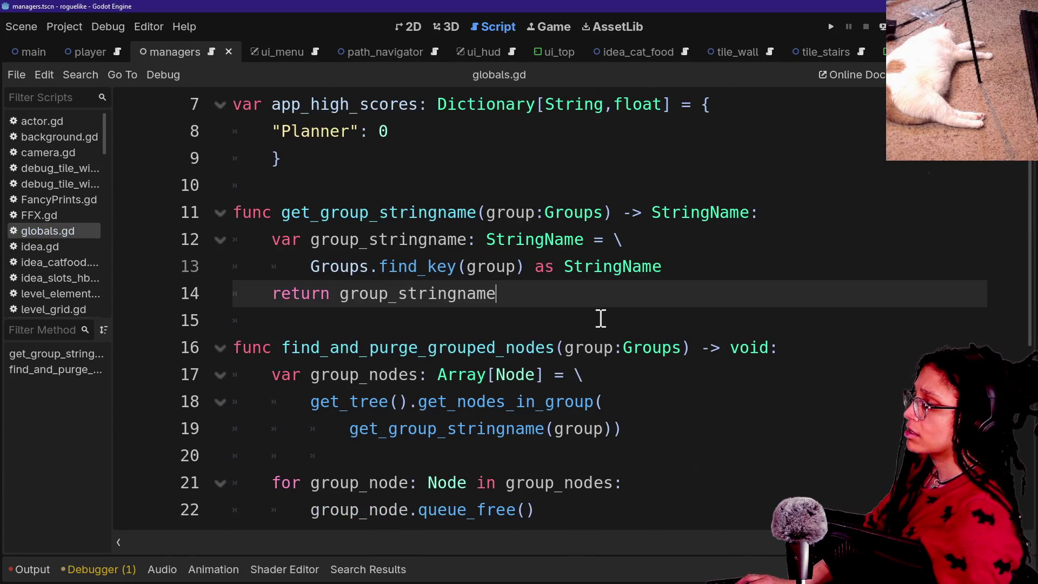
# Step: Paste the saved _input function block from clipboard history at the end of globals.gd
pyautogui.scroll(-3, 521, 395)
pyautogui.click(486, 401)
pyautogui.press('Return')
pyautogui.press('super+v')
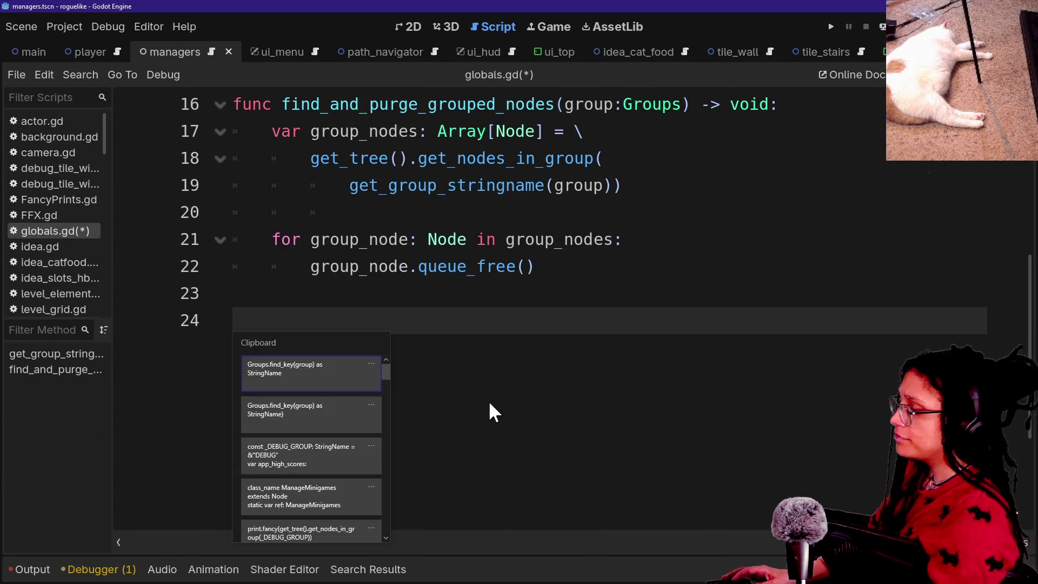
pyautogui.scroll(-3, 300, 470)
pyautogui.scroll(-2, 299, 466)
pyautogui.scroll(-2, 349, 433)
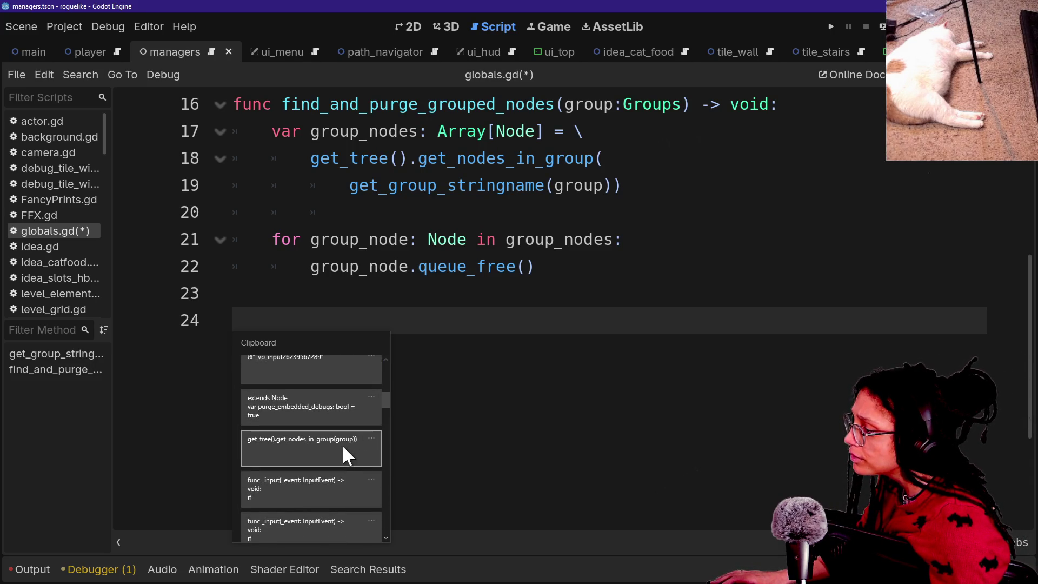
pyautogui.scroll(-1, 339, 455)
pyautogui.click(320, 408)
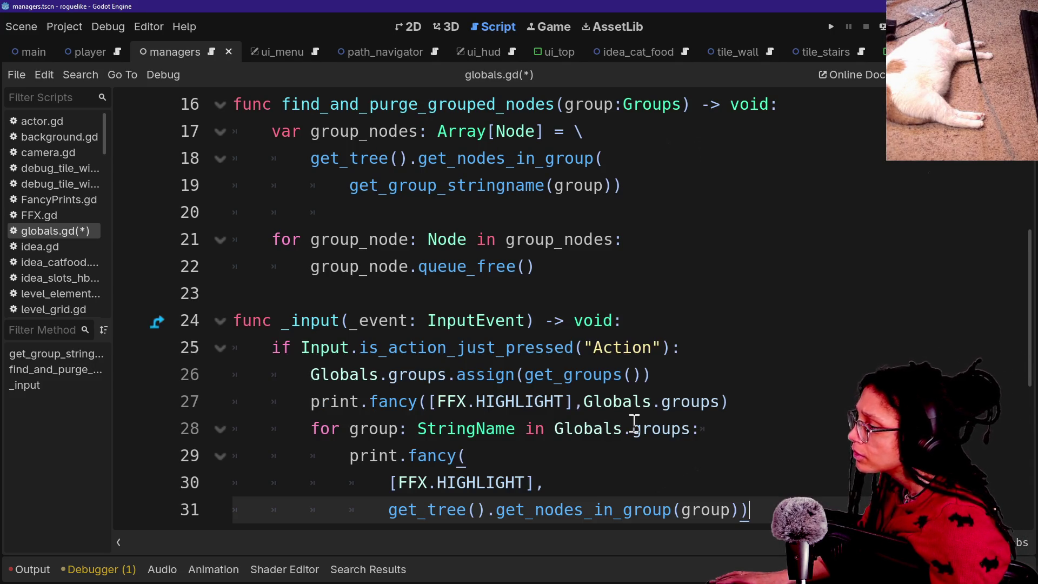
pyautogui.scroll(-2, 714, 346)
# Step: Delete the groups assignment and loop lines, and dedent the print.fancy call
pyautogui.moveTo(722, 398)
pyautogui.mouseDown()
pyautogui.moveTo(688, 411)
pyautogui.moveTo(695, 320)
pyautogui.moveTo(720, 262)
pyautogui.mouseUp()
pyautogui.click(679, 371)
pyautogui.click(721, 346)
pyautogui.press('BackSpace')
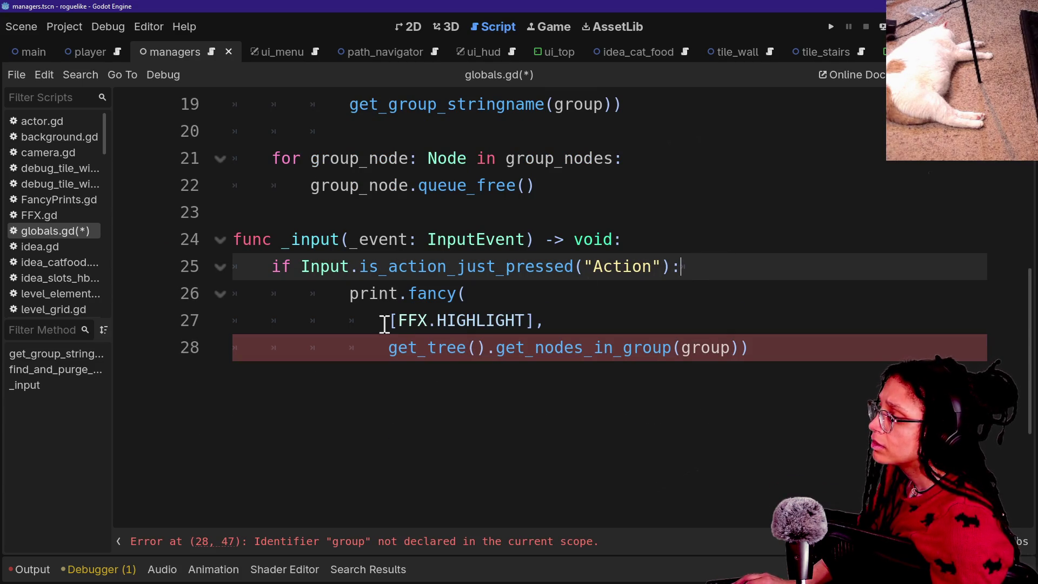
pyautogui.keyDown('shift'); pyautogui.click(405, 346); pyautogui.keyUp('shift')
pyautogui.hotkey('shift', 'Tab')
pyautogui.click(386, 303)
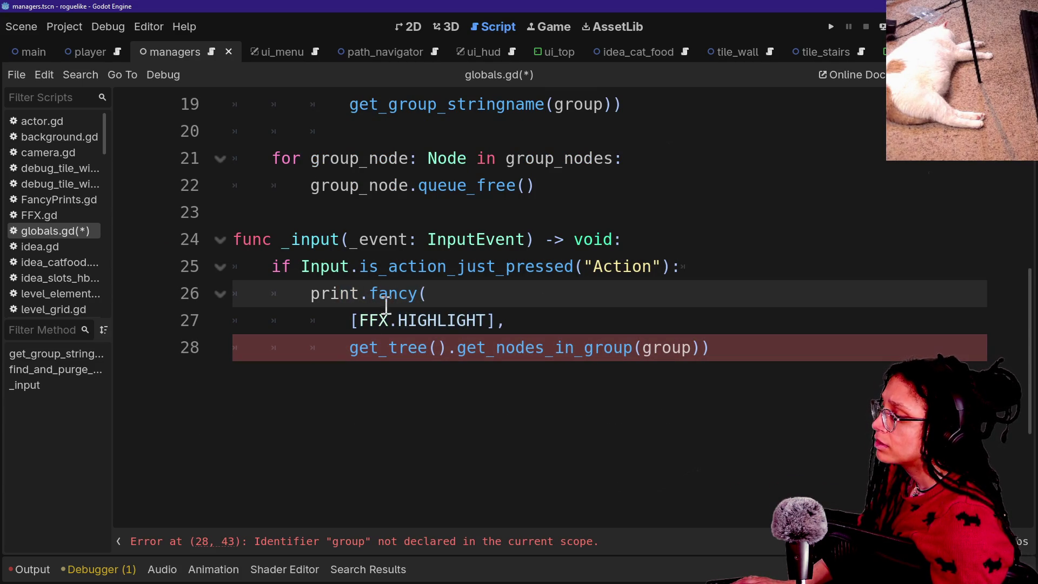
# Step: Replace the undeclared group argument, trying Groups.D before erasing it
pyautogui.doubleClick(688, 349)
pyautogui.scroll(1, 673, 365)
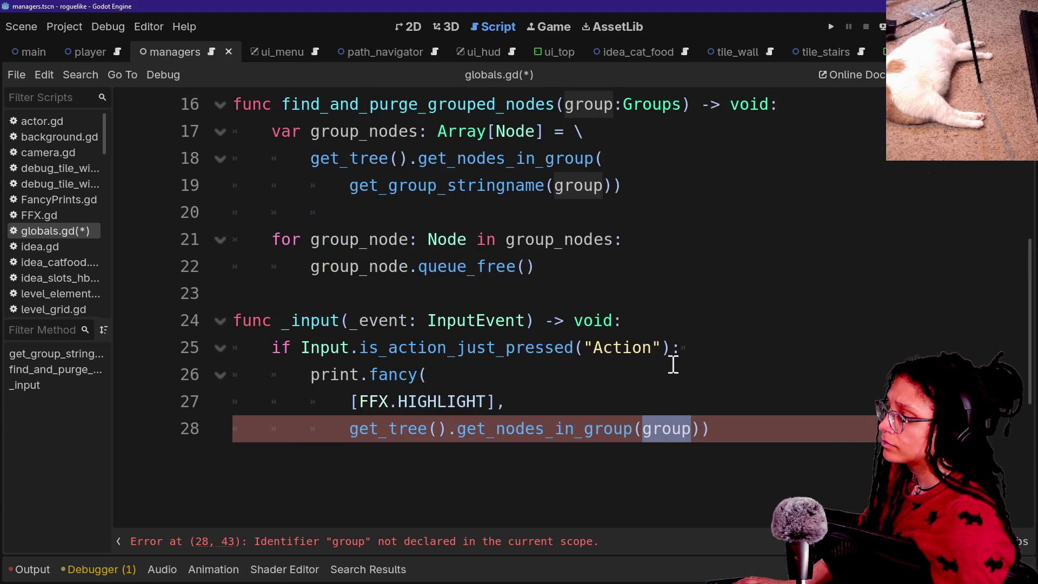
pyautogui.click(665, 407)
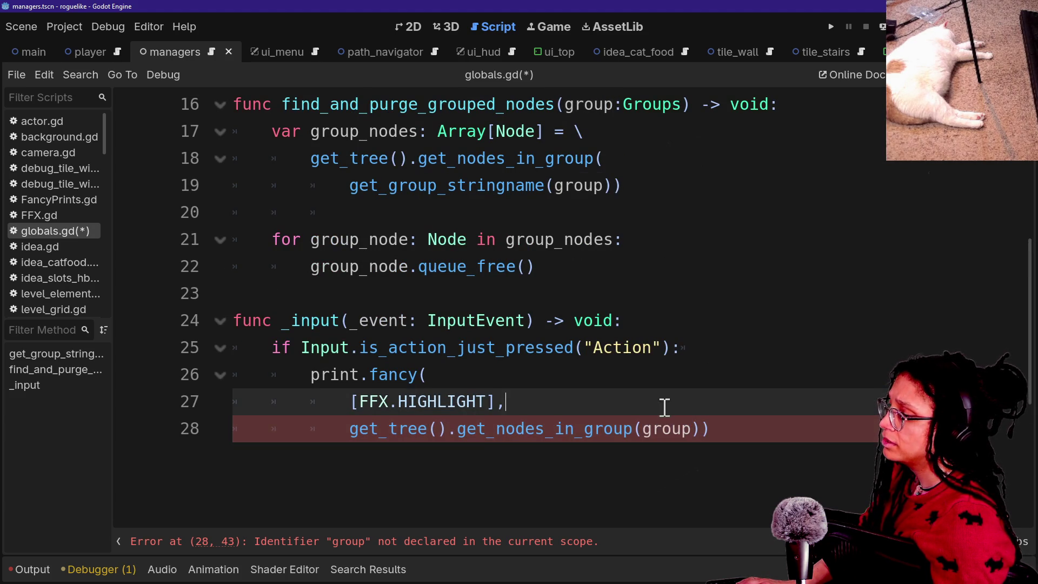
pyautogui.doubleClick(653, 430)
pyautogui.hotkey('shift', 'Right')
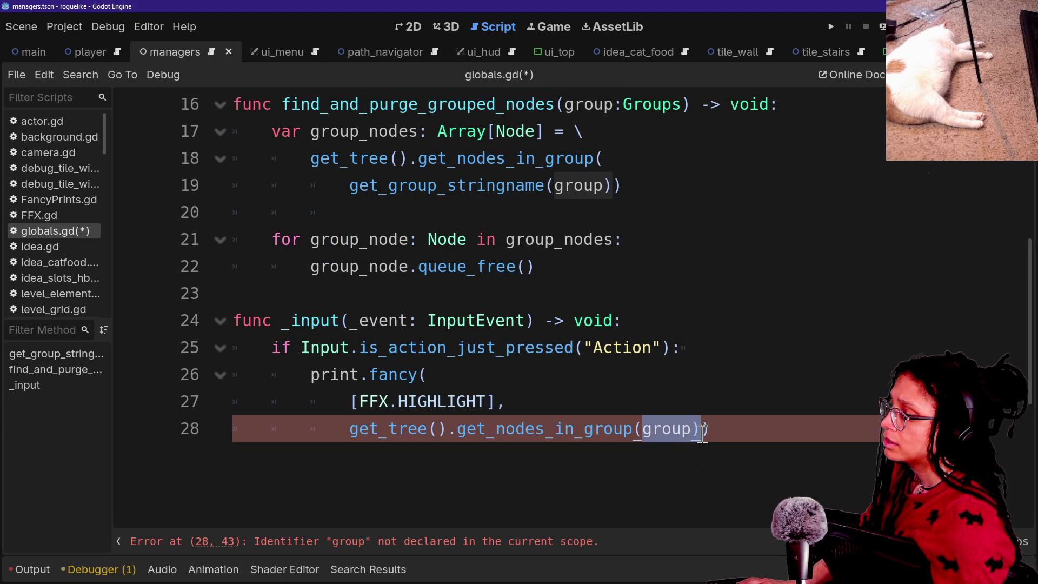
pyautogui.write('Groups.D')
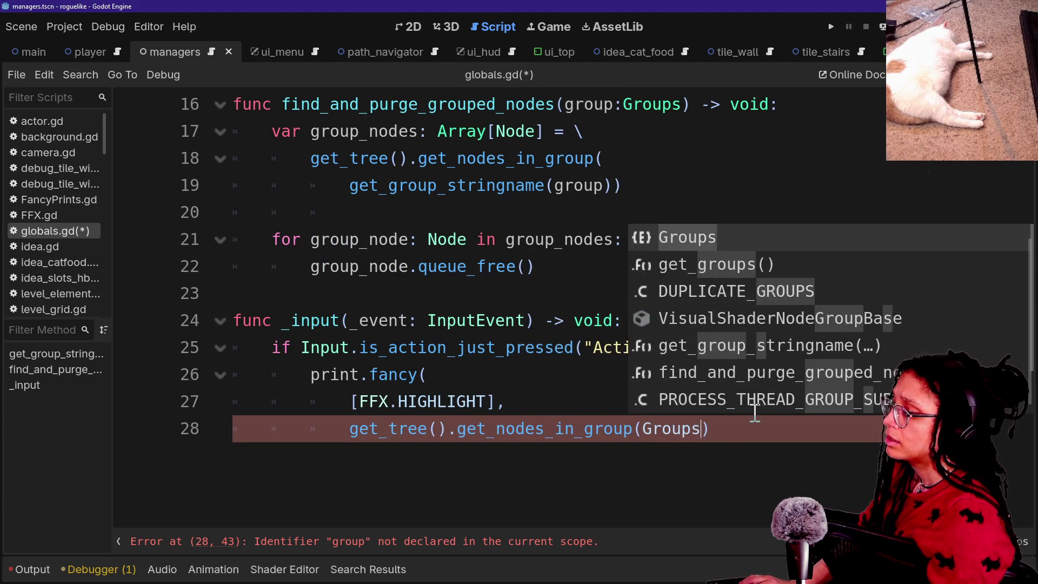
pyautogui.press('BackSpace')
pyautogui.press('BackSpace')
pyautogui.press('BackSpace')
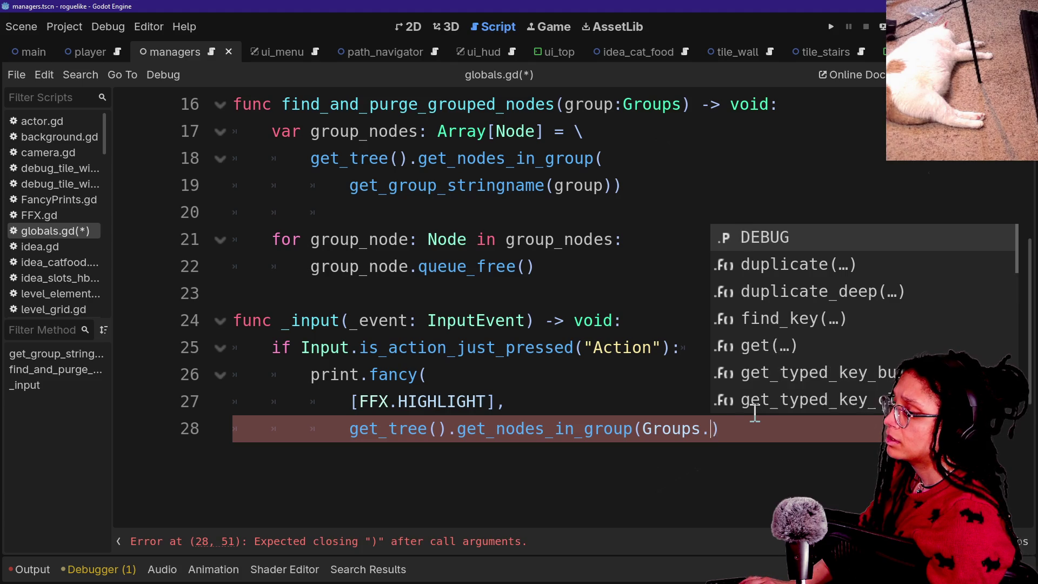
# Step: Reopen get_nodes_in_group( and start a get… argument on its own line
pyautogui.press('BackSpace')
pyautogui.write('(')
pyautogui.press('Return')
pyautogui.write('get')
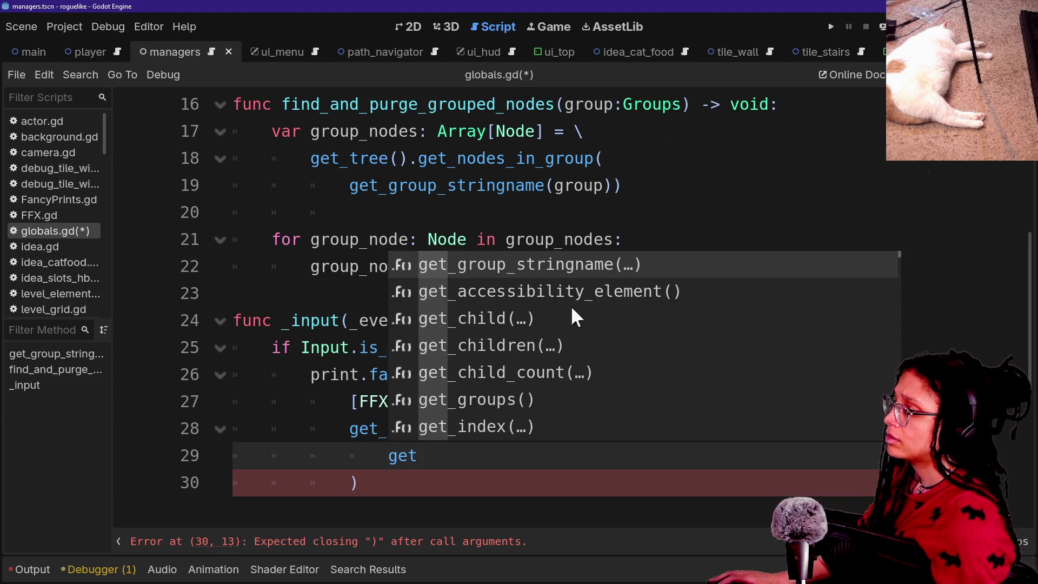
pyautogui.click(355, 205)
pyautogui.moveTo(349, 185); pyautogui.dragTo(611, 186)
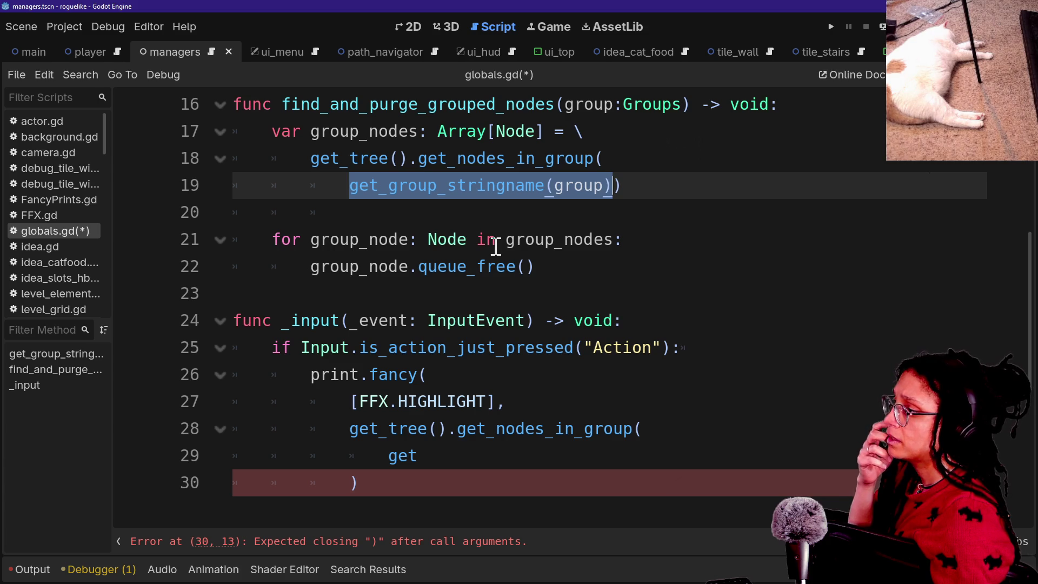
pyautogui.click(519, 292)
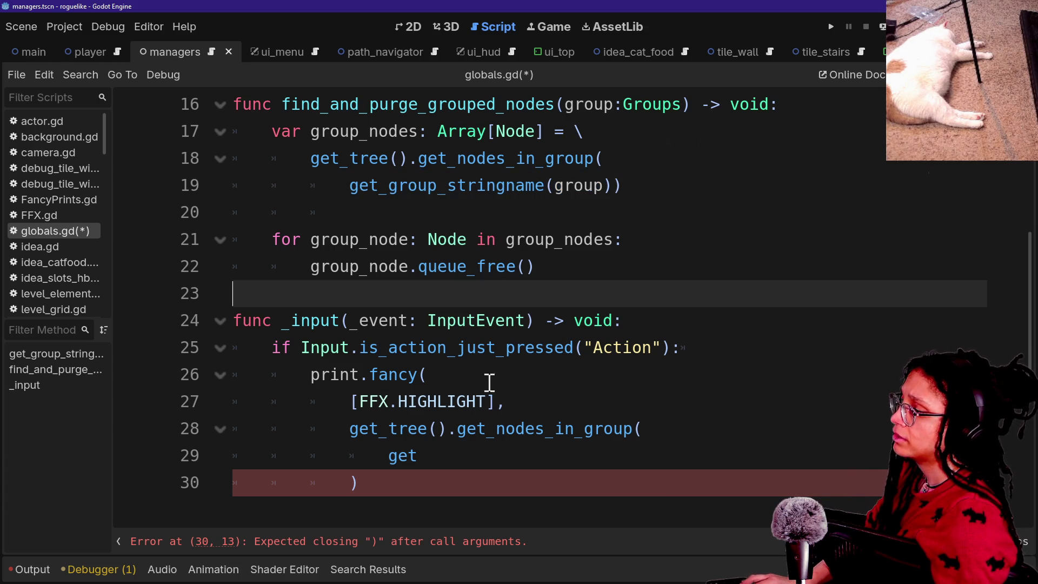
# Step: Delete the unfinished print block on lines 25–30
pyautogui.click(444, 474)
pyautogui.moveTo(444, 474)
pyautogui.mouseDown()
pyautogui.moveTo(445, 294)
pyautogui.moveTo(423, 129)
pyautogui.moveTo(411, 267)
pyautogui.moveTo(468, 173)
pyautogui.moveTo(455, 185)
pyautogui.moveTo(427, 375)
pyautogui.moveTo(398, 429)
pyautogui.mouseUp()
pyautogui.click(398, 429)
pyautogui.moveTo(432, 464)
pyautogui.mouseDown()
pyautogui.moveTo(285, 371)
pyautogui.moveTo(267, 348)
pyautogui.mouseUp()
pyautogui.moveTo(468, 475); pyautogui.dragTo(272, 348)
pyautogui.press('BackSpace')
# Step: Write find_and_purge_grouped_nodes(Groups.DEBUG) in _input and save the script
pyautogui.write('find_and')
pyautogui.press('Return')
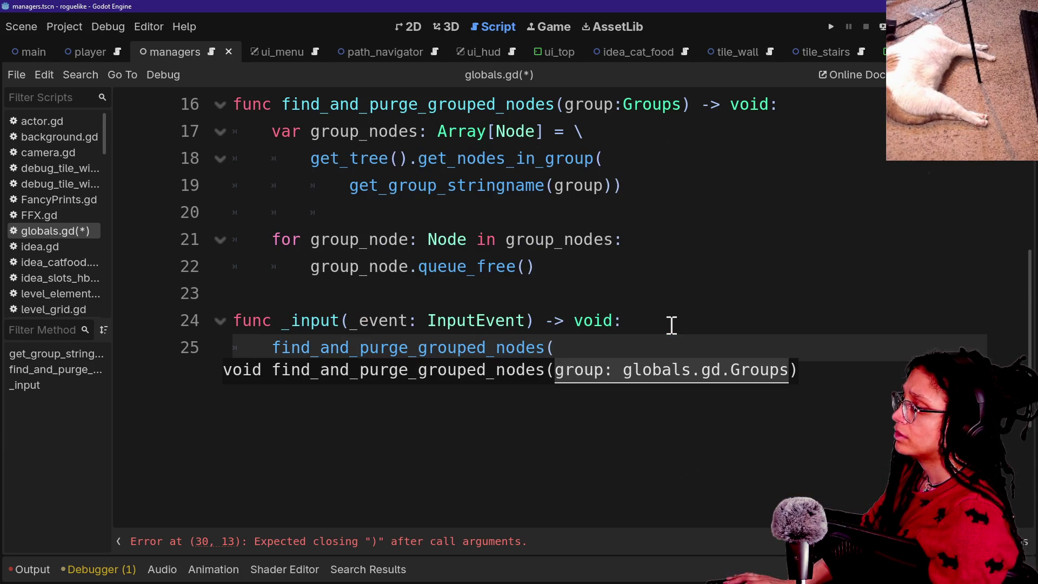
pyautogui.write('Grpi')
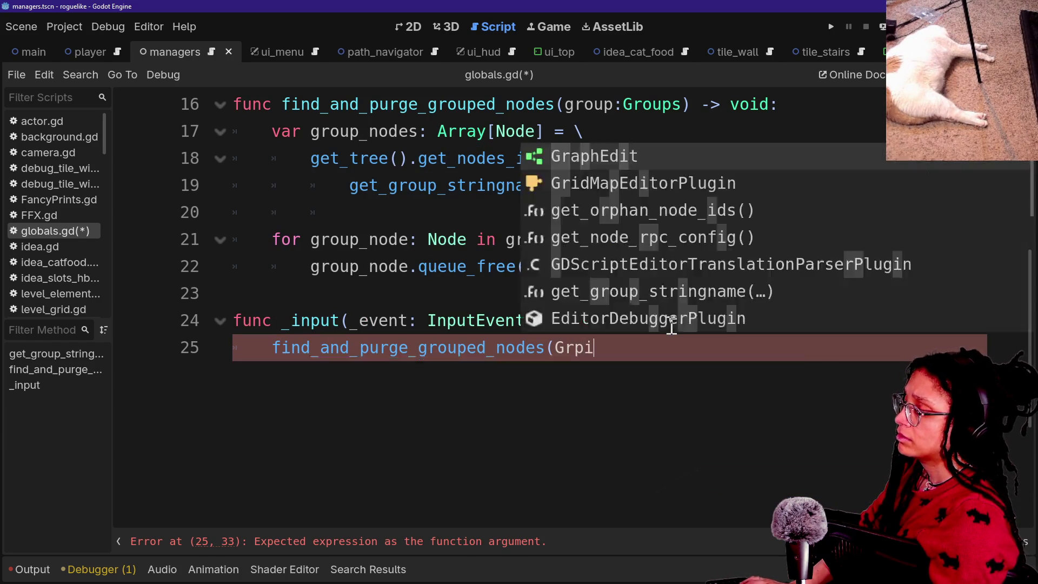
pyautogui.press('BackSpace')
pyautogui.press('Return')
pyautogui.write('.')
pyautogui.press('Return')
pyautogui.write(')')
pyautogui.click(427, 327)
pyautogui.hotkey('ctrl', 's')
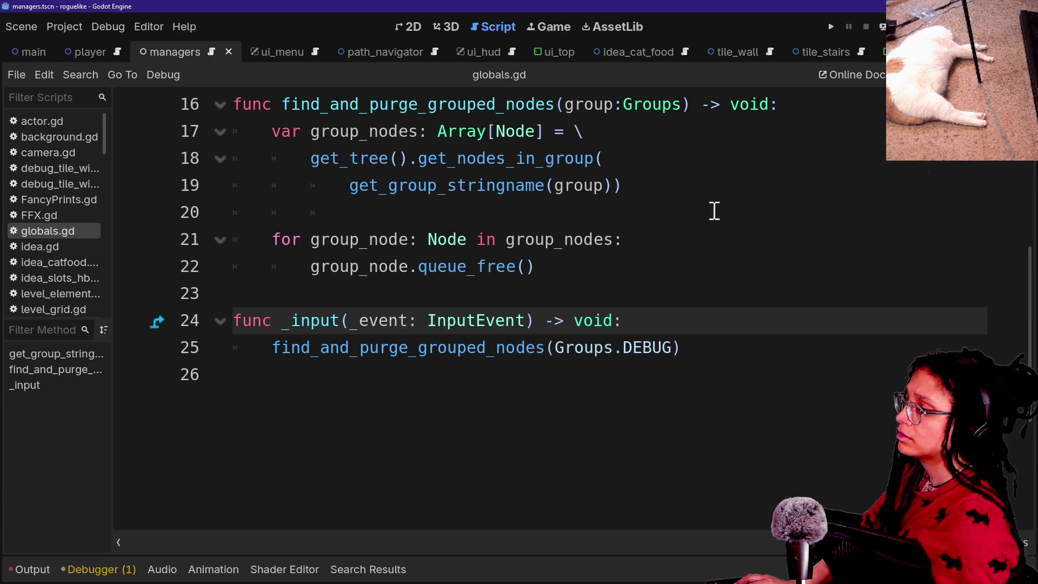
# Step: Wrap the purge call in if Input.is_action_just_pressed("Action"):, save and run
pyautogui.press('Return')
pyautogui.write('if ')
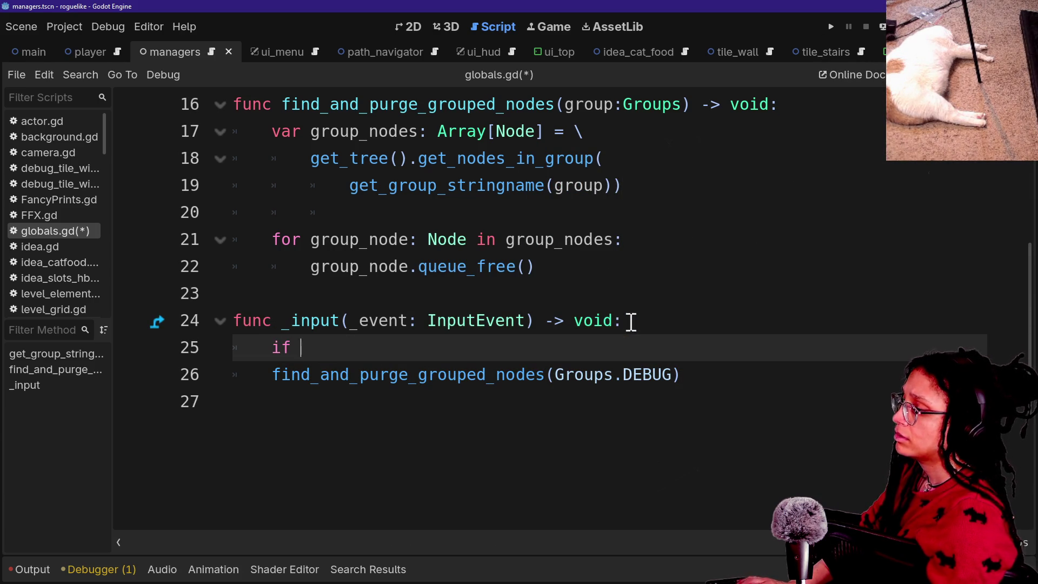
pyautogui.write('Input.is')
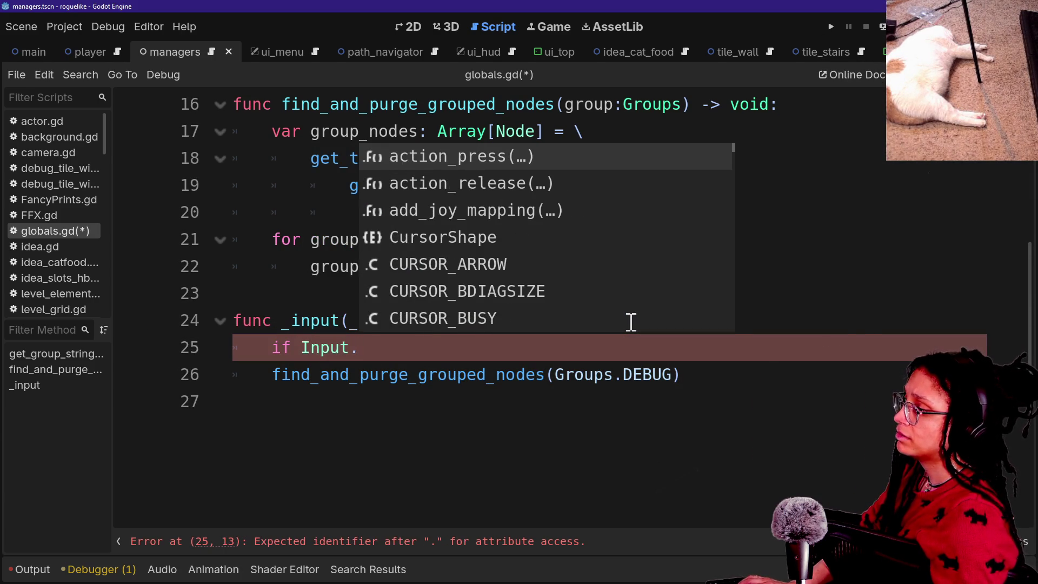
pyautogui.press('Return')
pyautogui.press('Return')
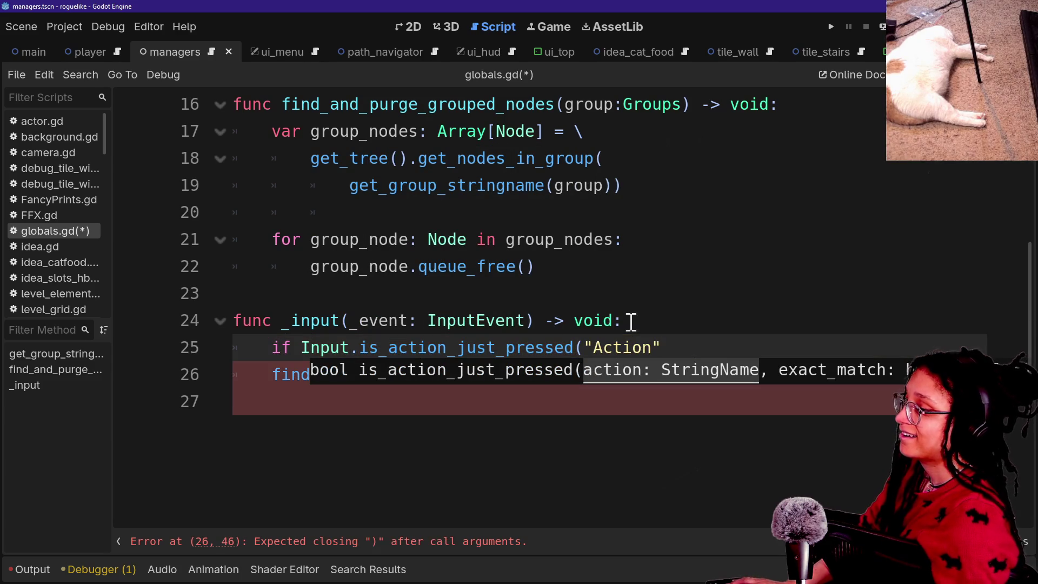
pyautogui.write('):')
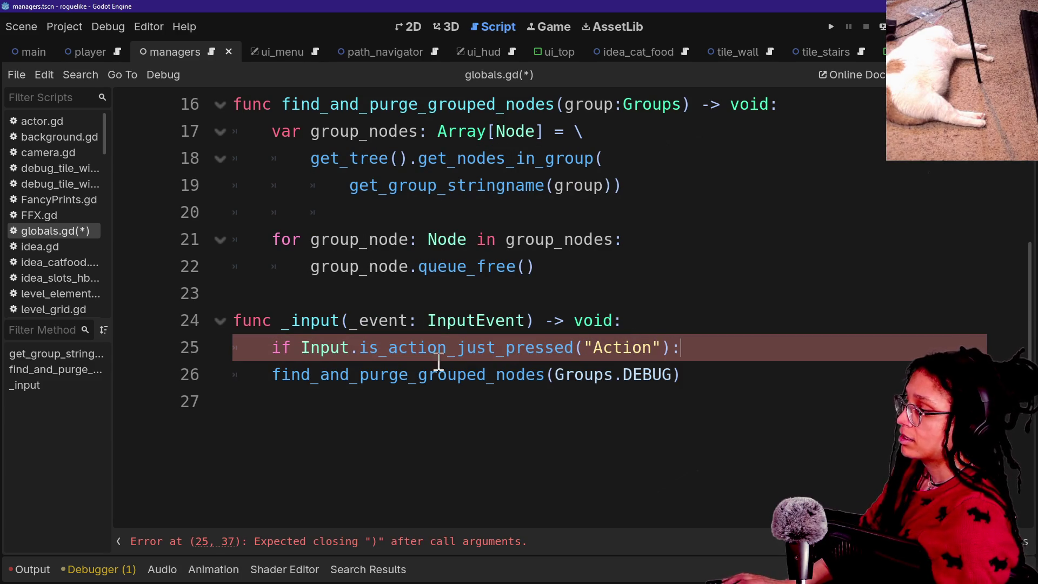
pyautogui.click(276, 377)
pyautogui.press('Tab')
pyautogui.hotkey('ctrl', 's')
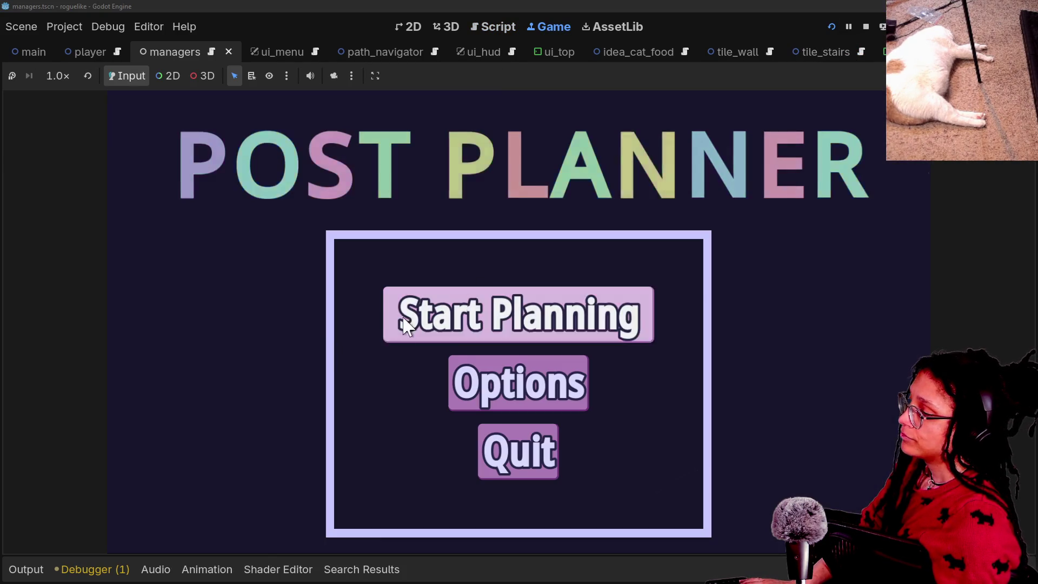
# Step: Show the Output log and trigger Action in the running game
pyautogui.click(33, 568)
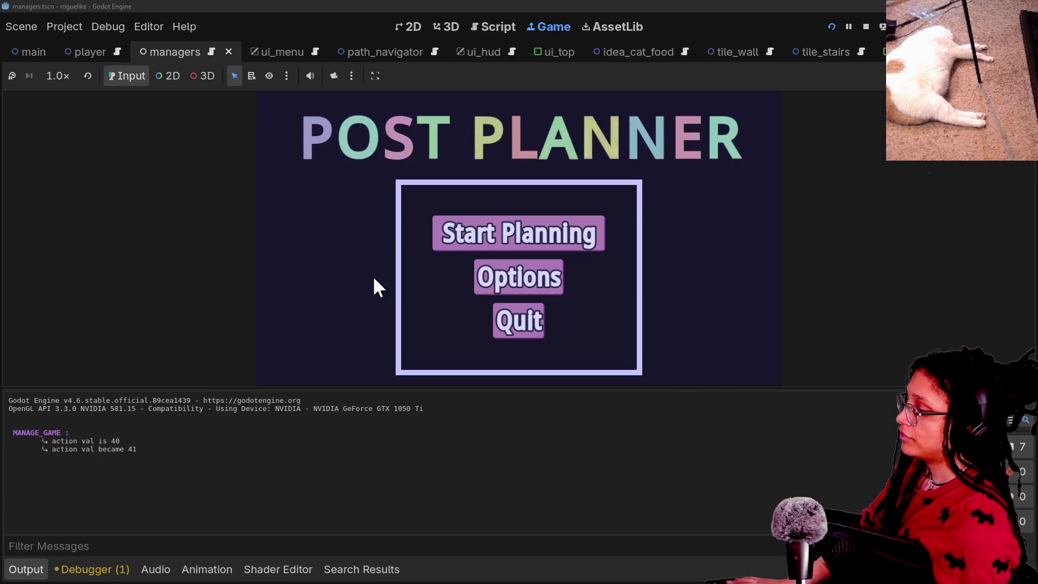
pyautogui.click(358, 335)
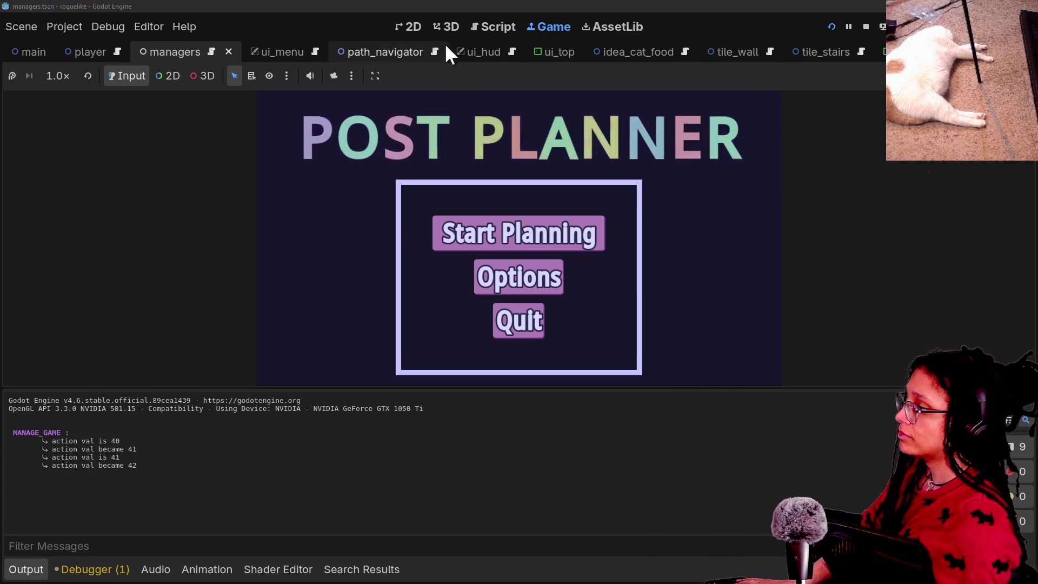
pyautogui.click(473, 30)
# Step: Inspect the if Input.is_action_just_pressed line in globals.gd
pyautogui.rightClick(486, 261)
pyautogui.click(425, 259)
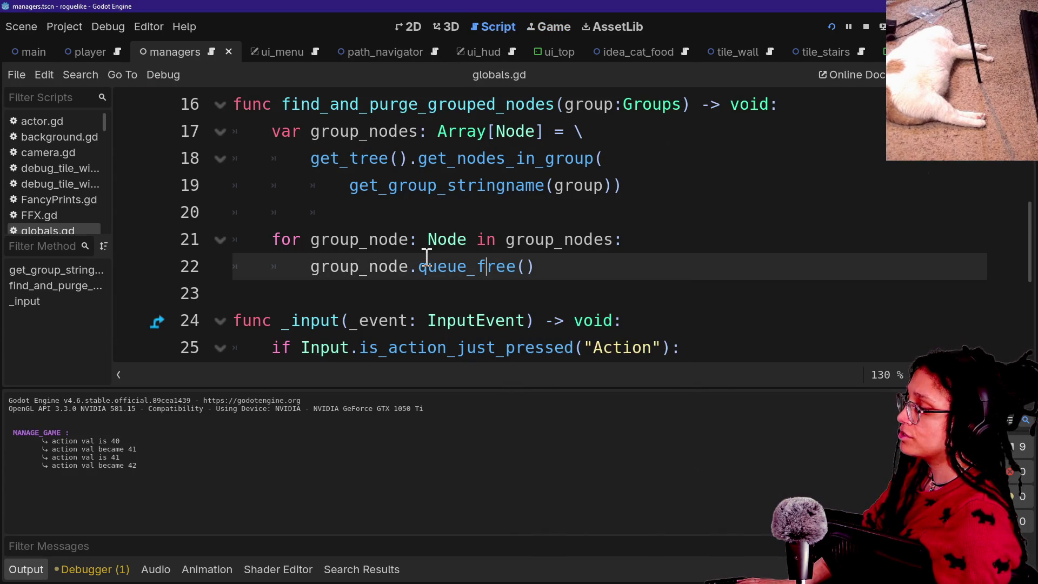
pyautogui.moveTo(427, 258)
pyautogui.scroll(-2, 427, 257)
pyautogui.click(515, 267)
pyautogui.moveTo(580, 266); pyautogui.dragTo(726, 272)
pyautogui.click(722, 273)
# Step: Check the running game view again, then return to globals.gd
pyautogui.click(420, 28)
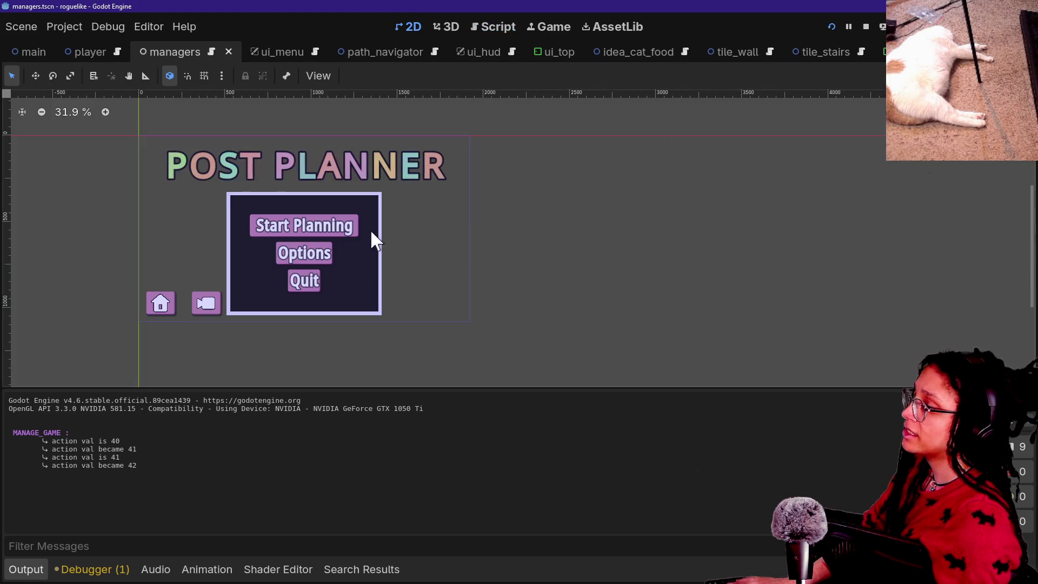
pyautogui.click(541, 26)
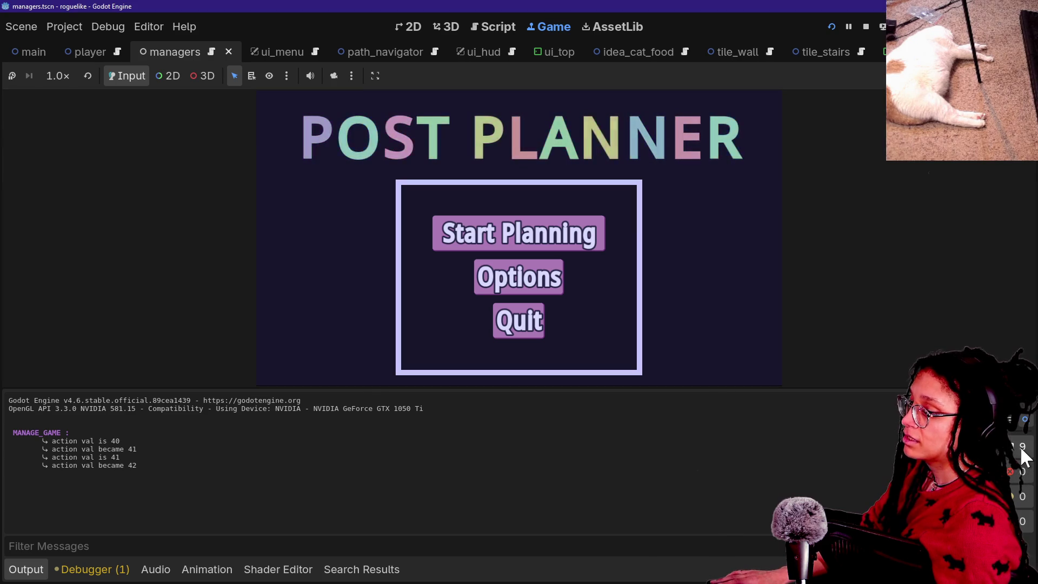
pyautogui.click(1010, 420)
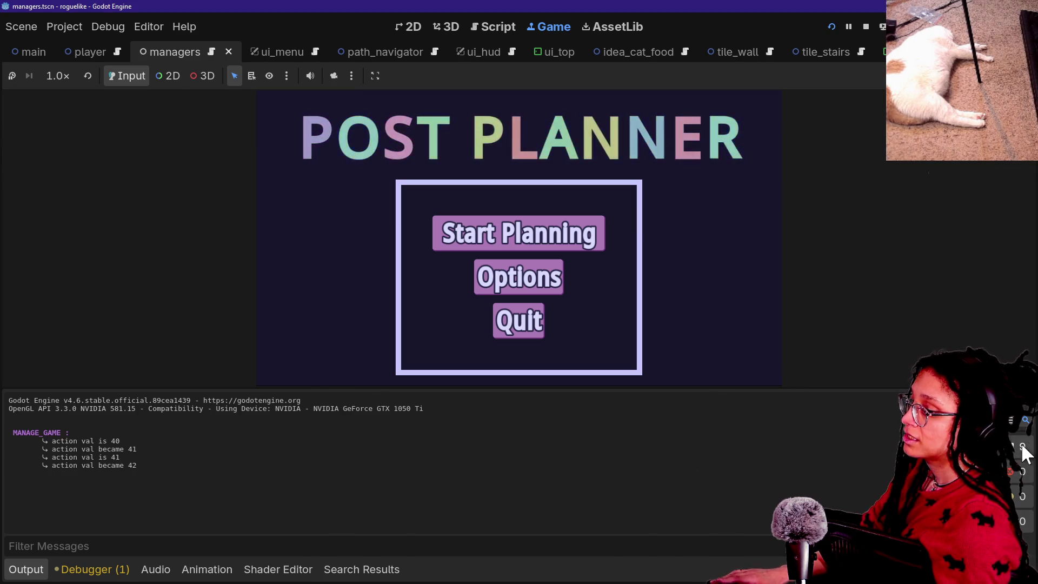
pyautogui.click(479, 33)
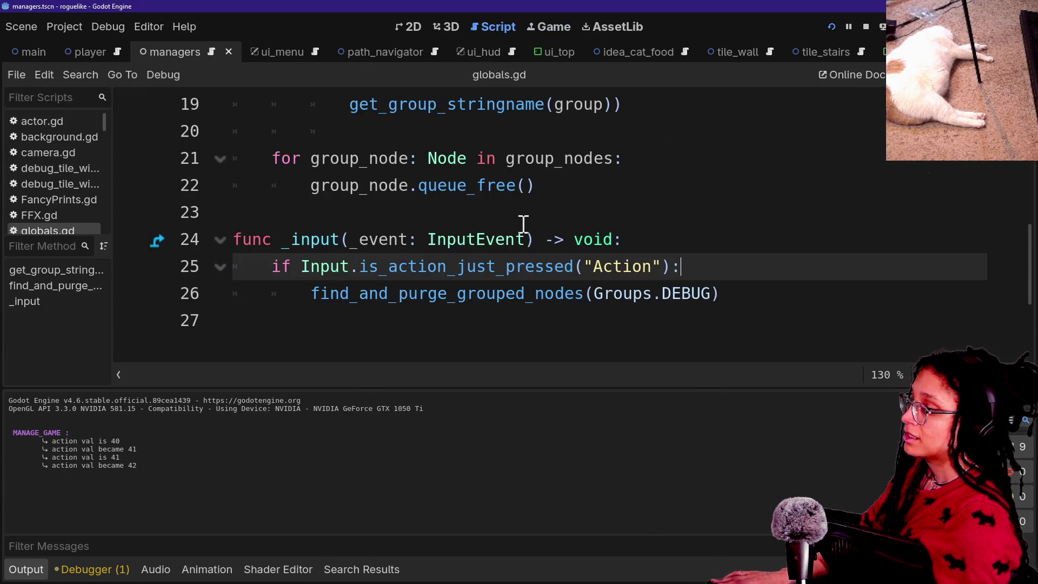
# Step: Try and undo a blank line under the if, reviewing lines 25–26
pyautogui.click(689, 282)
pyautogui.click(746, 274)
pyautogui.press('Return')
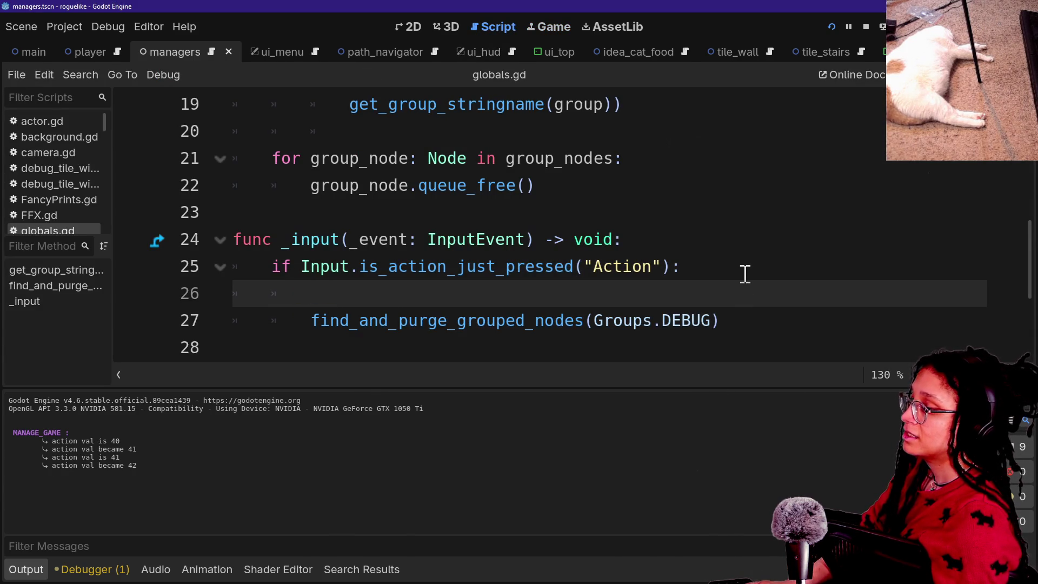
pyautogui.hotkey('ctrl', 'z')
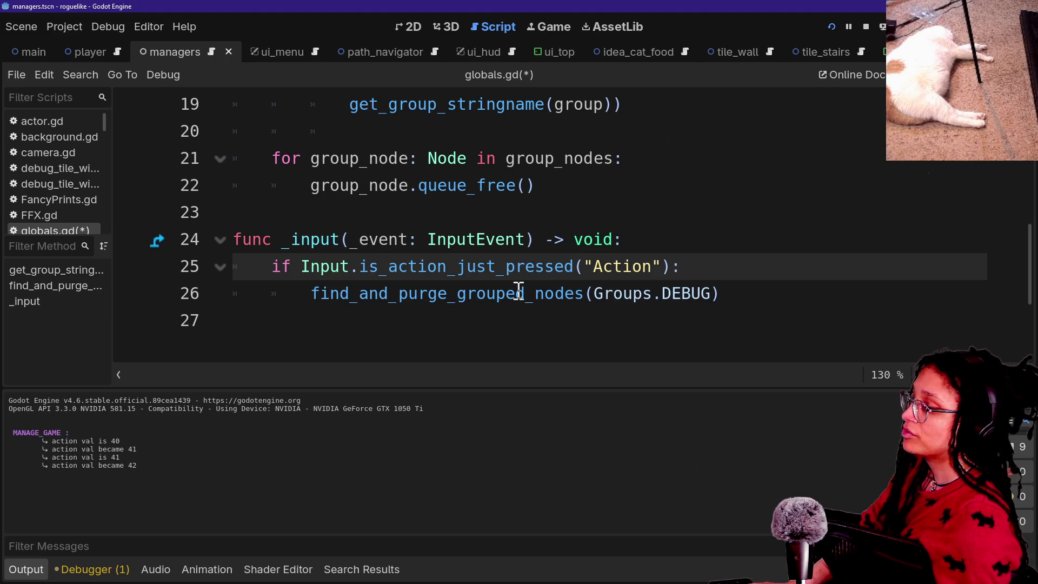
pyautogui.scroll(2, 418, 307)
pyautogui.scroll(-2, 418, 306)
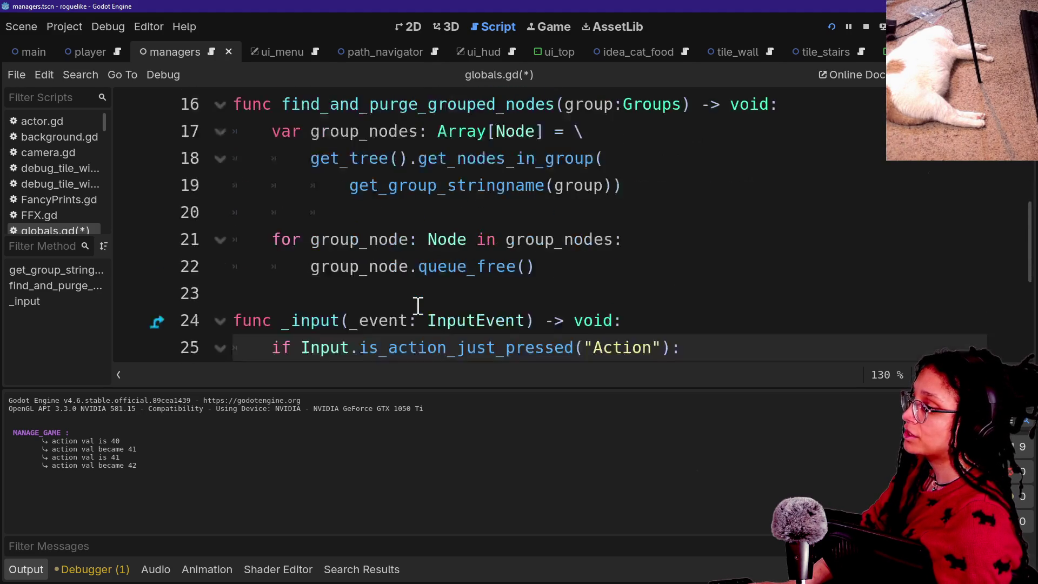
pyautogui.click(297, 292)
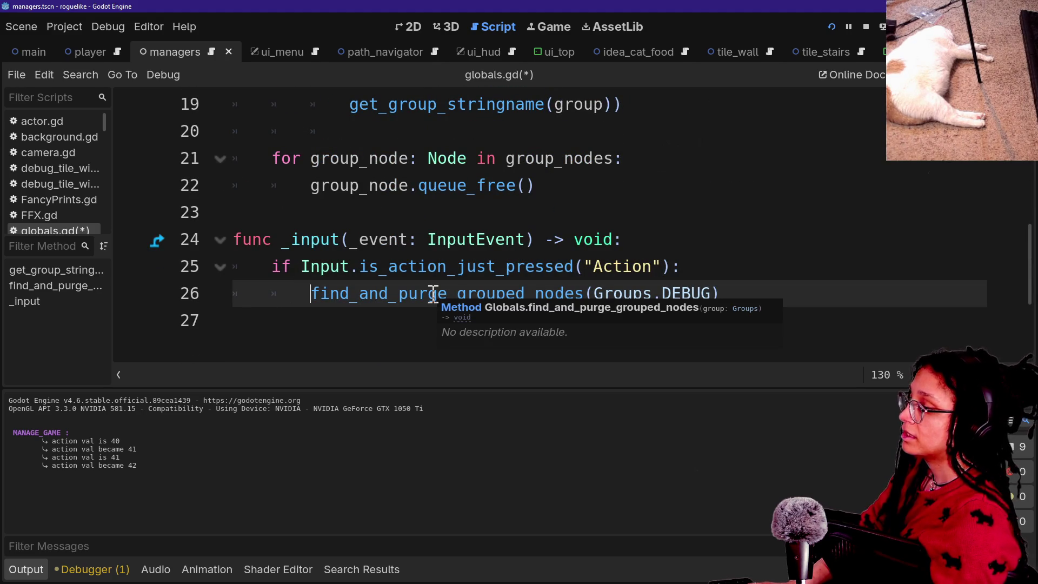
pyautogui.scroll(2, 433, 294)
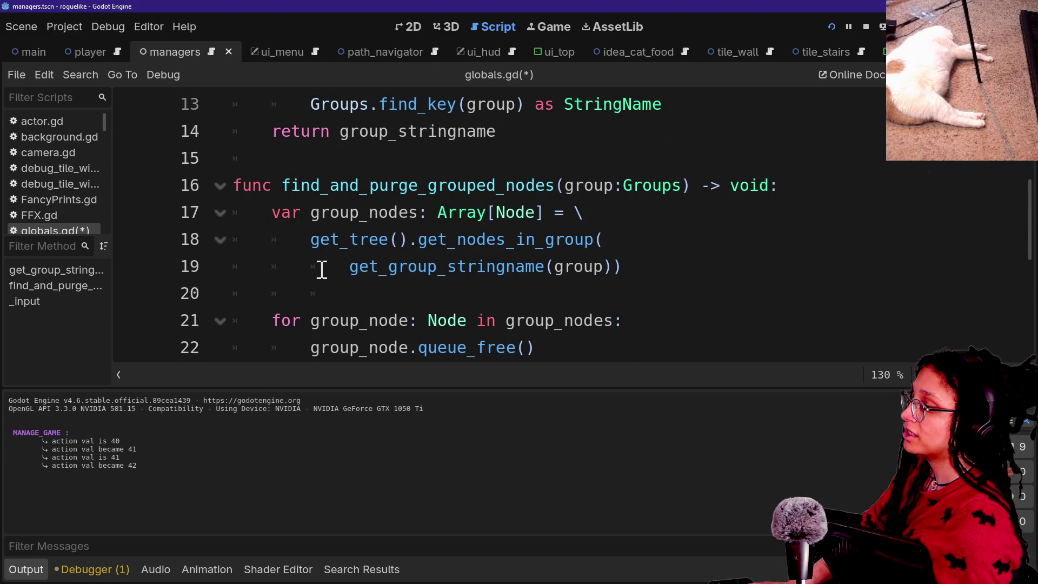
pyautogui.scroll(-2, 348, 274)
pyautogui.moveTo(273, 292); pyautogui.dragTo(665, 287)
pyautogui.click(665, 287)
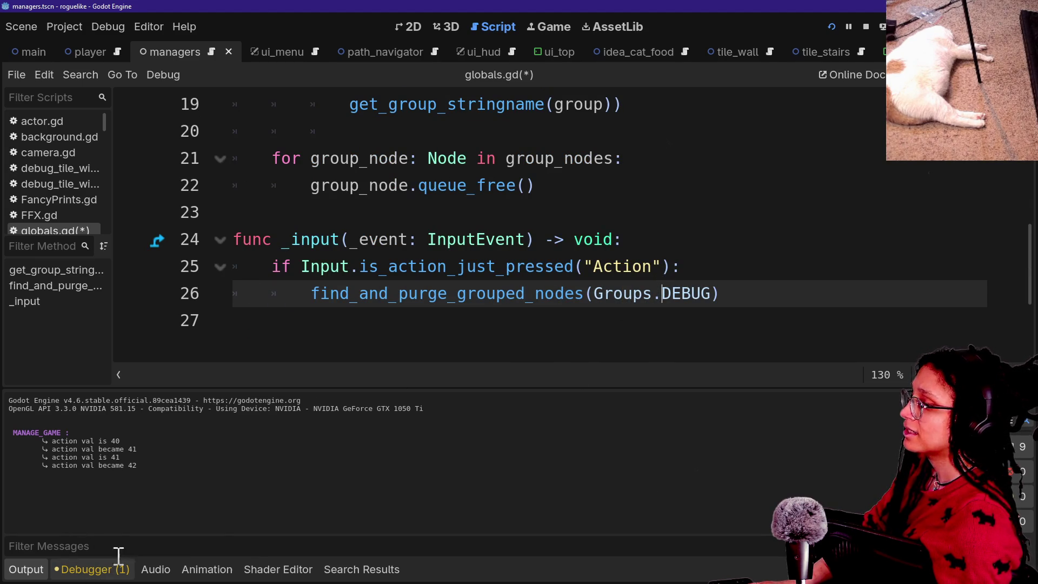
# Step: In the Game view, restore the side docks, start planning and pick Mewsky
pyautogui.click(547, 27)
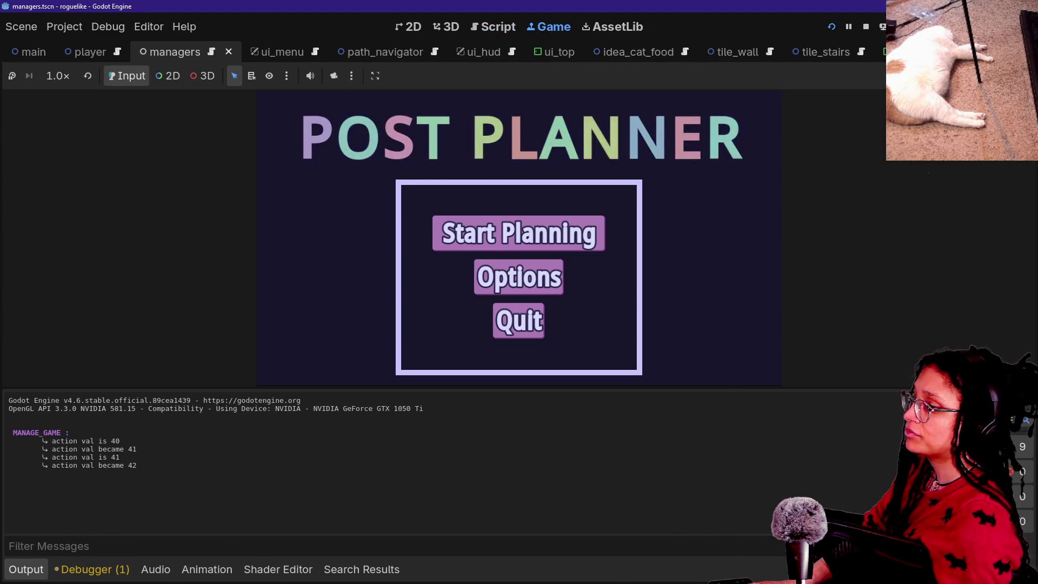
pyautogui.hotkey('ctrl', 'shift', 'F11')
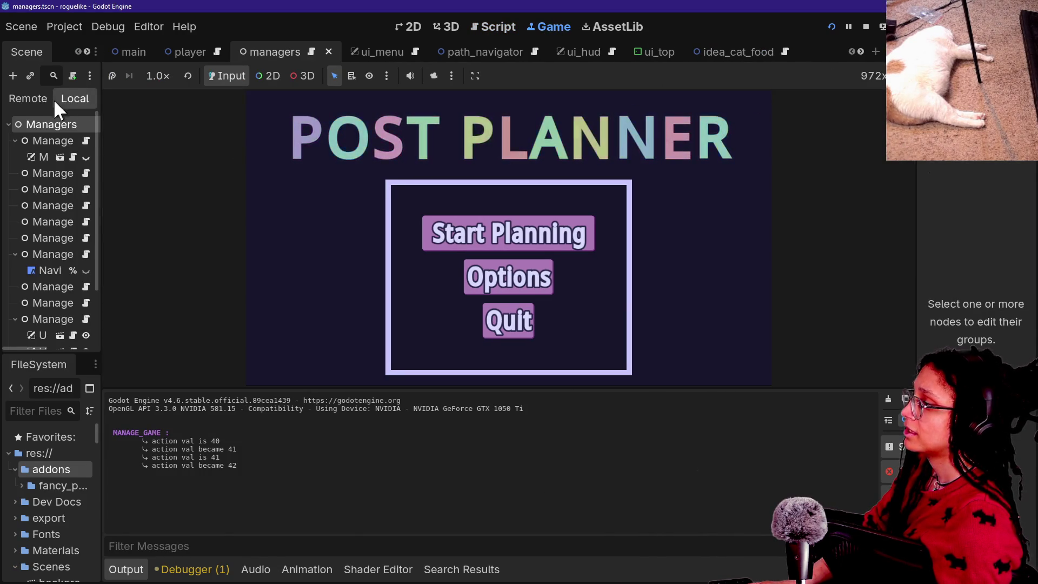
pyautogui.moveTo(105, 131); pyautogui.dragTo(106, 131)
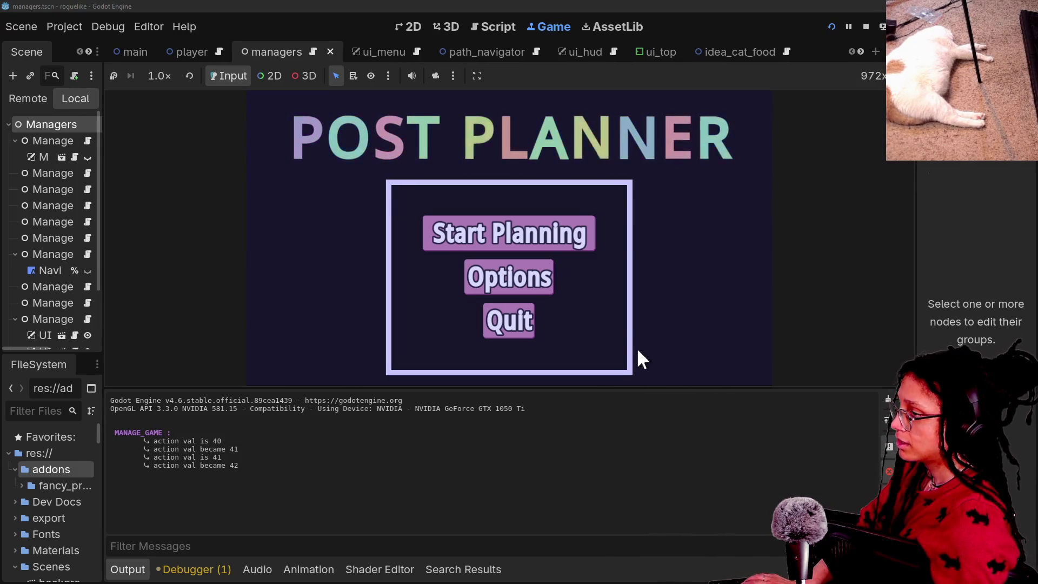
pyautogui.click(533, 232)
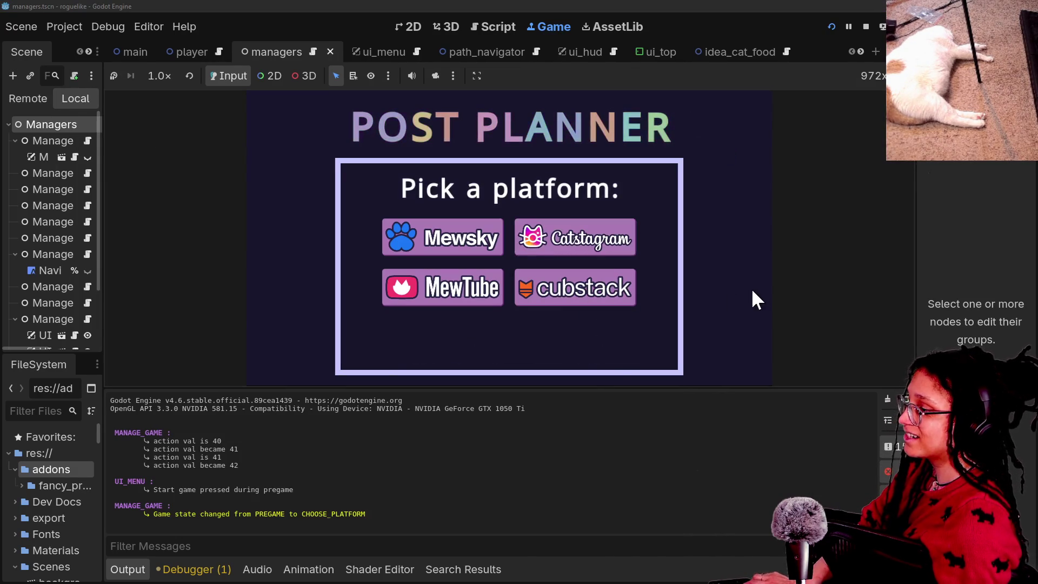
pyautogui.click(444, 242)
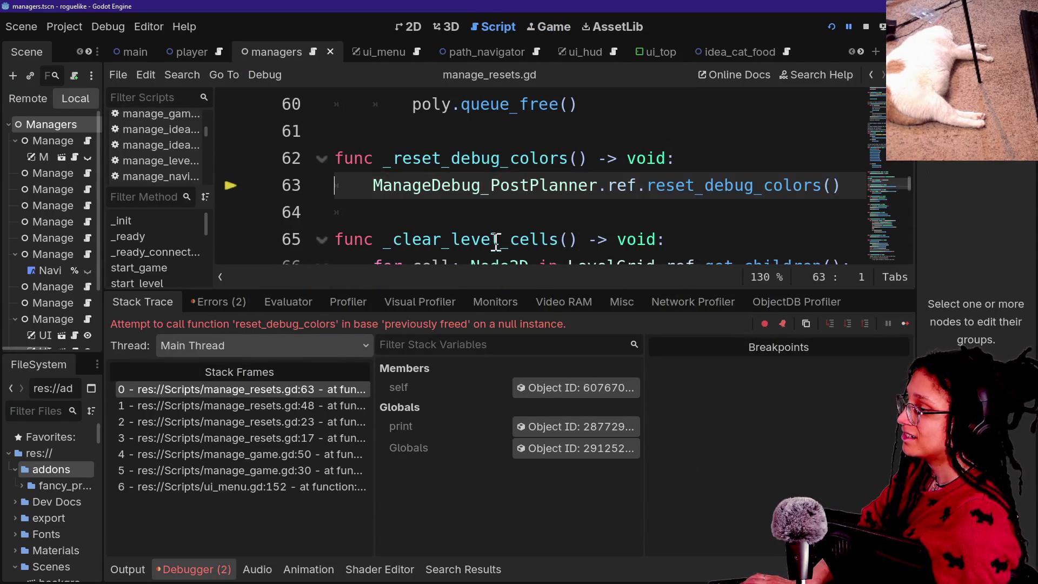
# Step: Widen the code editor by closing the bottom panel and hiding the side docks
pyautogui.click(601, 186)
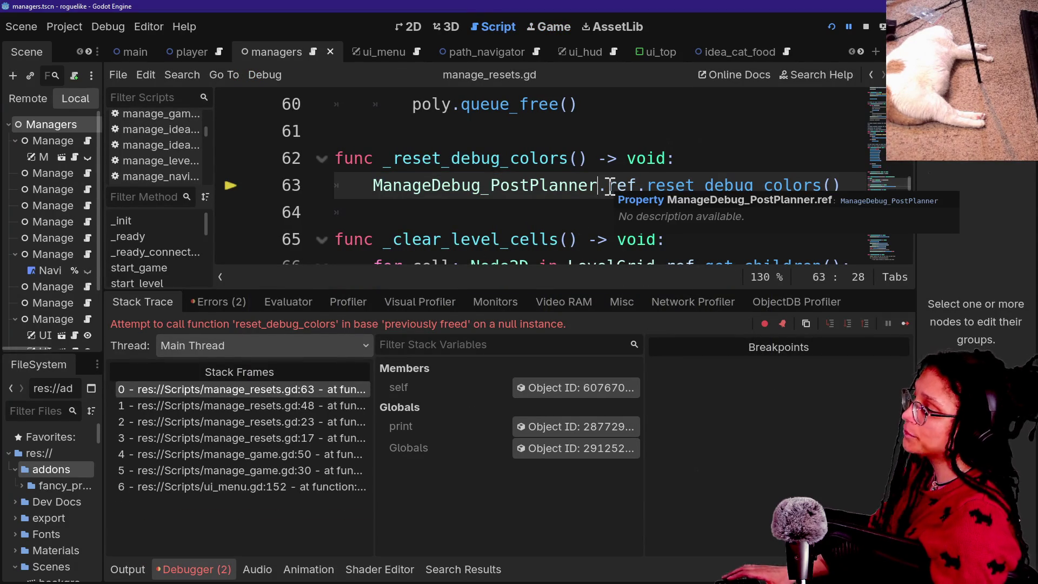
pyautogui.moveTo(374, 185); pyautogui.dragTo(644, 205)
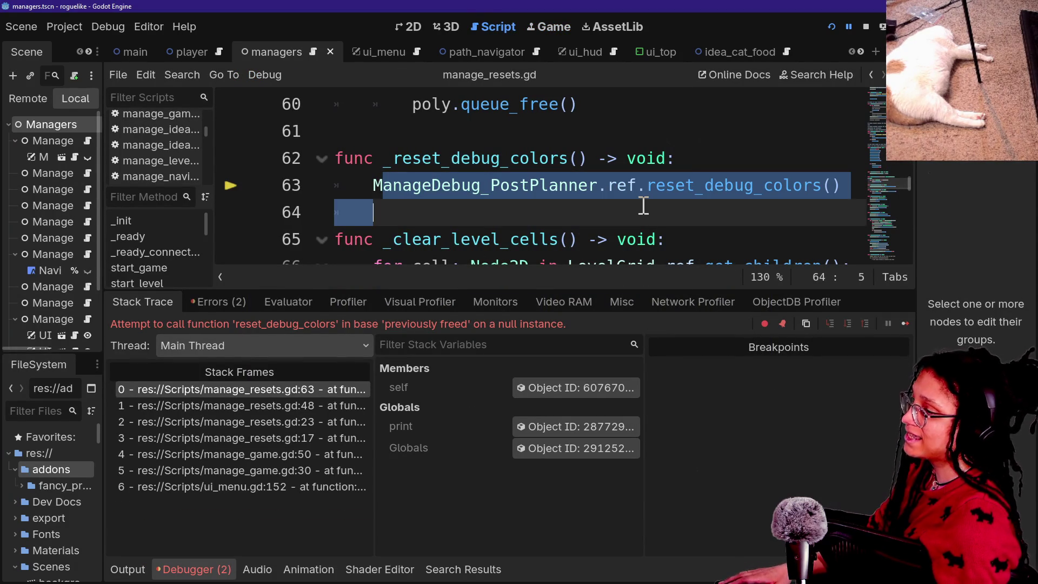
pyautogui.moveTo(343, 197)
pyautogui.mouseDown()
pyautogui.moveTo(373, 211)
pyautogui.moveTo(633, 190)
pyautogui.moveTo(813, 197)
pyautogui.mouseUp()
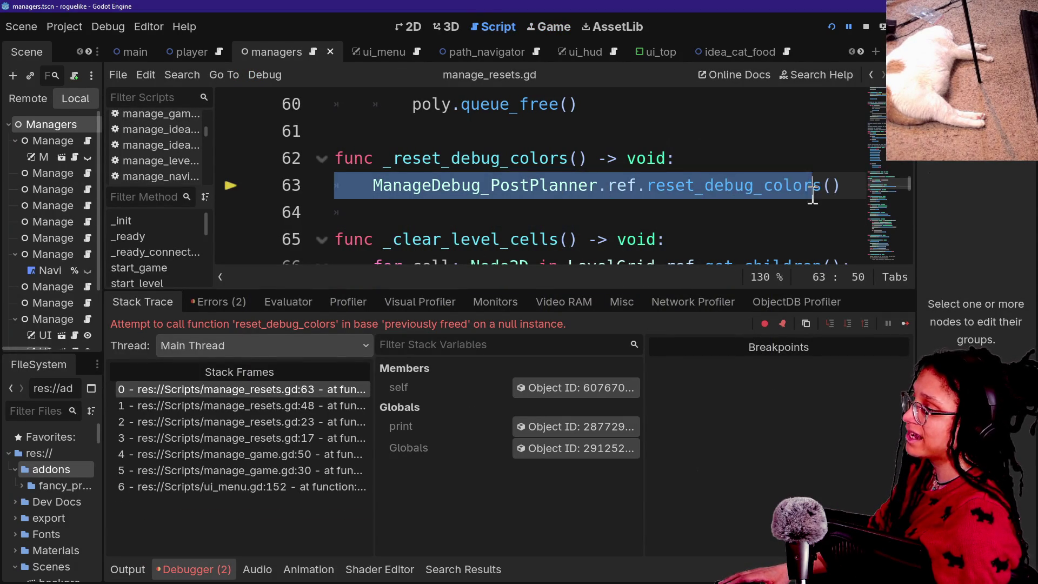
pyautogui.click(817, 196)
pyautogui.hotkey('ctrl', 'j')
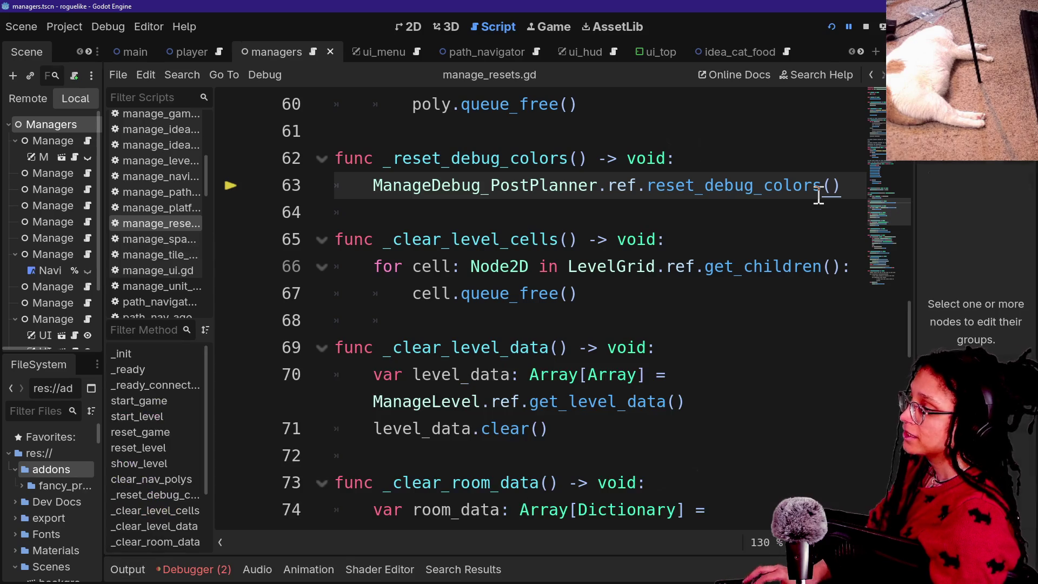
pyautogui.hotkey('ctrl', 'shift', 'F11')
# Step: Inspect the ManageDebug_PostPlanner script definition, then return to line 63 of manage_resets.gd
pyautogui.click(329, 216)
pyautogui.moveTo(246, 184)
pyautogui.mouseDown()
pyautogui.moveTo(464, 187)
pyautogui.moveTo(272, 157)
pyautogui.moveTo(446, 165)
pyautogui.moveTo(476, 184)
pyautogui.mouseUp()
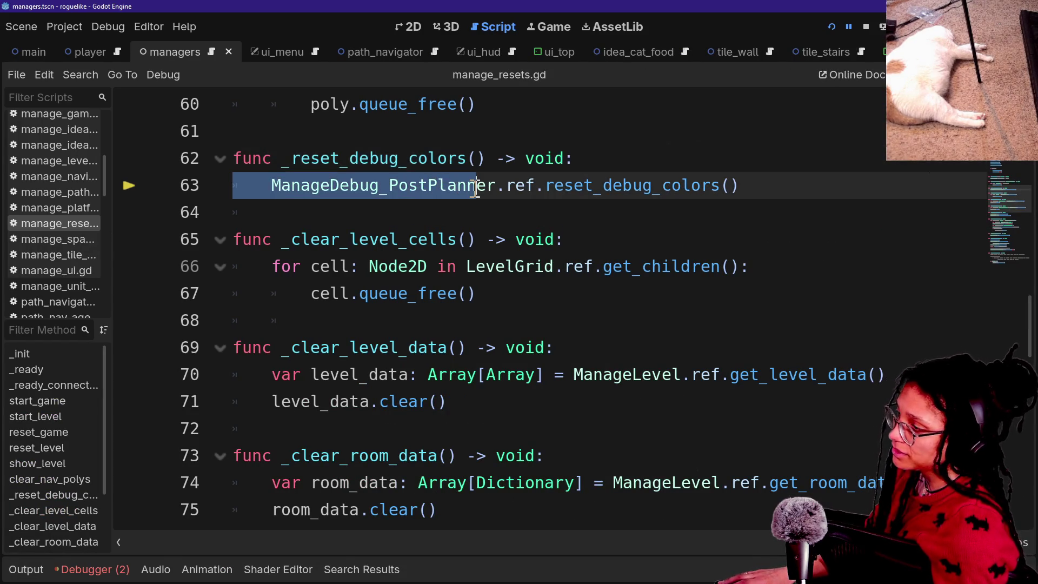
pyautogui.scroll(1, 476, 183)
pyautogui.moveTo(232, 267); pyautogui.dragTo(439, 241)
pyautogui.doubleClick(384, 266)
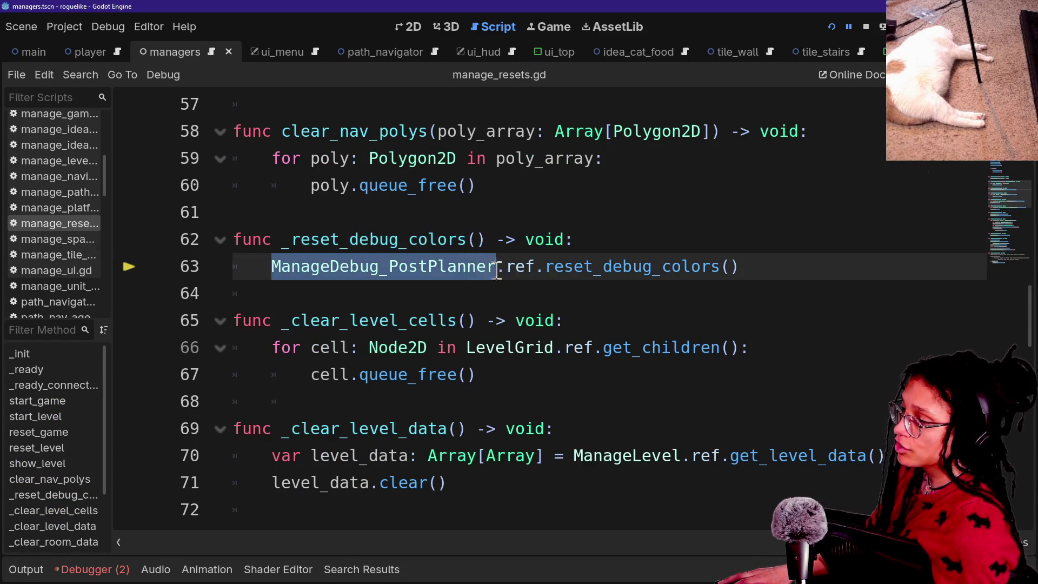
pyautogui.moveTo(545, 270); pyautogui.dragTo(545, 268)
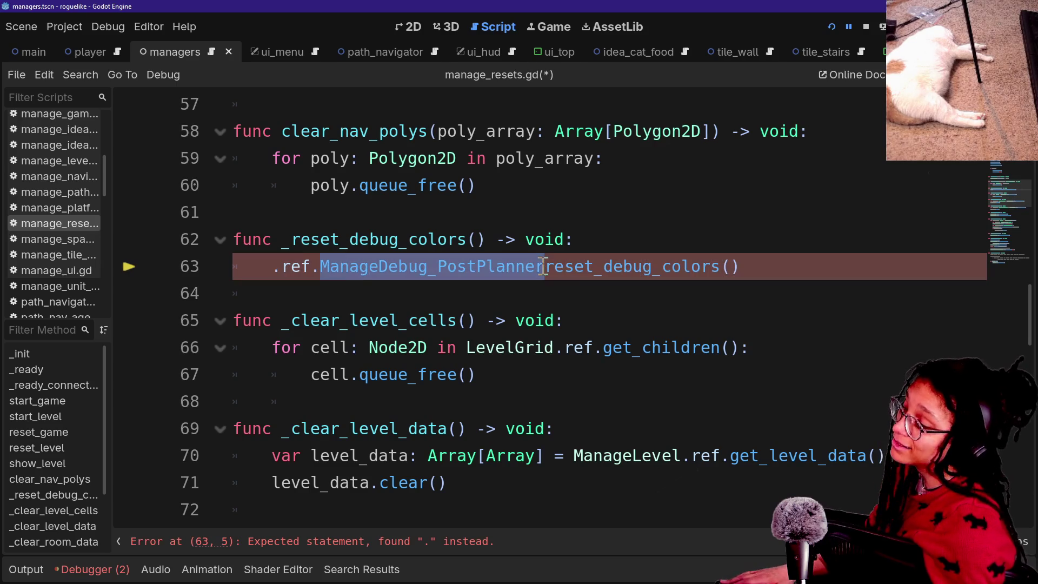
pyautogui.hotkey('ctrl', 'z')
pyautogui.click(340, 268)
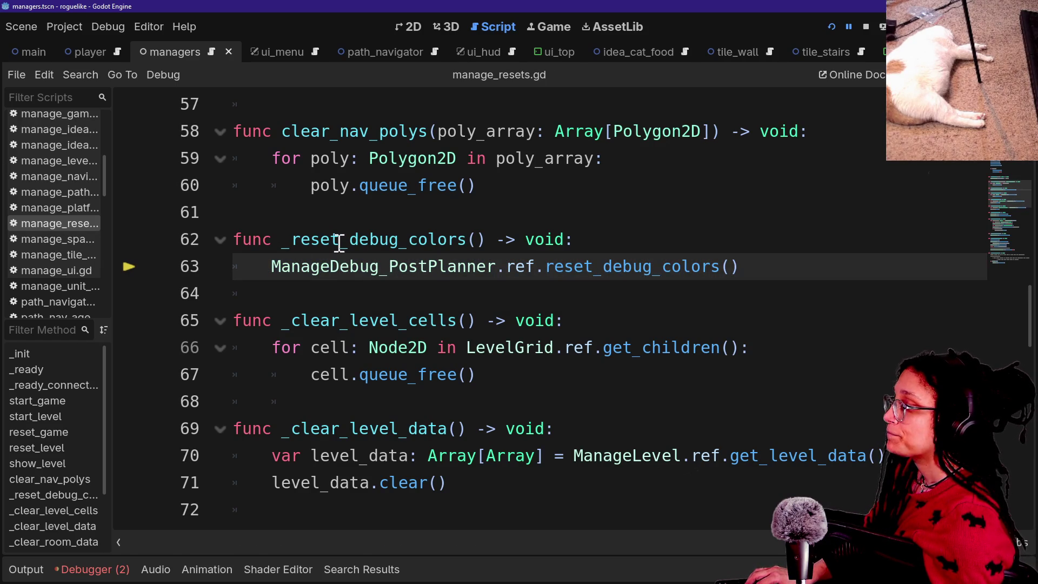
pyautogui.scroll(2, 339, 245)
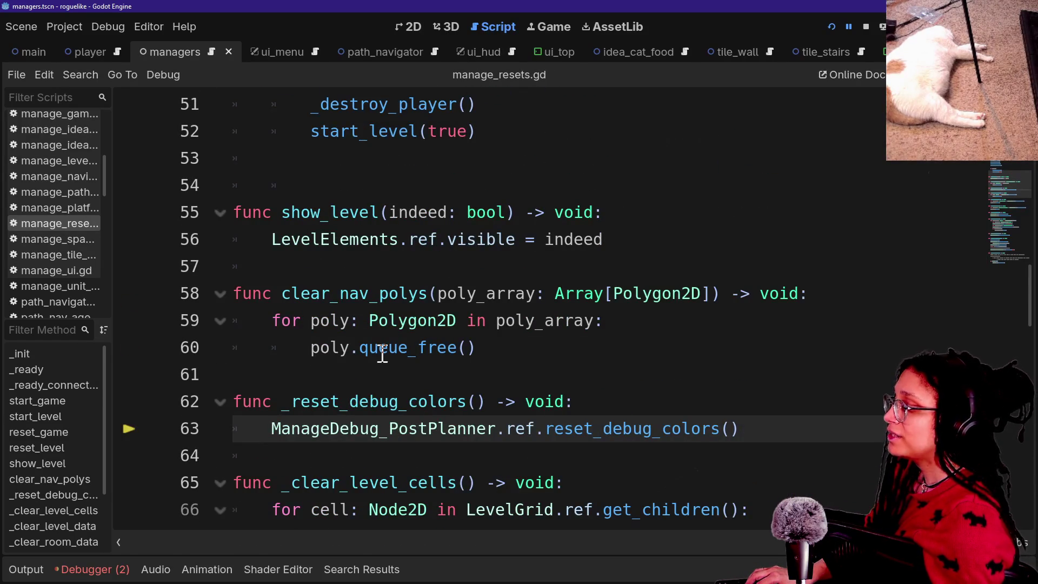
pyautogui.moveTo(382, 363); pyautogui.dragTo(665, 431)
pyautogui.tripleClick(711, 419)
pyautogui.click(380, 366)
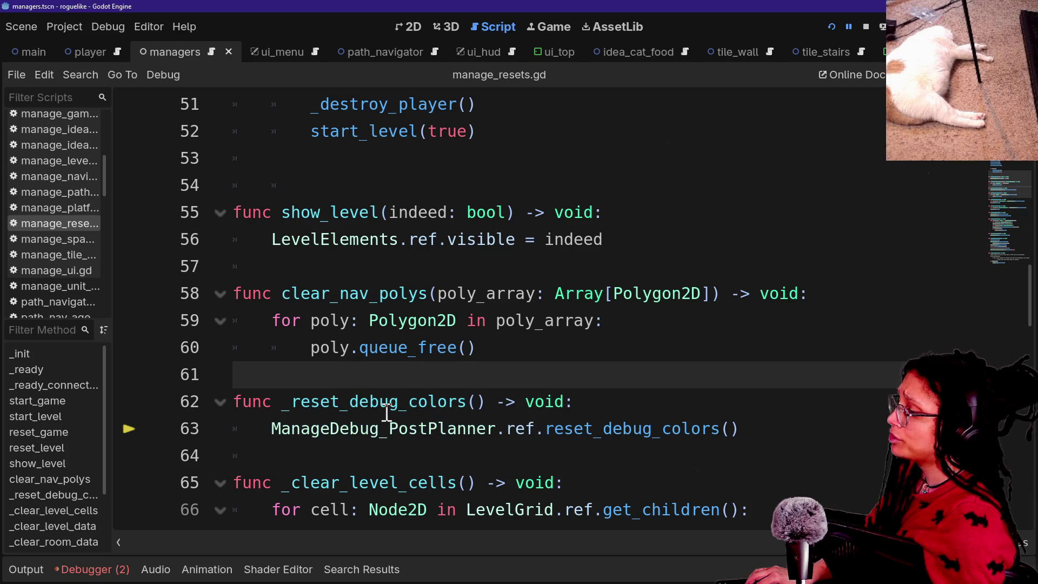
pyautogui.keyDown('ctrl'); pyautogui.click(312, 426); pyautogui.keyUp('ctrl')
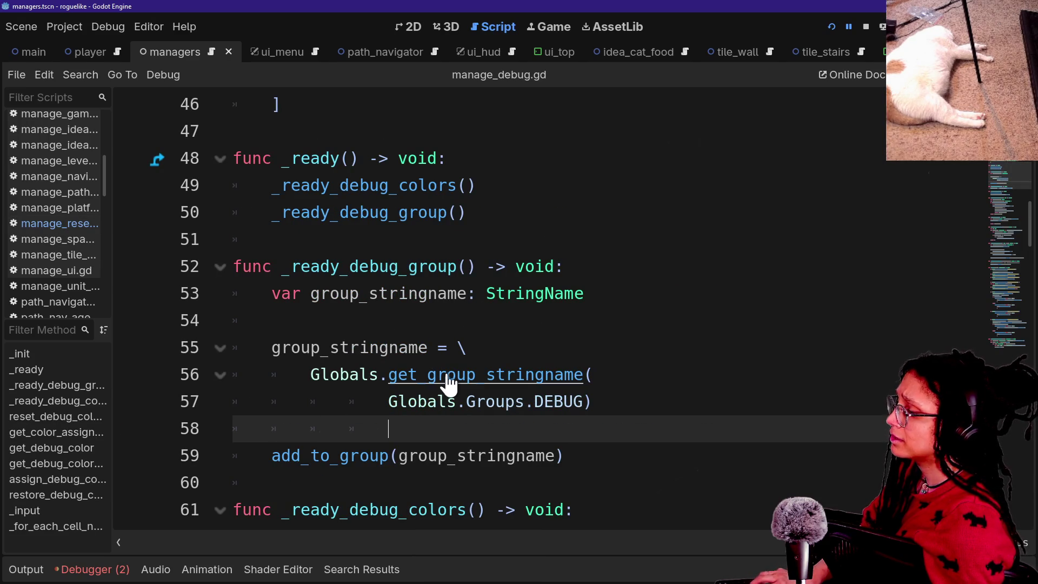
pyautogui.hotkey('alt', 'Left')
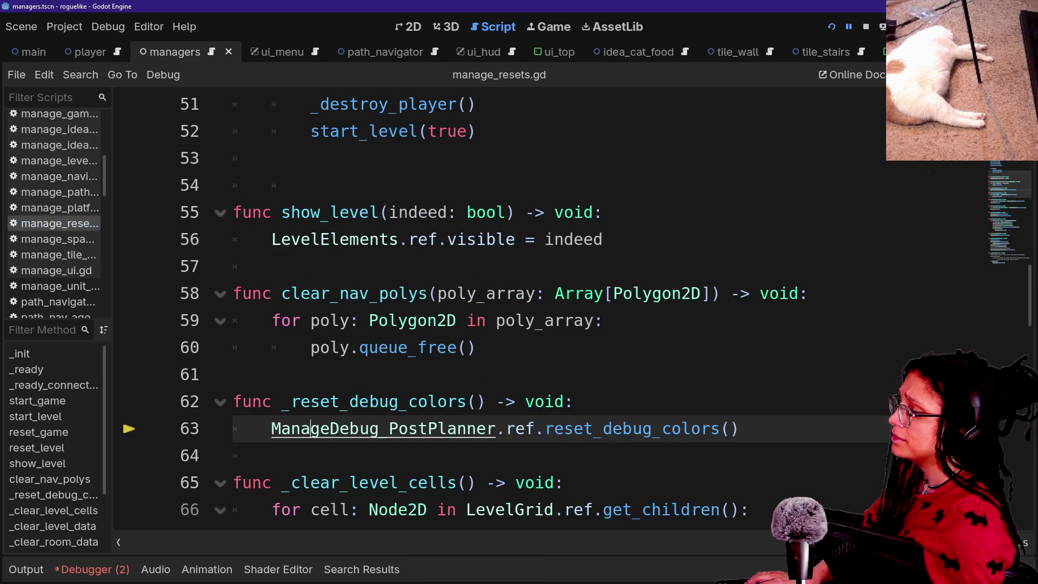
# Step: Search all project files for 'ManageDebug_PostPlanner.ref.', finding 5 matches in 4 files
pyautogui.moveTo(275, 428)
pyautogui.mouseDown()
pyautogui.moveTo(556, 449)
pyautogui.moveTo(479, 428)
pyautogui.moveTo(556, 433)
pyautogui.mouseUp()
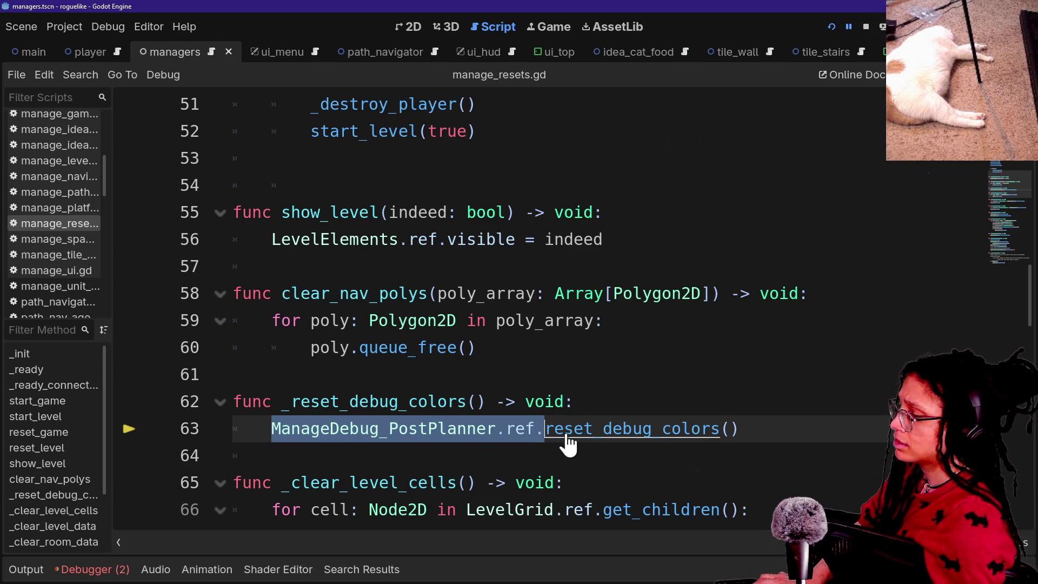
pyautogui.hotkey('ctrl', 'shift', 'f')
pyautogui.press('Return')
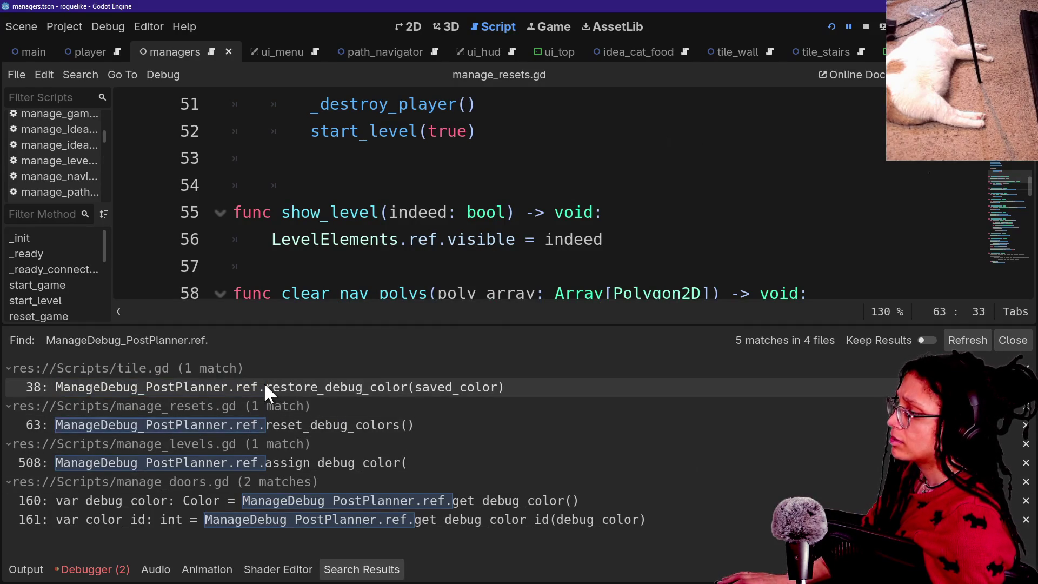
# Step: Open the tile.gd line 38 search result inside set_tile_color
pyautogui.click(265, 386)
pyautogui.scroll(2, 422, 249)
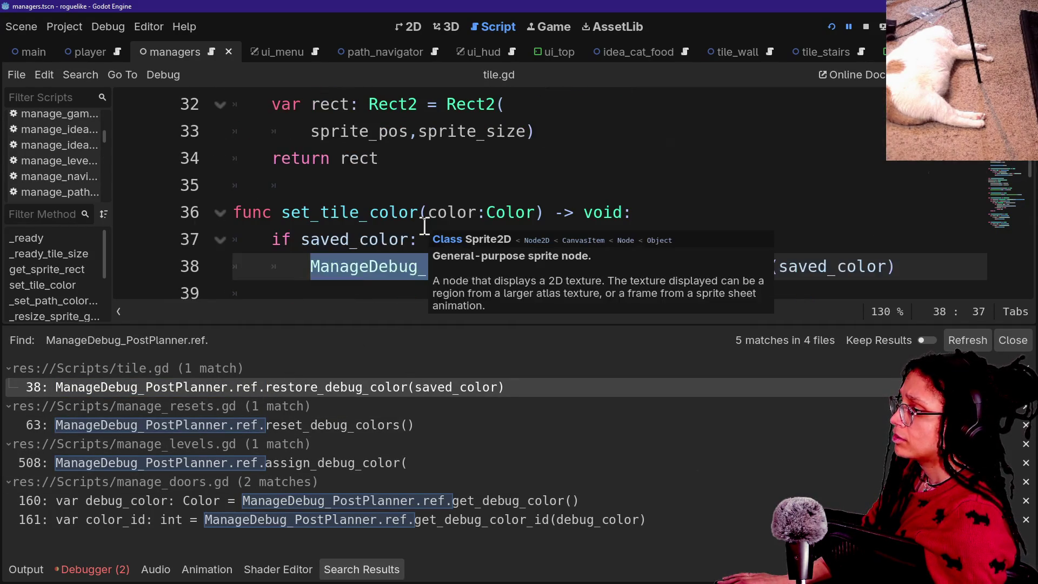
pyautogui.click(697, 222)
pyautogui.click(693, 246)
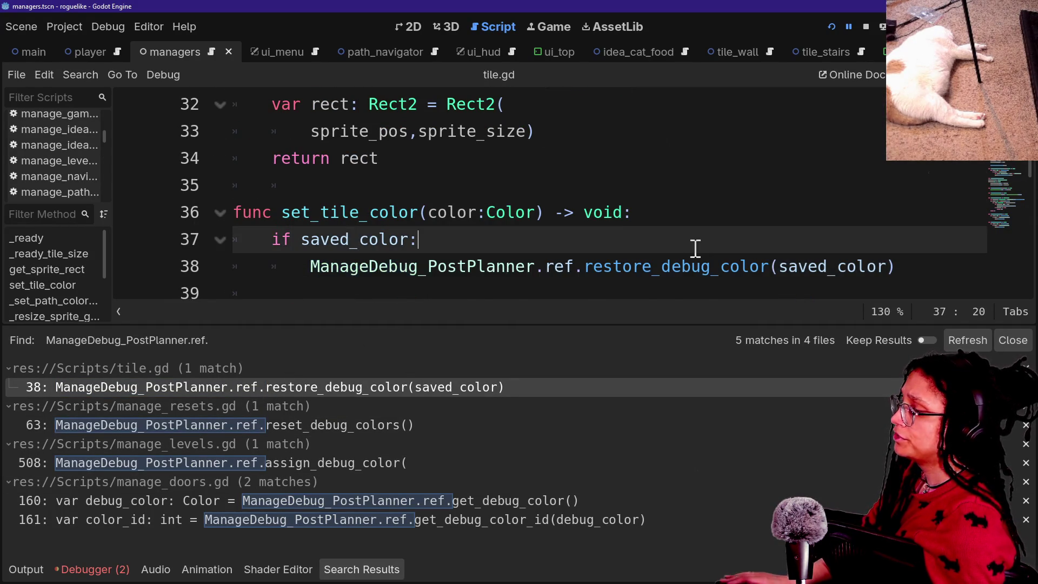
pyautogui.press('Return')
pyautogui.hotkey('ctrl', 'z')
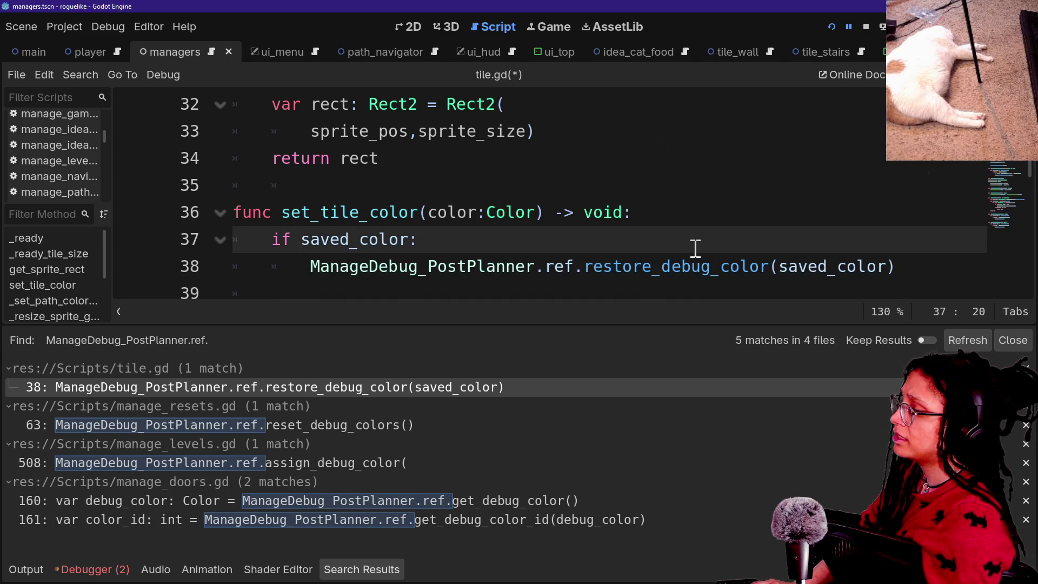
# Step: Add a ManageDebug_PostPlanner.ref condition to line 37, then replace it with is_inside_tree()
pyautogui.write('and Mana')
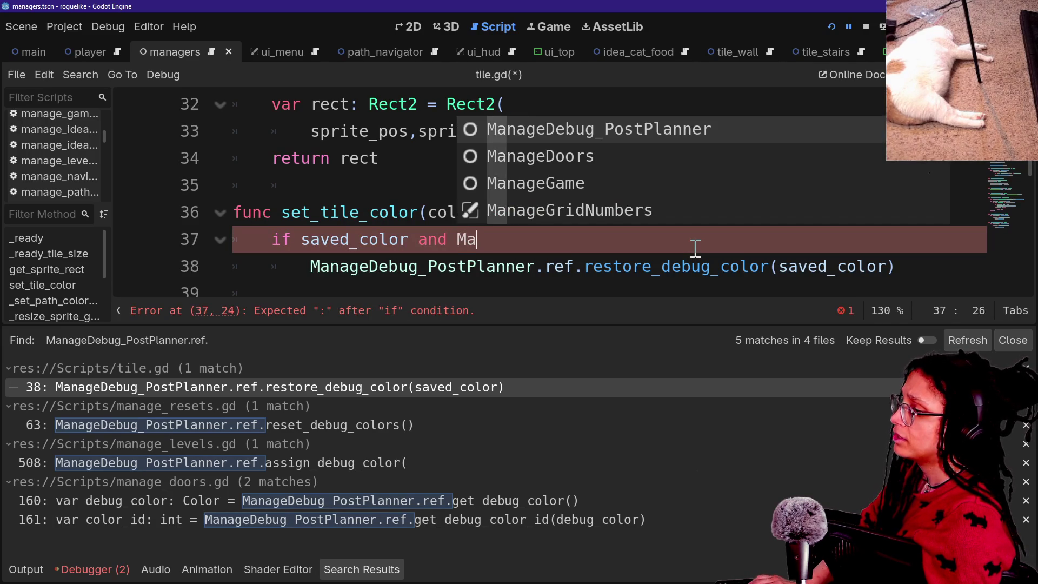
pyautogui.press('Return')
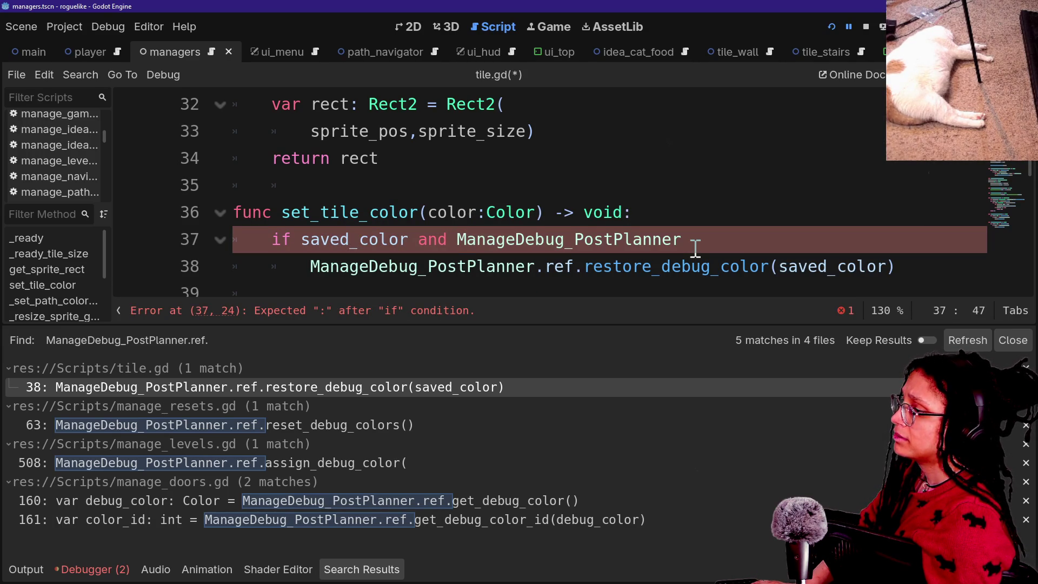
pyautogui.press('BackSpace')
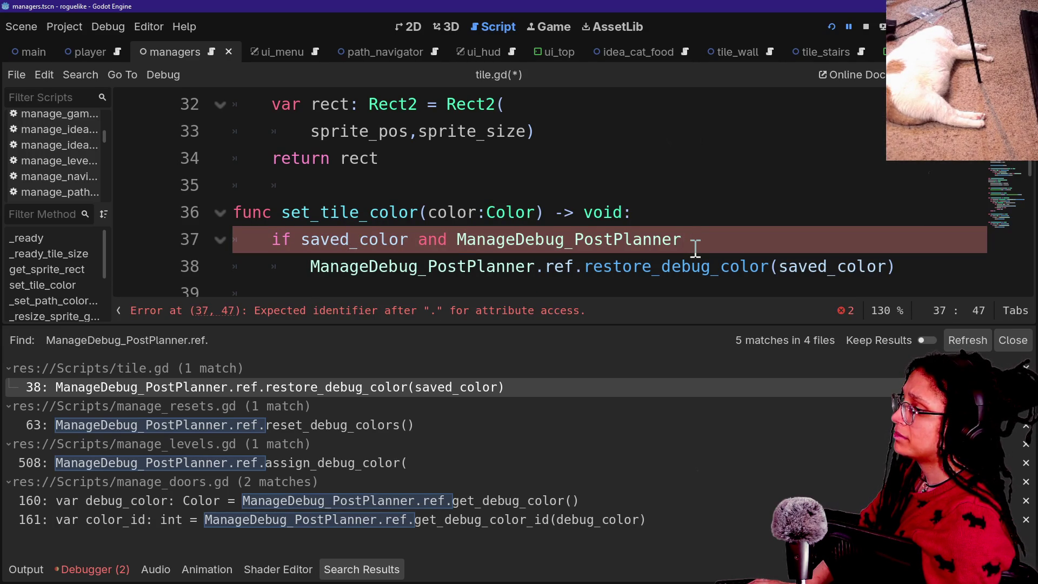
pyautogui.write('.ref.')
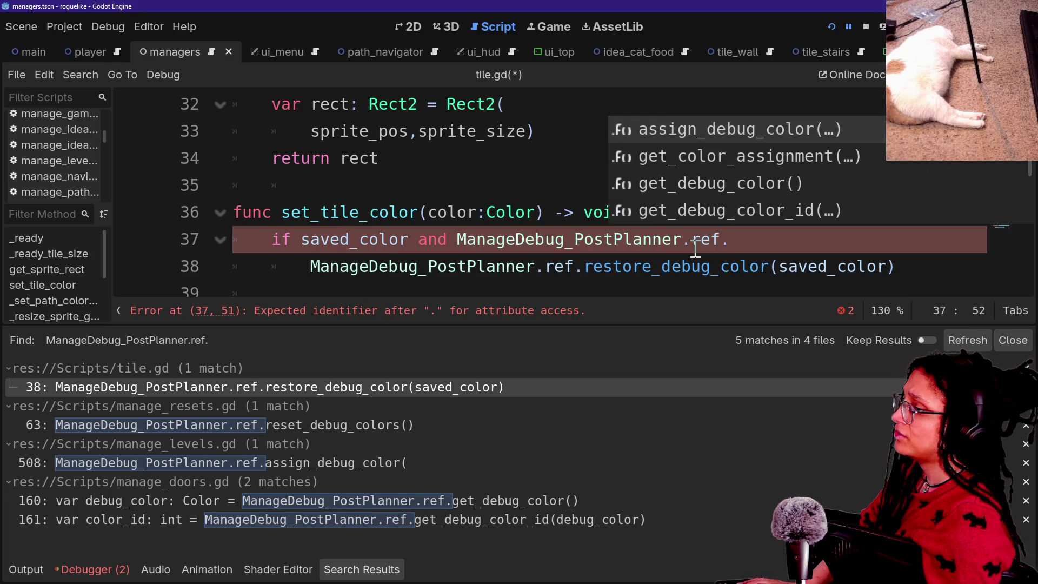
pyautogui.write('is')
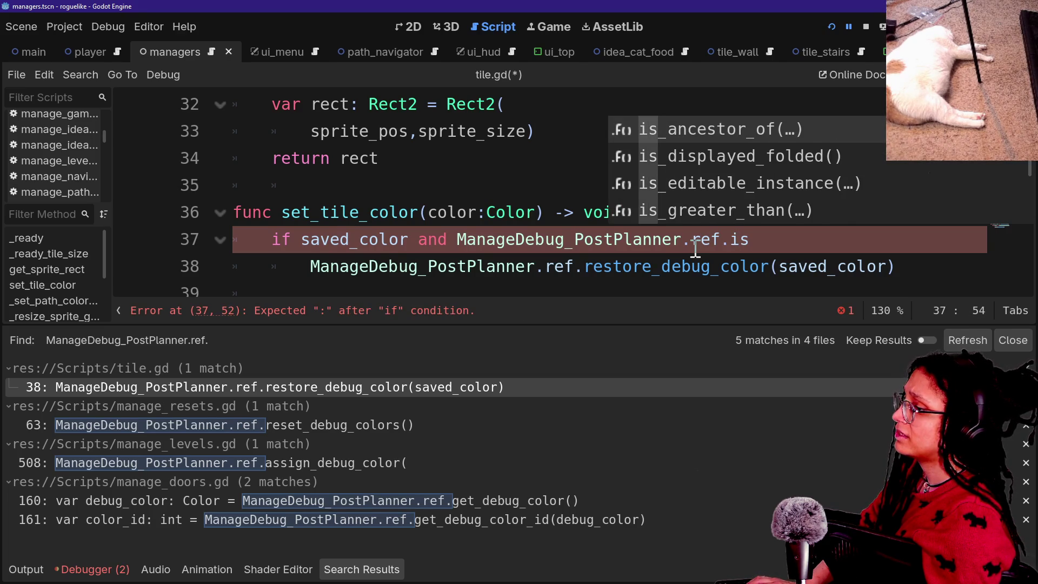
pyautogui.press('BackSpace')
pyautogui.press('BackSpace')
pyautogui.press('BackSpace')
pyautogui.write(':')
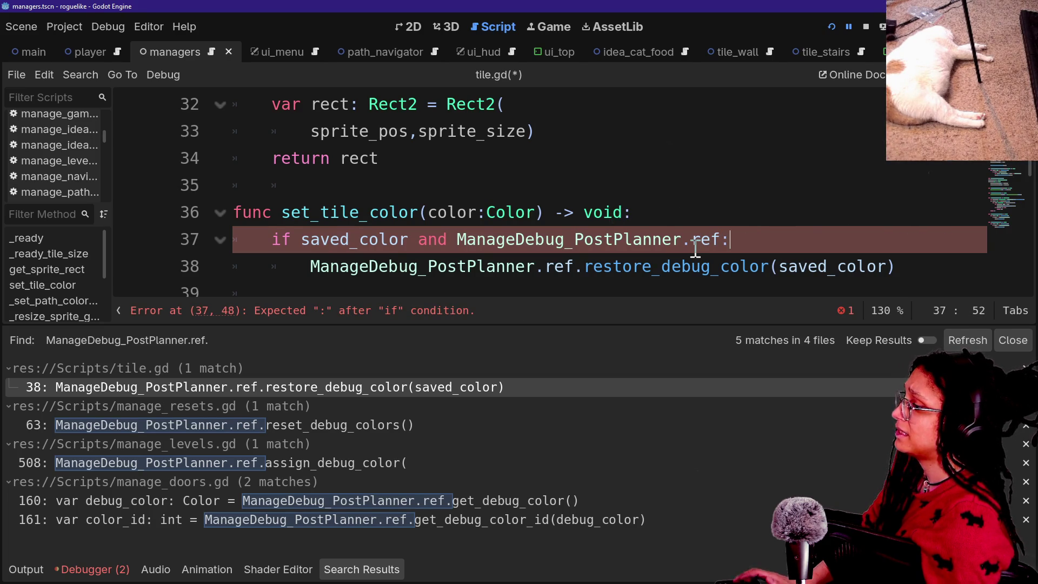
pyautogui.moveTo(418, 239); pyautogui.dragTo(743, 255)
pyautogui.click(743, 254)
pyautogui.moveTo(457, 239)
pyautogui.mouseDown()
pyautogui.moveTo(668, 213)
pyautogui.moveTo(817, 242)
pyautogui.mouseUp()
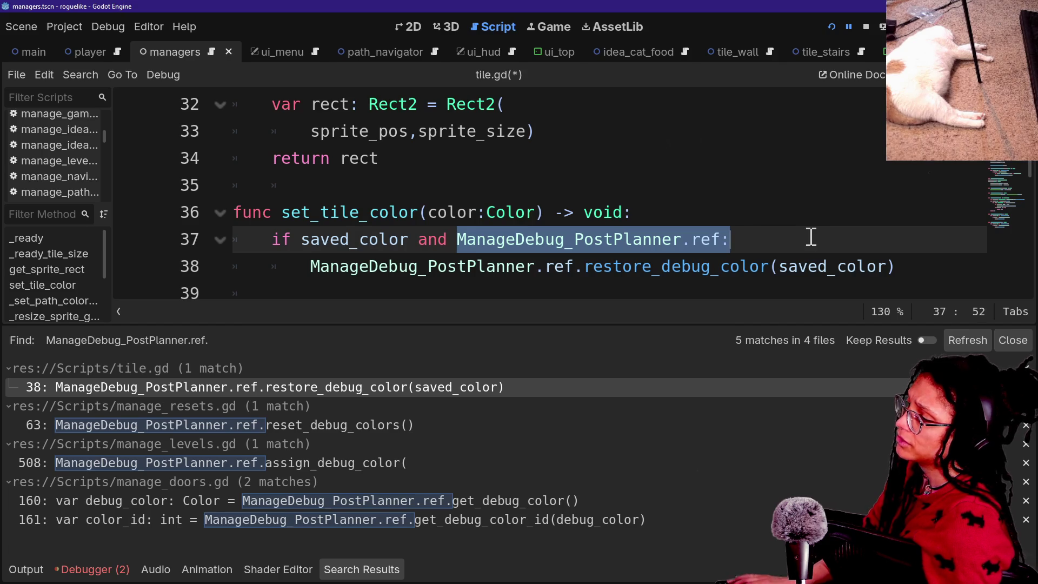
pyautogui.write('is_in')
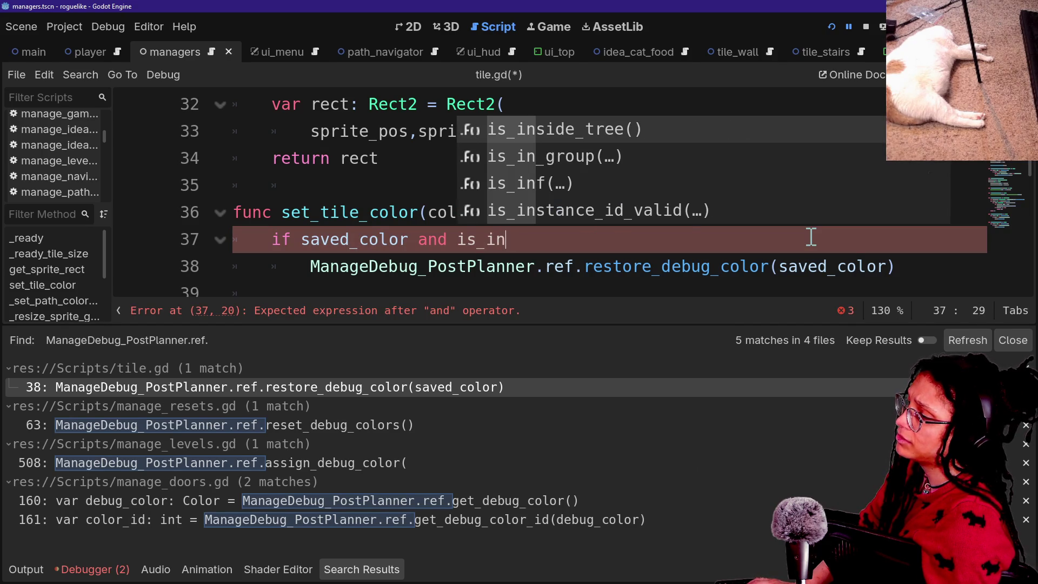
pyautogui.press('Return')
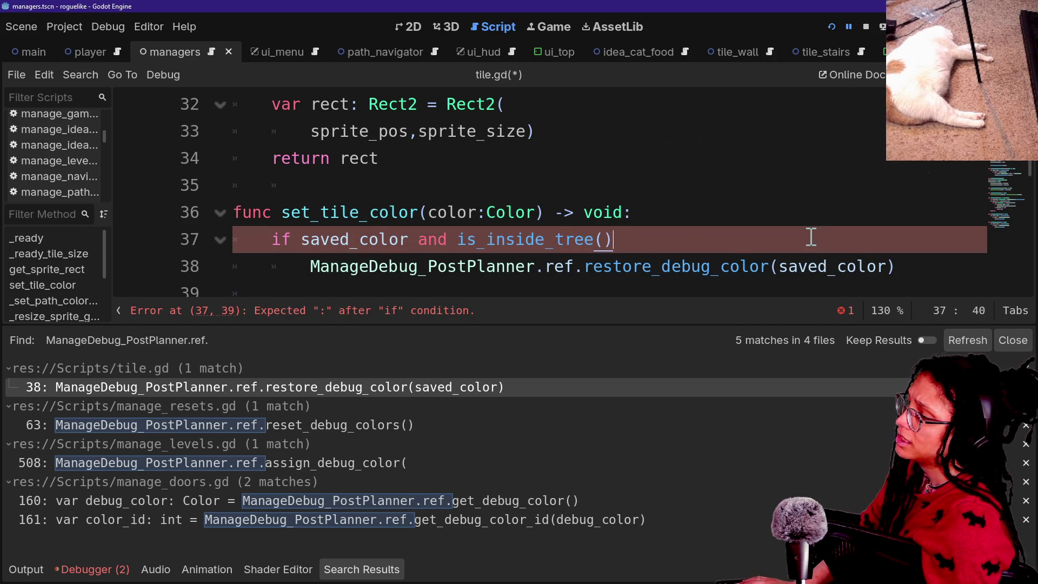
# Step: Replace the is_inside_tree() condition with a has_node() check
pyautogui.moveTo(481, 243)
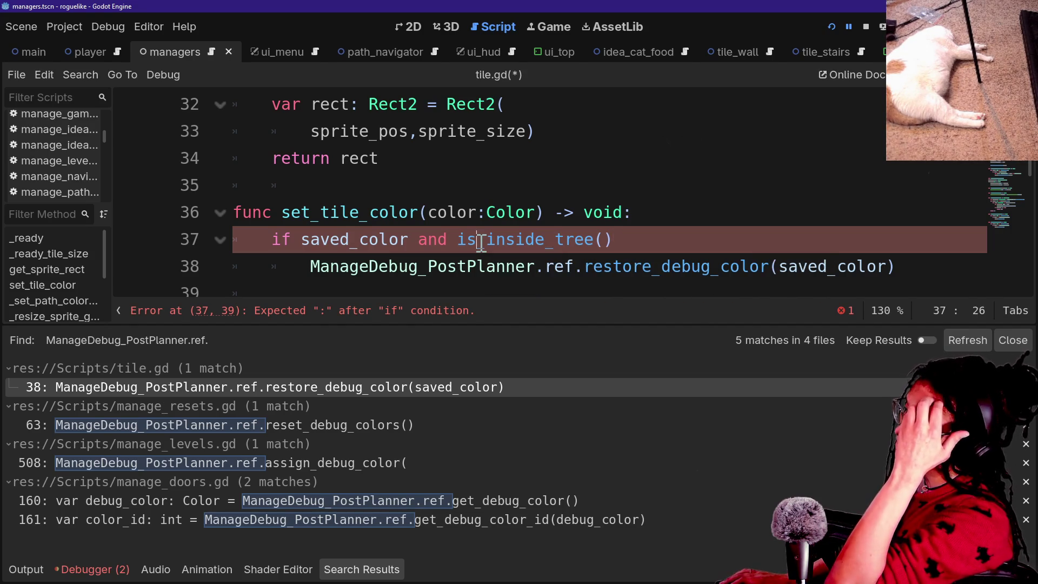
pyautogui.doubleClick(480, 243)
pyautogui.write('if s')
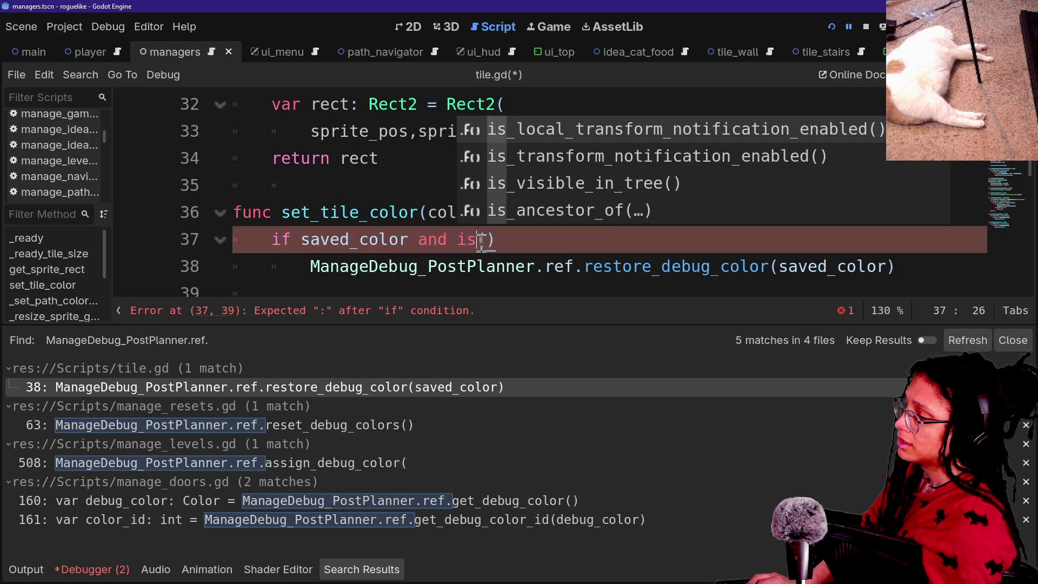
pyautogui.press('BackSpace')
pyautogui.press('BackSpace')
pyautogui.write('has_')
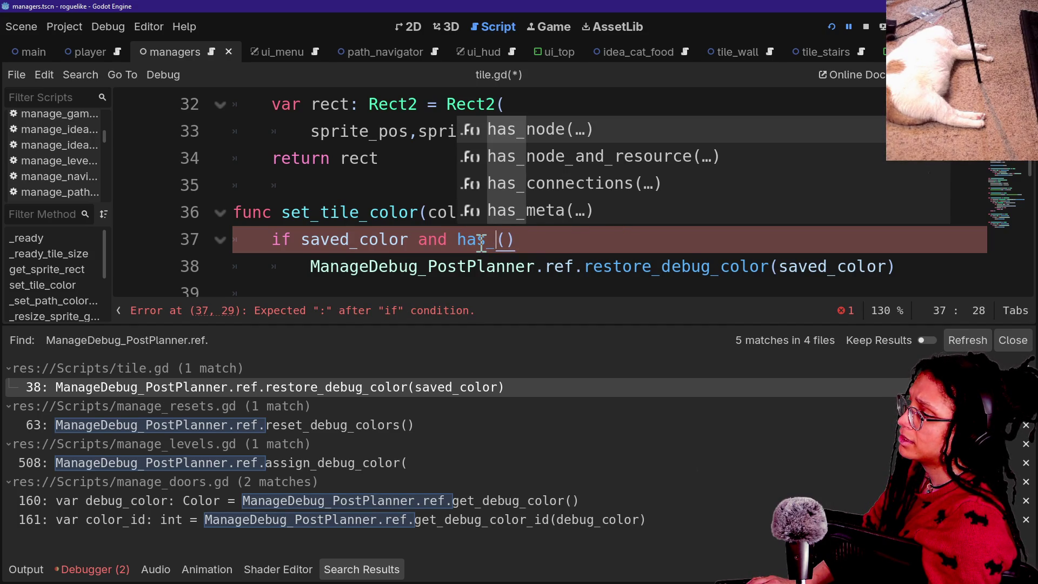
pyautogui.press('Return')
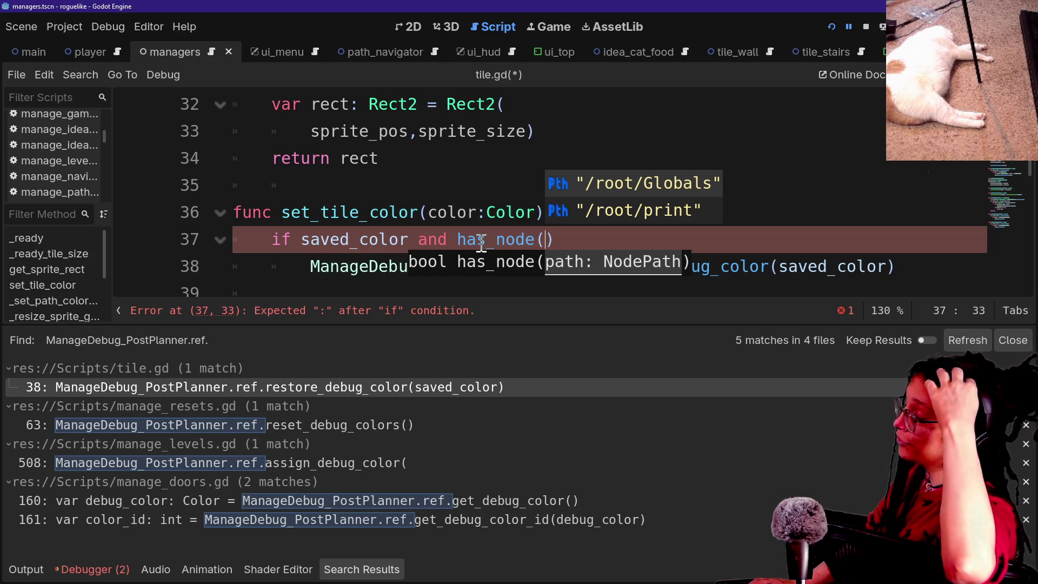
# Step: Delete the has_node condition, leaving line 37 as a bare if saved_color
pyautogui.press('Escape')
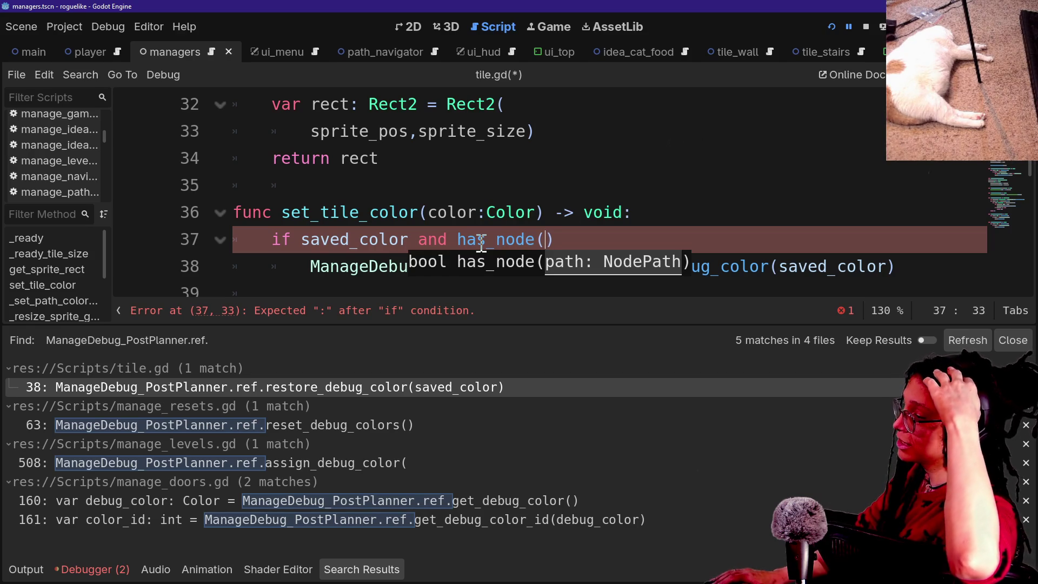
pyautogui.click(481, 244)
pyautogui.press('Down')
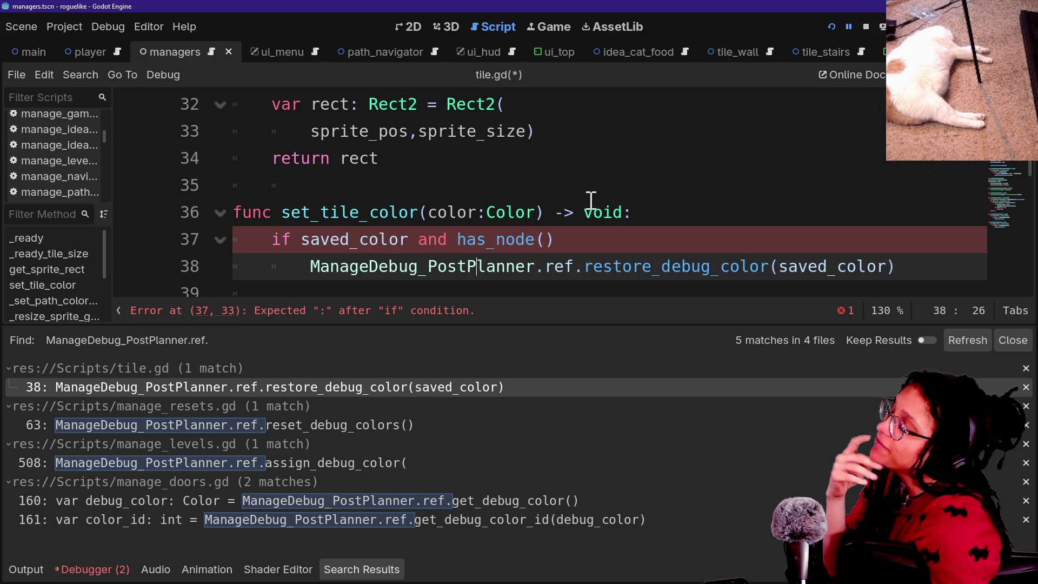
pyautogui.click(569, 238)
pyautogui.moveTo(568, 239)
pyautogui.mouseDown()
pyautogui.moveTo(373, 242)
pyautogui.moveTo(410, 240)
pyautogui.mouseUp()
pyautogui.press('BackSpace')
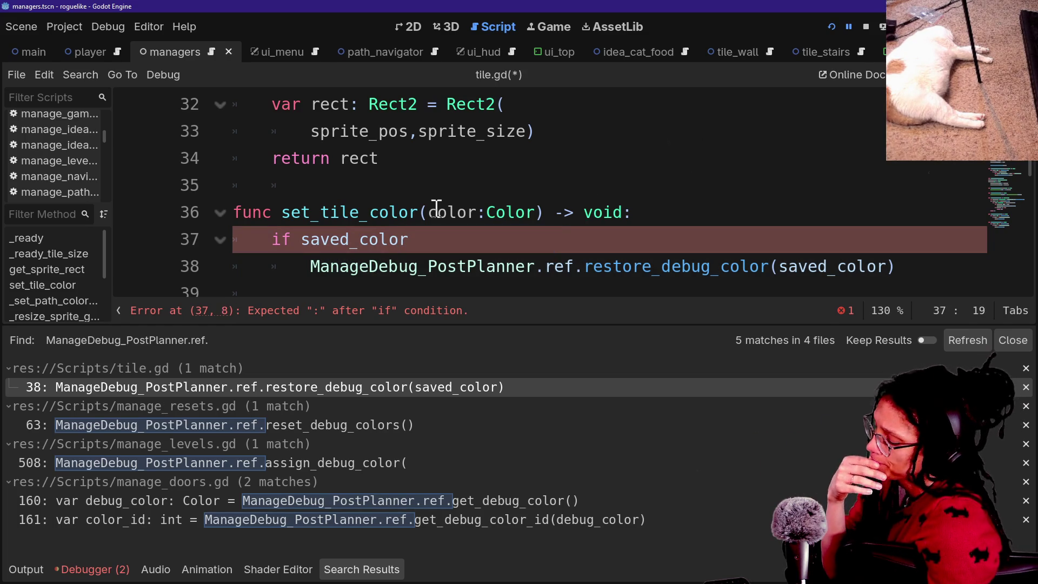
pyautogui.write(':')
pyautogui.hotkey('ctrl', 'alt', 'o')
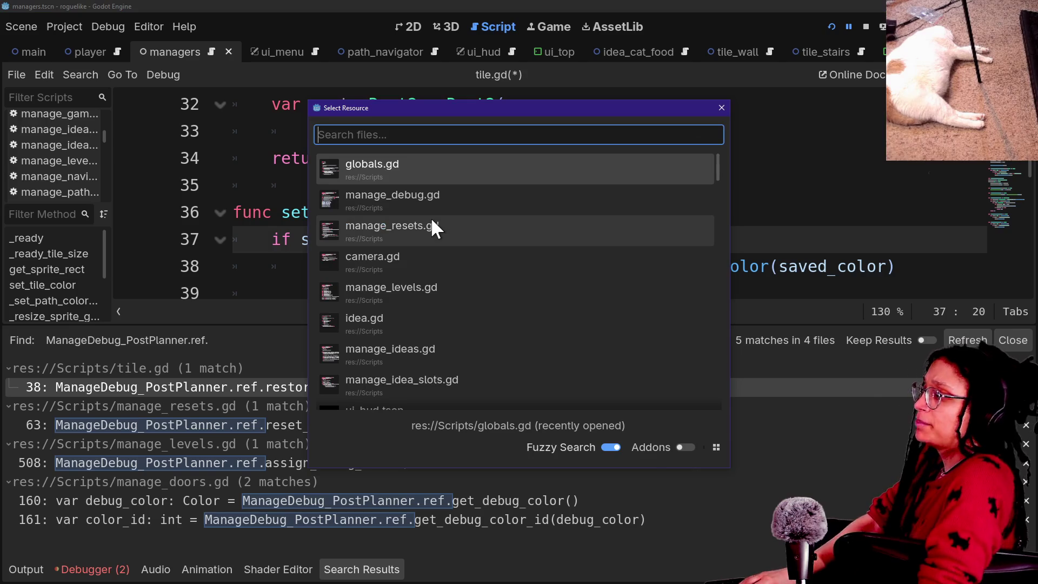
# Step: Open the roguelike project's globals.gd and go to the end of extends Node on line 1
pyautogui.press('Return')
pyautogui.scroll(6, 441, 227)
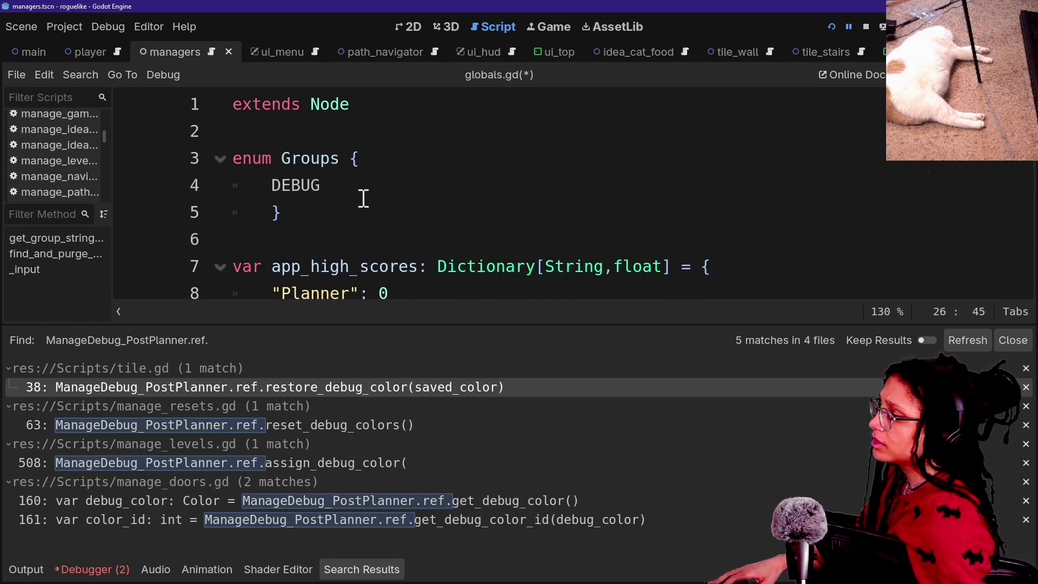
pyautogui.scroll(-2, 322, 192)
pyautogui.scroll(2, 322, 192)
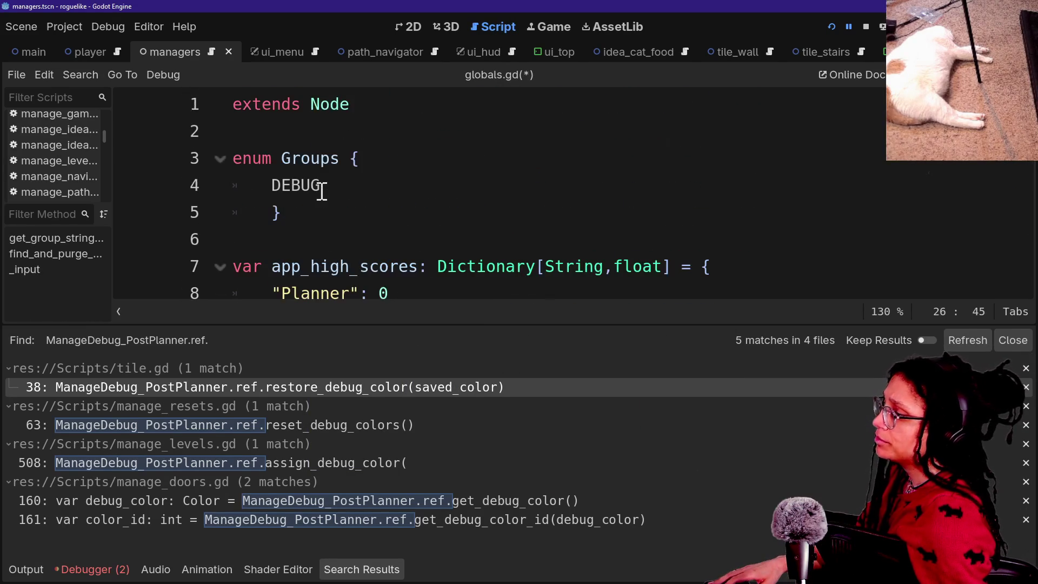
pyautogui.click(346, 105)
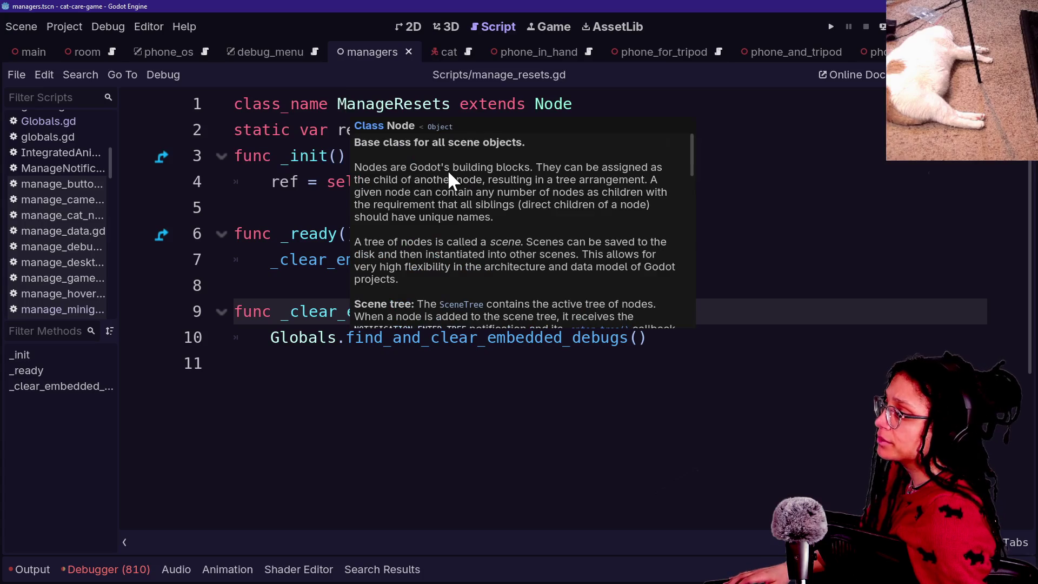
pyautogui.click(270, 182)
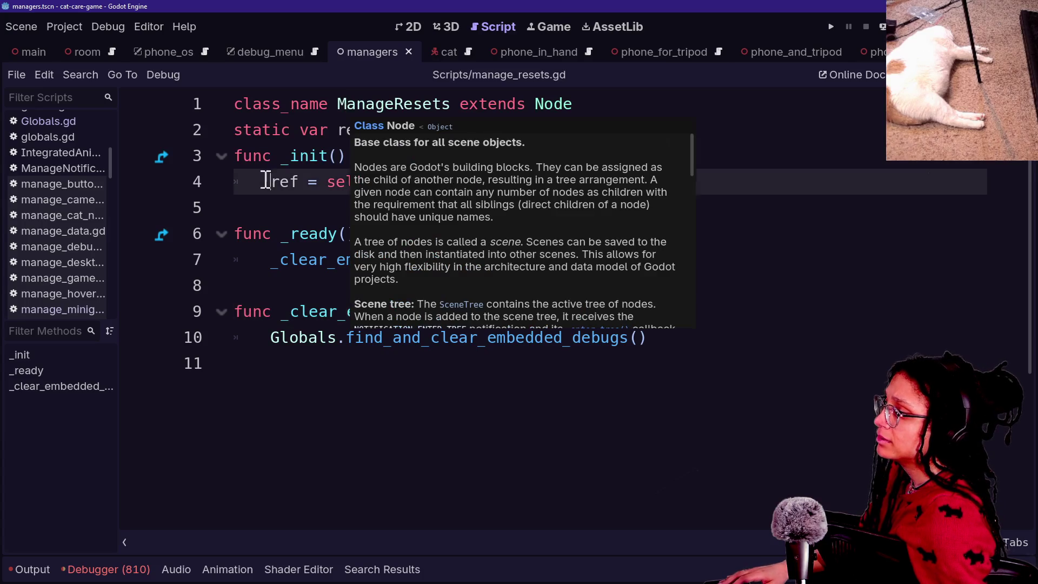
pyautogui.hotkey('ctrl', 'alt', 'o')
pyautogui.write('global')
pyautogui.press('Return')
pyautogui.hotkey('ctrl', 'a')
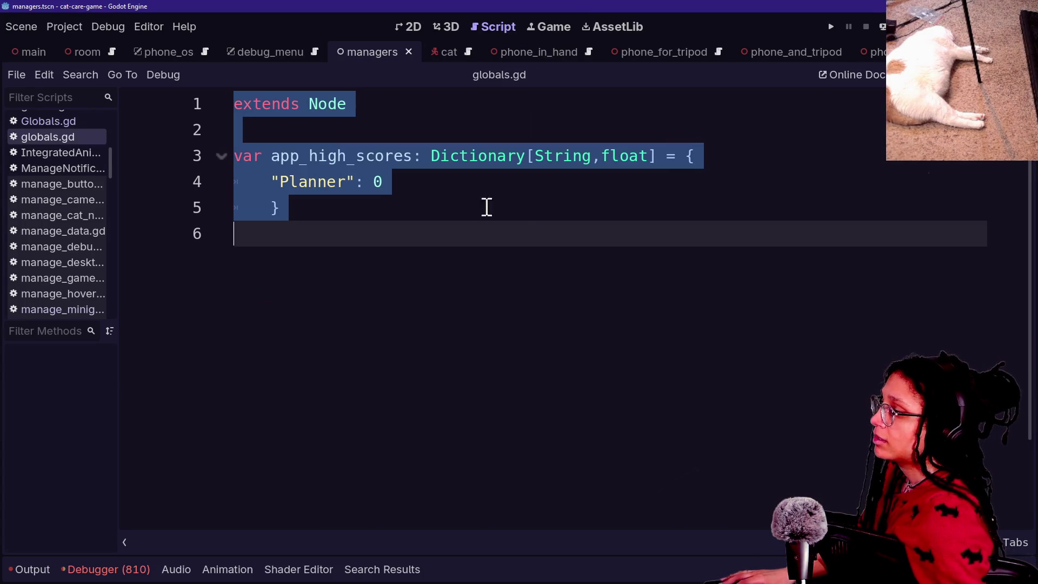
pyautogui.click(521, 214)
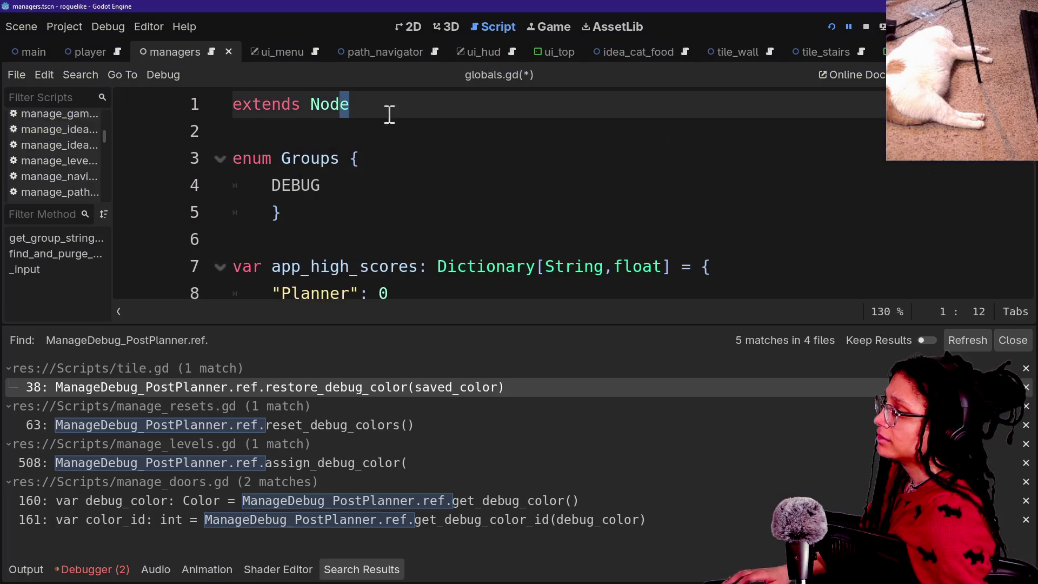
pyautogui.click(391, 112)
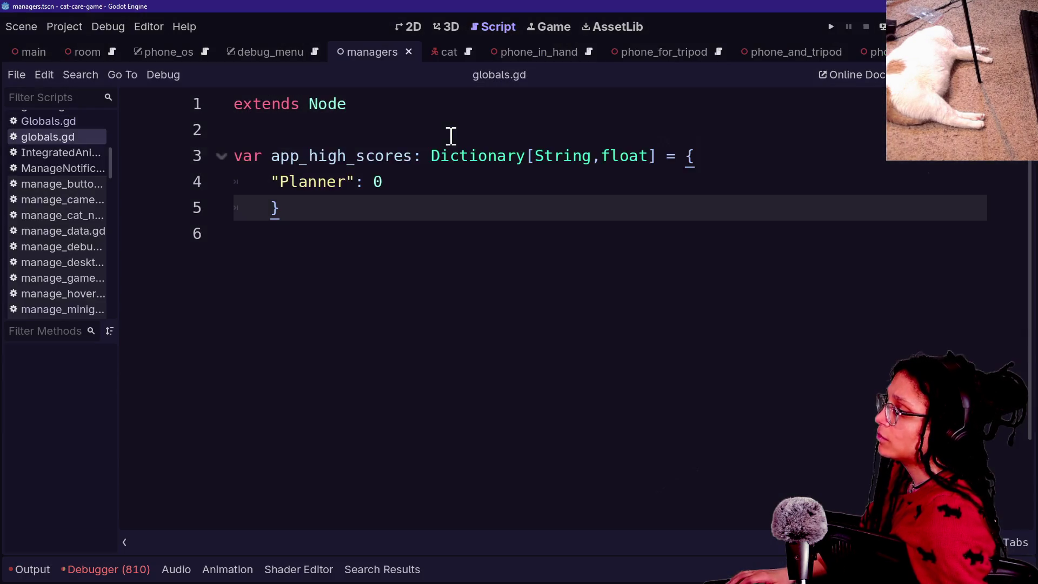
# Step: Copy the _clear_embedded_debugs: bool = true declaration from Globals.gd into line 3
pyautogui.hotkey('ctrl', 'alt', 'o')
pyautogui.press('Down')
pyautogui.press('Down')
pyautogui.press('Down')
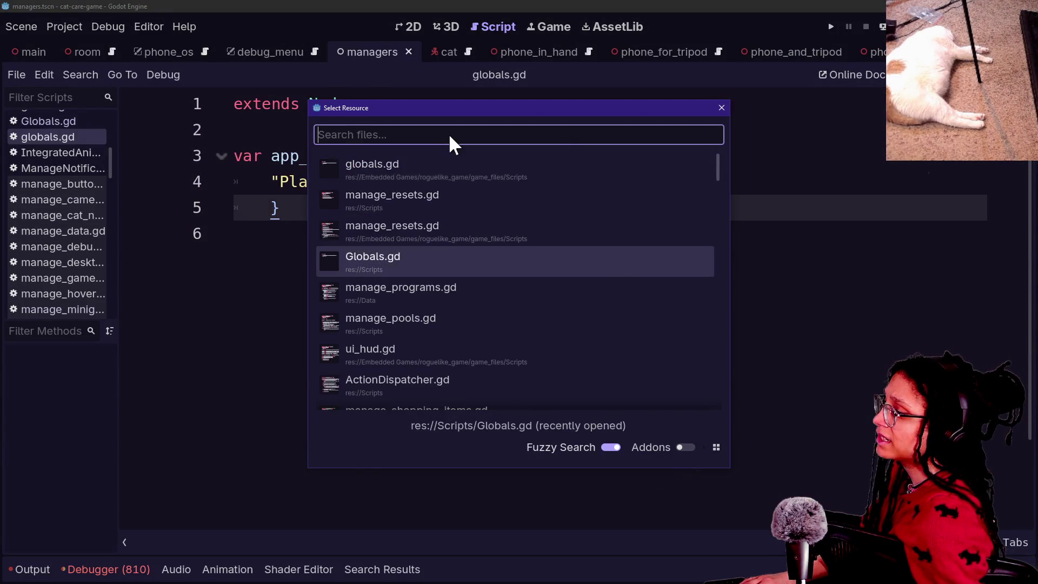
pyautogui.press('Return')
pyautogui.click(607, 135)
pyautogui.moveTo(660, 163); pyautogui.dragTo(461, 119)
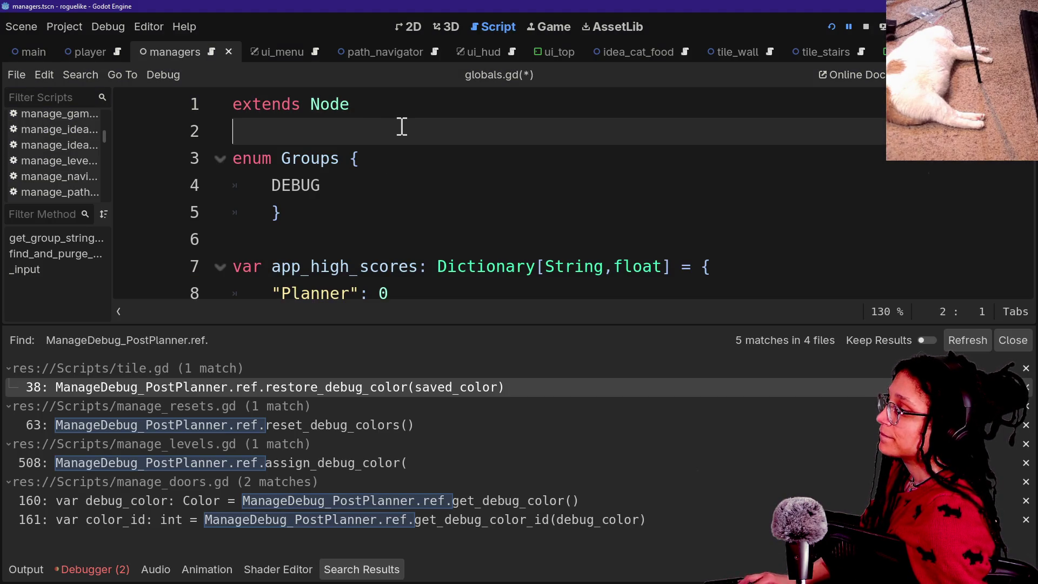
pyautogui.write('var _clear_embedded_debugs: bool = true')
pyautogui.scroll(-3, 514, 163)
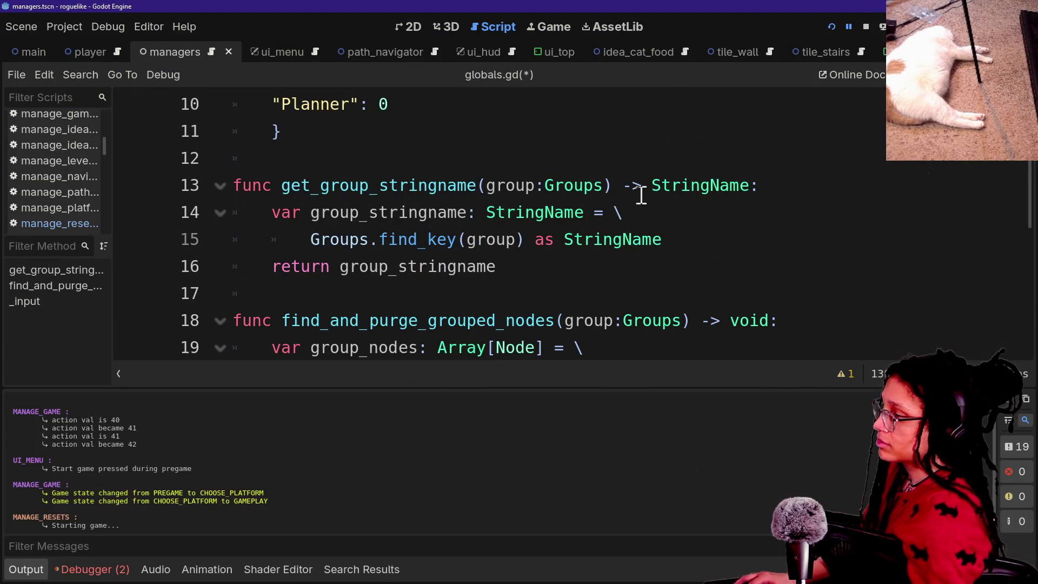
pyautogui.hotkey('ctrl', 'j')
# Step: Review the new _clear_embedded_debugs declaration on line 3 of globals.gd
pyautogui.click(621, 292)
pyautogui.scroll(5, 377, 149)
pyautogui.moveTo(272, 158)
pyautogui.mouseDown()
pyautogui.moveTo(554, 139)
pyautogui.moveTo(716, 188)
pyautogui.mouseUp()
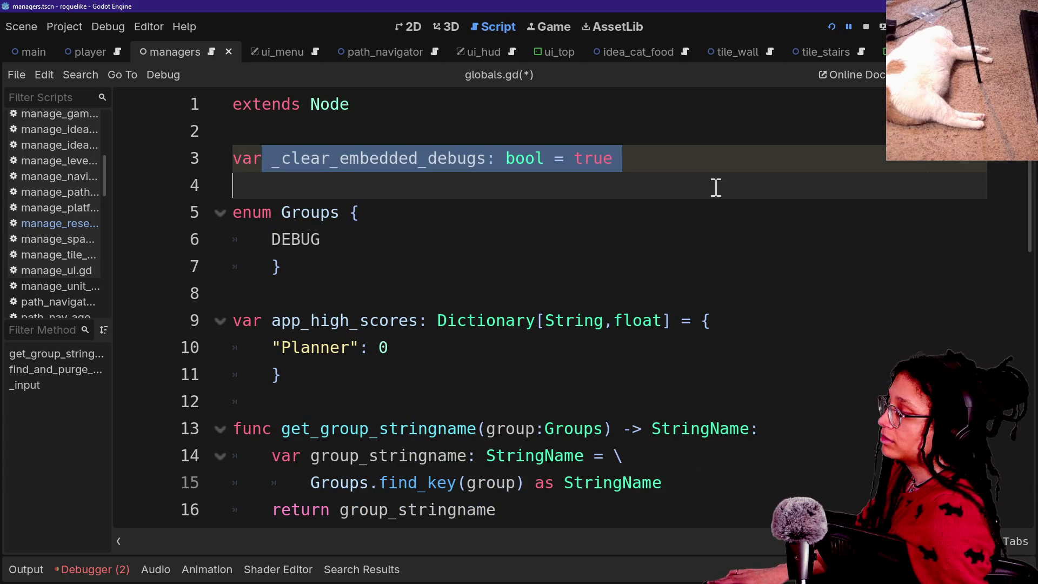
pyautogui.rightClick(632, 234)
pyautogui.press('Escape')
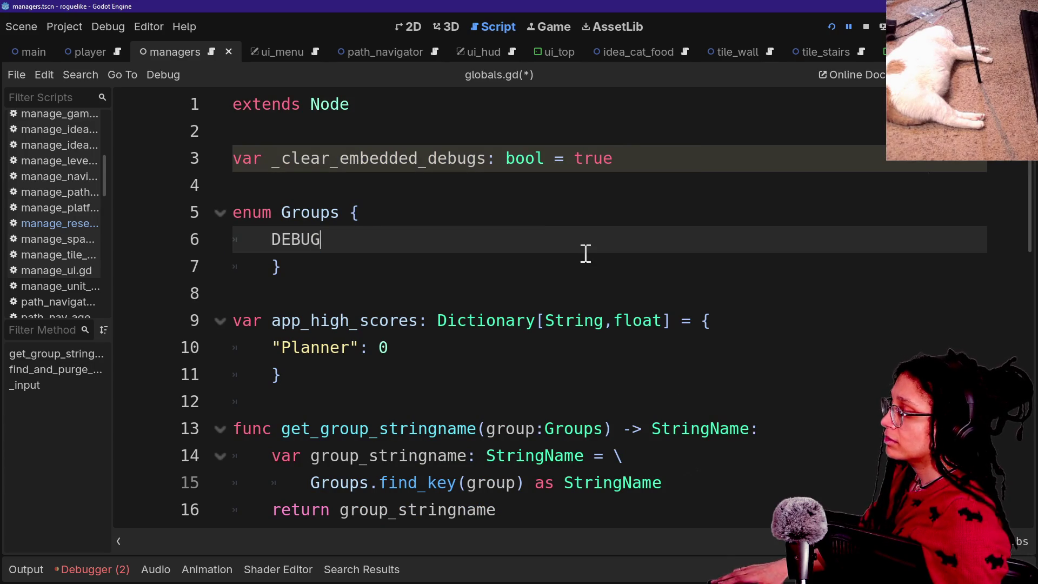
pyautogui.press('Down')
pyautogui.press('Down')
pyautogui.press('Down')
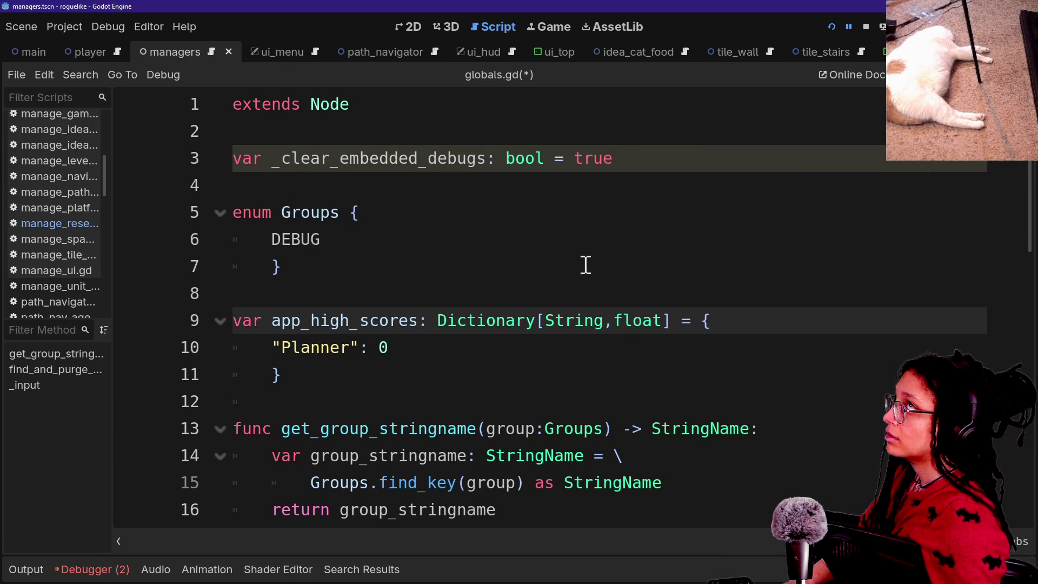
pyautogui.scroll(-3, 586, 265)
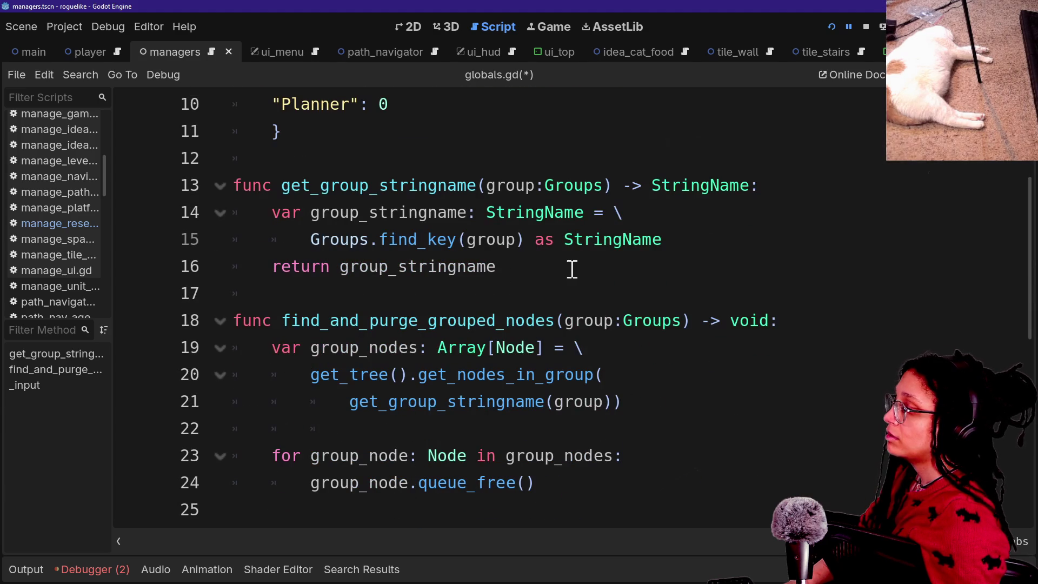
# Step: Begin find_and_purge_grouped_nodes with 'if not _clear_embedded_debugs:' and an indented return
pyautogui.click(793, 325)
pyautogui.press('Return')
pyautogui.write('i')
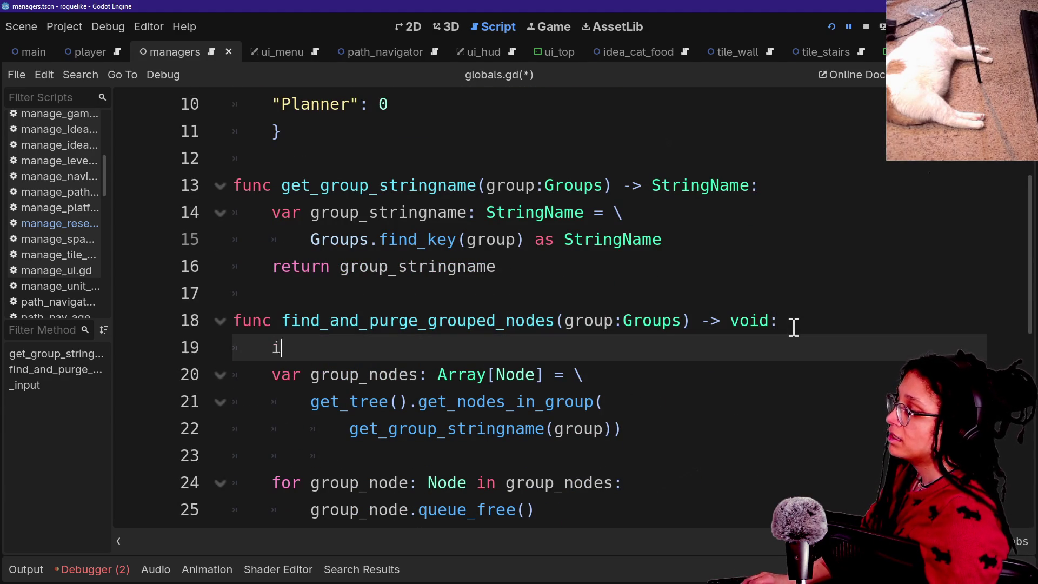
pyautogui.write('f _cle')
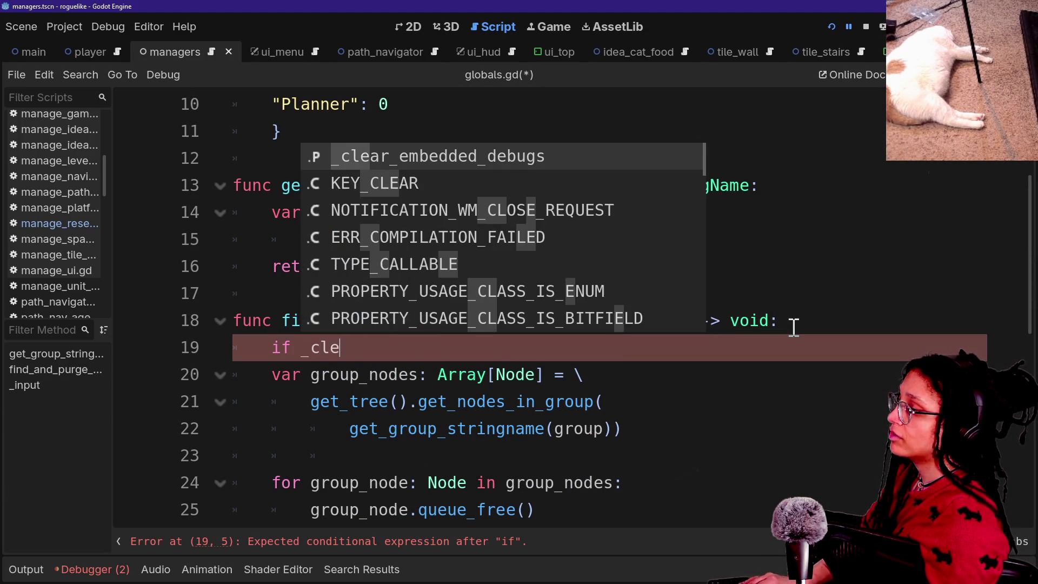
pyautogui.press('Return')
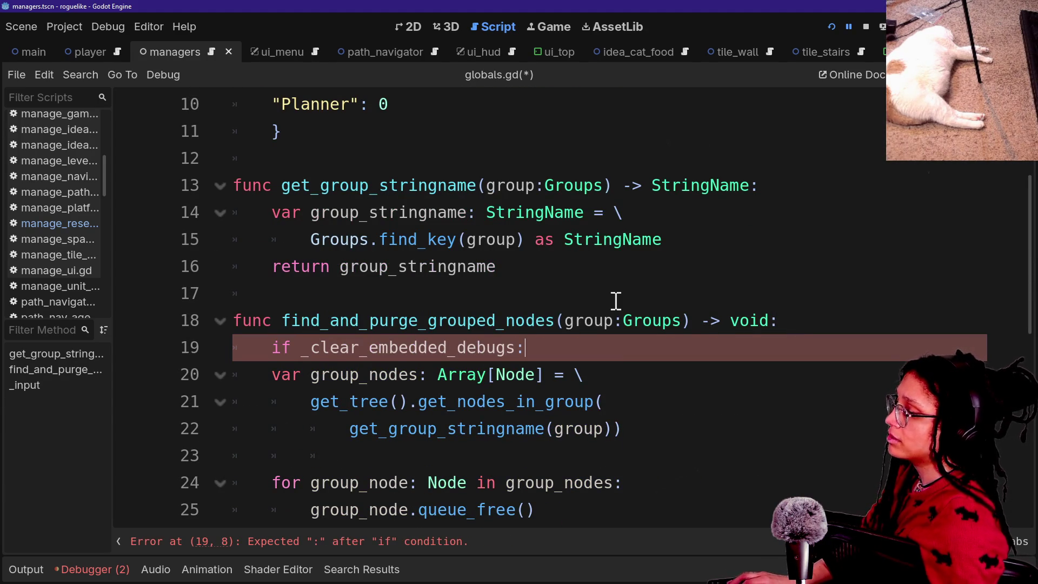
pyautogui.click(299, 348)
pyautogui.write('not')
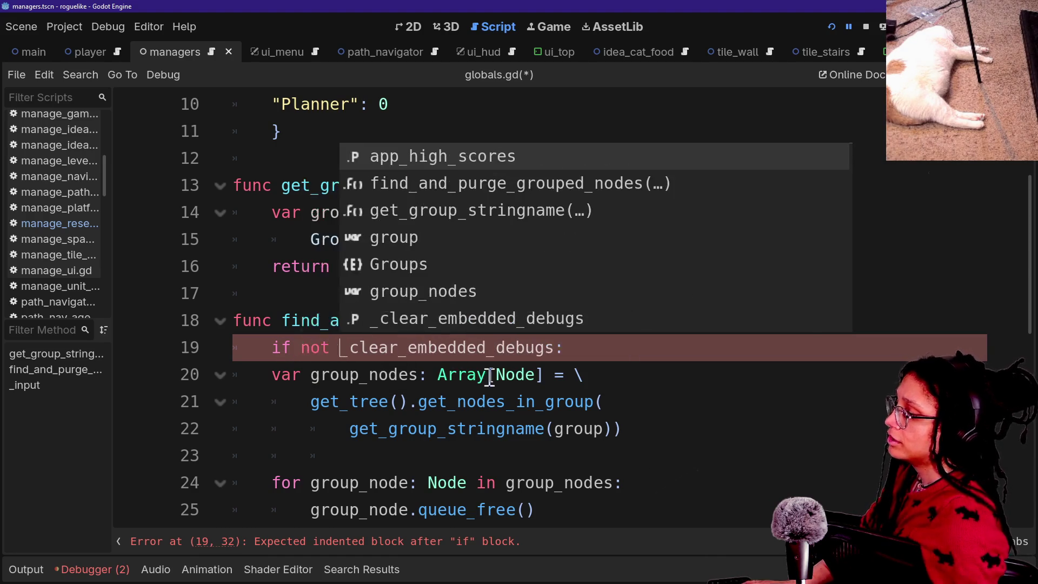
pyautogui.press('Escape')
pyautogui.press('Return')
pyautogui.write('return')
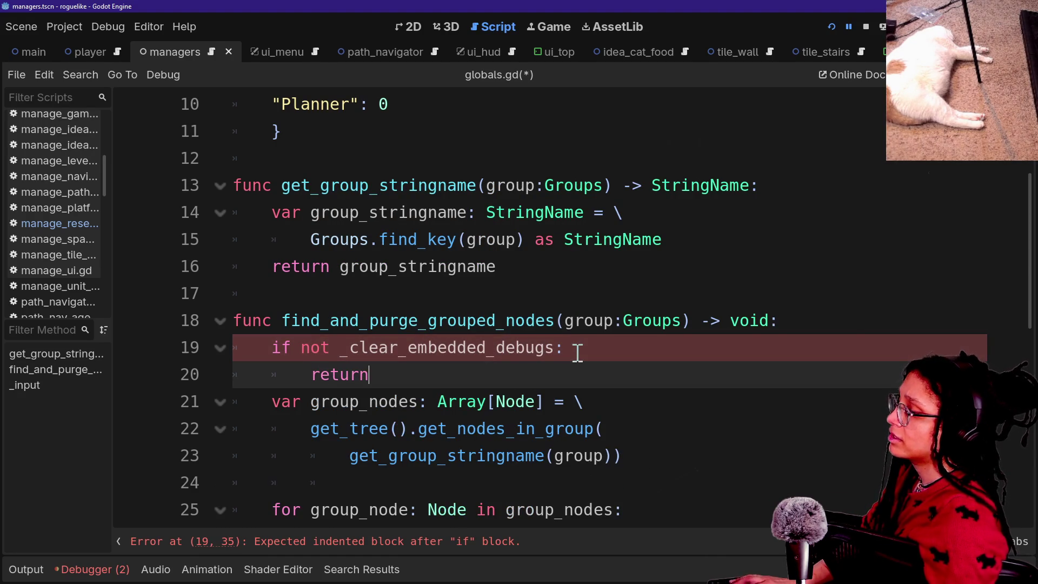
pyautogui.click(407, 427)
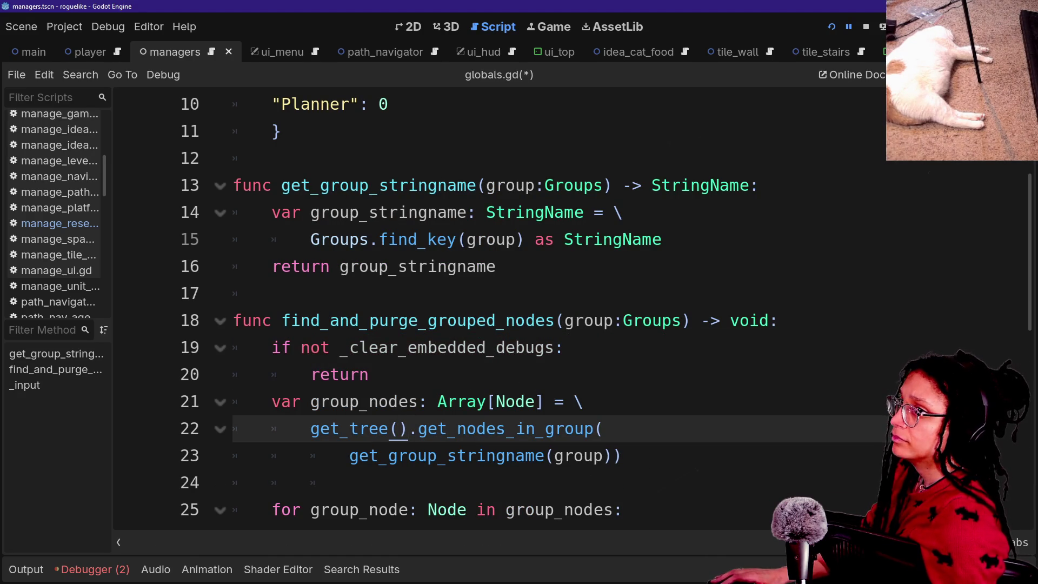
pyautogui.scroll(3, 436, 287)
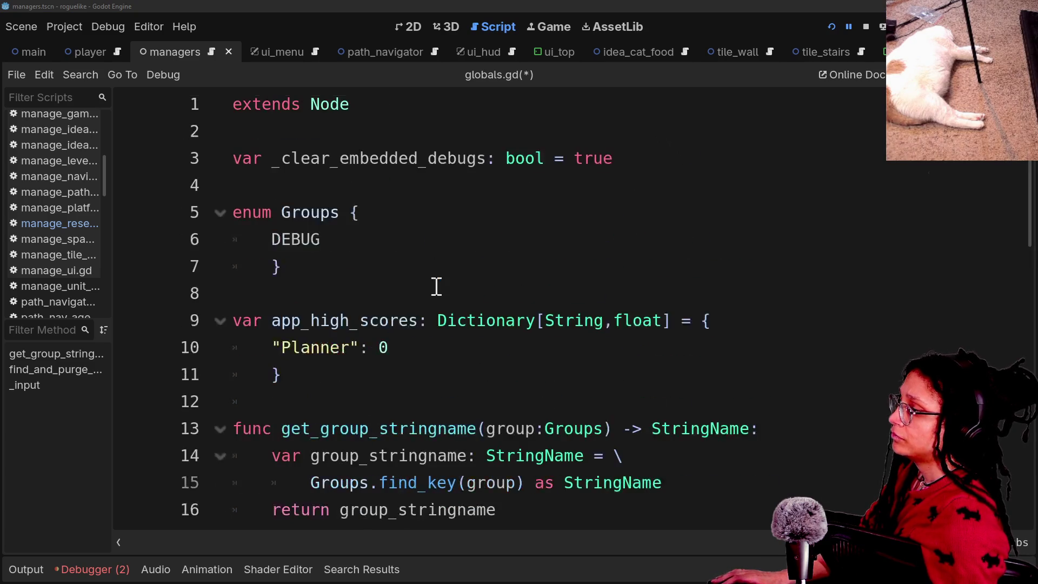
pyautogui.scroll(-2, 469, 299)
pyautogui.click(469, 218)
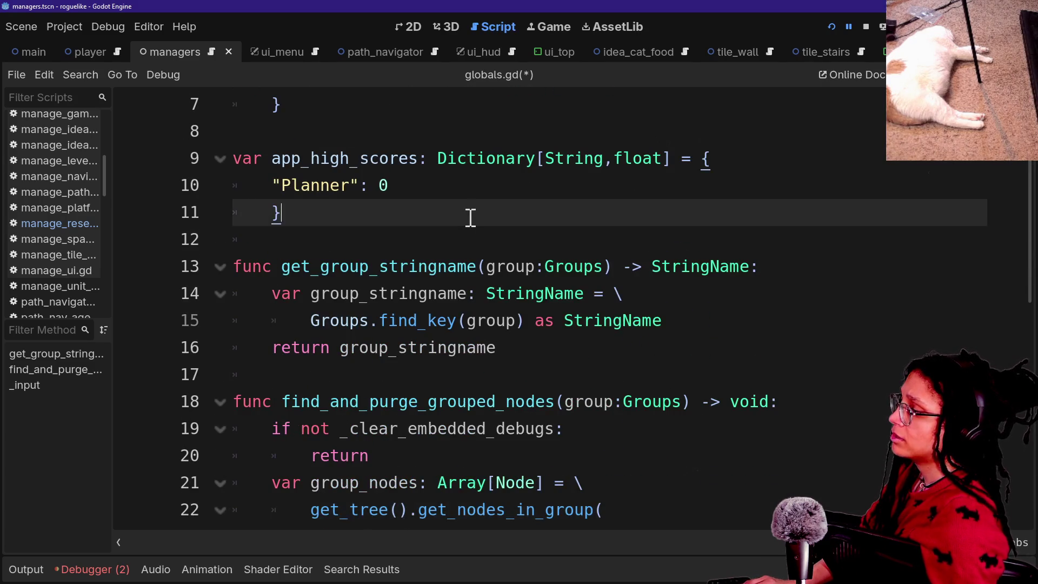
# Step: Declare func get_embedded_debug_clearing_state() -> bool after app_high_scores
pyautogui.press('Return')
pyautogui.press('Return')
pyautogui.write('func get_')
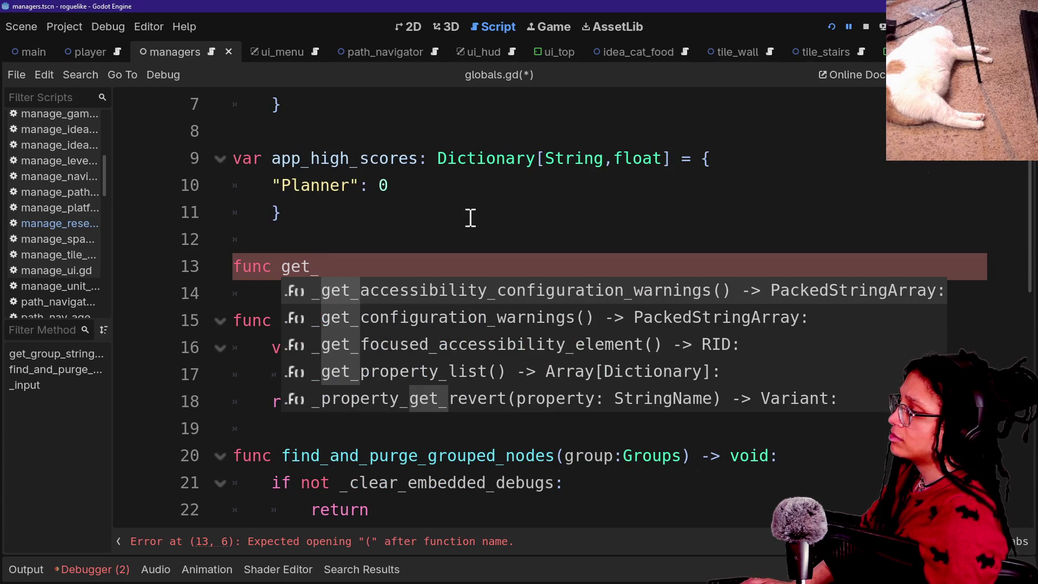
pyautogui.scroll(2, 470, 217)
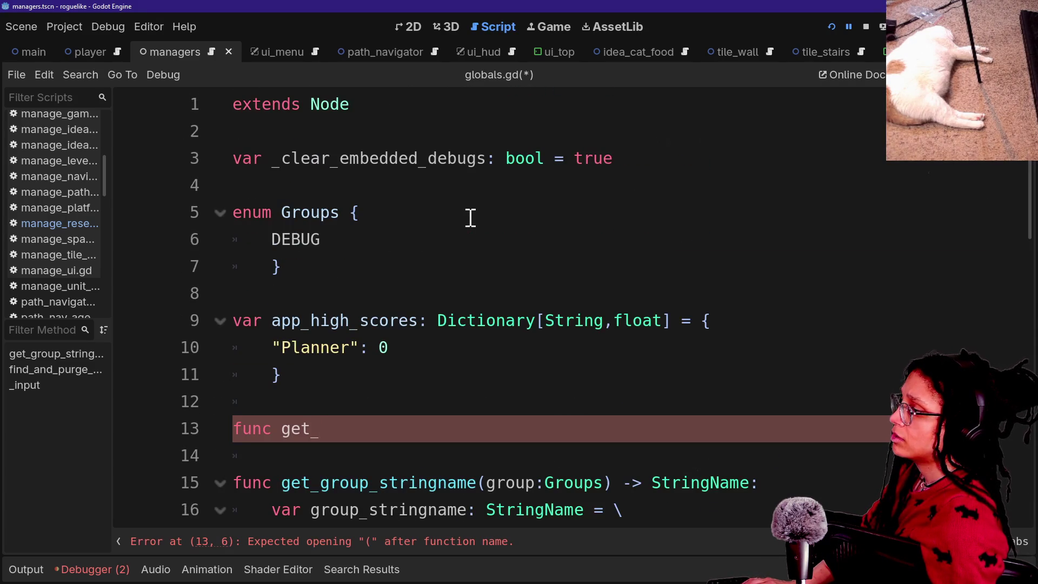
pyautogui.scroll(-1, 470, 218)
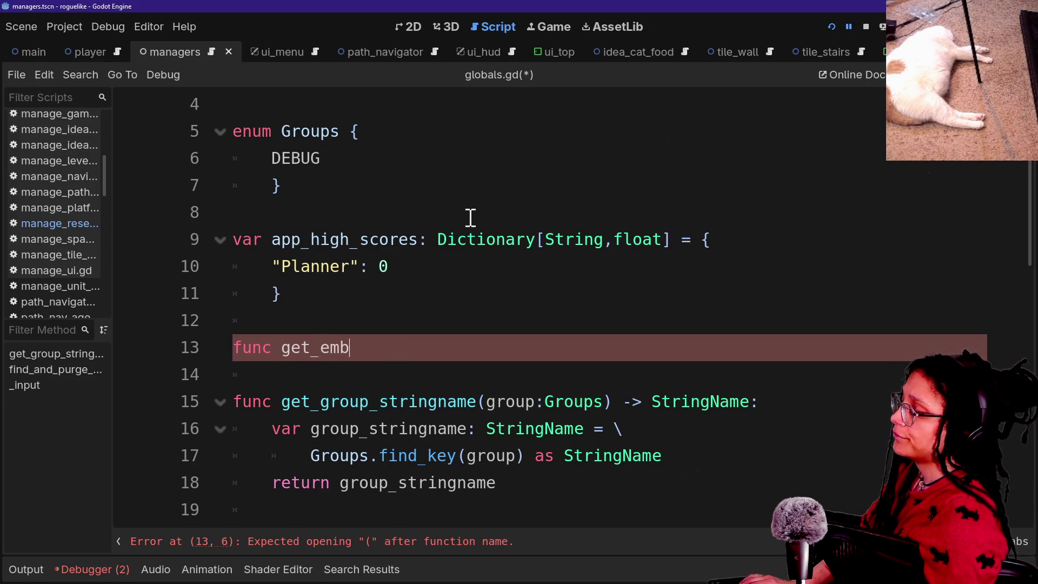
pyautogui.write('c')
pyautogui.press('BackSpace')
pyautogui.write('em')
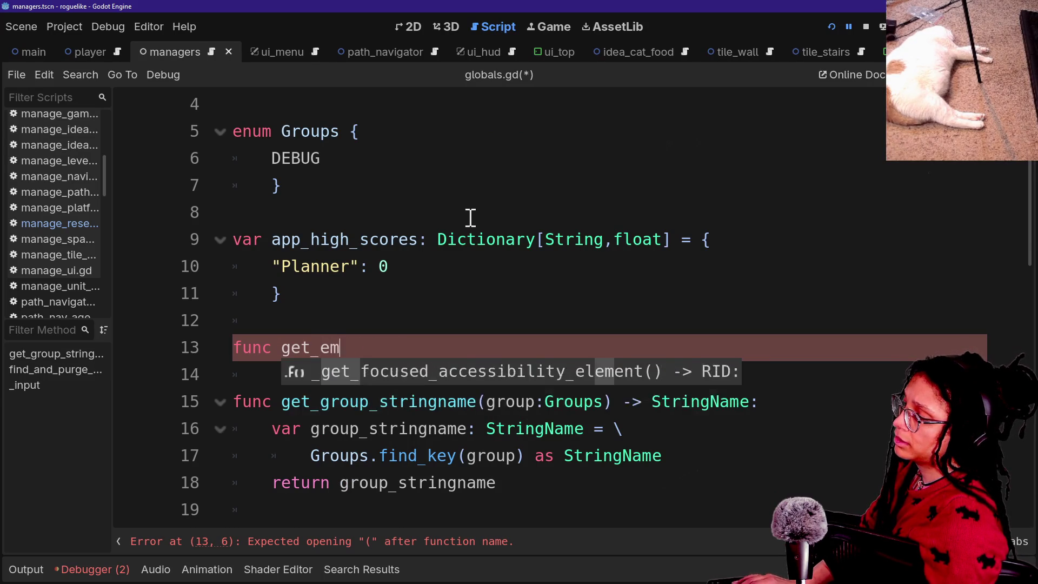
pyautogui.write('bedded_clearing_state')
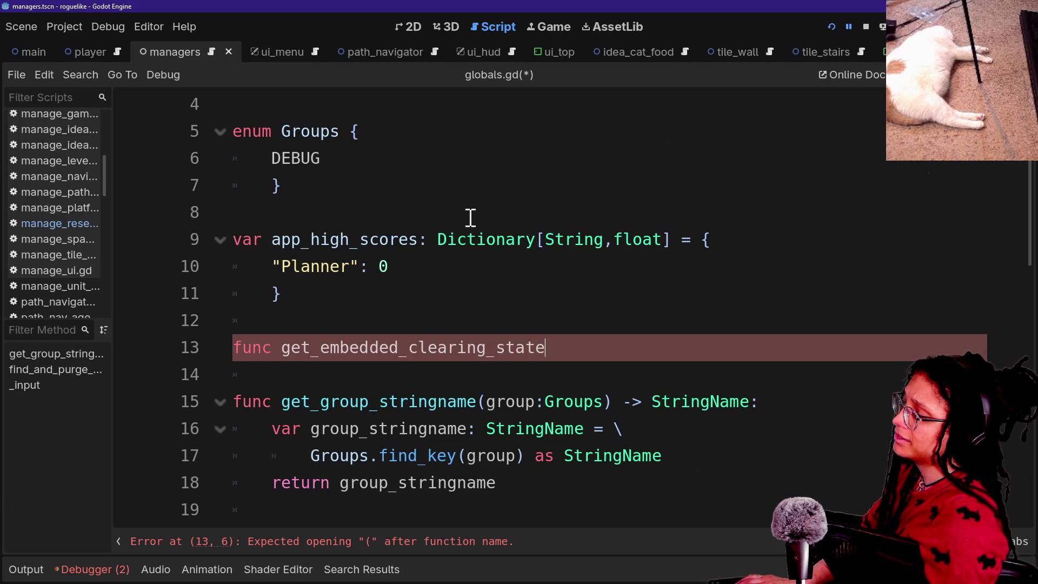
pyautogui.click(409, 347)
pyautogui.write('debug_')
pyautogui.click(644, 348)
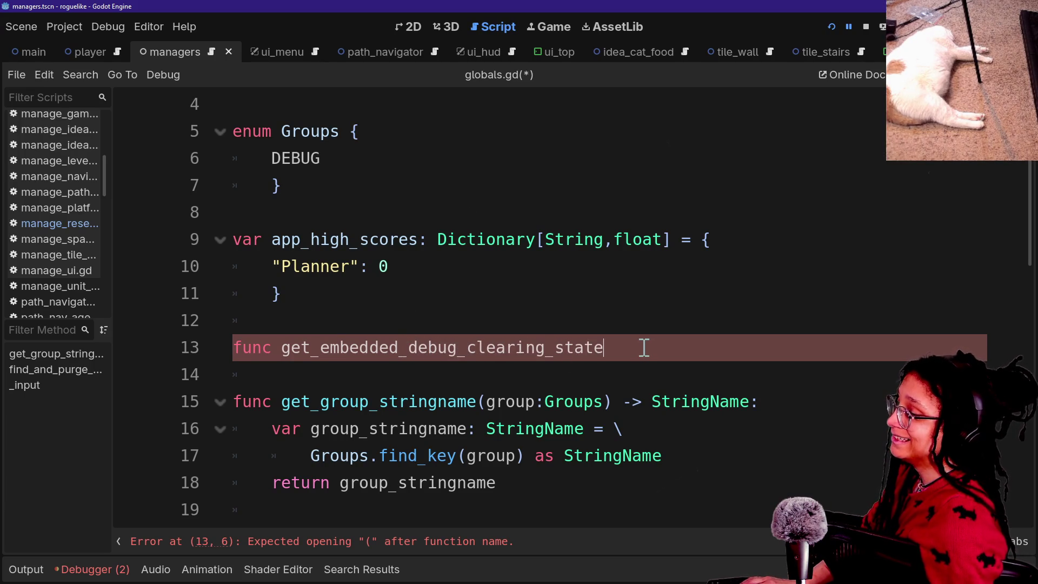
pyautogui.write('> vo')
pyautogui.press('BackSpace')
pyautogui.press('BackSpace')
pyautogui.write('bool:')
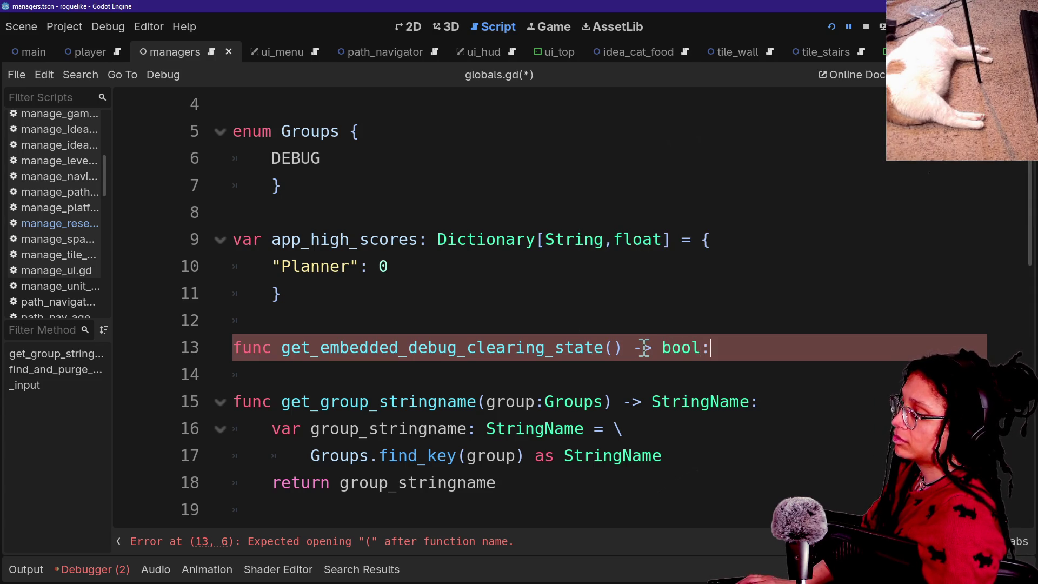
# Step: Make the getter return _clear_embedded_debugs, removing the stray blank line above it
pyautogui.press('Return')
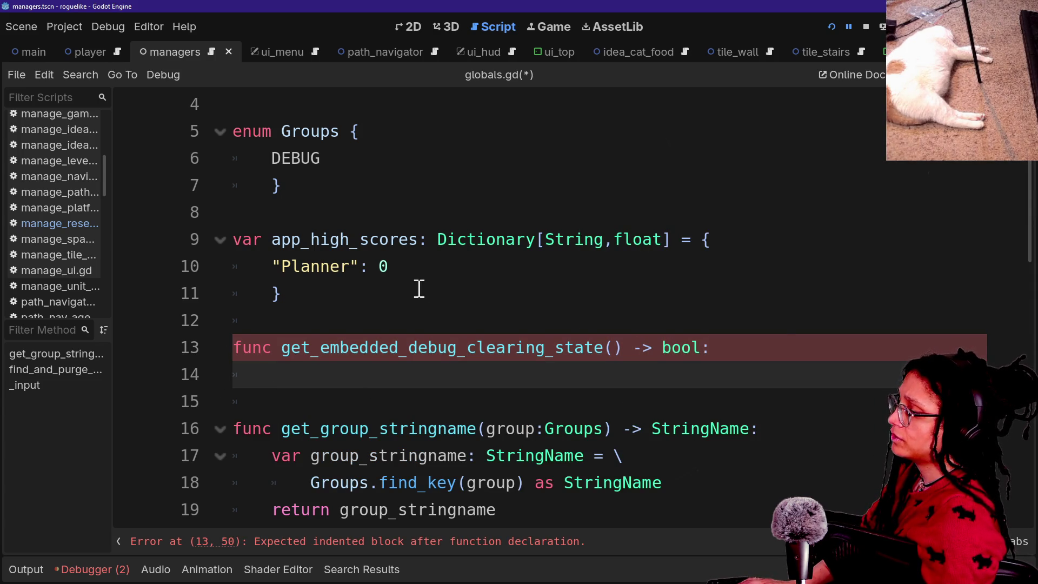
pyautogui.write('return _')
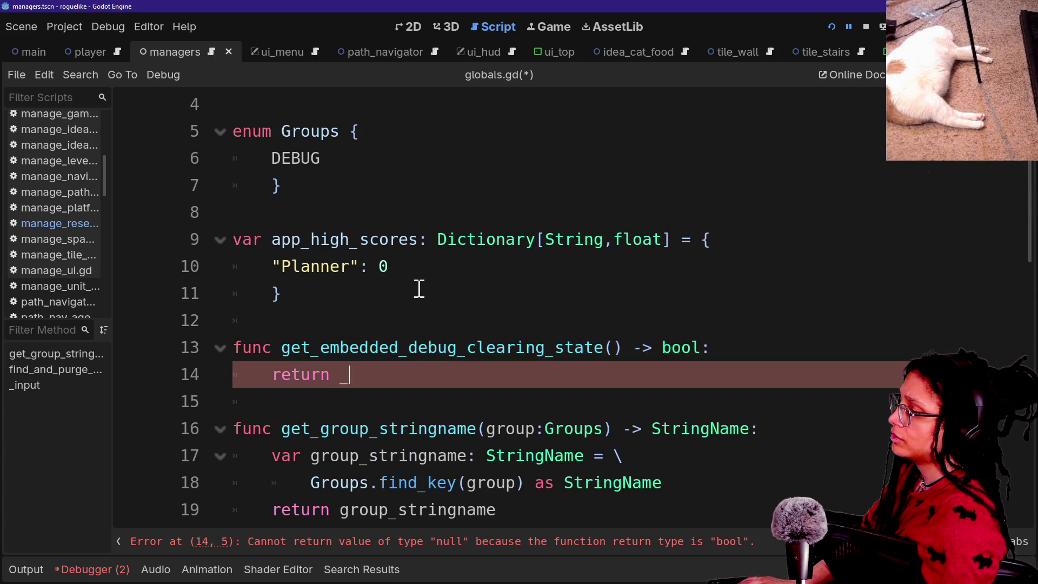
pyautogui.press('Return')
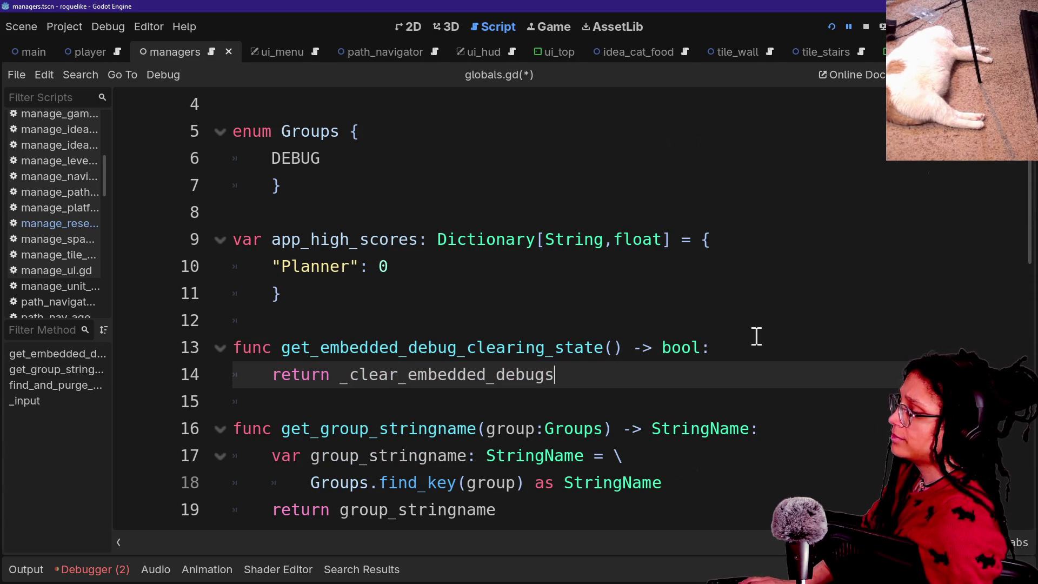
pyautogui.click(751, 351)
pyautogui.write('va')
pyautogui.press('BackSpace')
pyautogui.press('BackSpace')
pyautogui.press('Return')
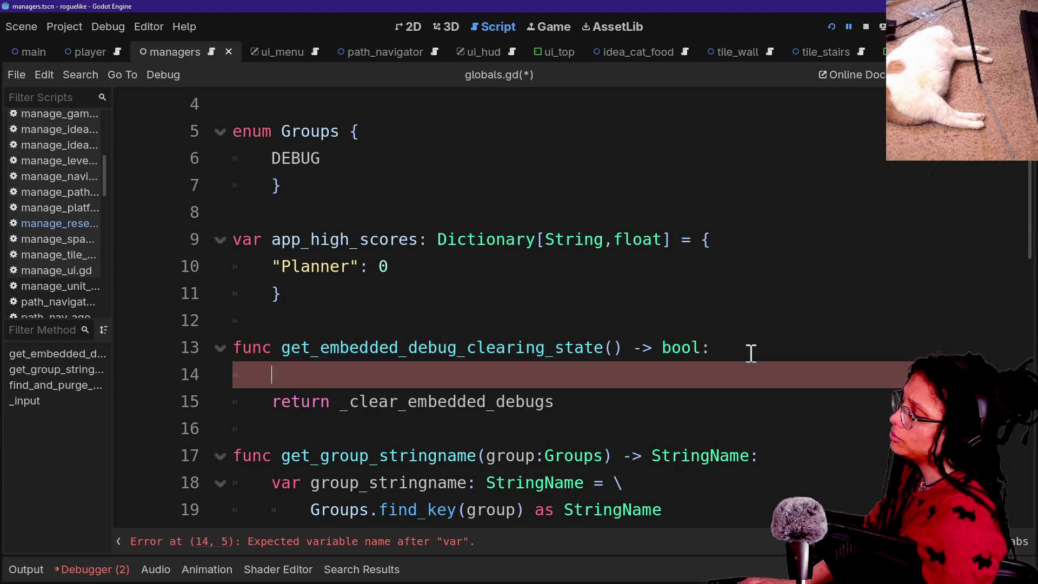
pyautogui.press('BackSpace')
pyautogui.tripleClick(563, 380)
pyautogui.click(567, 386)
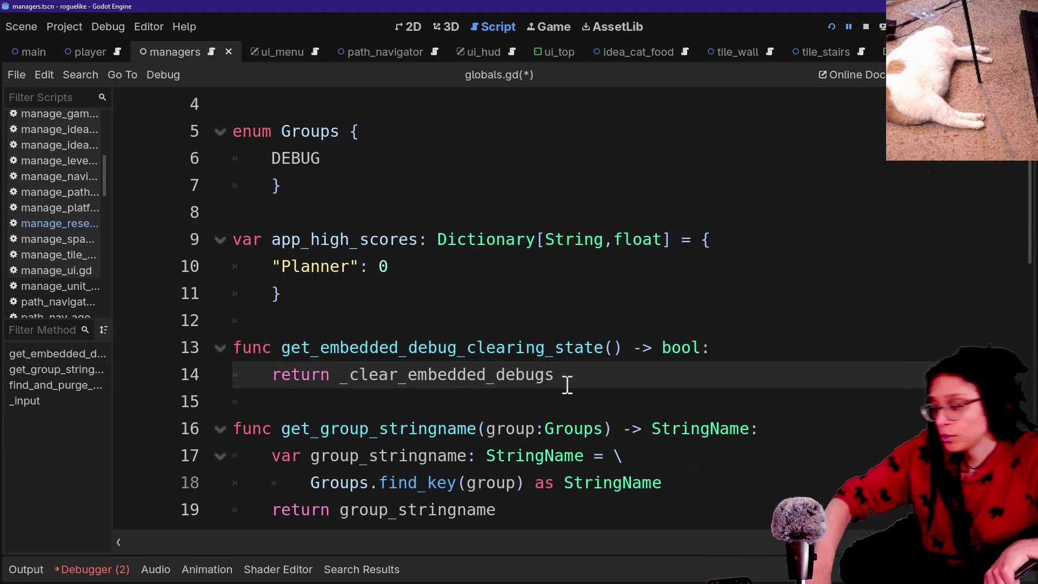
pyautogui.scroll(2, 567, 386)
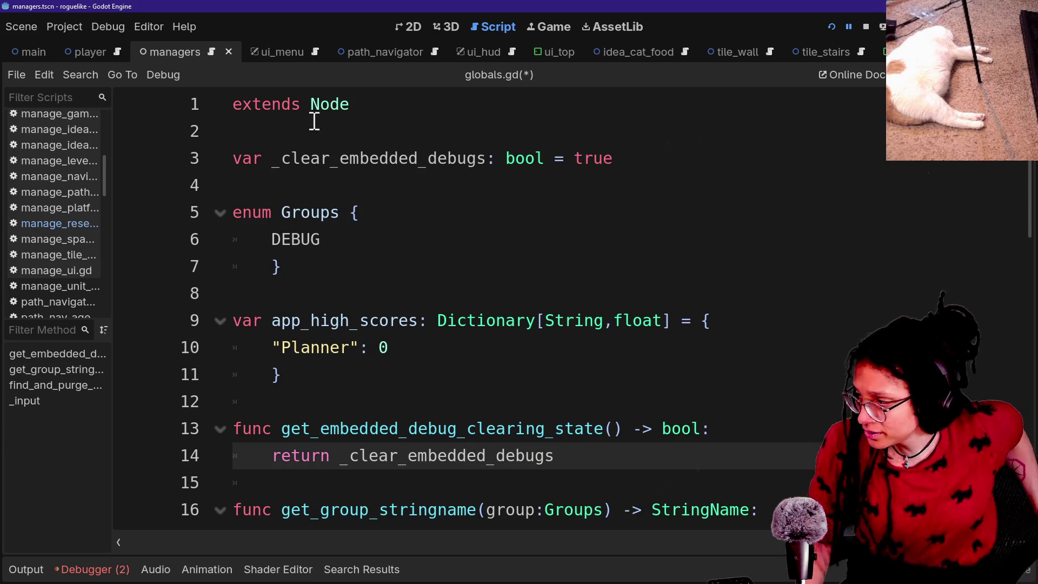
pyautogui.moveTo(301, 135); pyautogui.dragTo(536, 213)
pyautogui.click(535, 213)
# Step: Save globals.gd and look at manage_debug.gd
pyautogui.hotkey('ctrl', 's')
pyautogui.scroll(-2, 663, 299)
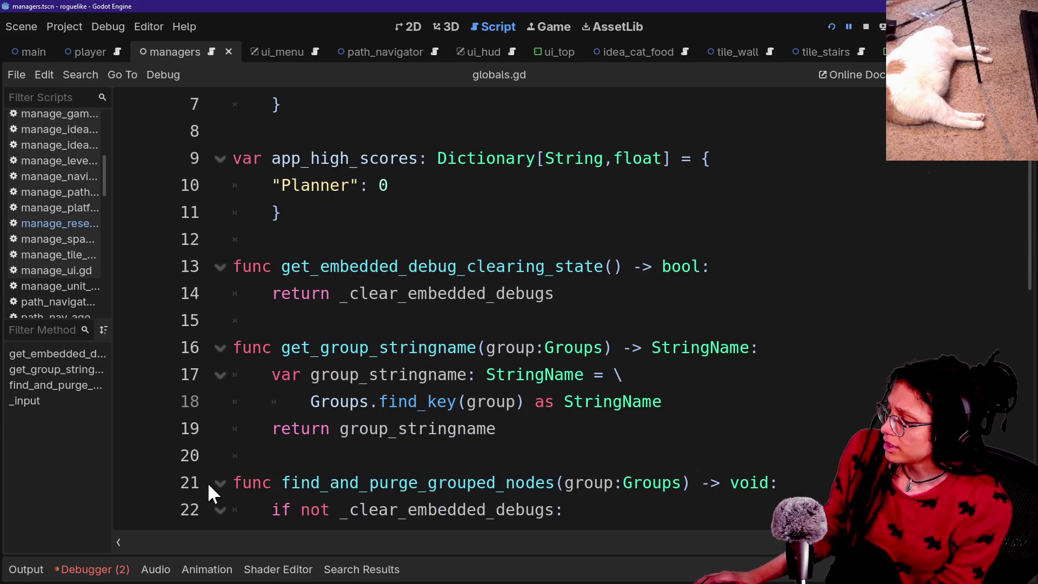
pyautogui.hotkey('shift', 'alt', 'o')
pyautogui.press('Down')
pyautogui.press('Return')
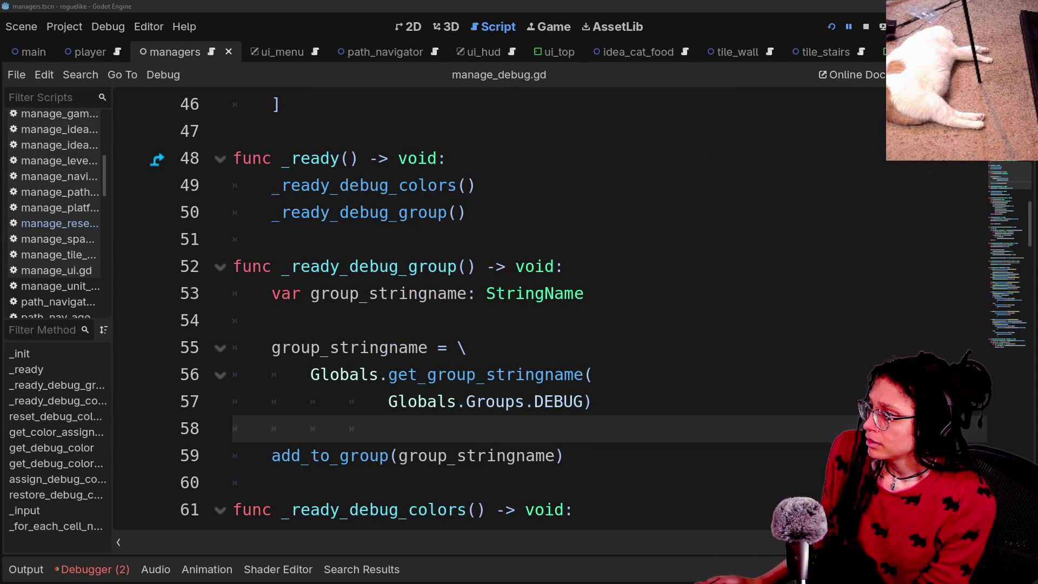
pyautogui.click(686, 249)
# Step: Open manage_resets.gd at the _reset_debug_colors function header
pyautogui.hotkey('shift', 'alt', 'o')
pyautogui.press('Down')
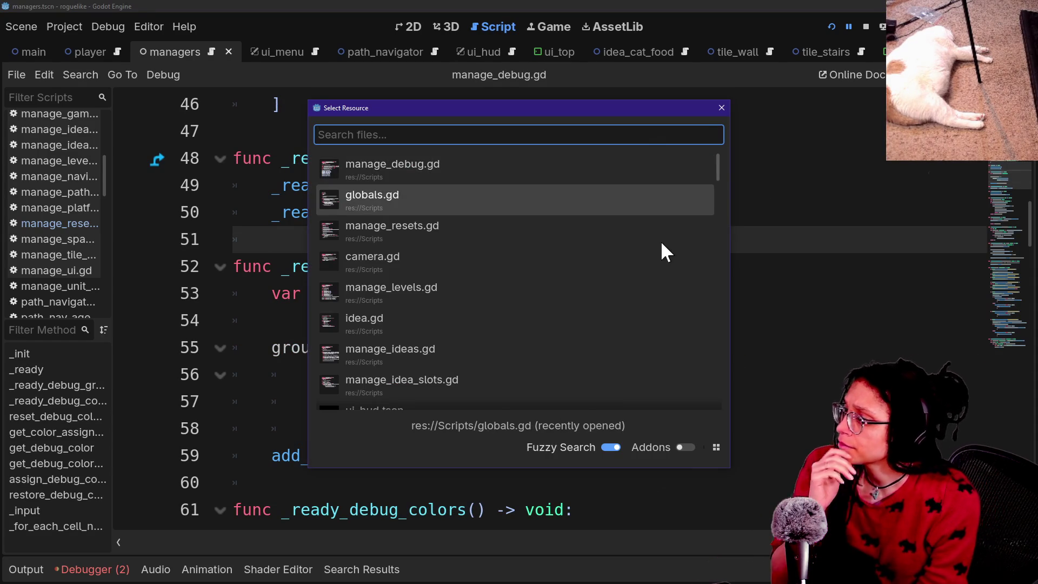
pyautogui.press('Down')
pyautogui.press('Return')
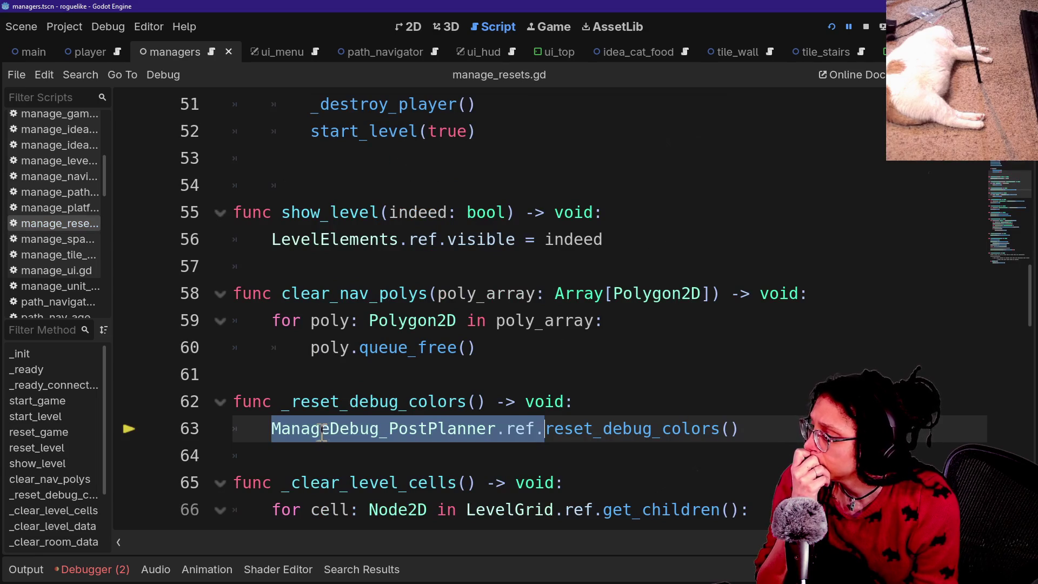
pyautogui.click(615, 404)
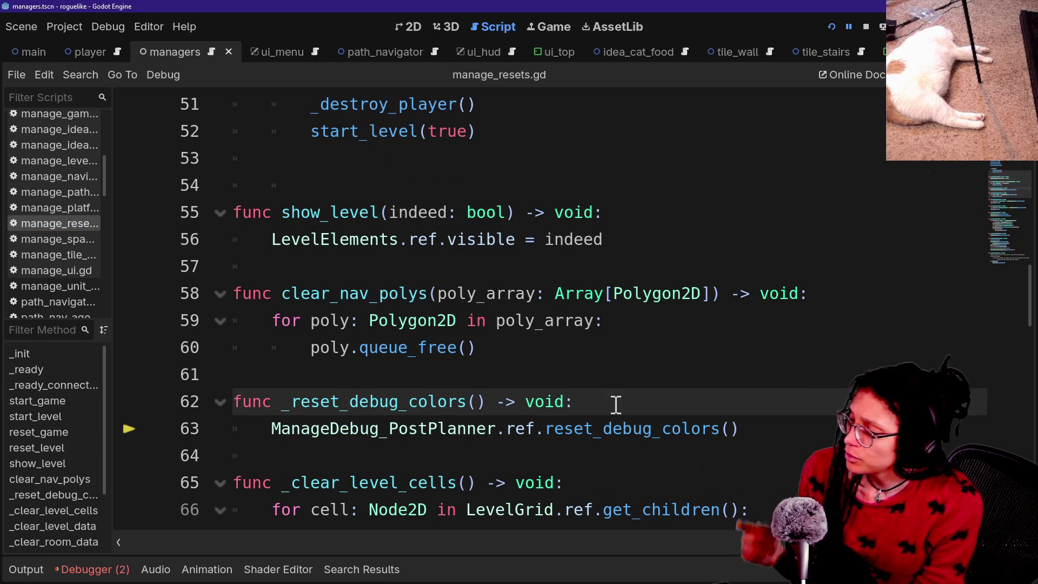
# Step: Start a new if line above the reset call in manage_resets.gd's _reset_debug_colors
pyautogui.press('Return')
pyautogui.write('Globa')
pyautogui.press('BackSpace')
pyautogui.press('BackSpace')
pyautogui.press('BackSpace')
pyautogui.write('if gg')
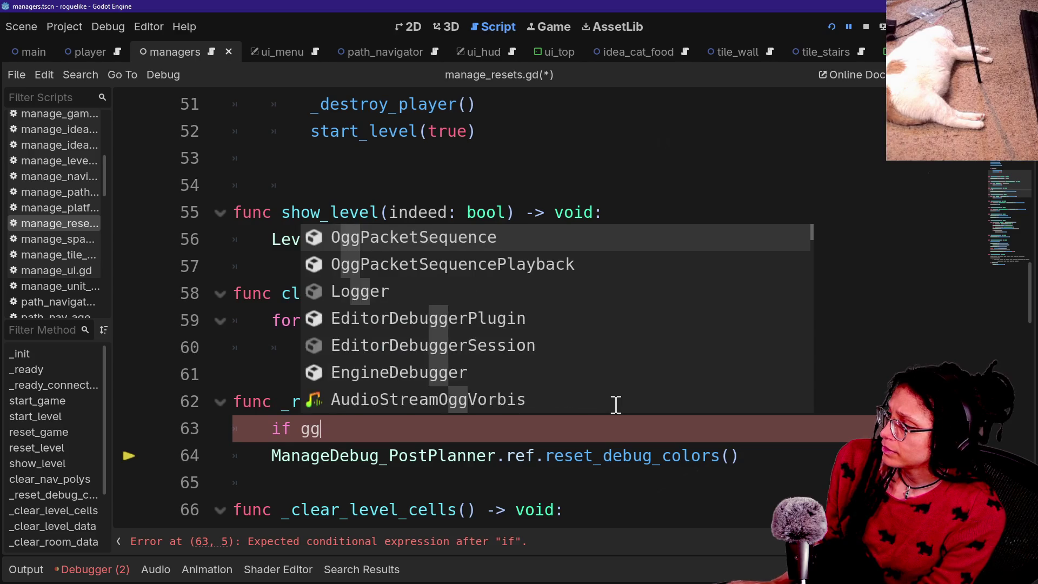
pyautogui.write('et_')
pyautogui.press('BackSpace')
pyautogui.press('BackSpace')
pyautogui.press('BackSpace')
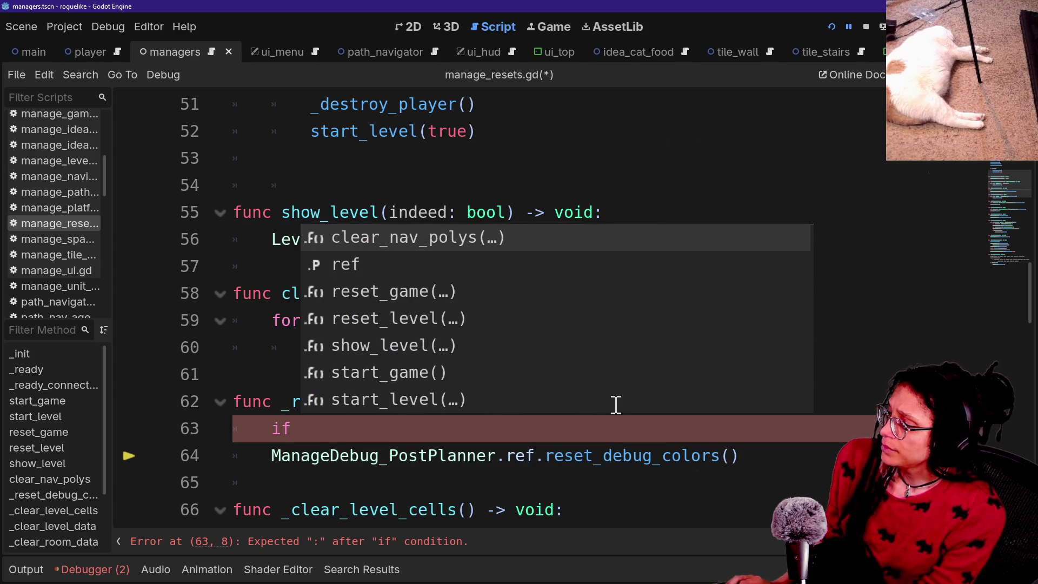
# Step: In globals.gd, replace the getter name get_embedded_debug_clearing_state with a new will_clear name
pyautogui.hotkey('ctrl', 'alt', 'o')
pyautogui.press('Down')
pyautogui.press('Down')
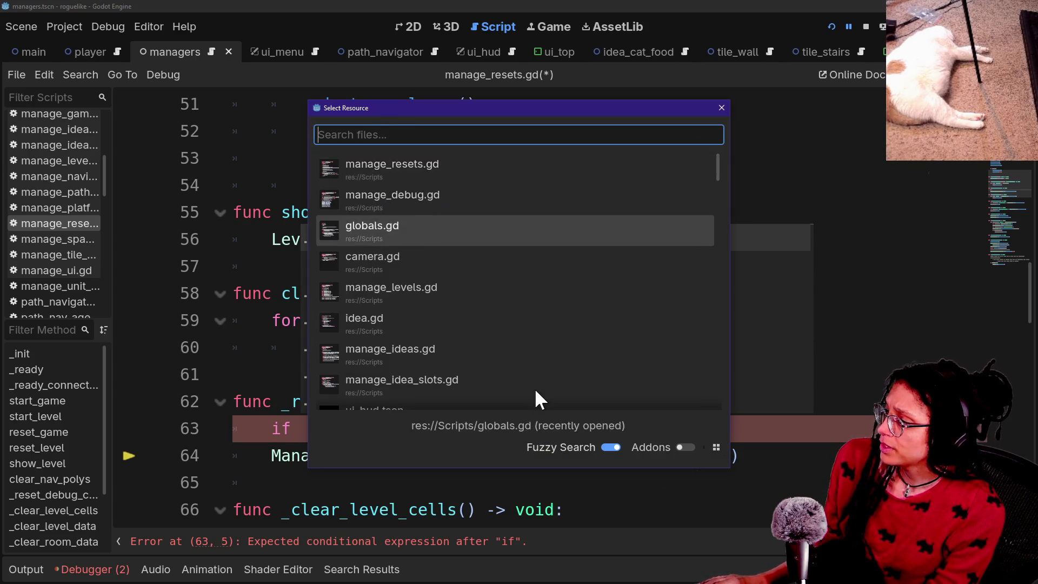
pyautogui.press('Return')
pyautogui.moveTo(290, 268); pyautogui.dragTo(617, 273)
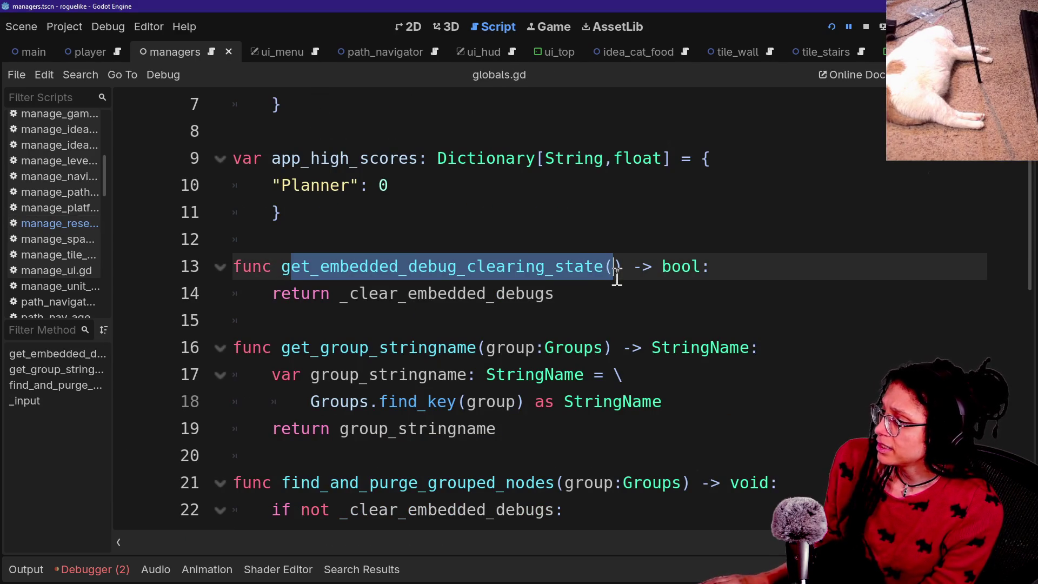
pyautogui.press('BackSpace')
pyautogui.press('BackSpace')
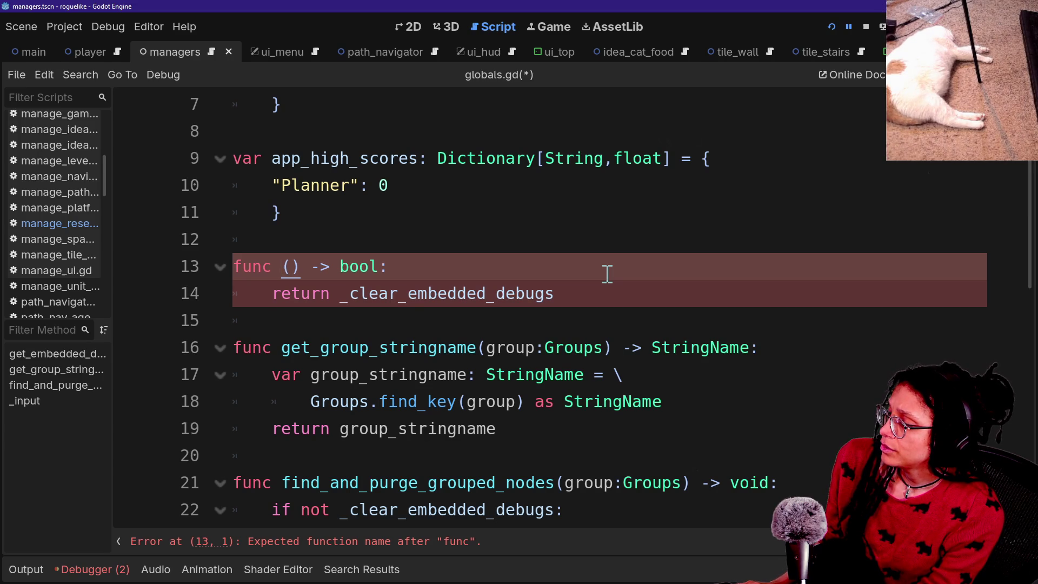
pyautogui.write('will_clear_')
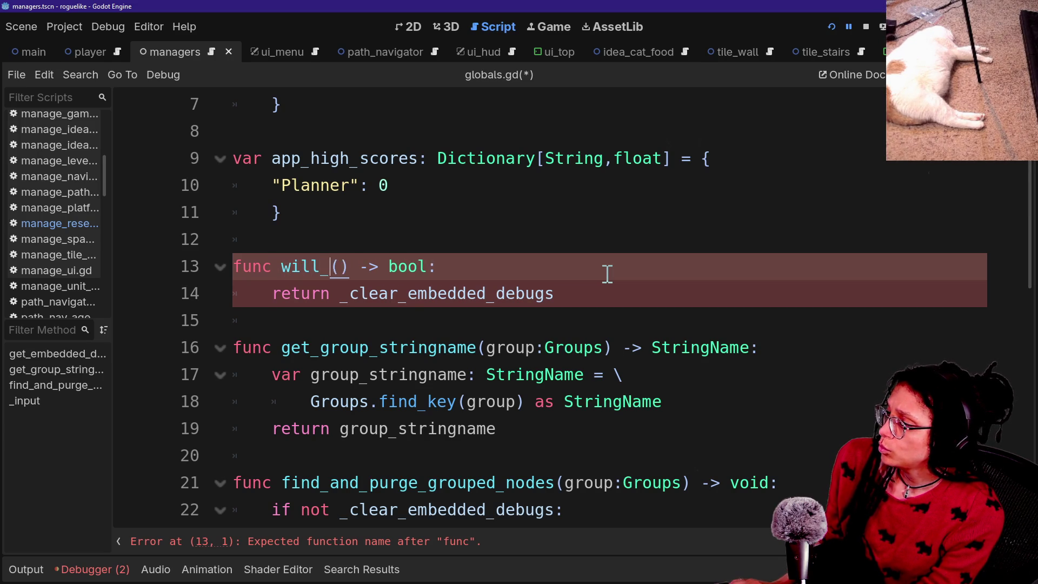
pyautogui.write('debu')
pyautogui.press('BackSpace')
pyautogui.press('BackSpace')
pyautogui.press('BackSpace')
pyautogui.write('embdd_debugs')
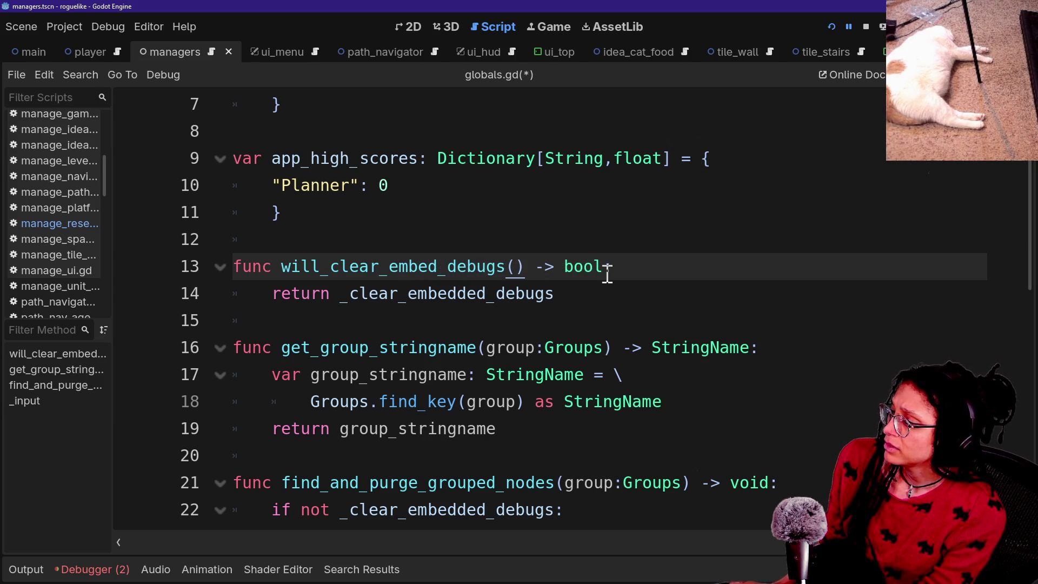
# Step: Correct the getter name to will_clear_embedded_debugs, fold the function, and save globals.gd
pyautogui.doubleClick(428, 266)
pyautogui.click(544, 277)
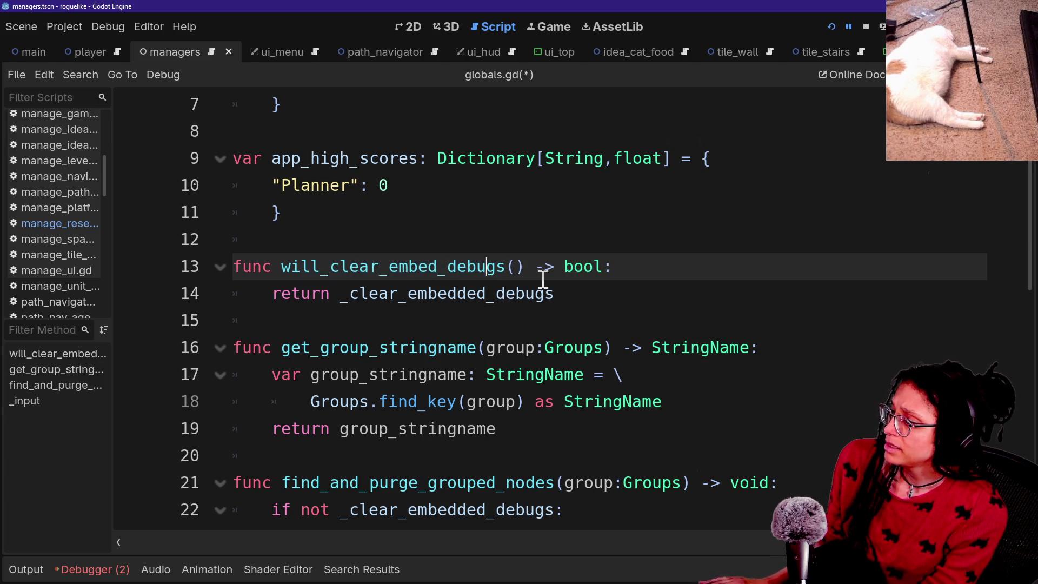
pyautogui.write('ded')
pyautogui.click(331, 246)
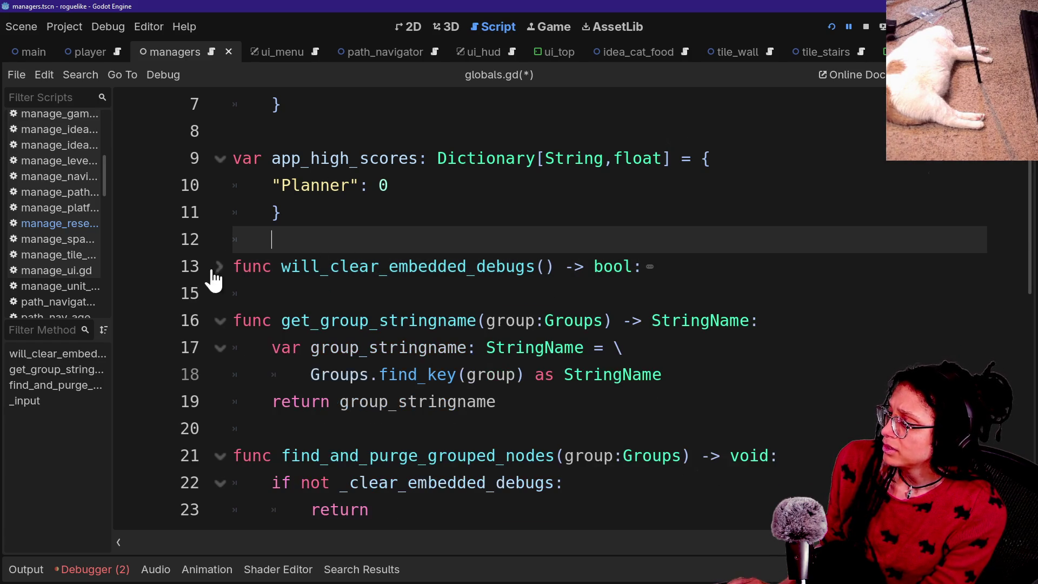
pyautogui.click(326, 275)
pyautogui.hotkey('ctrl', 's')
# Step: Go back to manage_resets.gd with Quick Open
pyautogui.hotkey('ctrl', 'alt', 'o')
pyautogui.press('Escape')
pyautogui.hotkey('ctrl', 'alt', 'o')
pyautogui.press('Down')
pyautogui.press('Return')
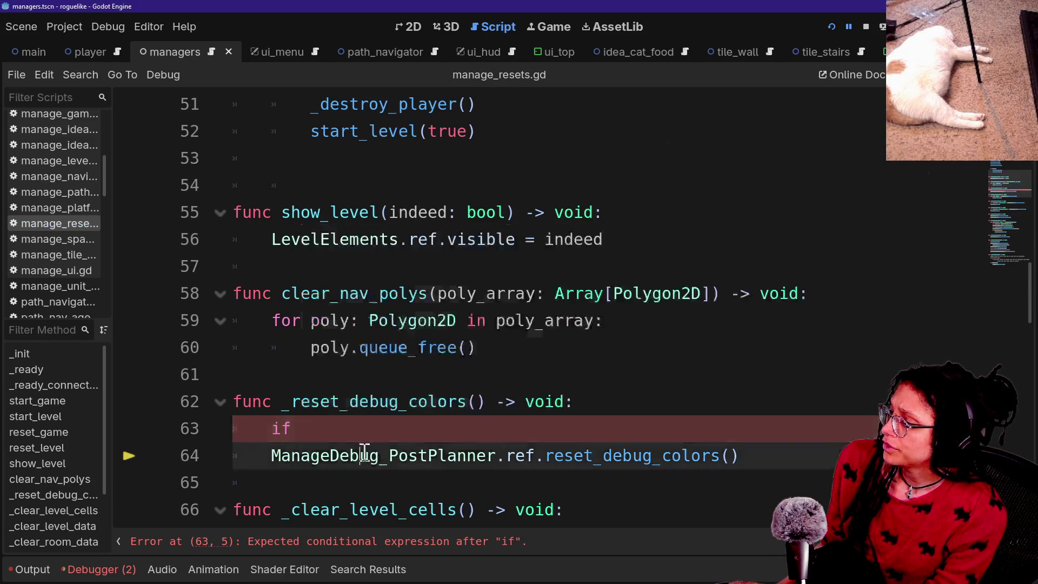
# Step: Complete the condition as 'if Globals.will_clear_embedded_debugs():' and indent the reset call
pyautogui.write(' will_')
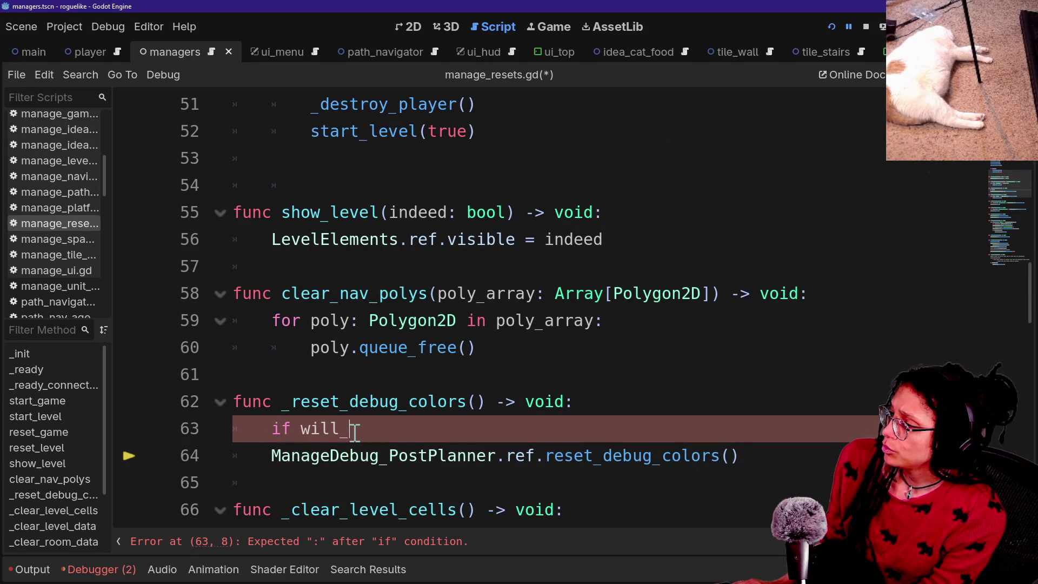
pyautogui.write('lobals.wi')
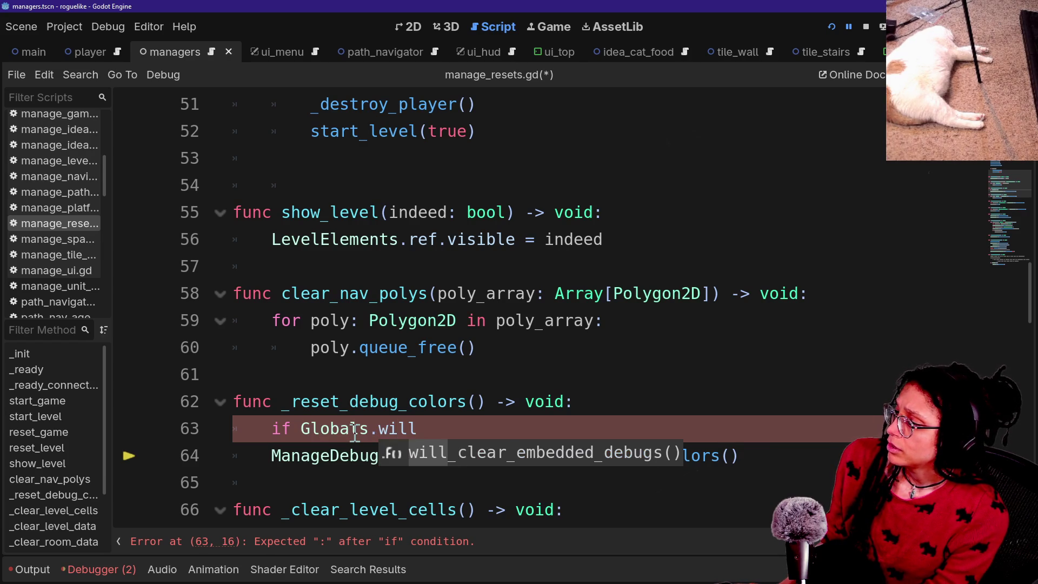
pyautogui.press('Return')
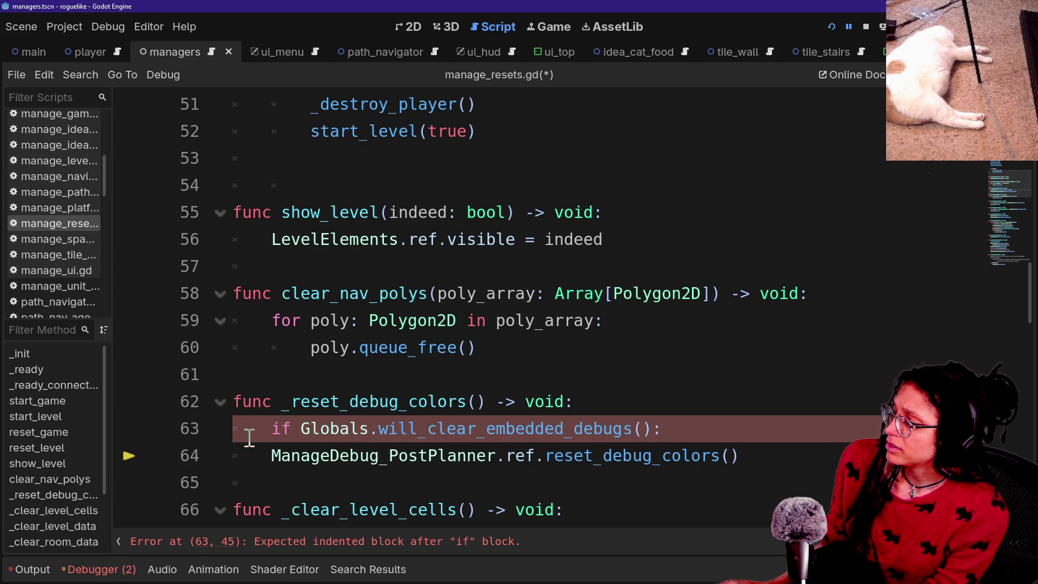
pyautogui.click(260, 455)
pyautogui.press('Tab')
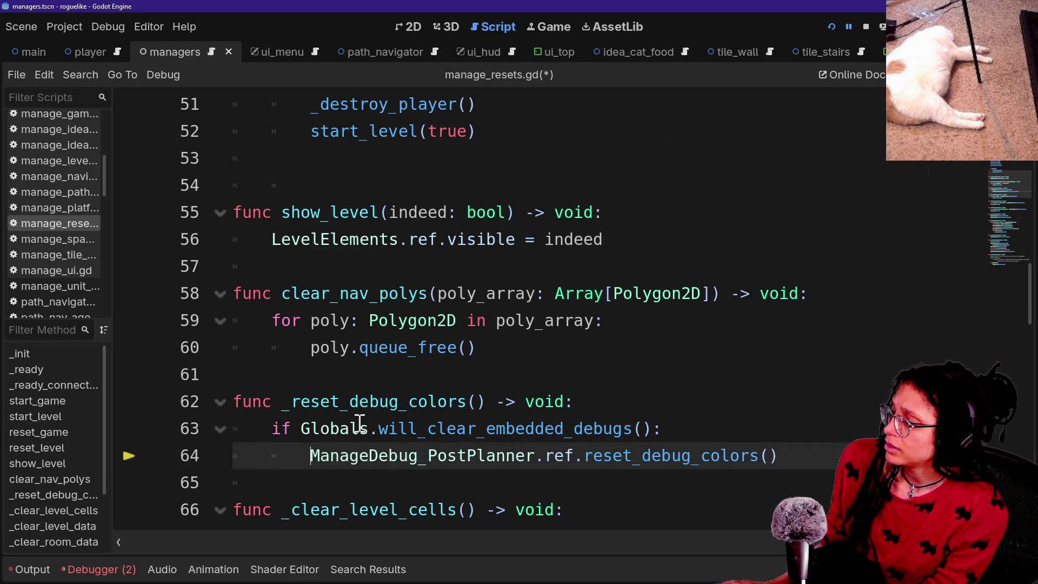
pyautogui.scroll(-1, 367, 421)
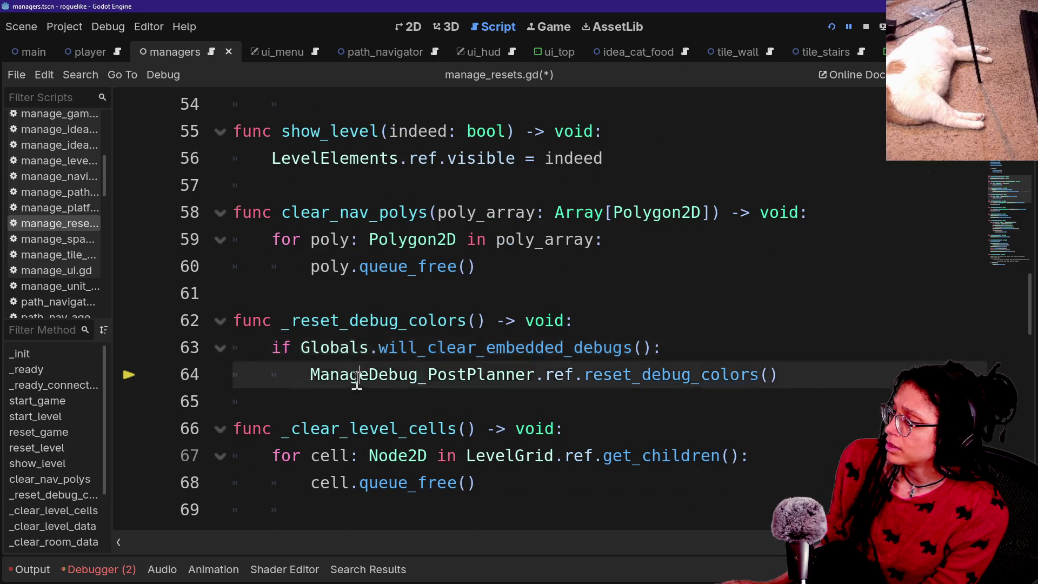
# Step: Add 'return' inside the if block, leaving the condition un-negated
pyautogui.click(293, 347)
pyautogui.write('not')
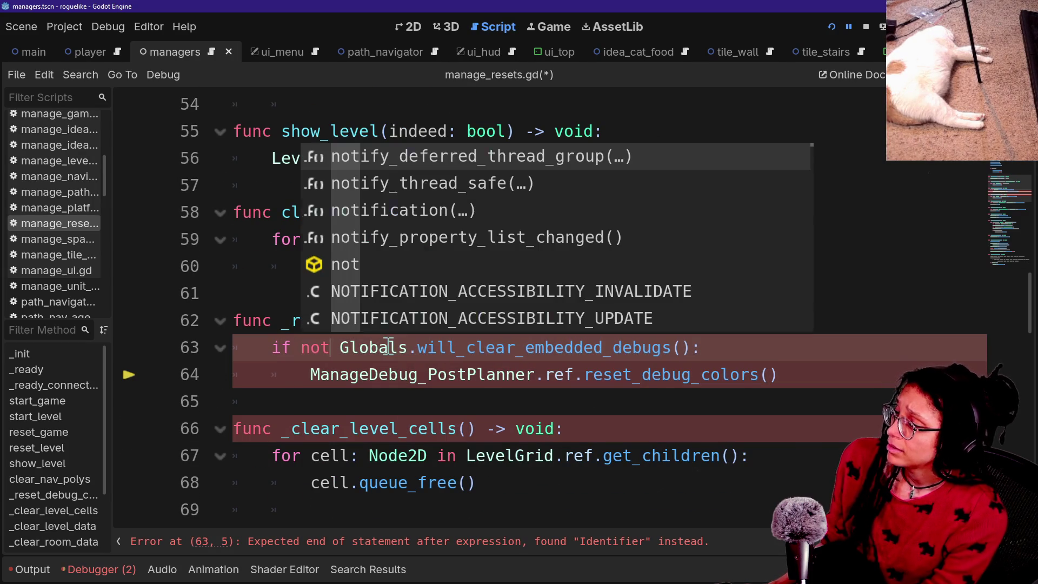
pyautogui.press('BackSpace')
pyautogui.press('BackSpace')
pyautogui.press('BackSpace')
pyautogui.click(725, 354)
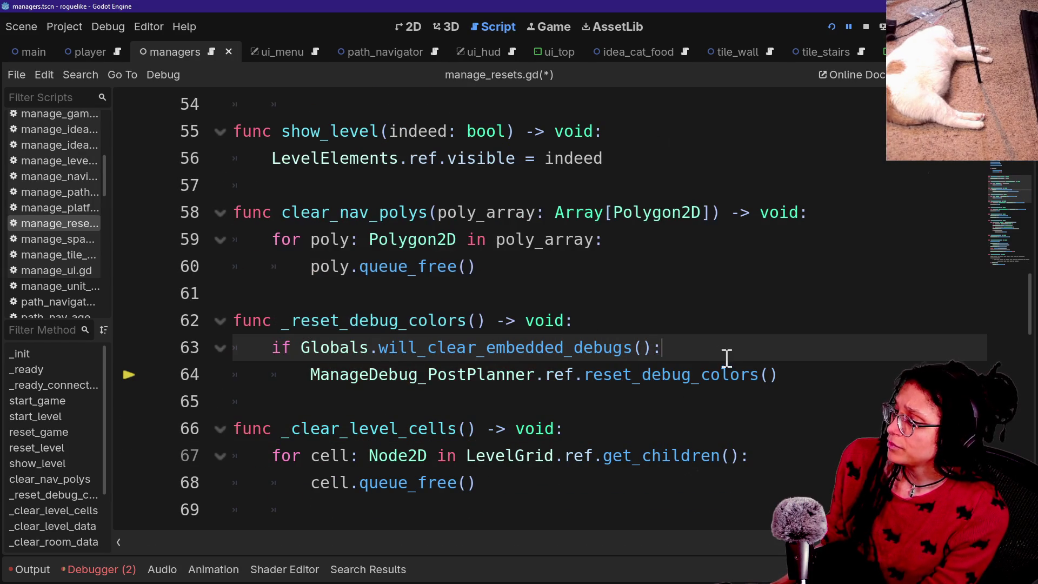
pyautogui.press('Return')
pyautogui.write('return')
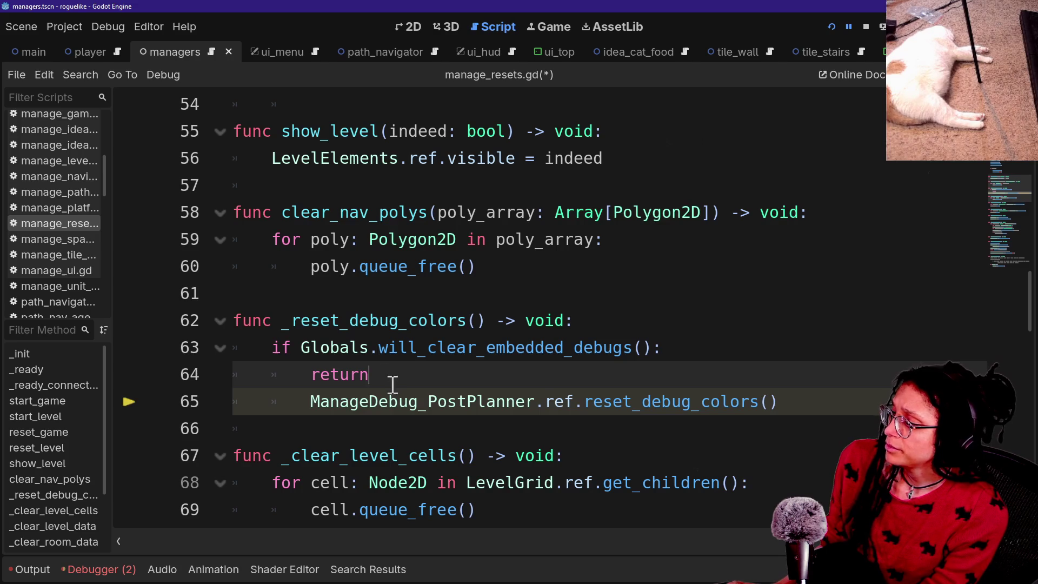
# Step: Outdent the reset call out of the if block and save manage_resets.gd
pyautogui.press('Down')
pyautogui.hotkey('shift', 'Tab')
pyautogui.click(308, 319)
pyautogui.click(766, 411)
pyautogui.hotkey('ctrl', 's')
# Step: Search all files for 'ManageDebug_PostPlanner.ref.'
pyautogui.moveTo(584, 372); pyautogui.dragTo(658, 332)
pyautogui.hotkey('ctrl', 'c')
pyautogui.moveTo(265, 403); pyautogui.dragTo(544, 403)
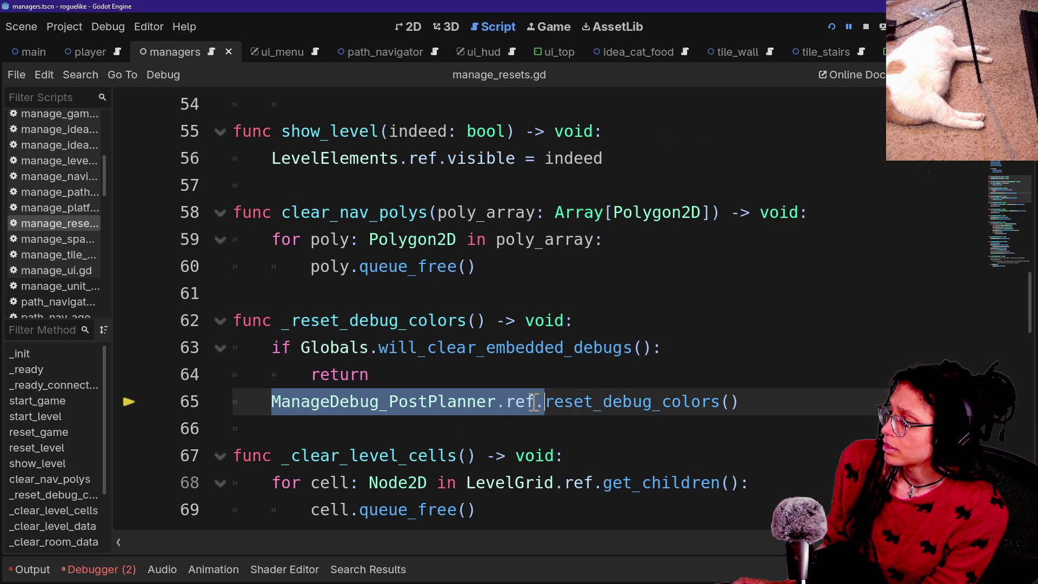
pyautogui.hotkey('ctrl', 'shift', 'f')
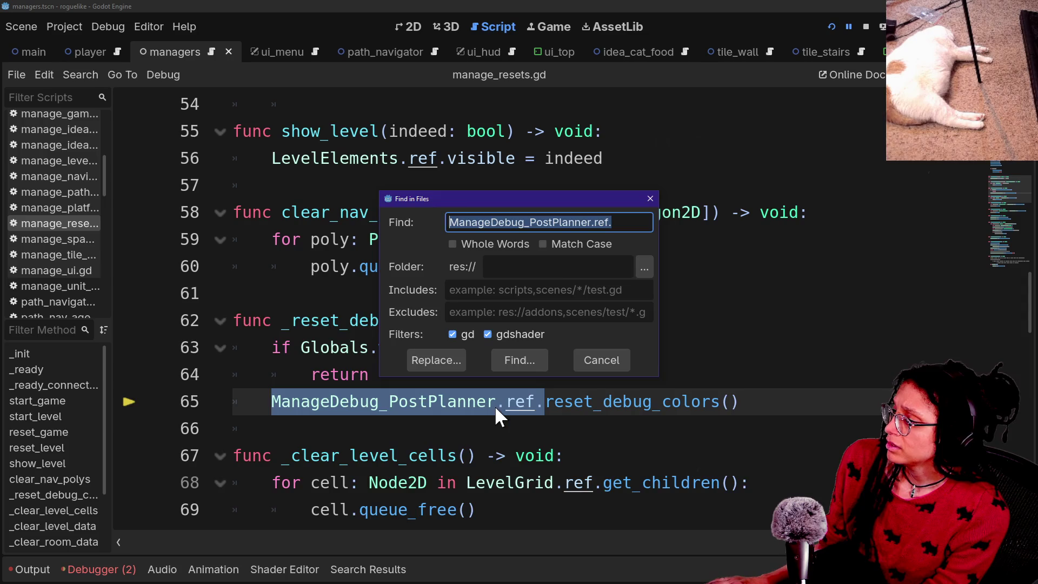
# Step: In tile.gd, place the will_clear_embedded_debugs() guard above 'if saved_color:' and save
pyautogui.press('Return')
pyautogui.click(321, 388)
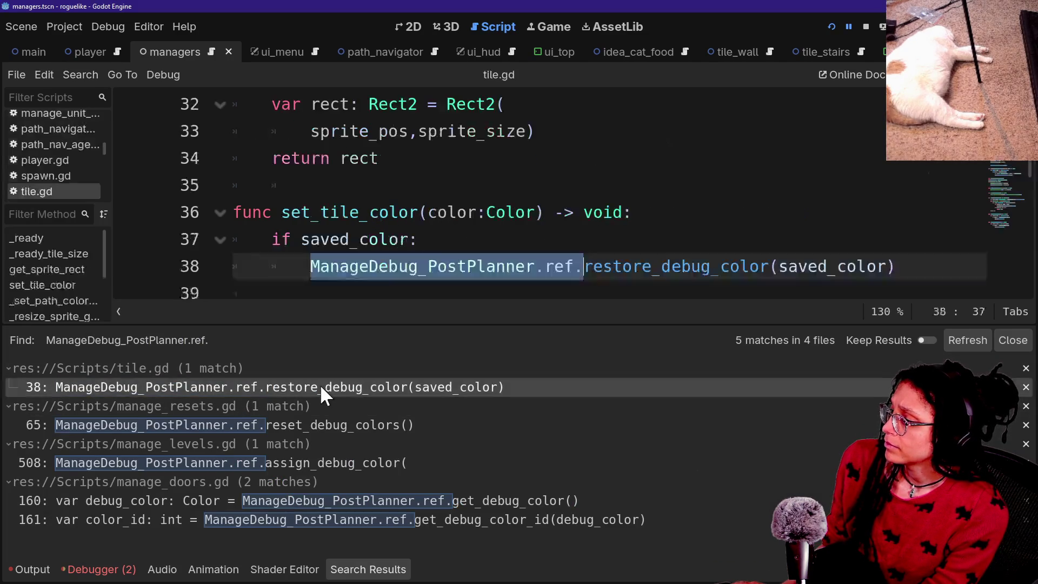
pyautogui.click(438, 249)
pyautogui.hotkey('ctrl', 'v')
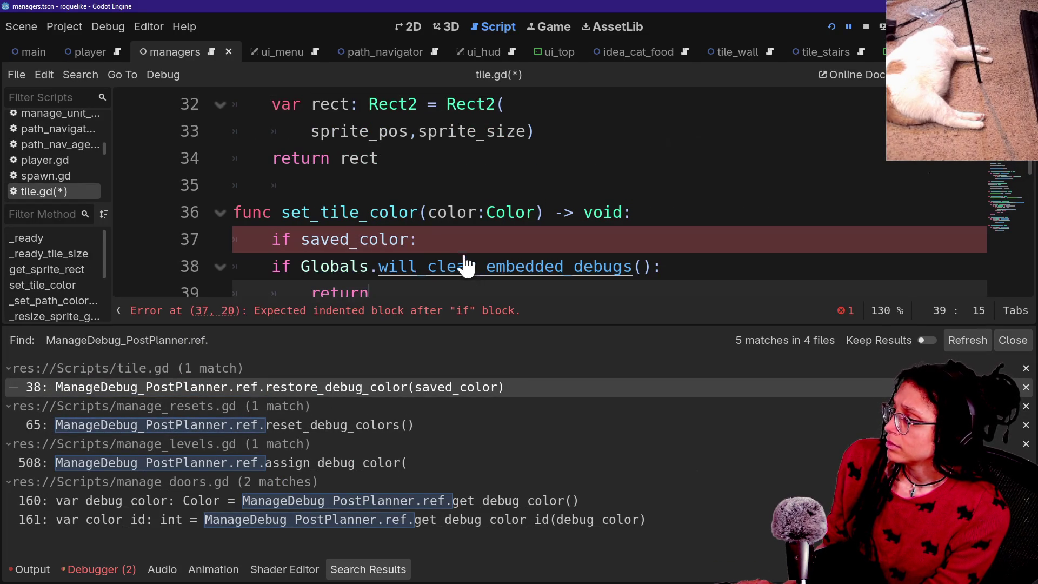
pyautogui.hotkey('ctrl', 'z')
pyautogui.hotkey('ctrl', 'z')
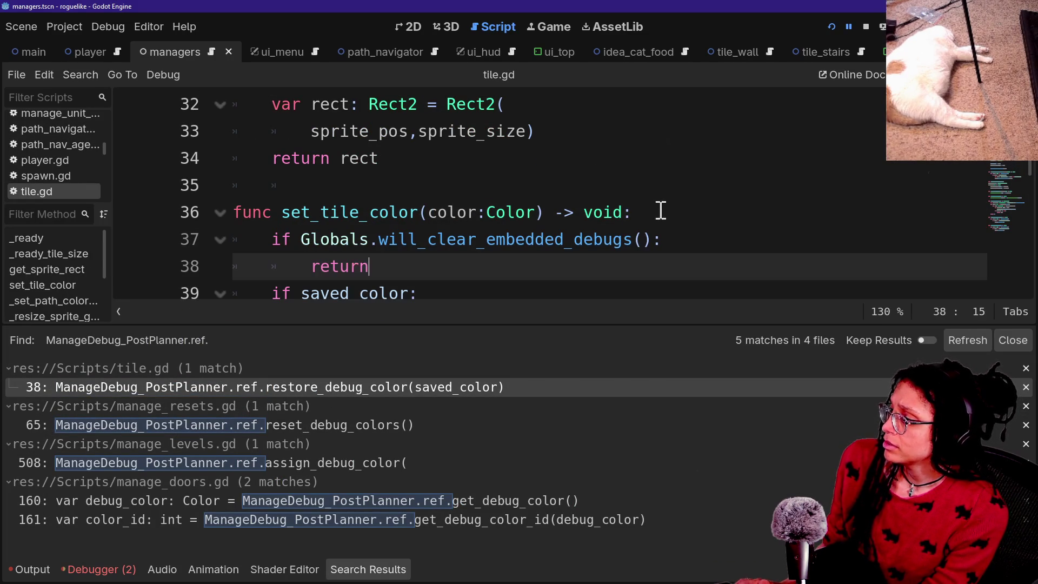
pyautogui.hotkey('ctrl', 's')
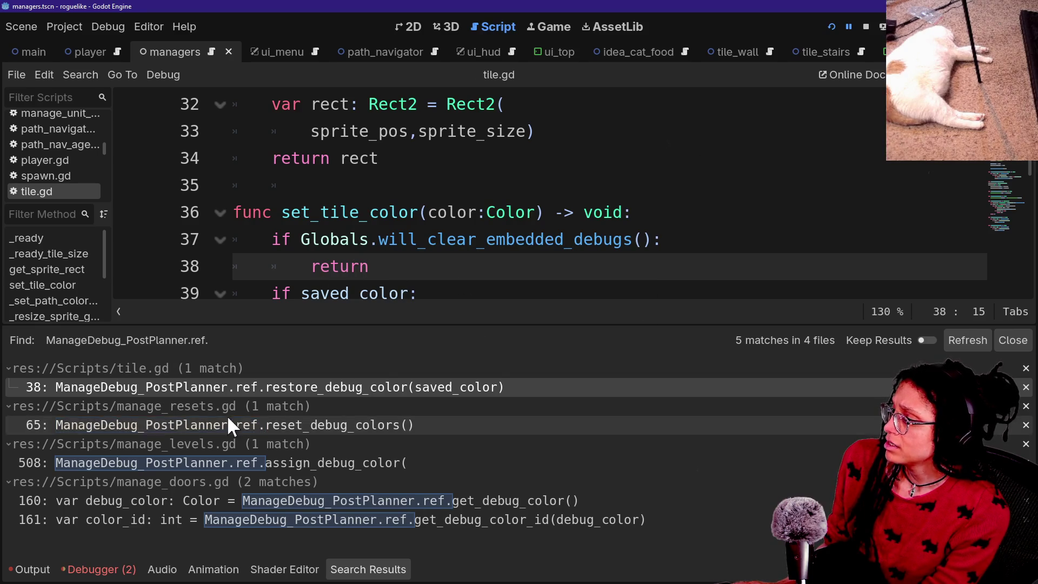
# Step: Jump to the manage_resets.gd line 65 and manage_levels.gd line 508 search results
pyautogui.click(276, 424)
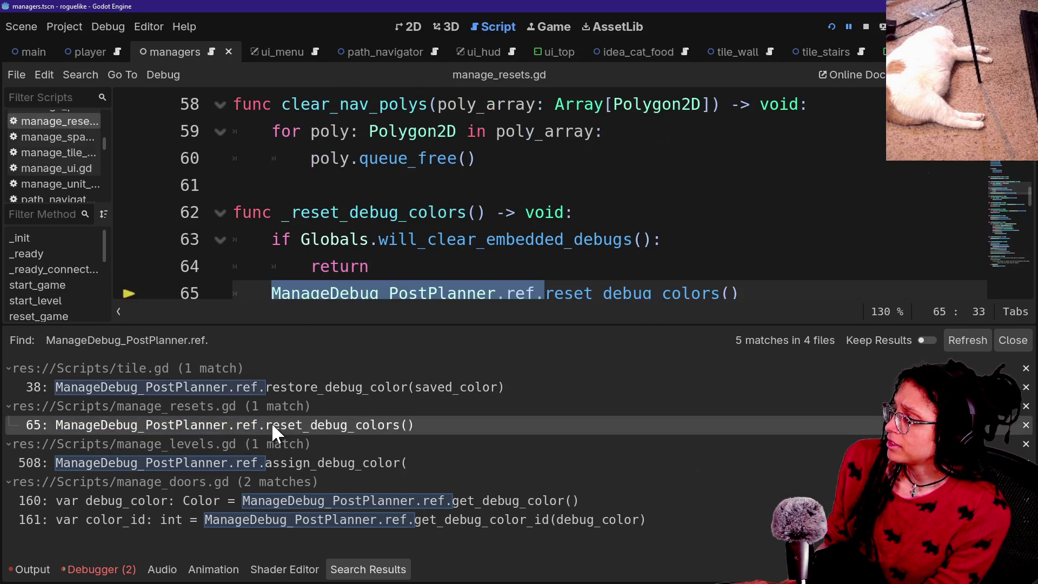
pyautogui.click(416, 463)
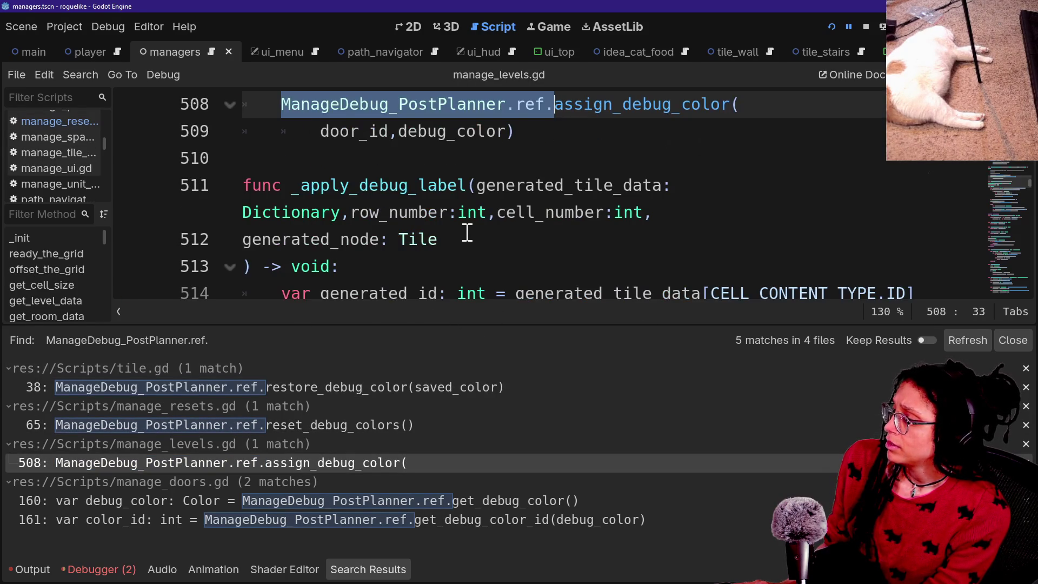
pyautogui.scroll(2, 652, 220)
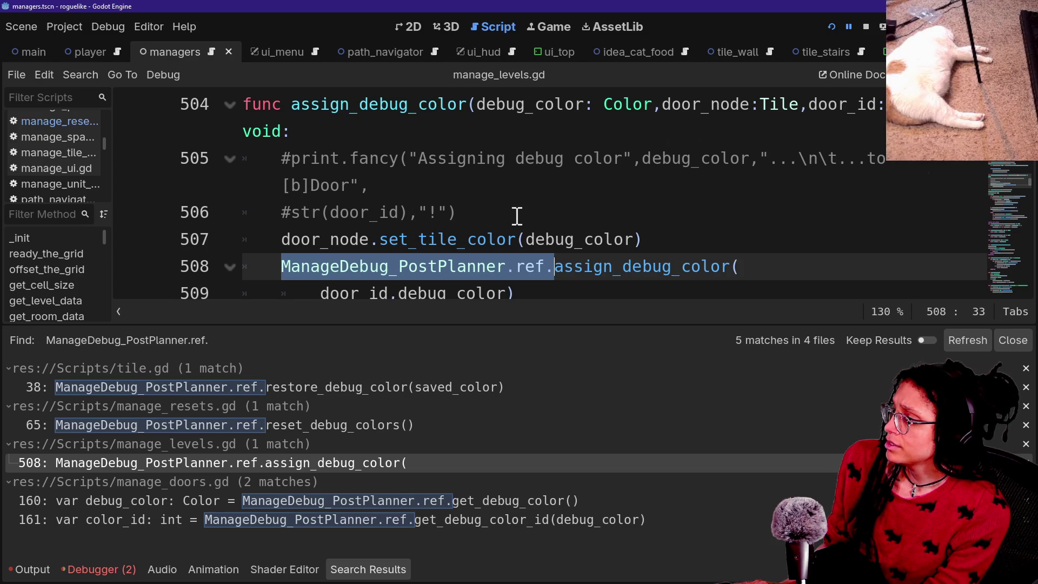
pyautogui.scroll(2, 517, 216)
pyautogui.scroll(-2, 344, 267)
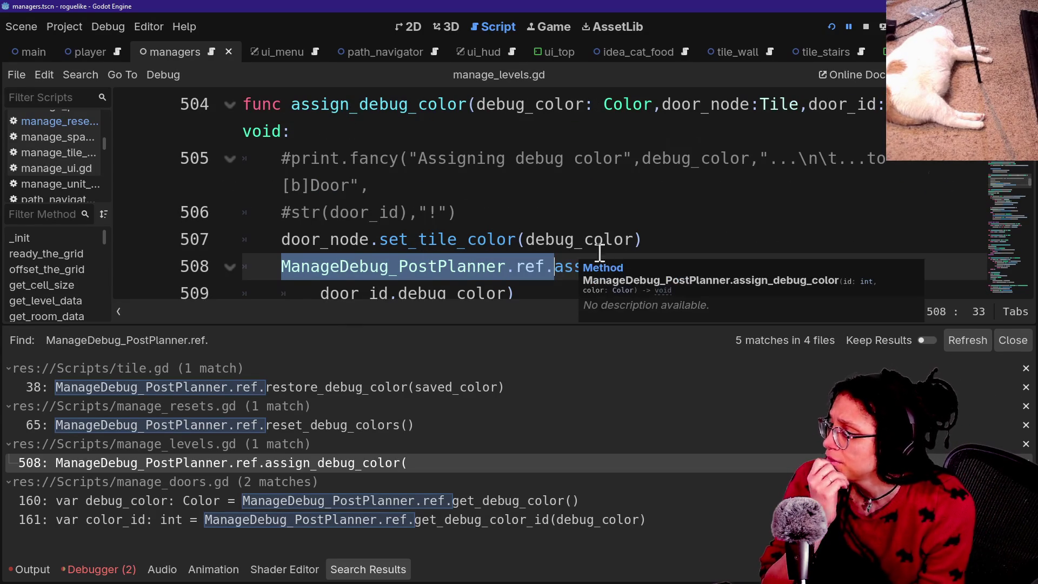
pyautogui.click(670, 246)
pyautogui.scroll(-1, 671, 248)
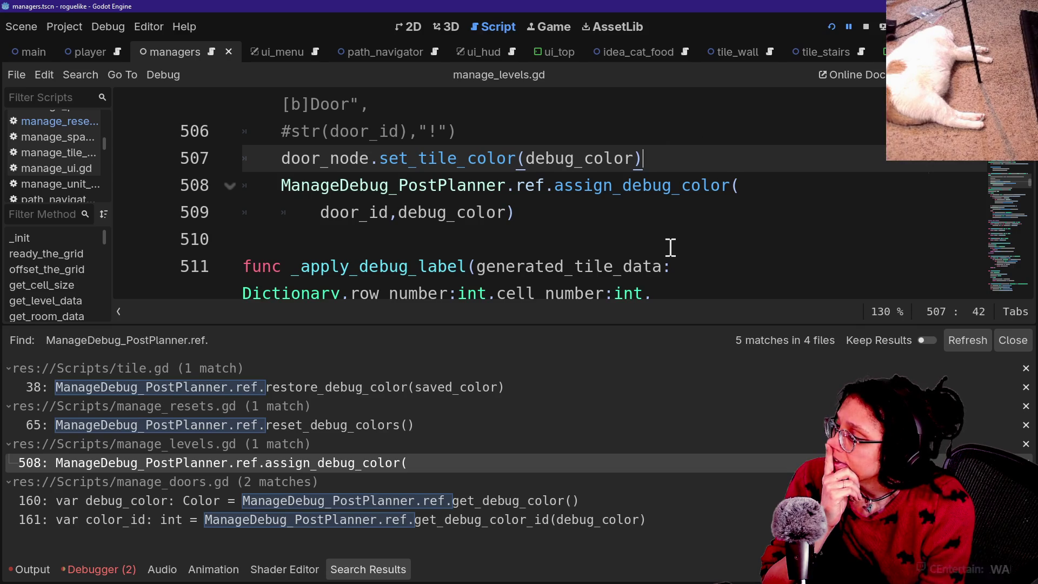
# Step: Collapse the bottom panel so the search results no longer cover manage_levels.gd
pyautogui.click(663, 243)
pyautogui.hotkey('alt', 'o')
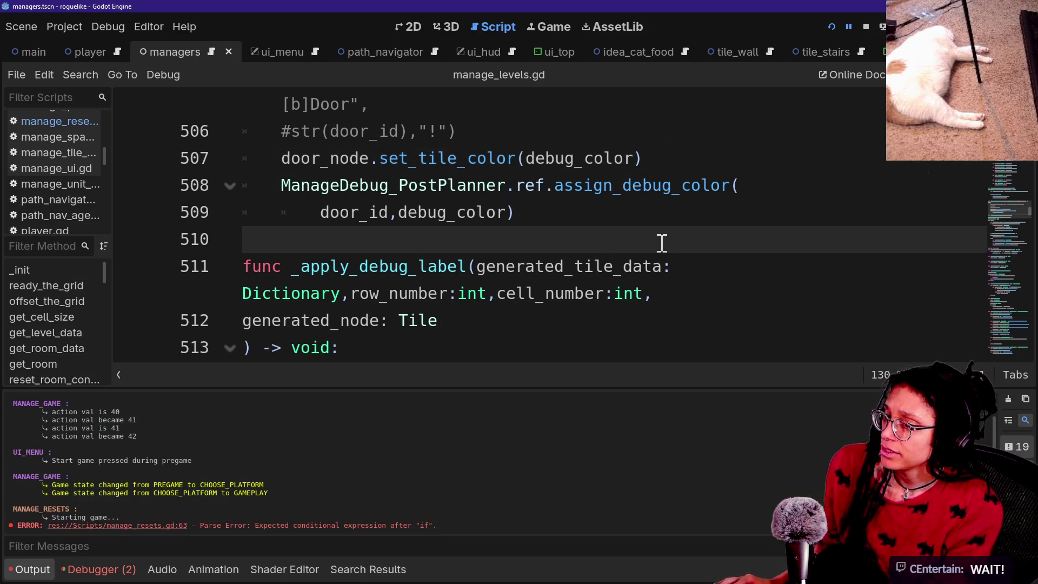
pyautogui.hotkey('alt', 'o')
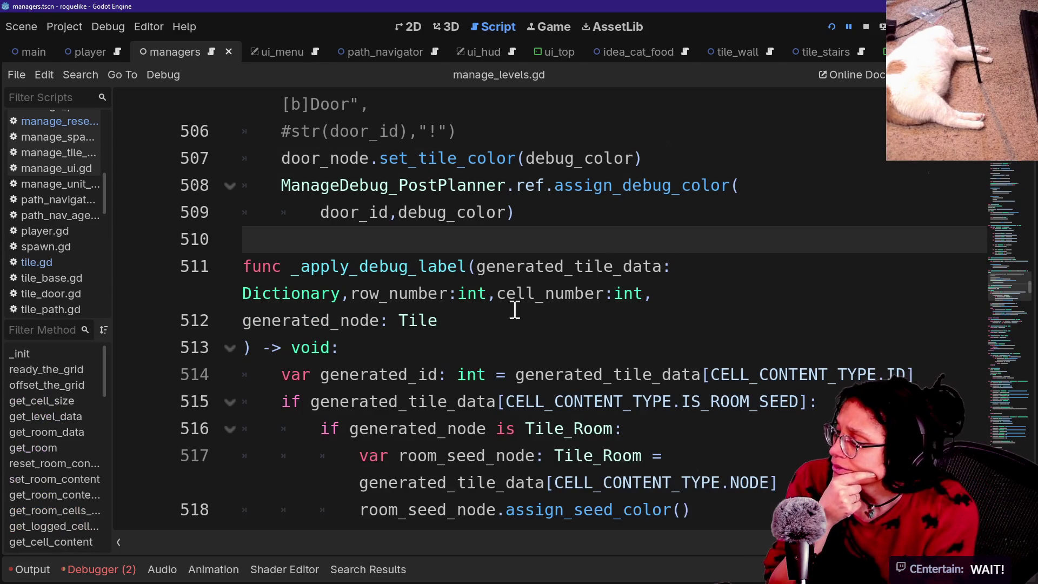
# Step: Inspect _apply_debug_label around lines 512–517, including the Tile_Room and room_seed_node lines
pyautogui.click(502, 326)
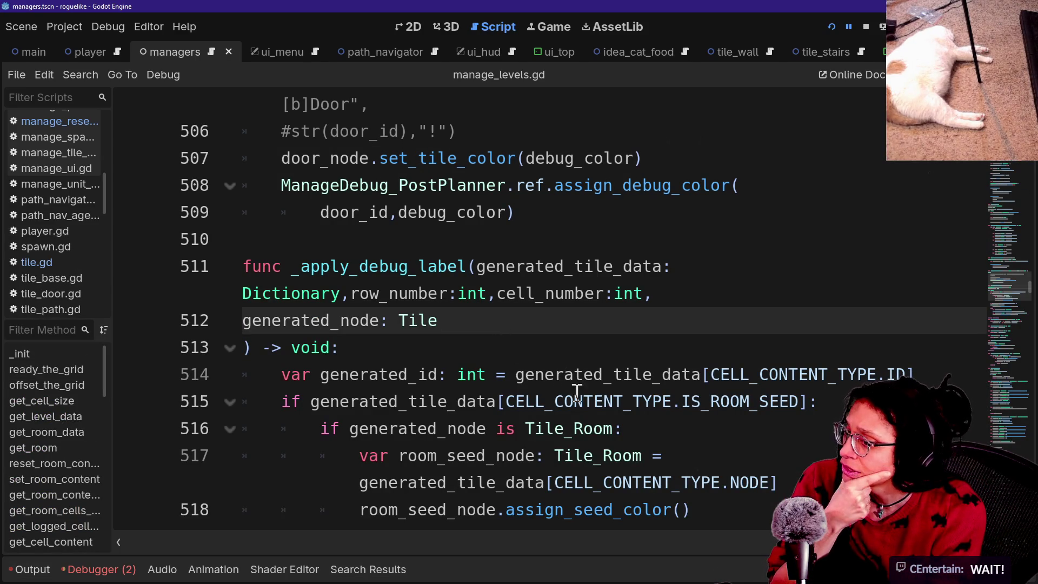
pyautogui.moveTo(554, 456); pyautogui.dragTo(656, 514)
pyautogui.click(654, 509)
pyautogui.scroll(-2, 662, 505)
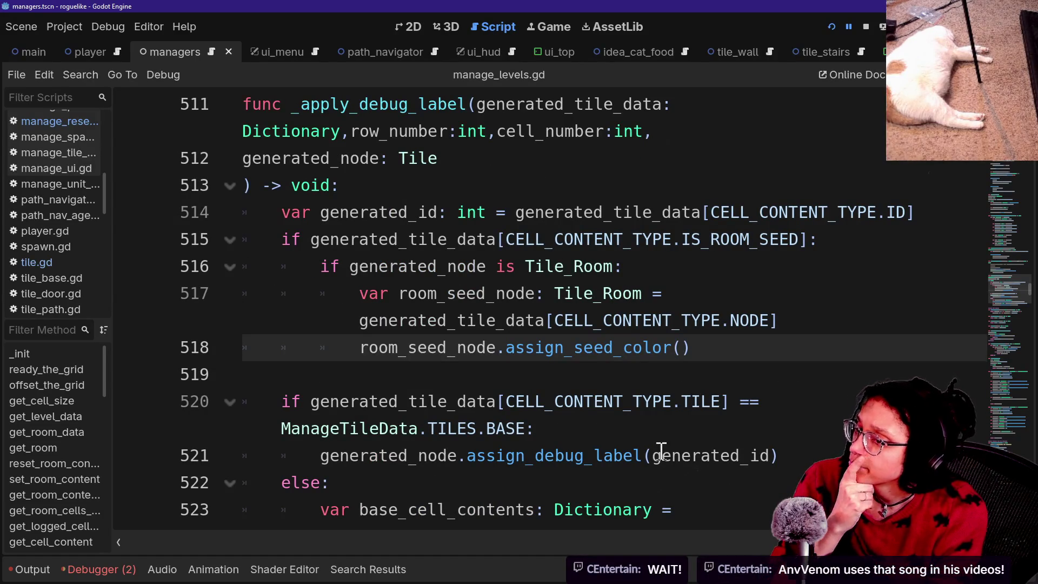
pyautogui.moveTo(441, 266)
pyautogui.mouseDown()
pyautogui.moveTo(476, 295)
pyautogui.moveTo(547, 320)
pyautogui.mouseUp()
pyautogui.click(560, 379)
pyautogui.click(551, 347)
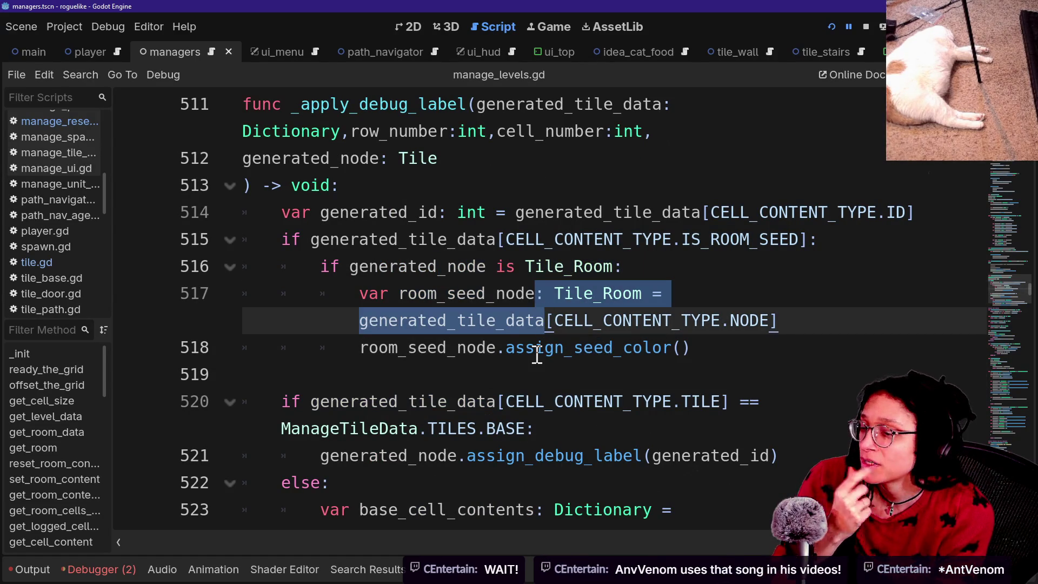
pyautogui.click(543, 295)
pyautogui.press('Up')
pyautogui.press('Up')
pyautogui.press('Up')
pyautogui.press('Up')
pyautogui.press('Up')
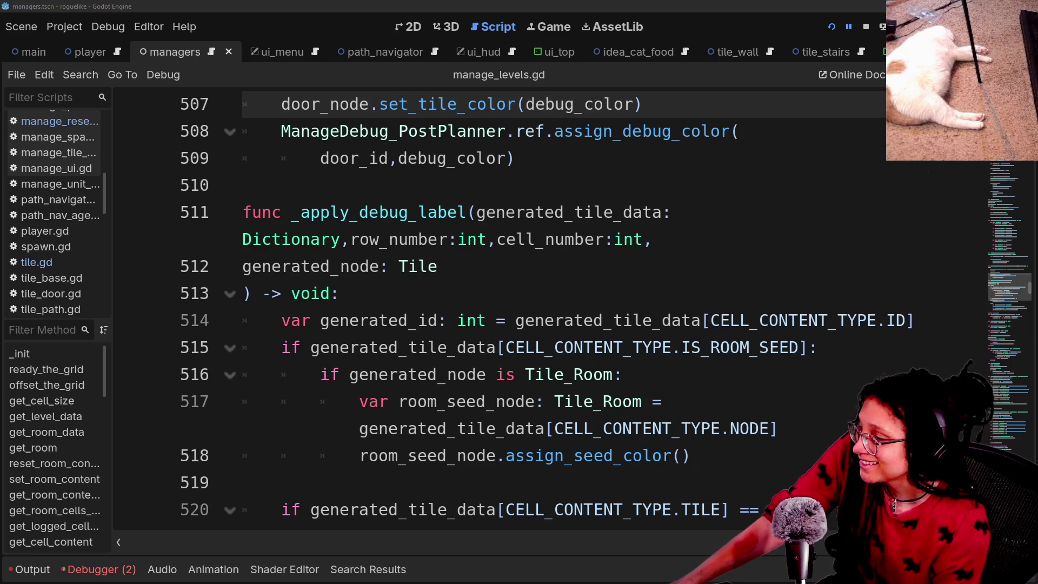
pyautogui.click(537, 298)
pyautogui.press('Down')
pyautogui.press('Down')
pyautogui.press('Down')
pyautogui.press('Down')
pyautogui.press('Down')
pyautogui.press('Down')
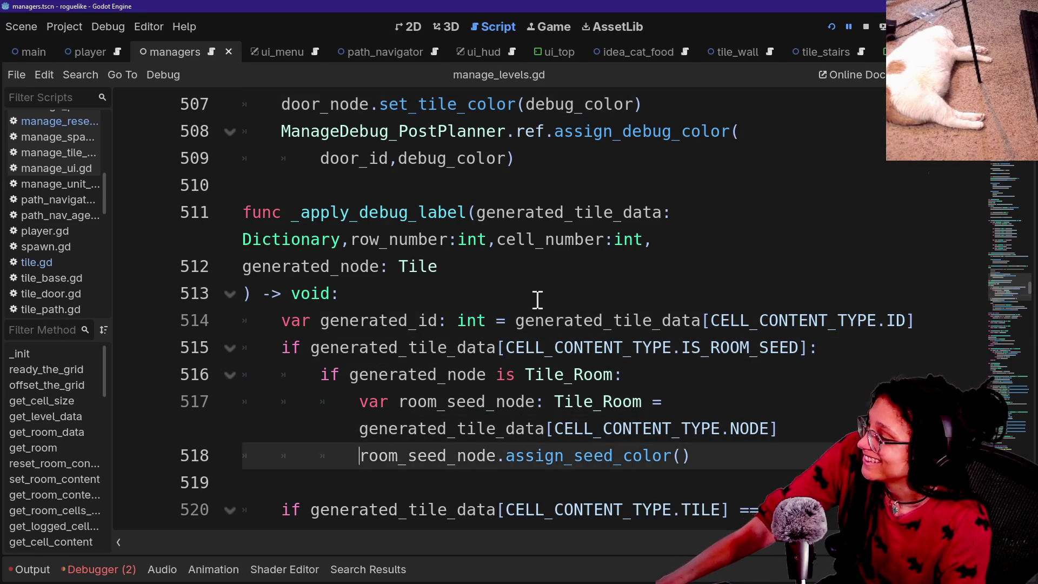
pyautogui.press('Up')
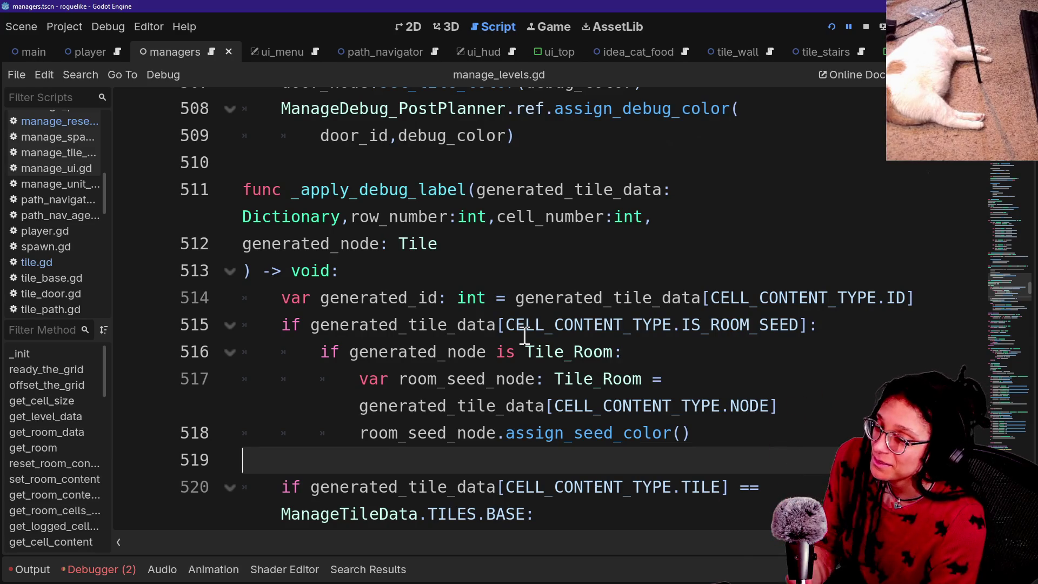
pyautogui.moveTo(524, 336)
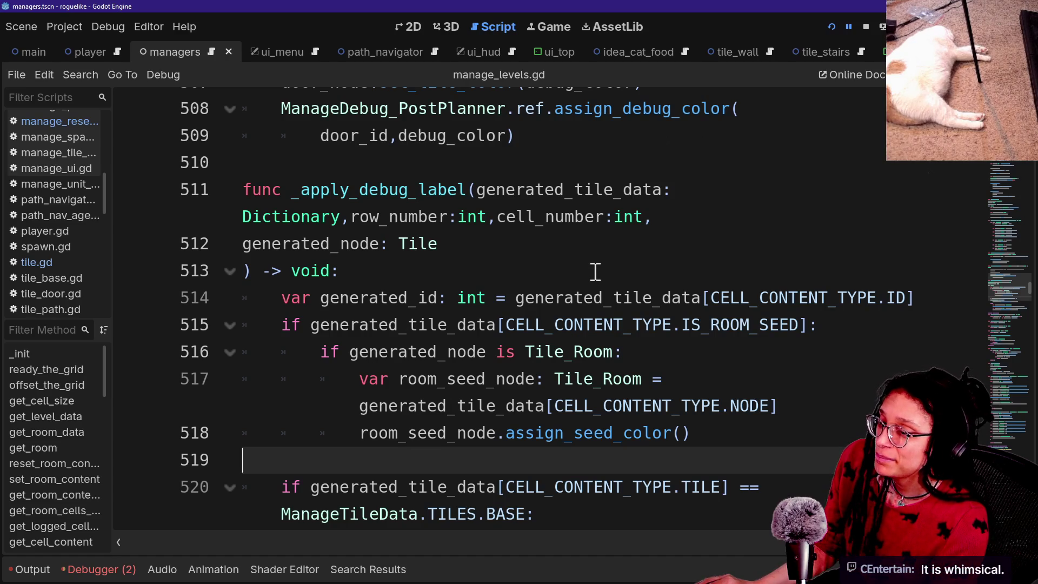
pyautogui.click(625, 273)
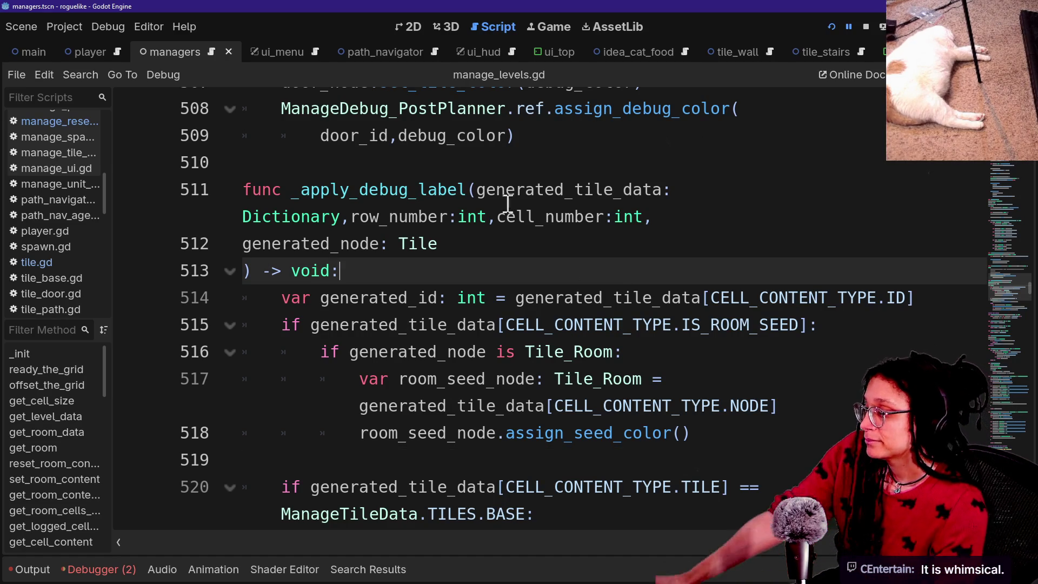
pyautogui.moveTo(711, 409)
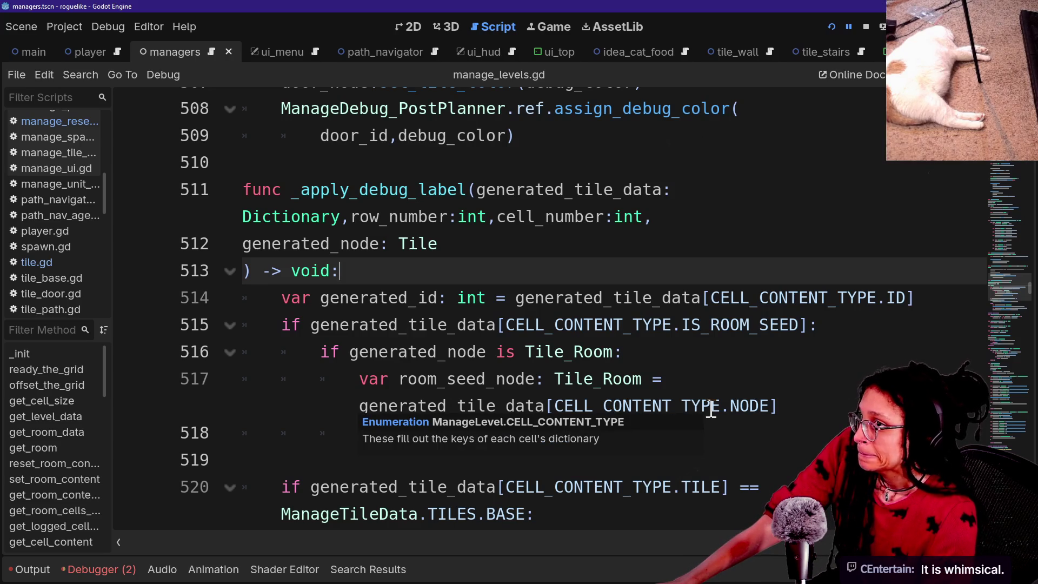
pyautogui.click(706, 434)
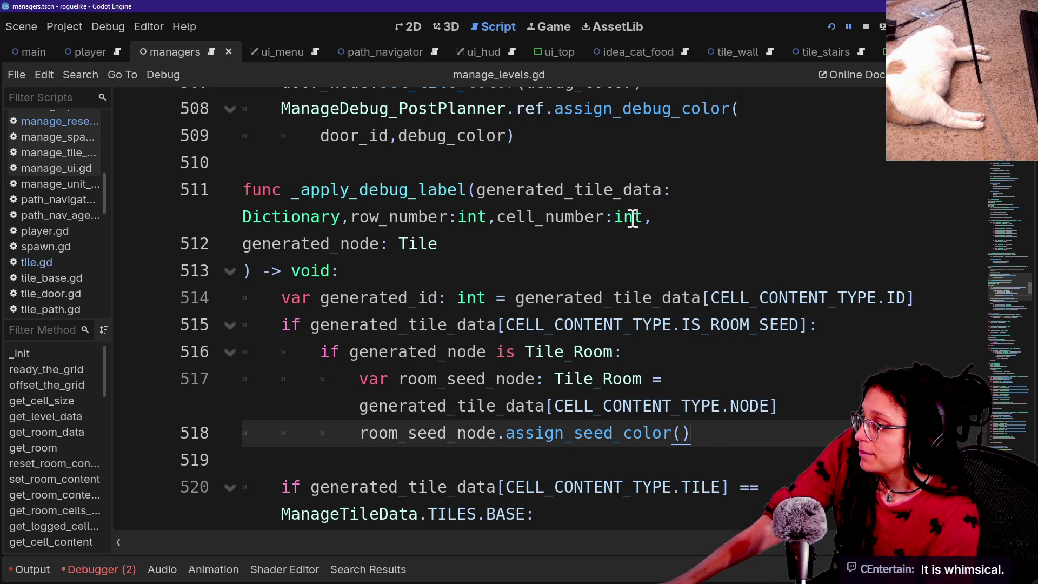
pyautogui.click(648, 412)
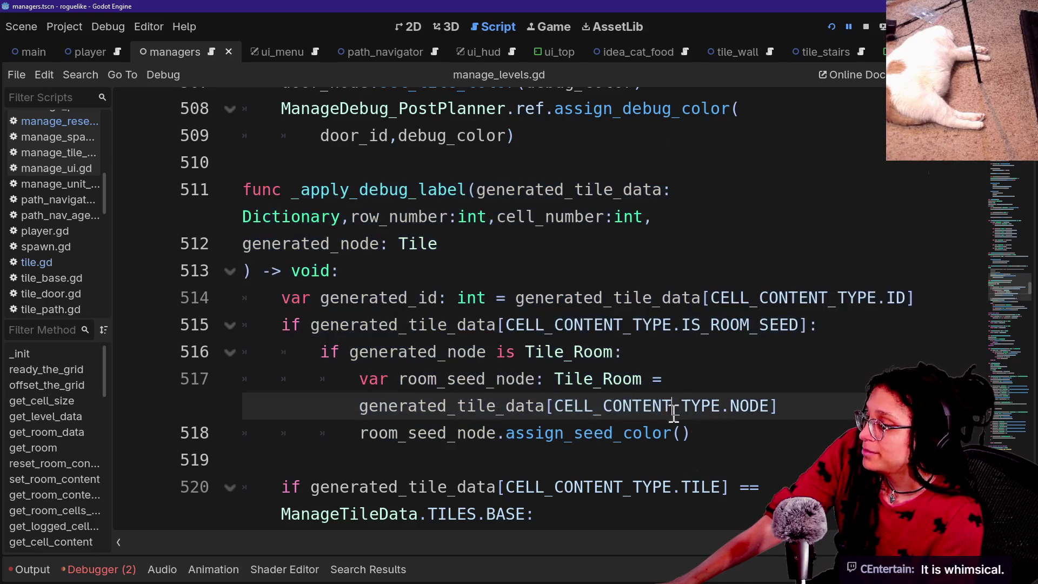
pyautogui.scroll(-3, 697, 422)
pyautogui.click(699, 421)
pyautogui.press('Down')
pyautogui.press('Down')
pyautogui.press('Down')
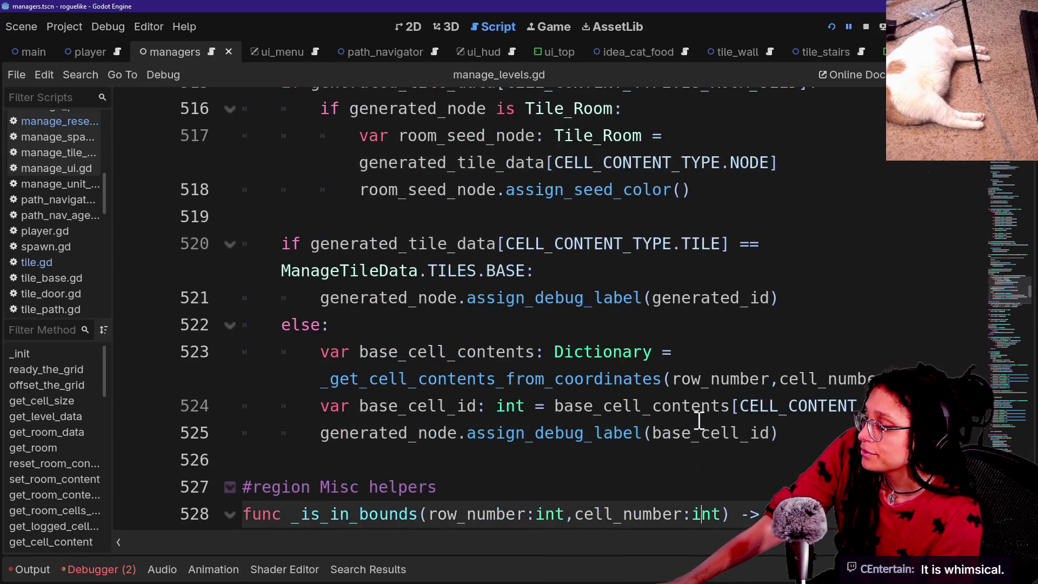
pyautogui.press('Down')
pyautogui.press('Down')
pyautogui.press('Up')
pyautogui.press('Up')
pyautogui.press('Up')
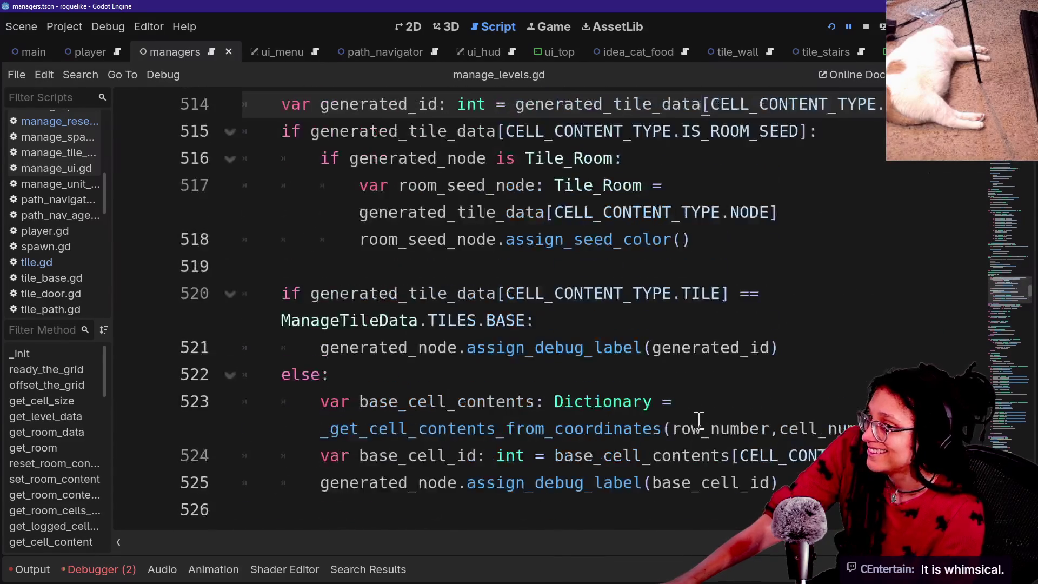
pyautogui.press('Up')
pyautogui.press('Down')
pyautogui.press('Down')
pyautogui.press('Down')
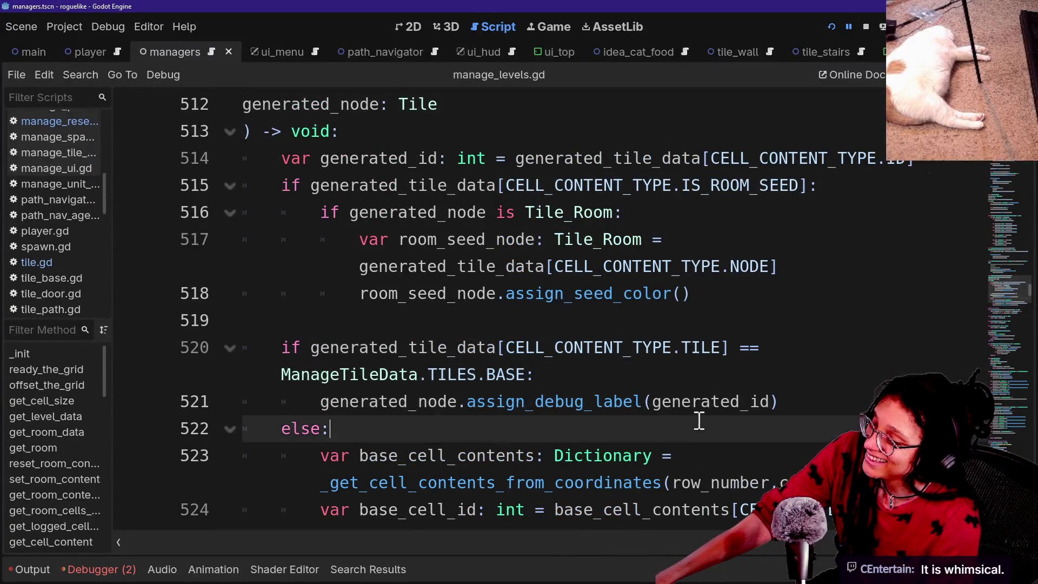
pyautogui.press('Down')
pyautogui.press('Down')
pyautogui.press('Down')
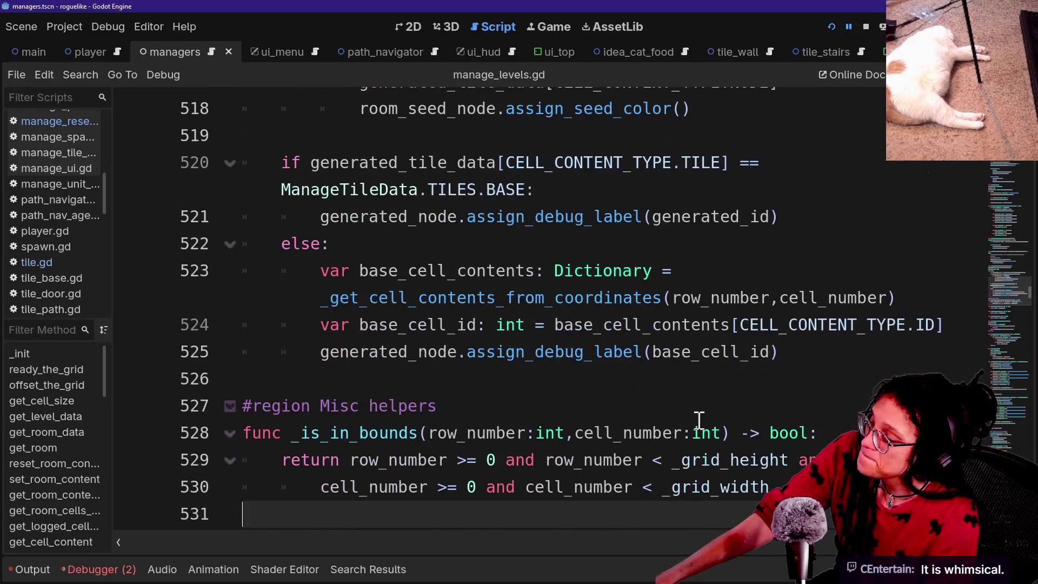